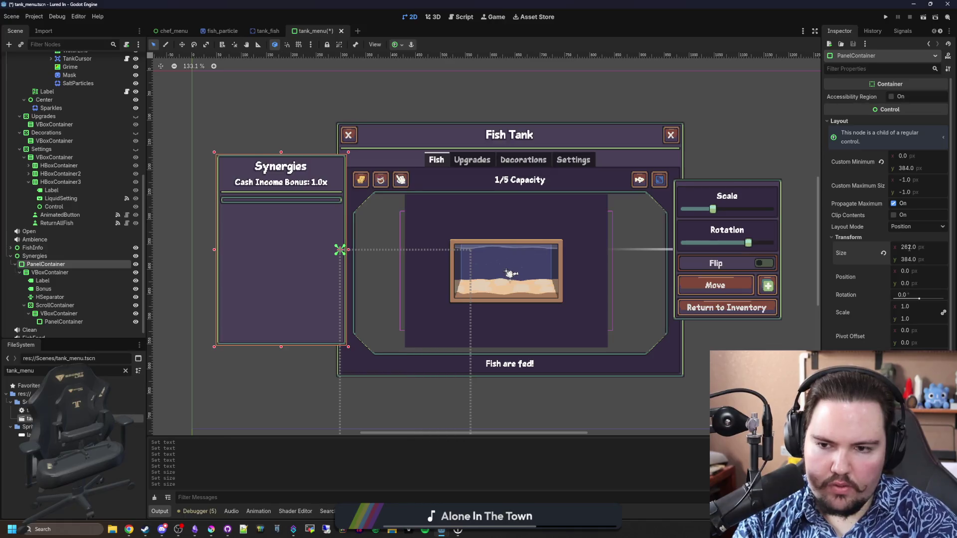
Save the tank_menu scene several times
scroll(473, 190, "down", 3)
scroll(383, 238, "up", 2)
key("ctrl+s")
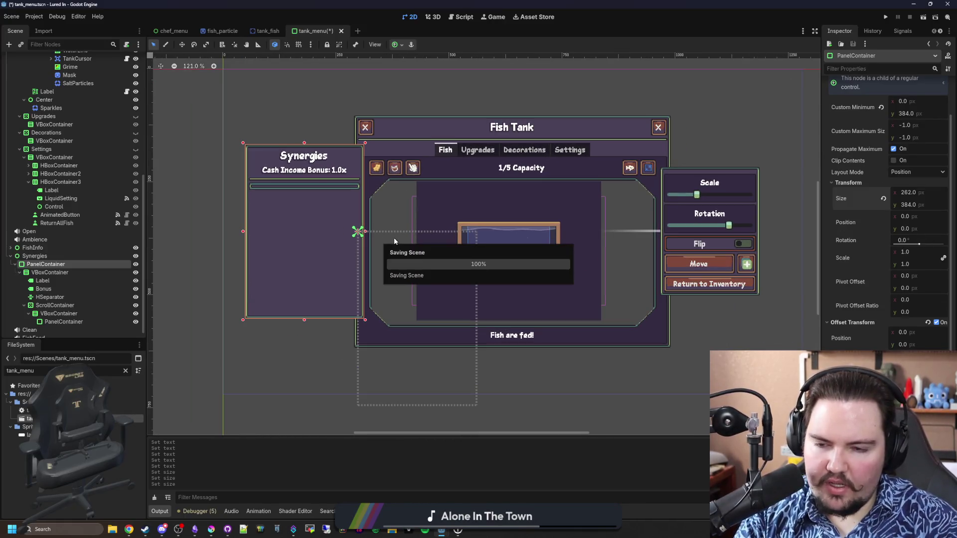
scroll(412, 198, "up", 3)
key("ctrl+s")
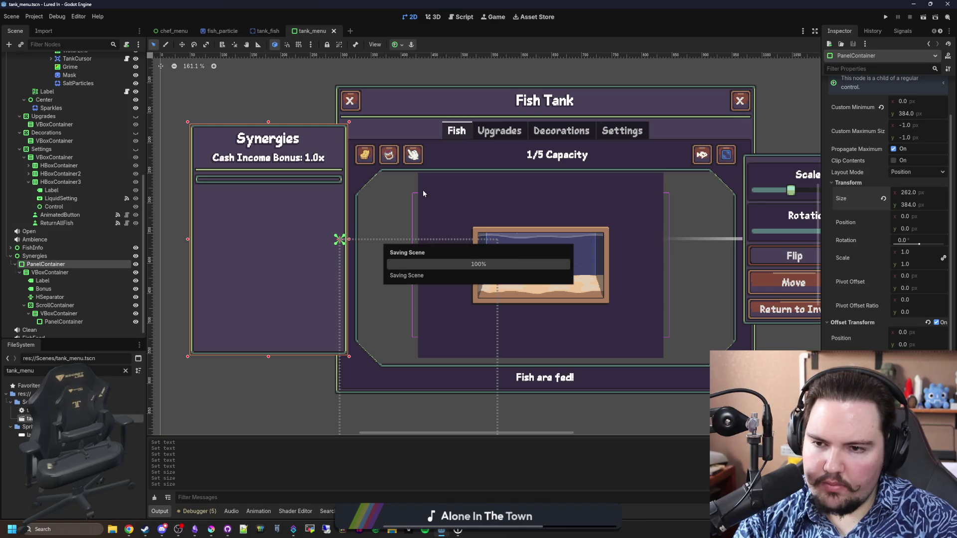
scroll(423, 252, "down", 1)
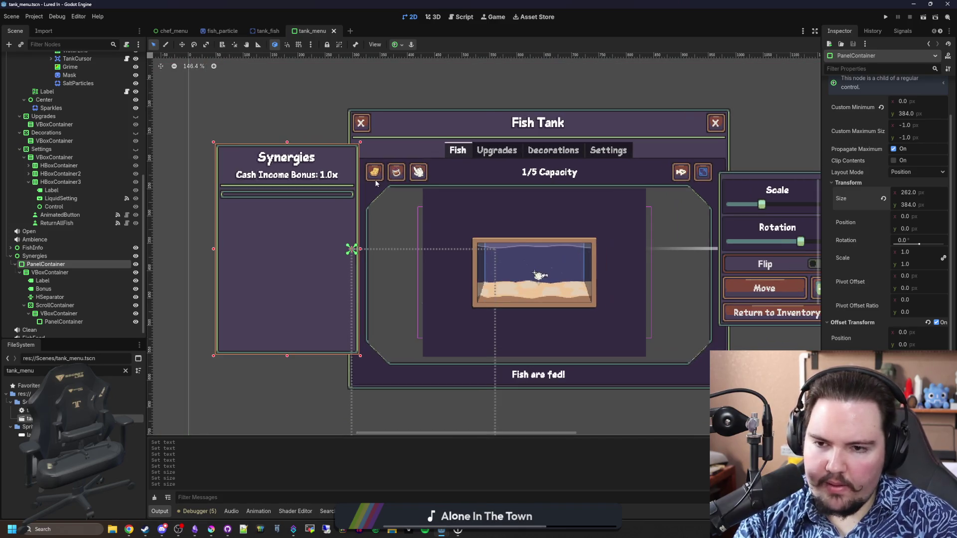
key("ctrl+s")
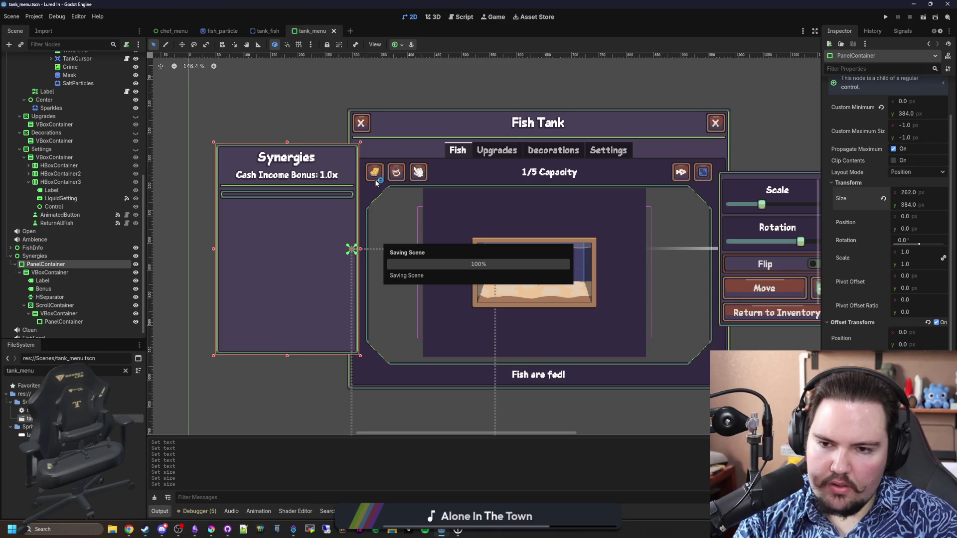
scroll(488, 145, "up", 5)
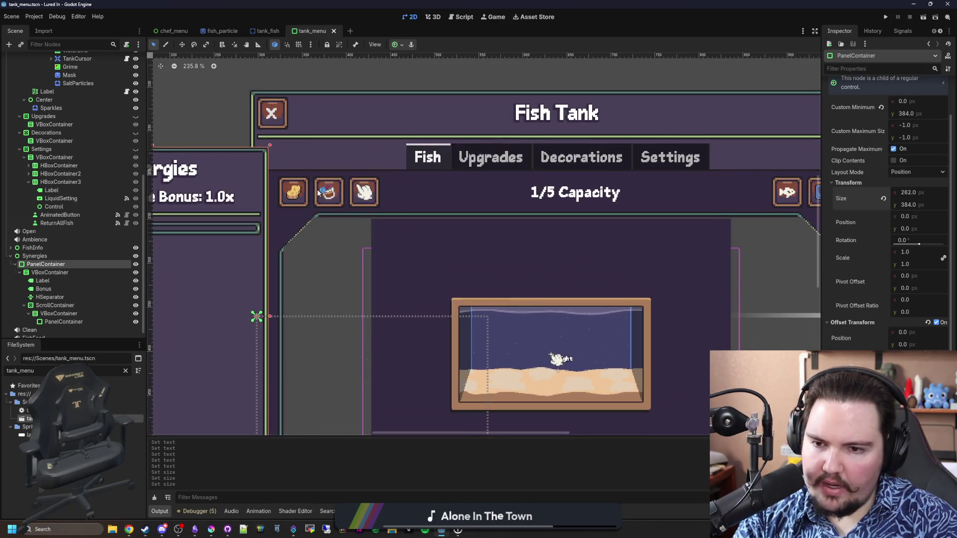
Inspect the Fullscreen, HideFish, Capacity, Cursor and Food nodes, then select Sponge
left_click(304, 196)
scroll(303, 196, "down", 4)
scroll(81, 156, "up", 2)
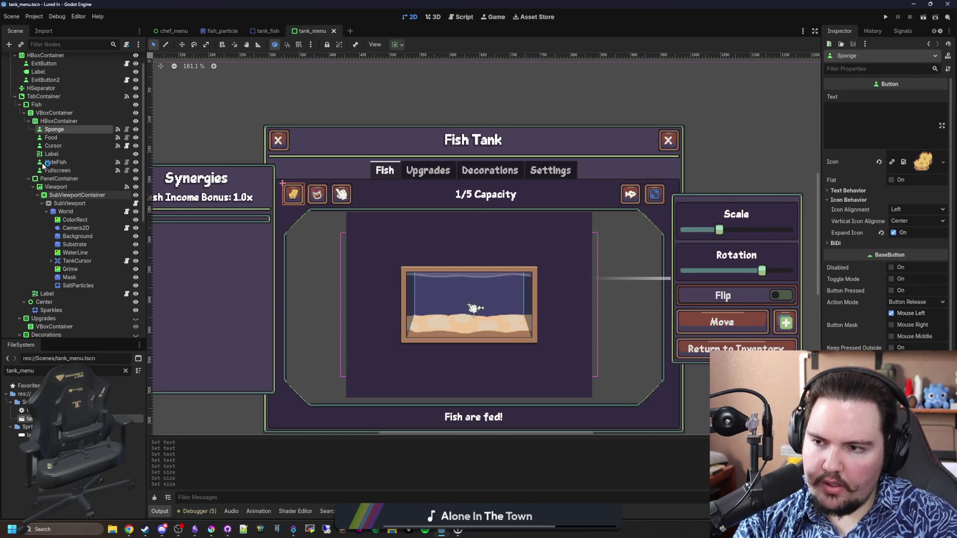
left_click(70, 162)
left_click(70, 170)
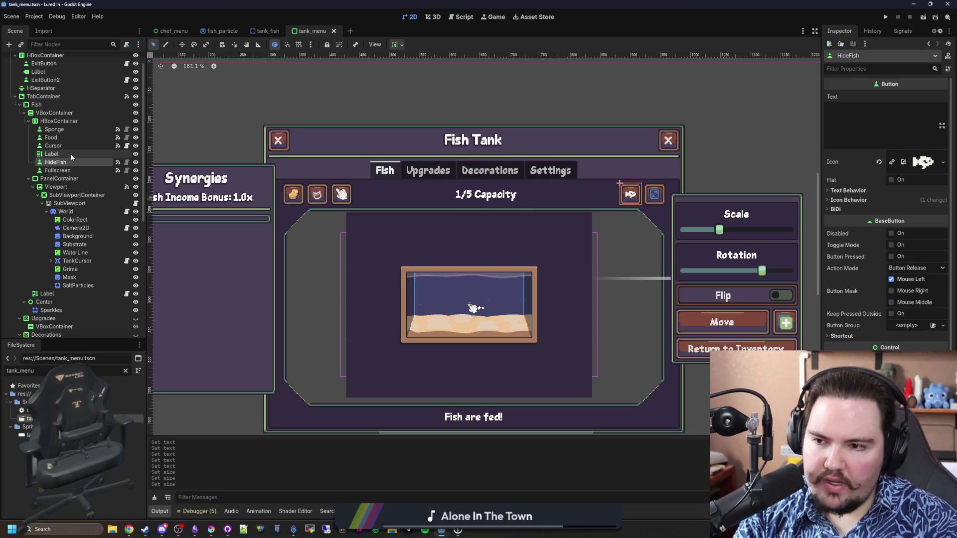
left_click(70, 154)
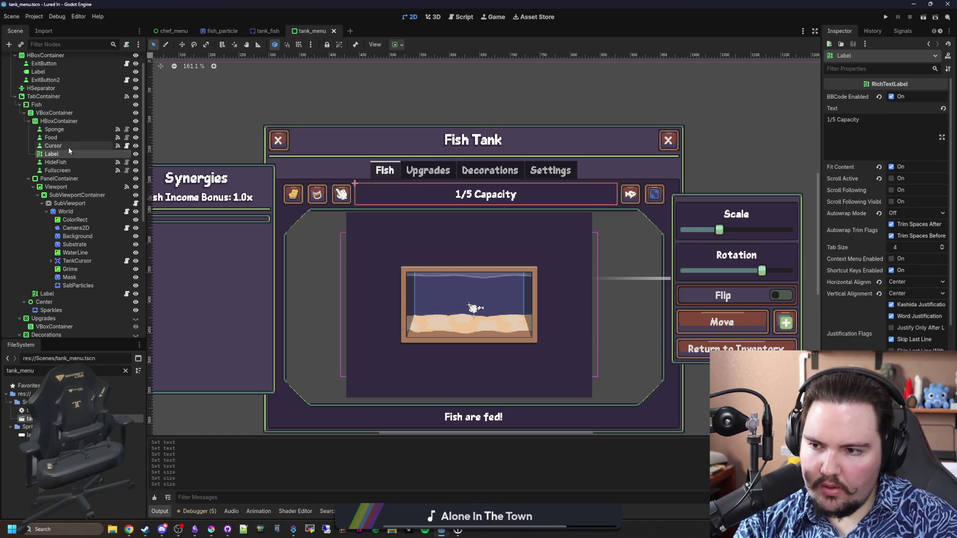
left_click(68, 146)
left_click(69, 138)
left_click(69, 129)
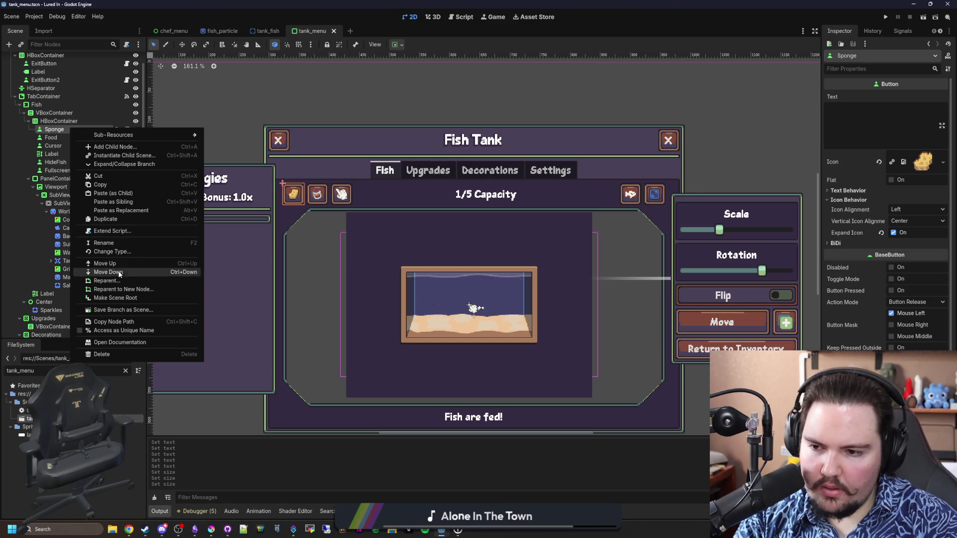
Duplicate the Sponge button, rename the copy Synergies, and place it above Sponge
left_click(106, 219)
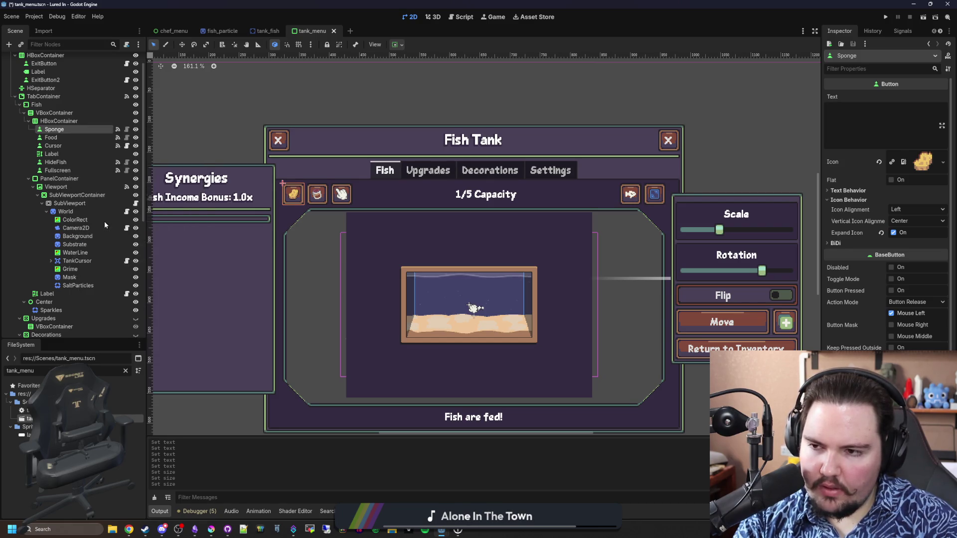
double_click(80, 138)
type("Syne")
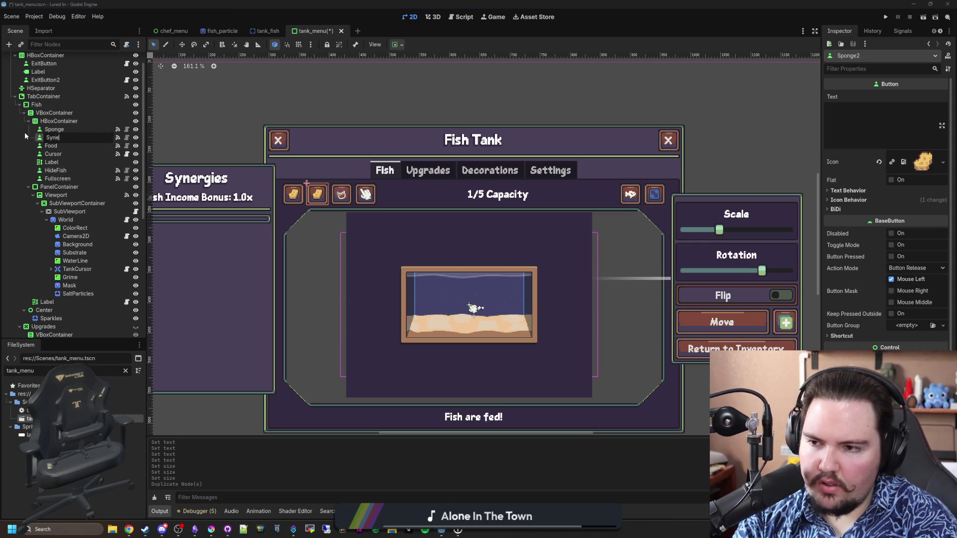
type("rgies")
key("Return")
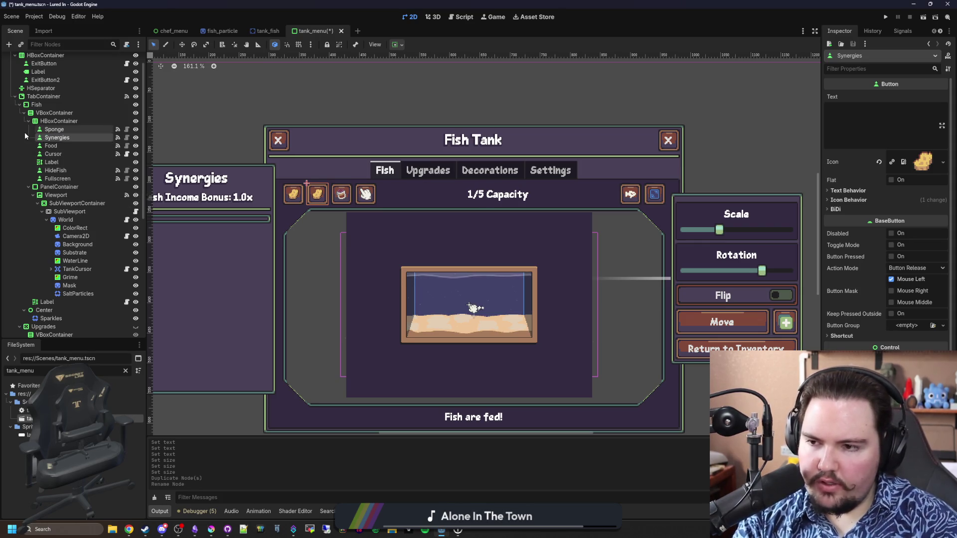
left_click_drag(78, 130, 76, 128)
Quick-load icon_synergies as the Synergies button's icon, save, and view its signals
left_click(942, 162)
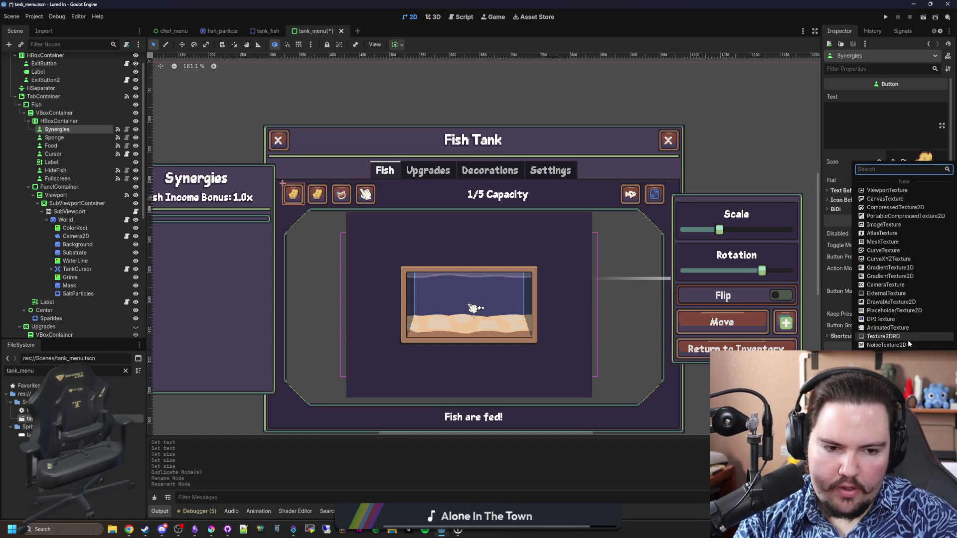
left_click(887, 168)
type("syner")
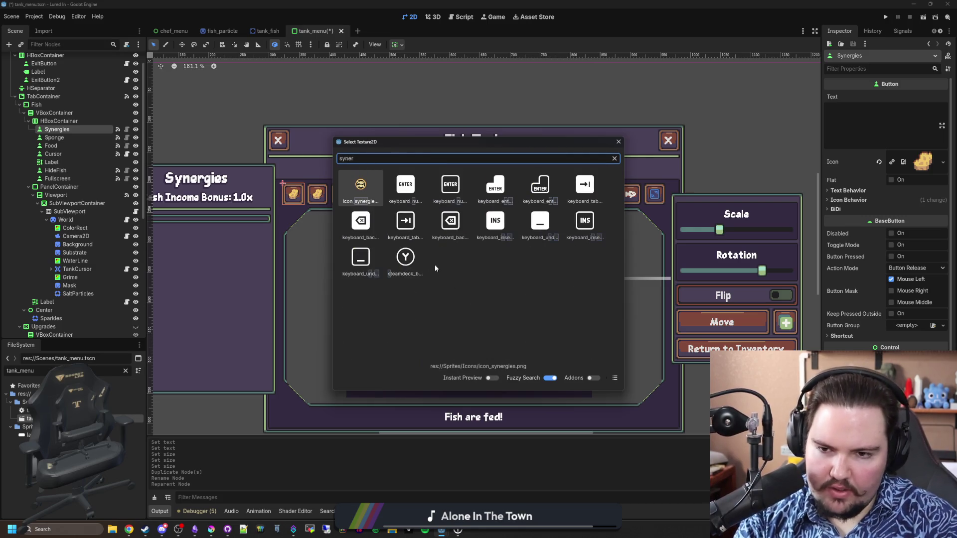
key("Return")
key("ctrl+s")
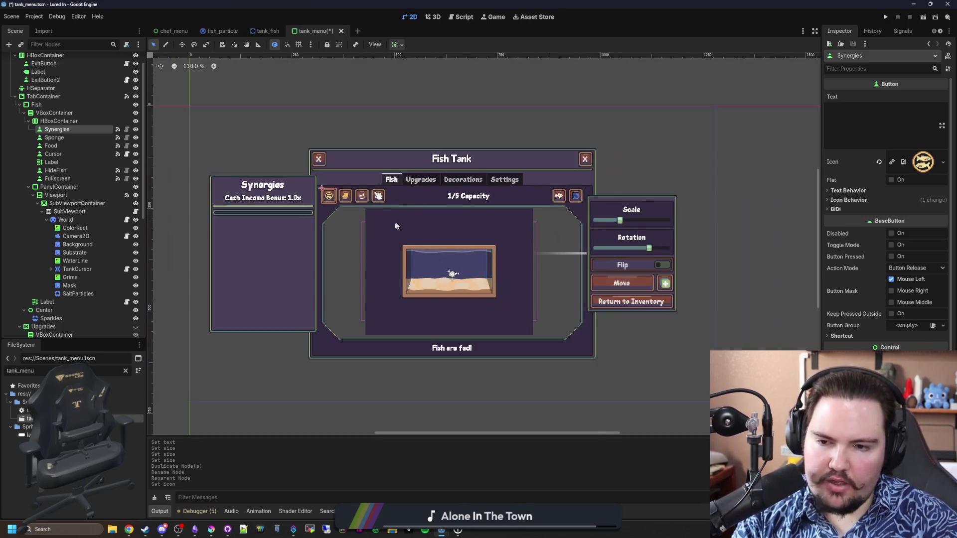
scroll(578, 199, "down", 2)
scroll(309, 204, "up", 3)
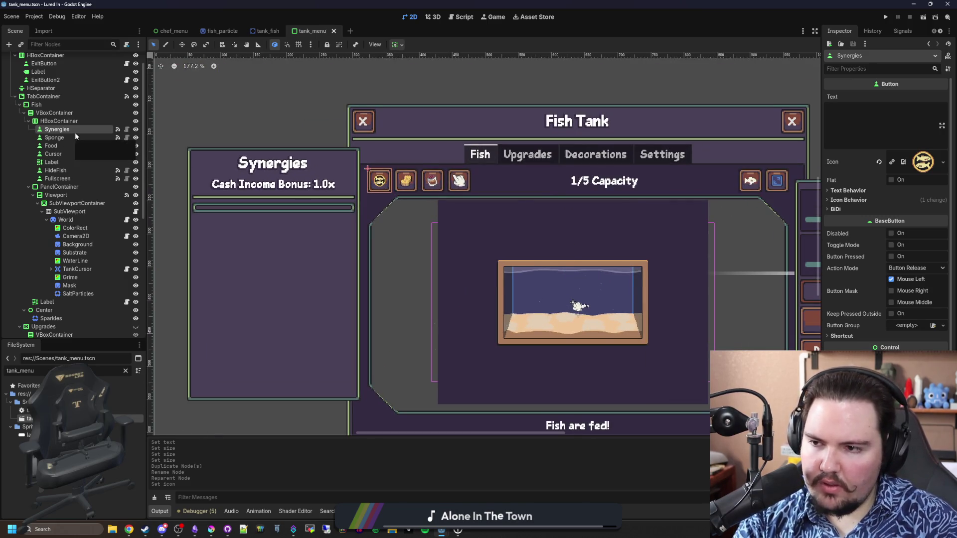
left_click(902, 31)
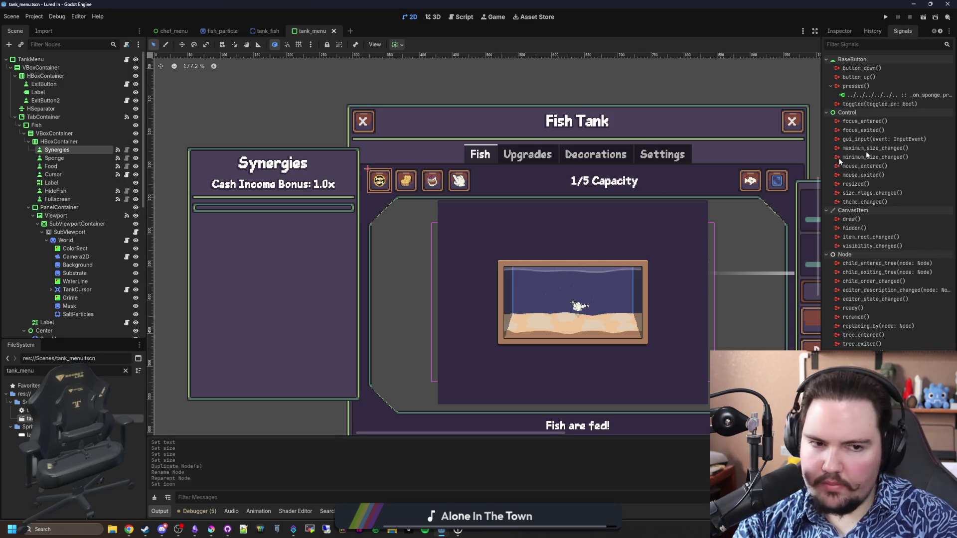
Replace the copied sponge pressed() connection with one to _on_synergies_pressed
right_click(879, 96)
left_click(902, 121)
right_click(880, 87)
left_click(889, 93)
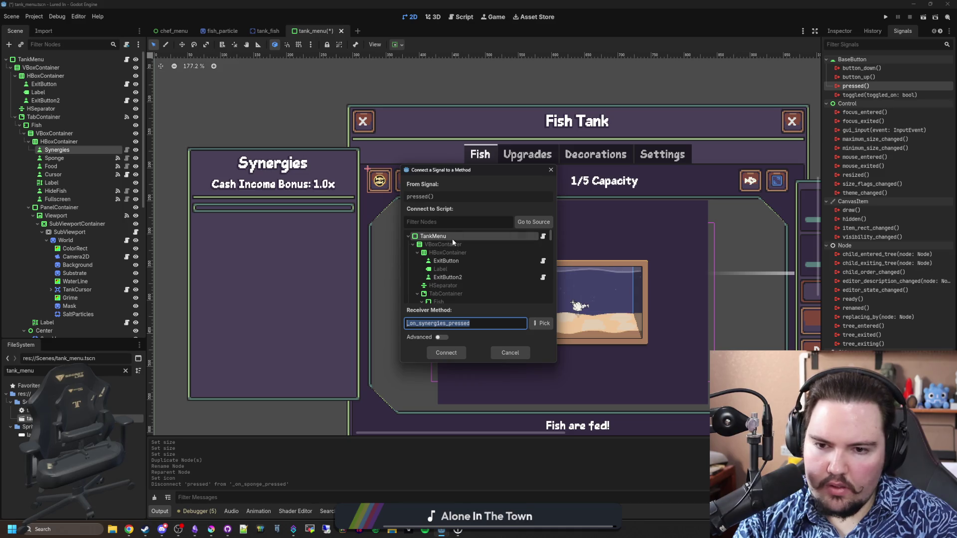
key("Escape")
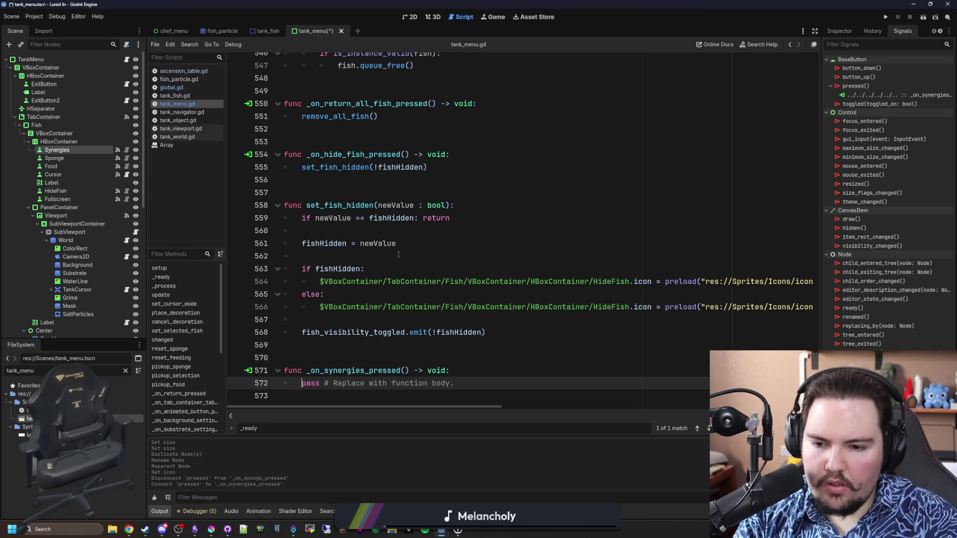
Search the script for 'sponge.disabled' references
left_click(372, 346)
left_click(429, 249)
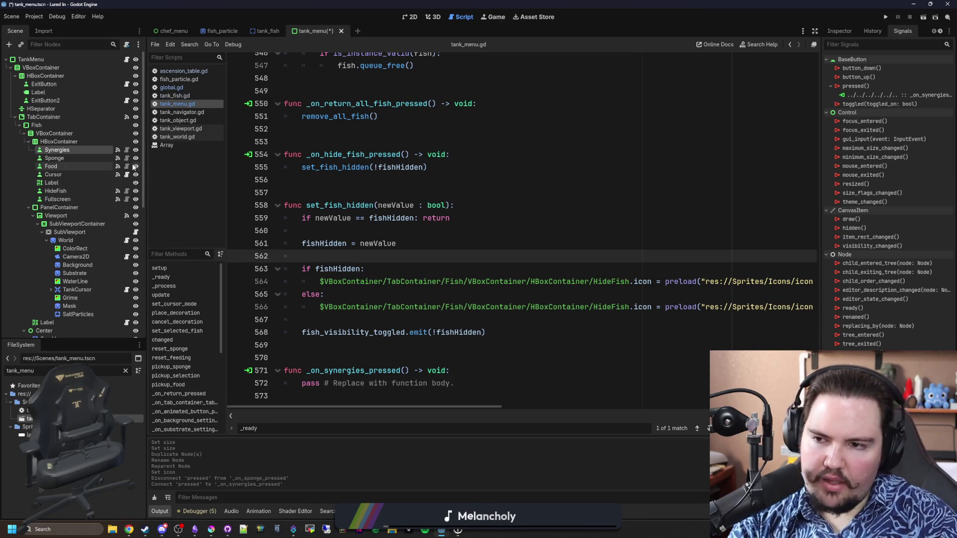
left_click(494, 188)
key("ctrl+f")
type("sponge.")
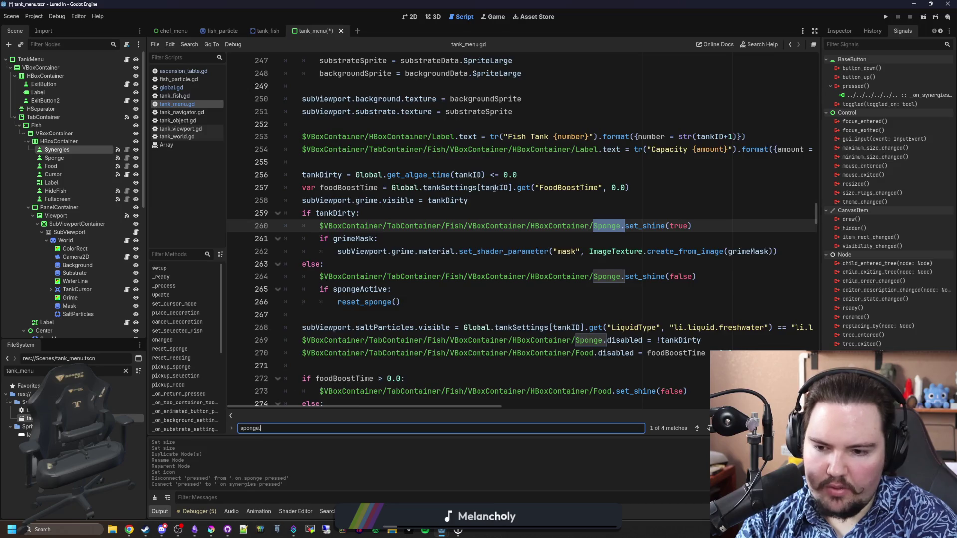
type("disabled")
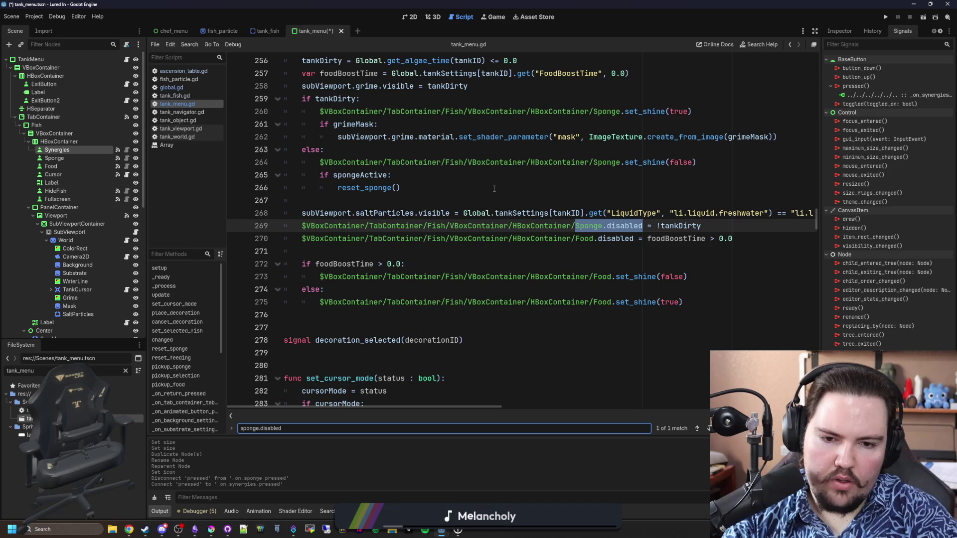
scroll(494, 188, "right", 3)
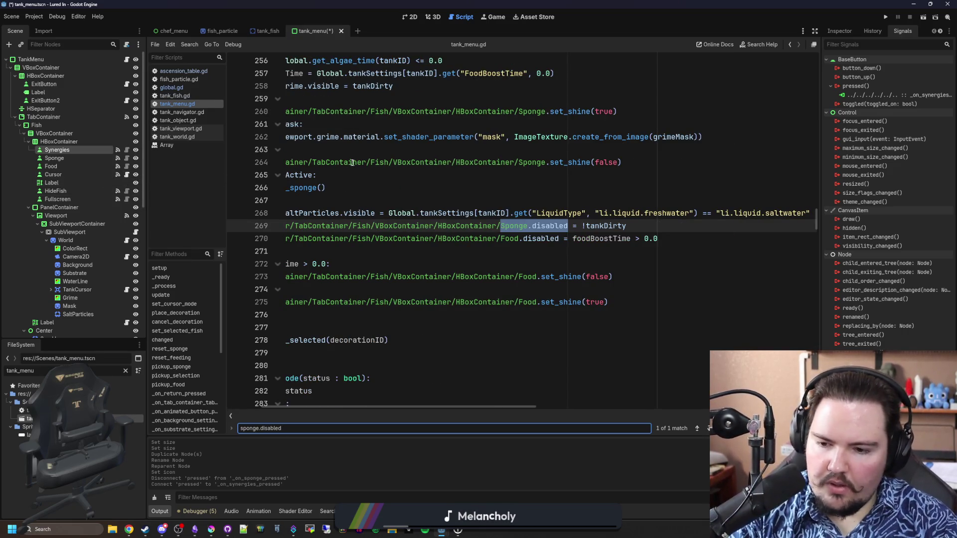
scroll(355, 232, "left", 3)
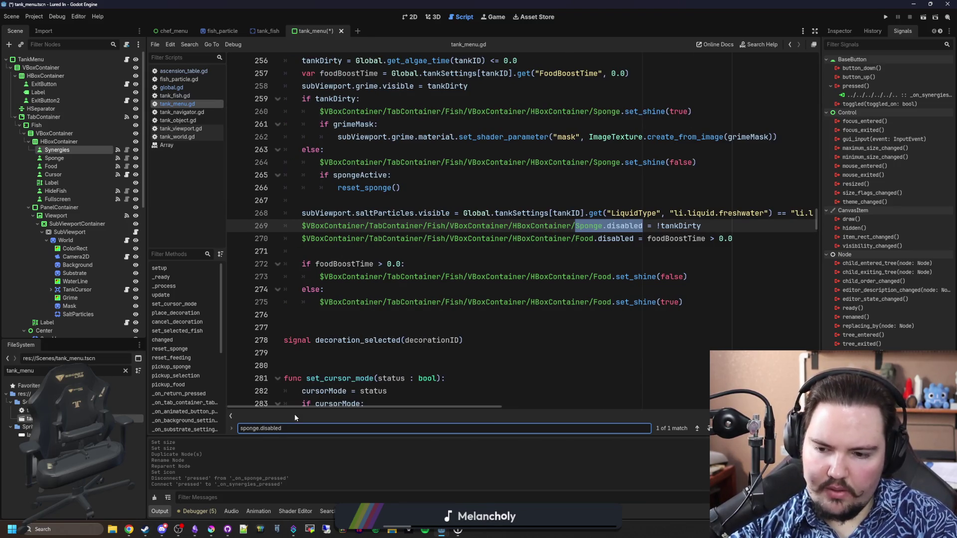
Jump from the Synergies node's connection to the new _on_synergies_pressed function
left_click(95, 151)
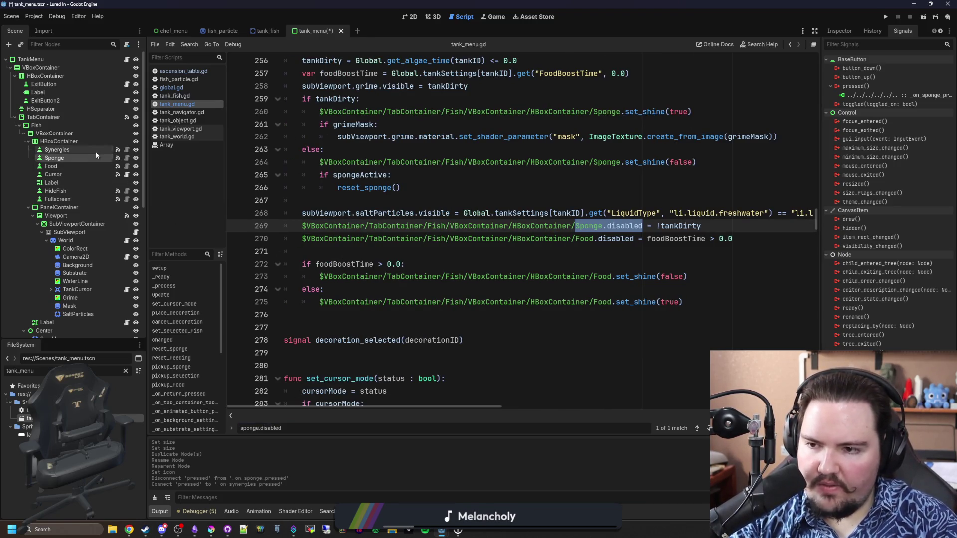
double_click(880, 95)
left_click(489, 376)
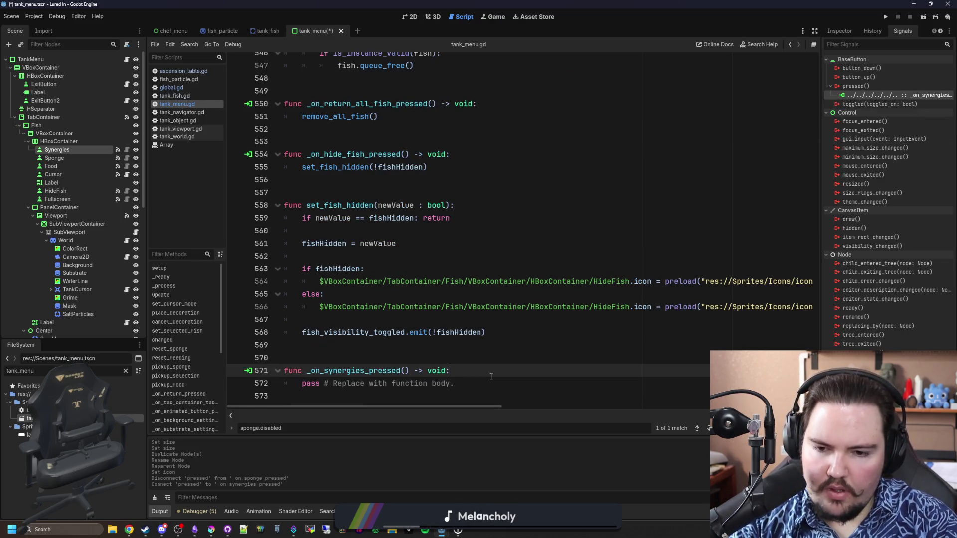
Replace the pass line in _on_synergies_pressed with $Synergies.visible = true
left_click_drag(487, 383, 301, 383)
key("BackSpace")
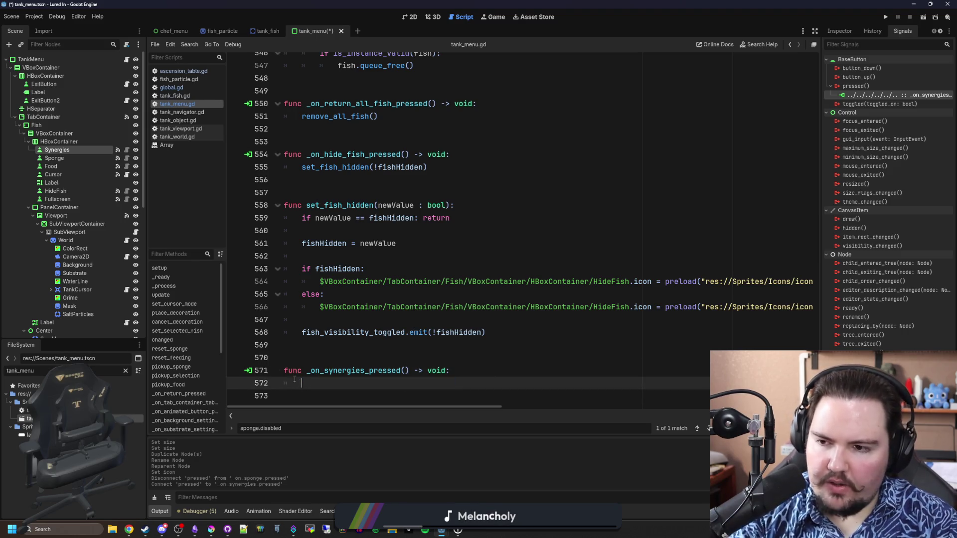
scroll(90, 241, "down", 3)
scroll(74, 219, "down", 5)
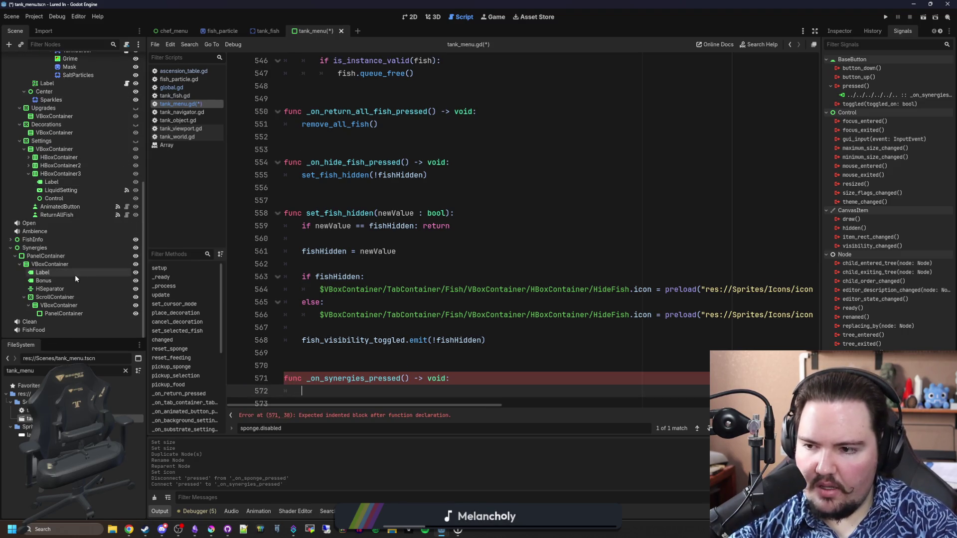
left_click_drag(51, 246, 353, 394)
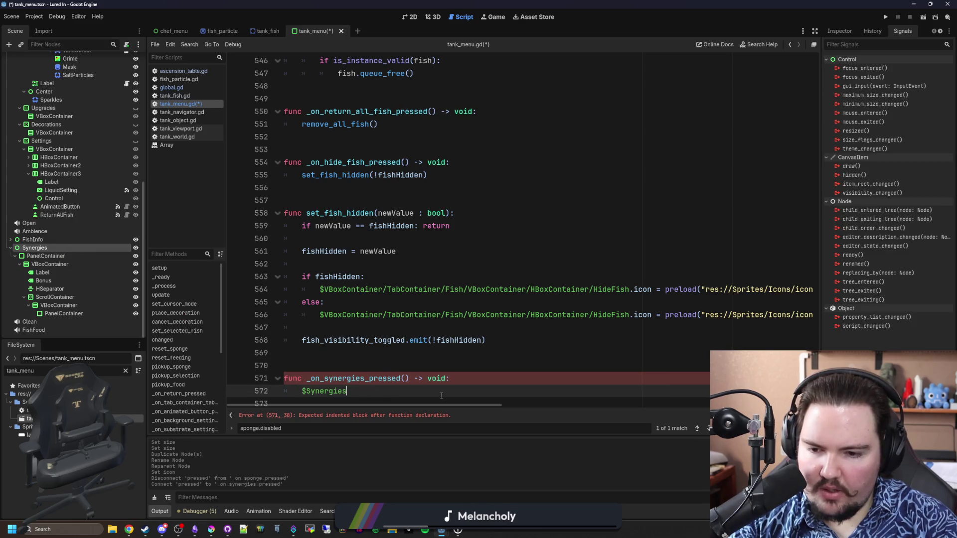
type(".visible = true")
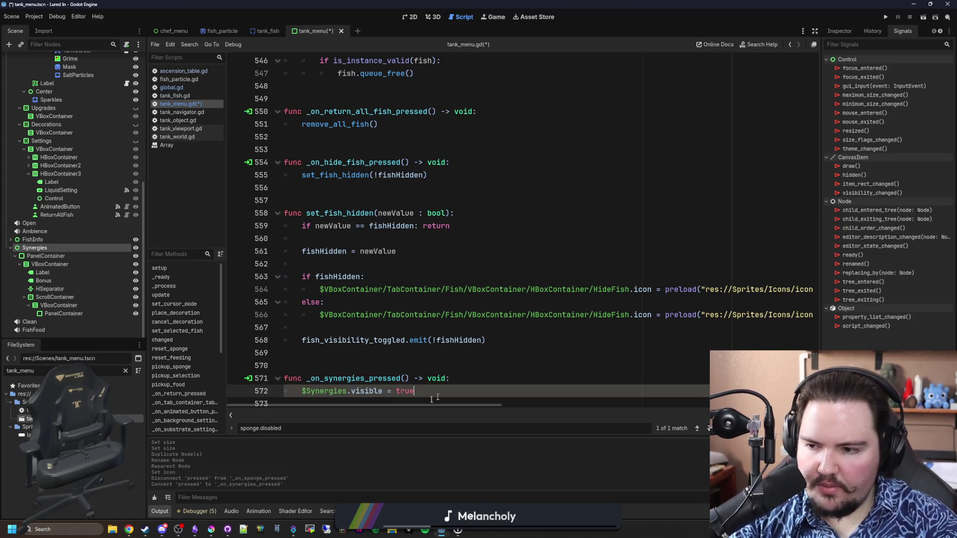
scroll(533, 324, "up", 10)
Find _ready and open blank lines after its FishInfo line
key("ctrl+f")
type("_ready")
left_click(433, 226)
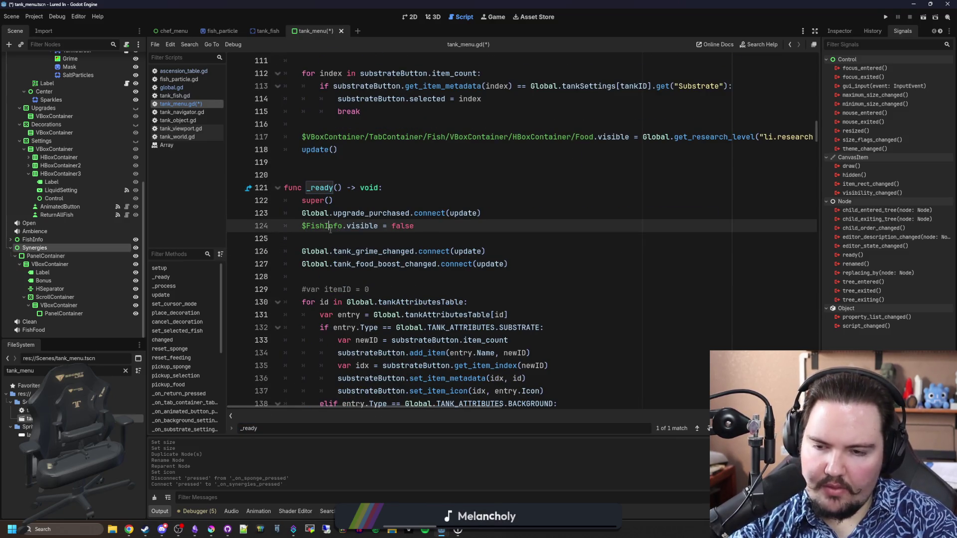
key("Down")
key("Down")
key("Down")
left_click(432, 217)
key("ctrl+f")
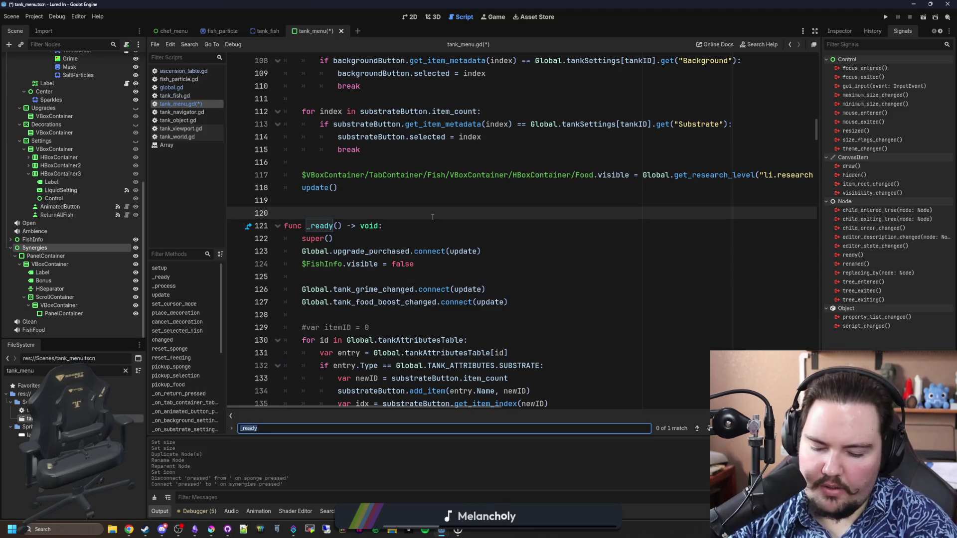
left_click(386, 277)
key("Return")
key("Return")
key("Up")
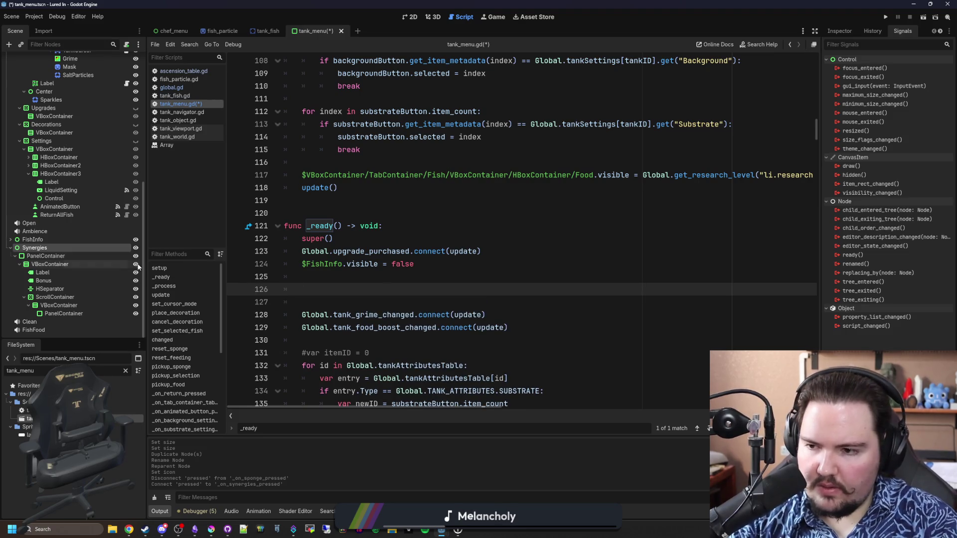
Add $Synergies.visible = false in _ready, save, and launch the game
left_click_drag(114, 251, 400, 292)
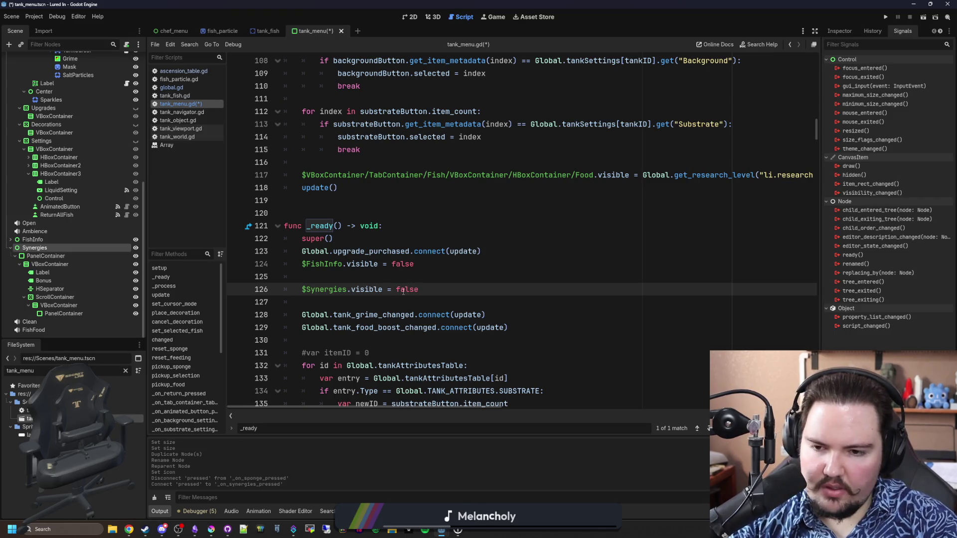
left_click(420, 278)
key("ctrl+s")
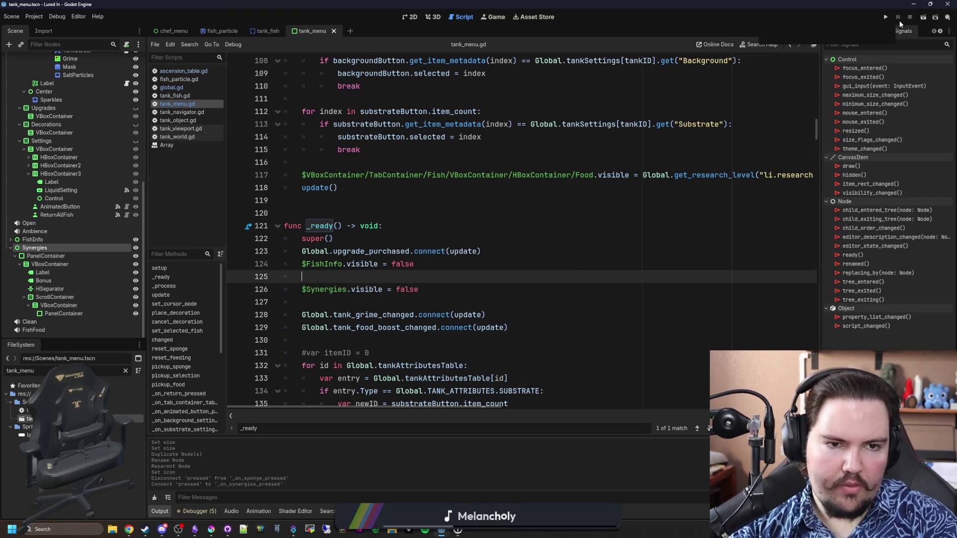
left_click(887, 17)
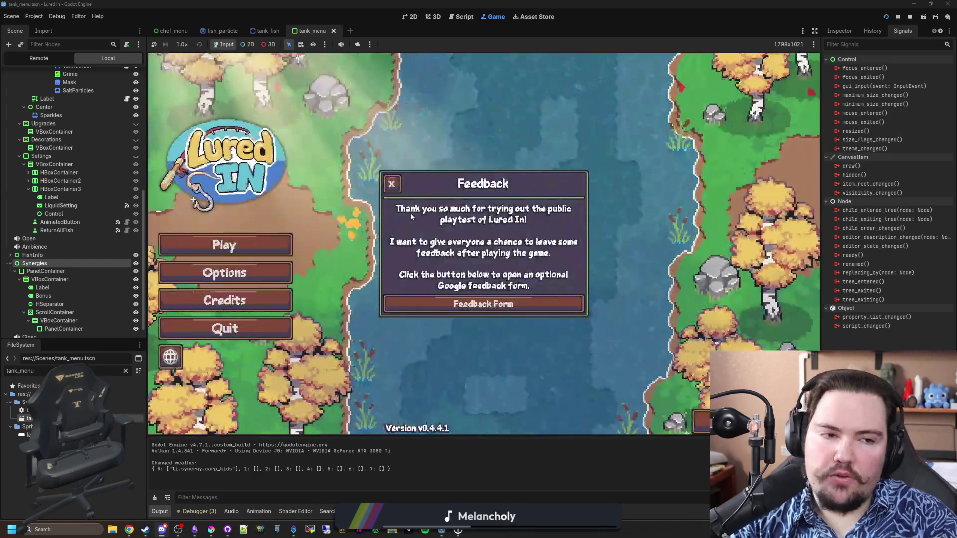
Start playing from the main menu and open Fish Tank 1 and the research tree
left_click(219, 242)
left_click(219, 242)
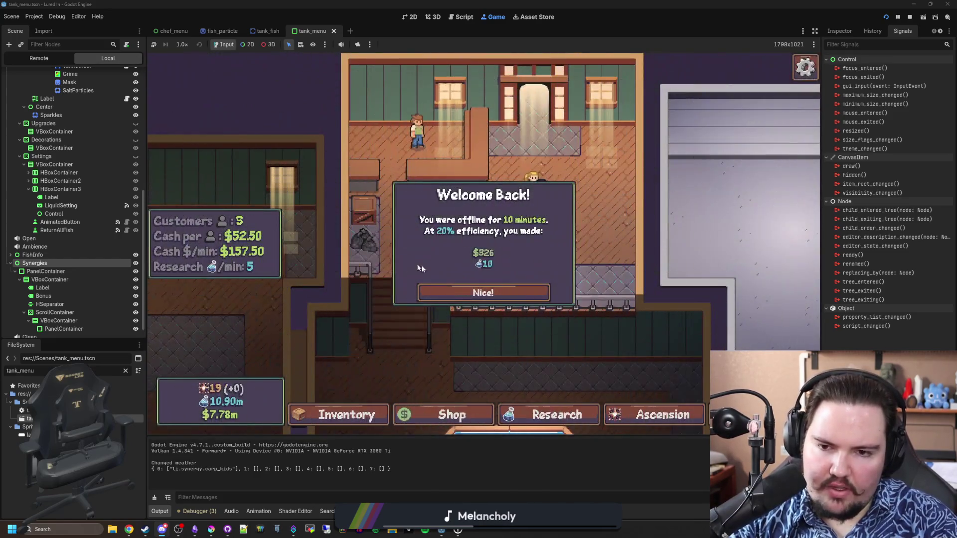
left_click(461, 289)
left_click(557, 258)
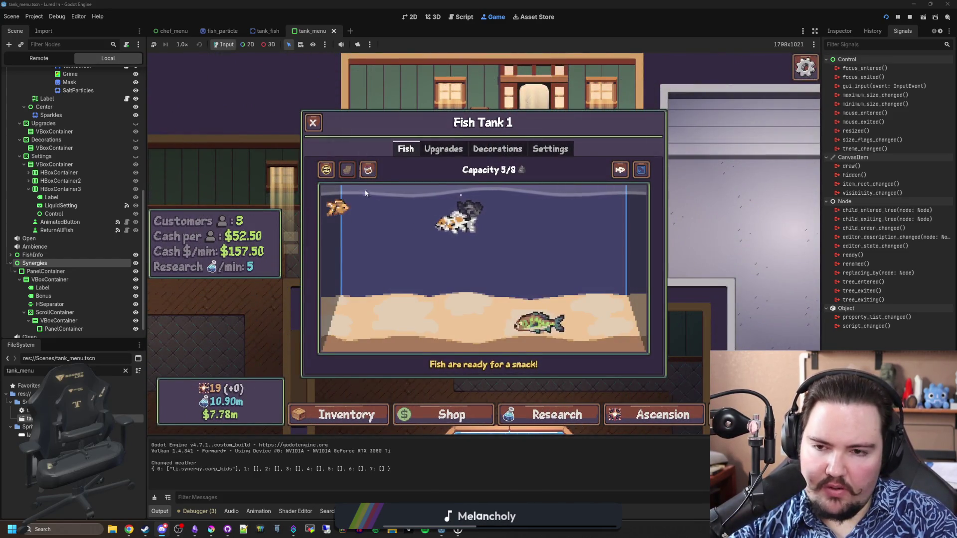
key("Escape")
left_click(556, 414)
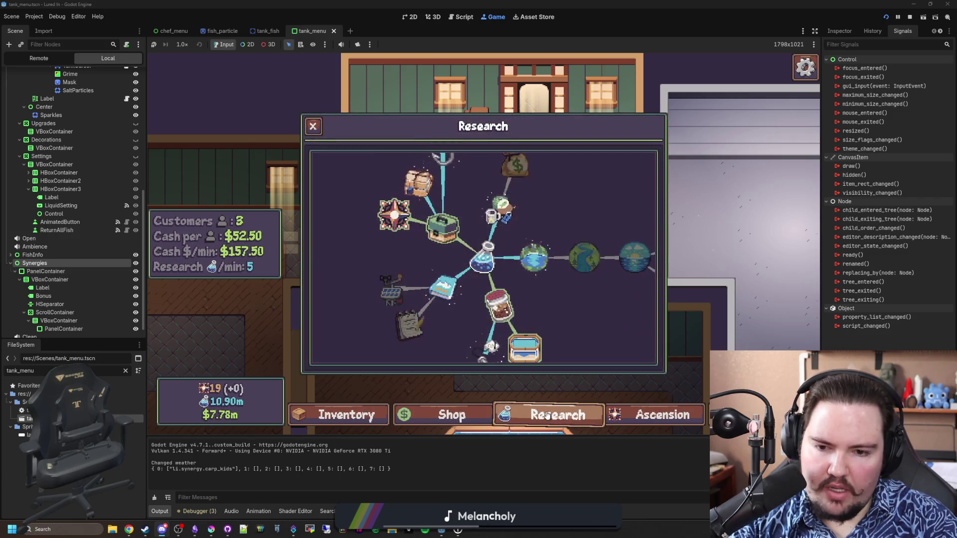
Run setresearch li.research.fish_food in the secret command menu
key("grave")
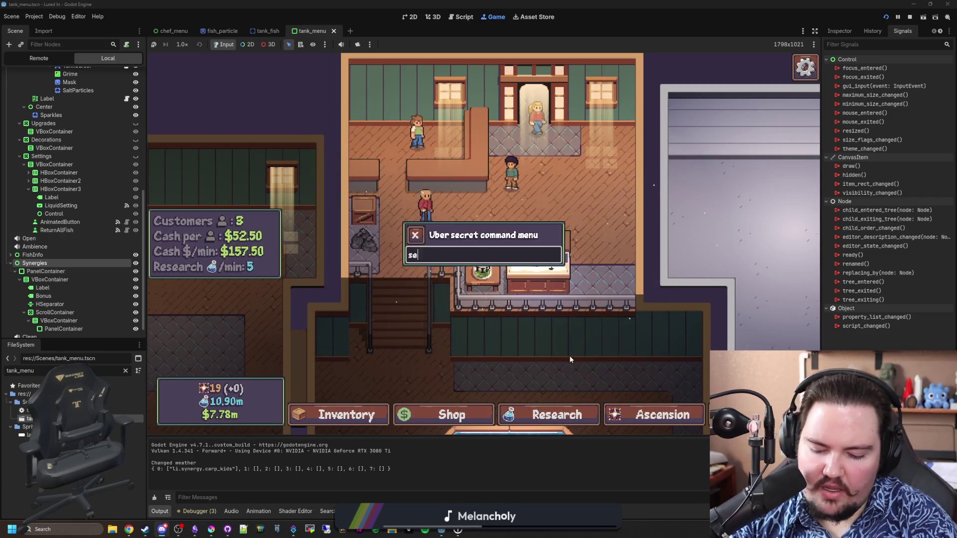
type("setupgrad")
key("BackSpace")
key("BackSpace")
key("BackSpace")
type("setresearch li.research")
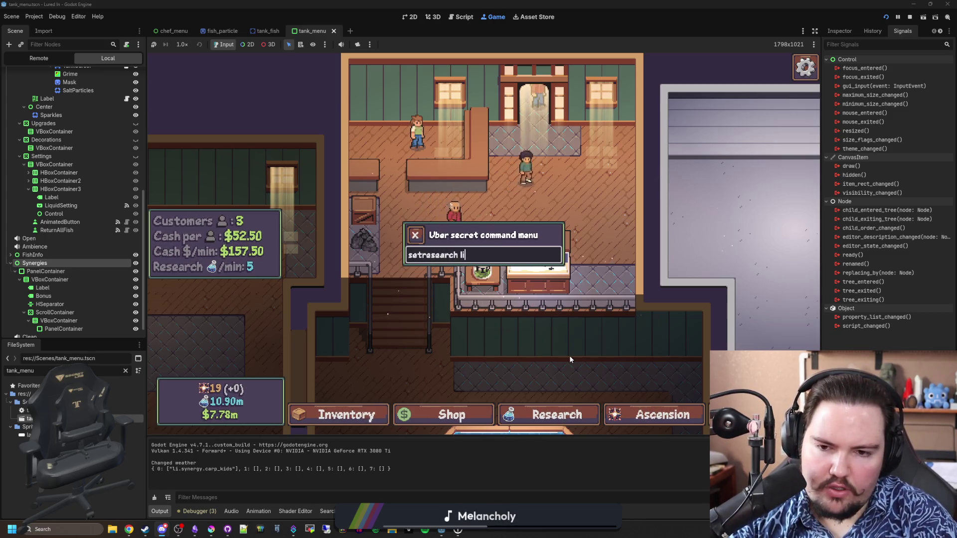
type(".fish_food")
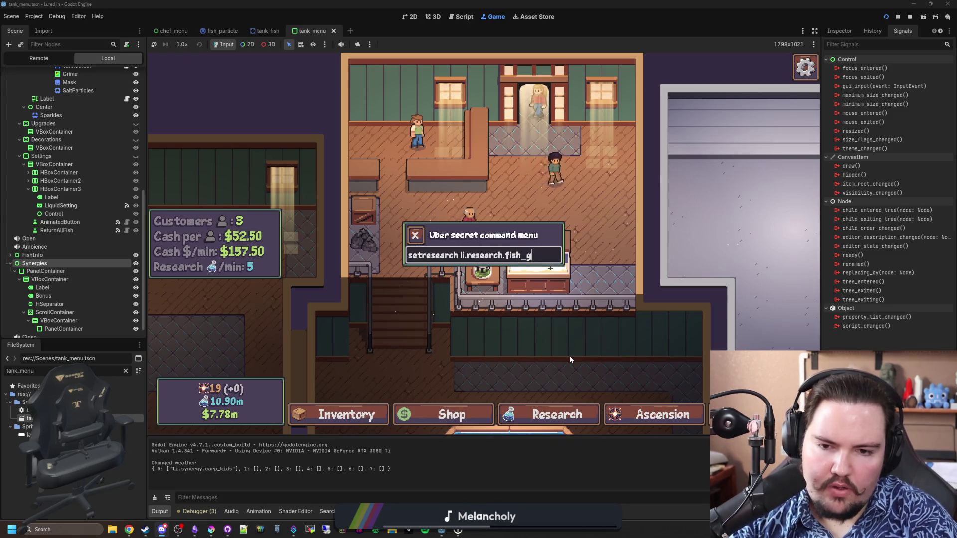
key("Return")
Check the fish tank and research tree, then filter FileSystem by 'commands'
left_click(543, 276)
left_click(557, 415)
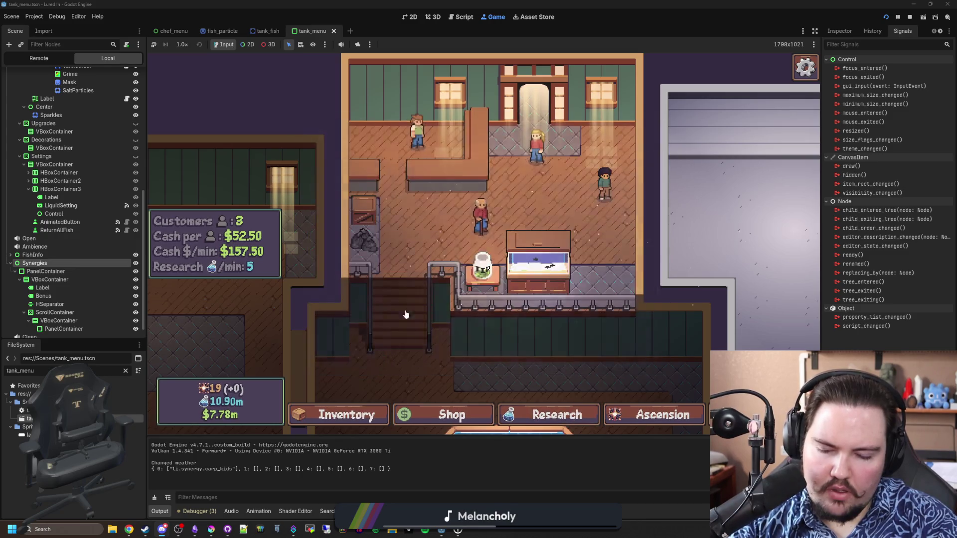
key("Escape")
left_click(125, 371)
type("c")
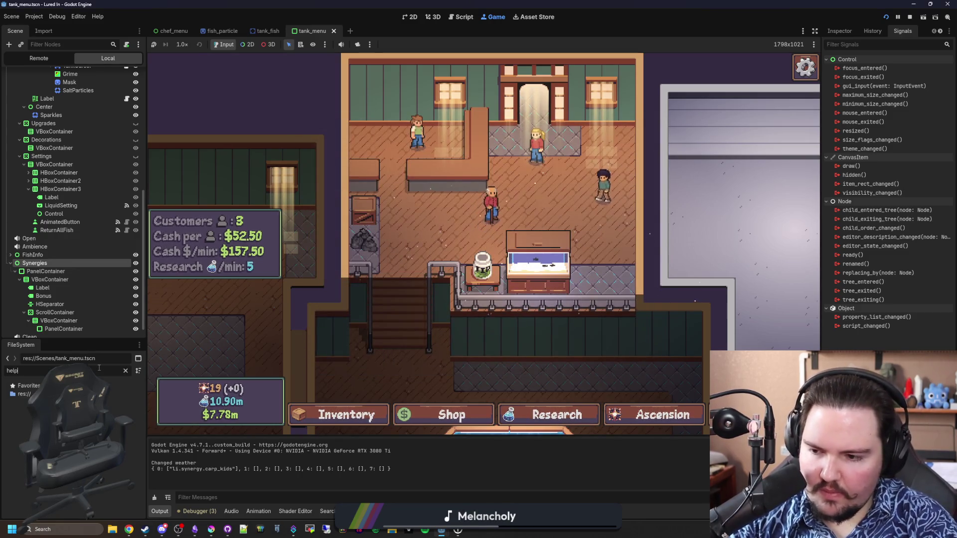
type("ommand")
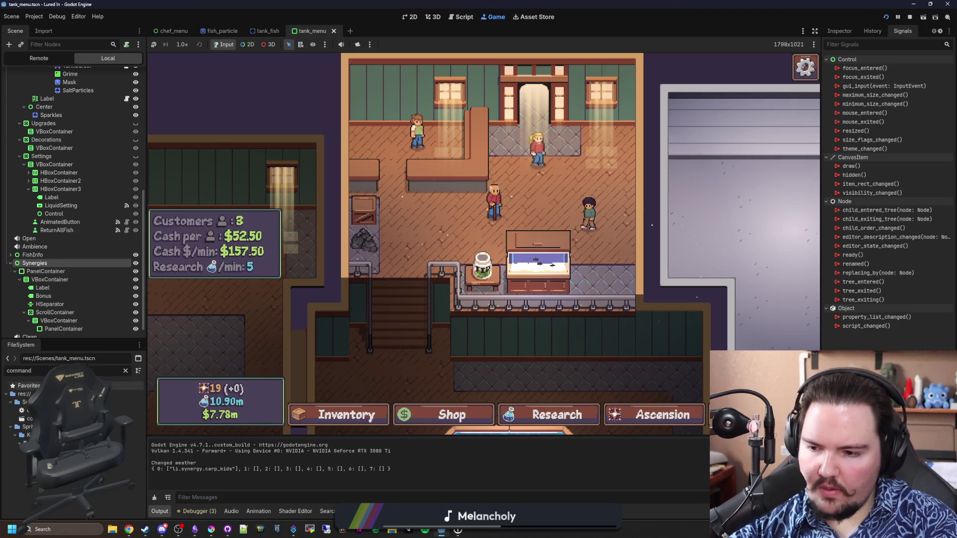
type("s")
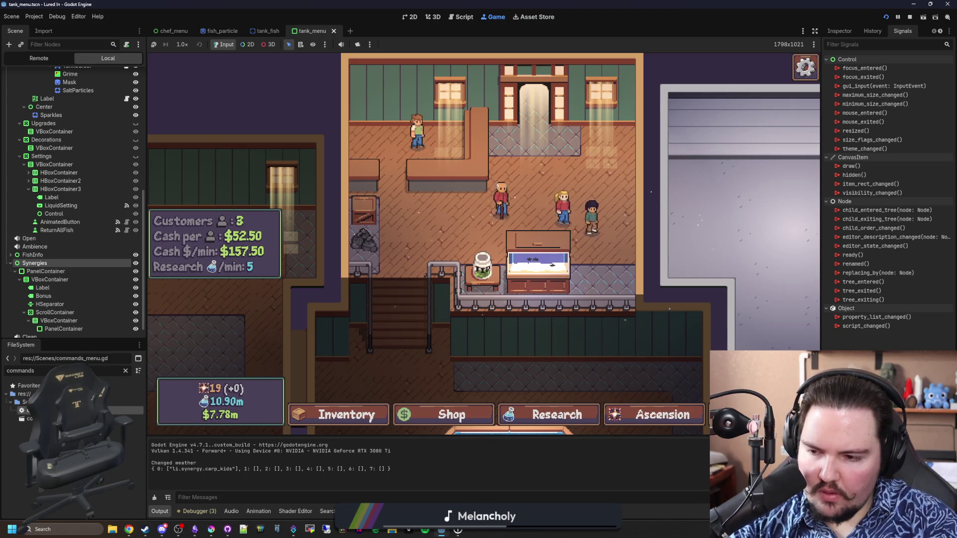
Open commands_menu.gd, then run removeresearch li.research.fish_freshwater in the game
double_click(30, 410)
scroll(461, 275, "down", 5)
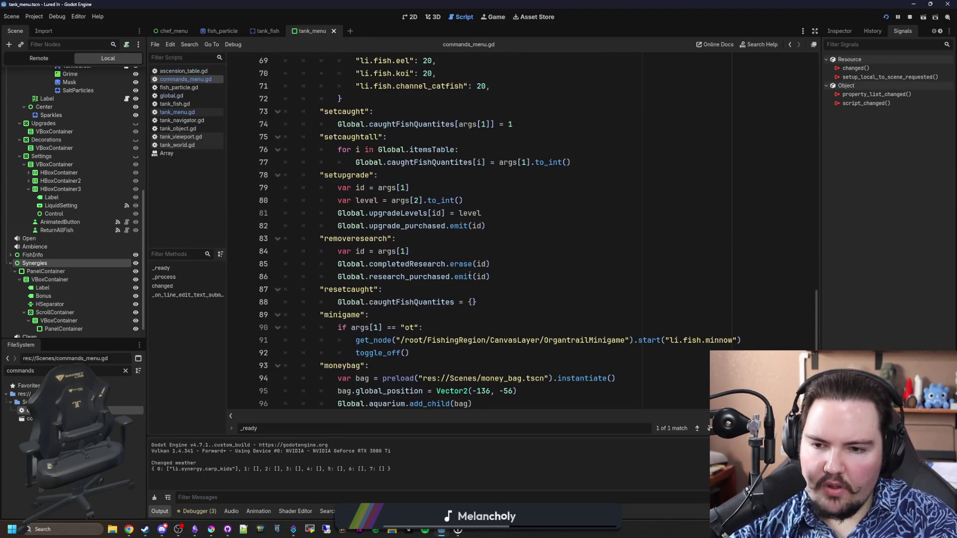
scroll(469, 276, "down", 1)
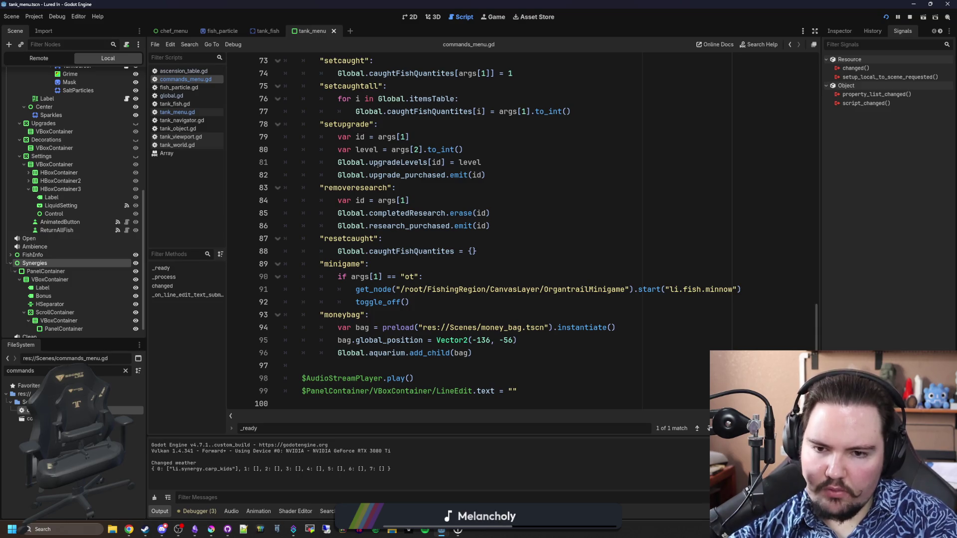
left_click(491, 17)
key("grave")
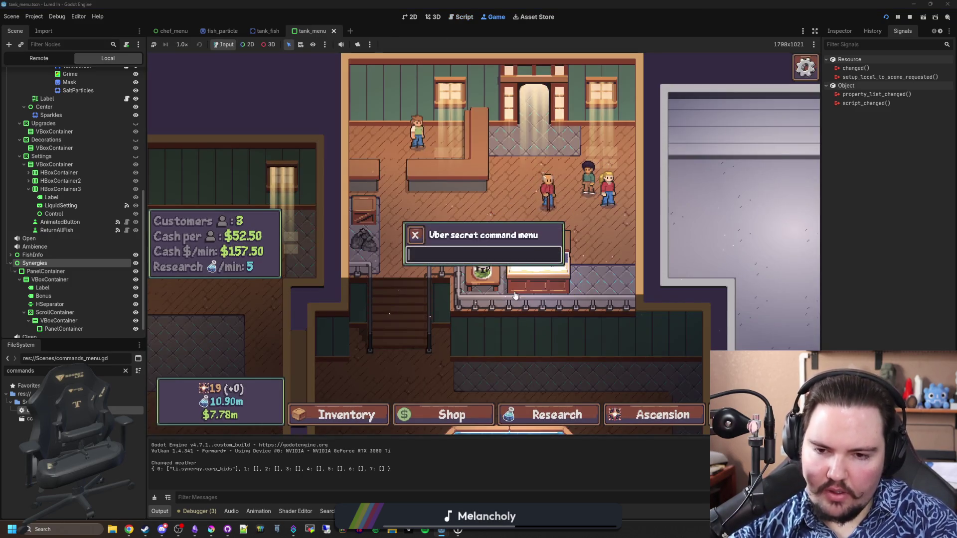
type("removeresearch li.resear")
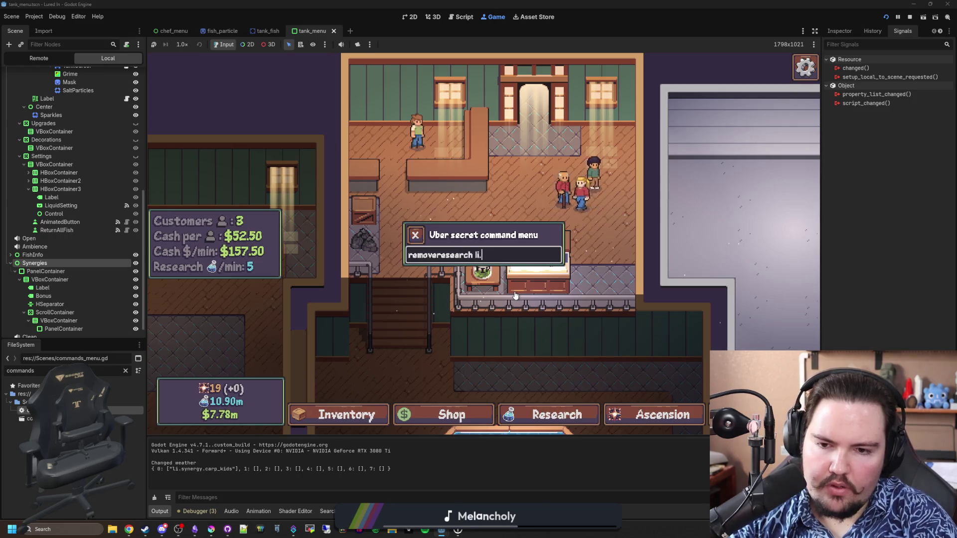
type("ch.fish_freshwater")
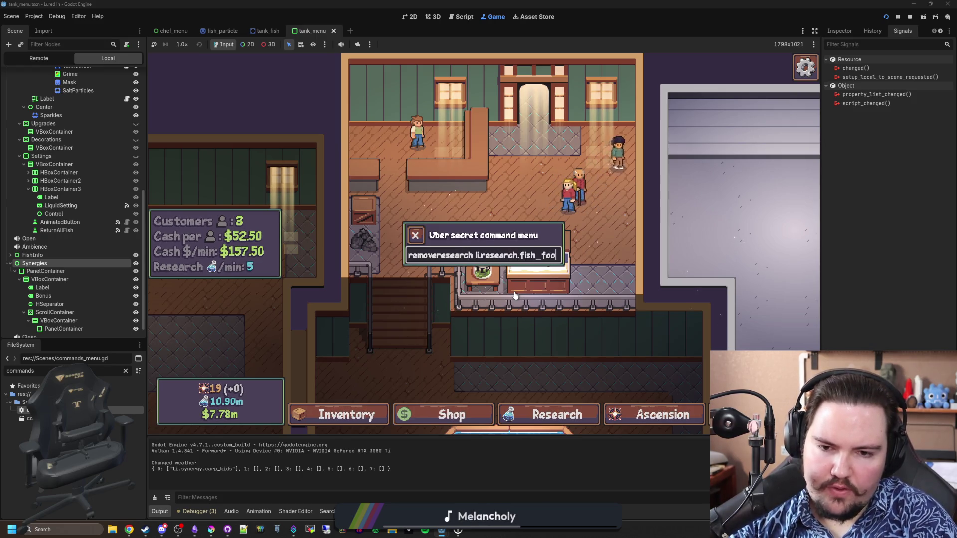
key("Return")
Check the research tree and Fish Tank 1, then return to tank_menu.gd
left_click(548, 415)
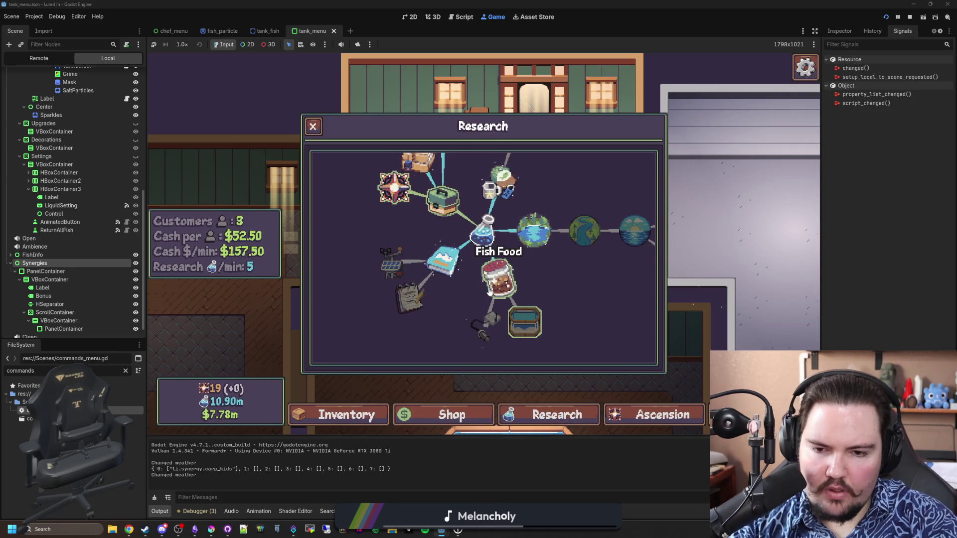
key("Escape")
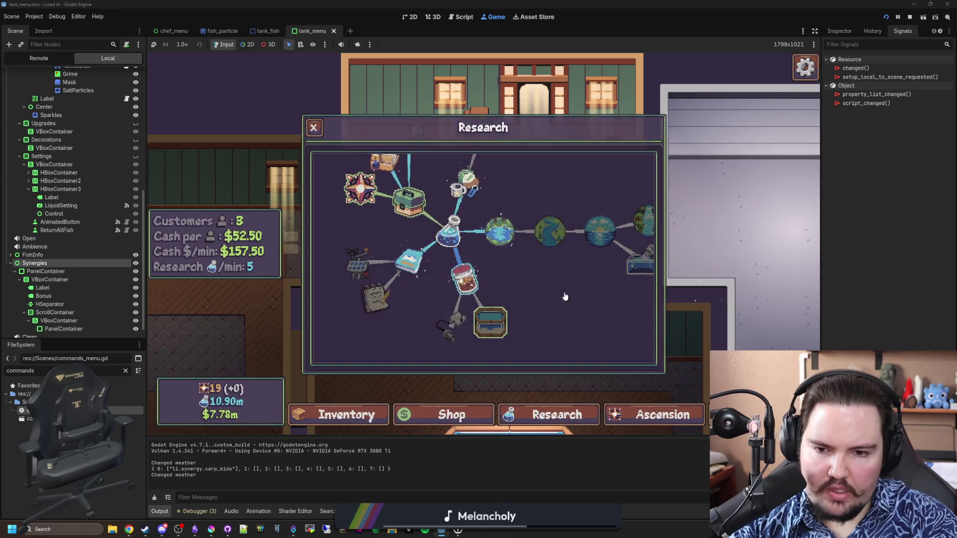
left_click(547, 286)
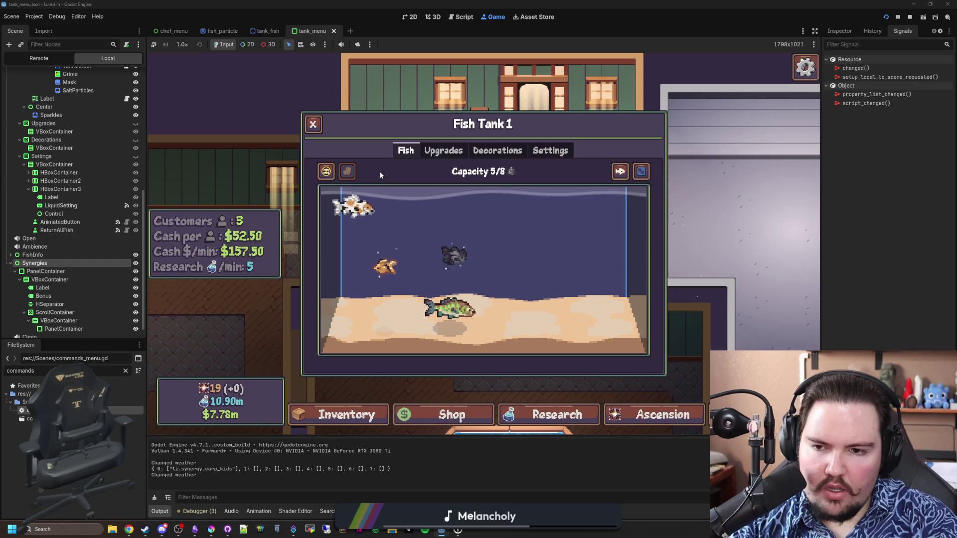
scroll(108, 76, "up", 5)
left_click(127, 74)
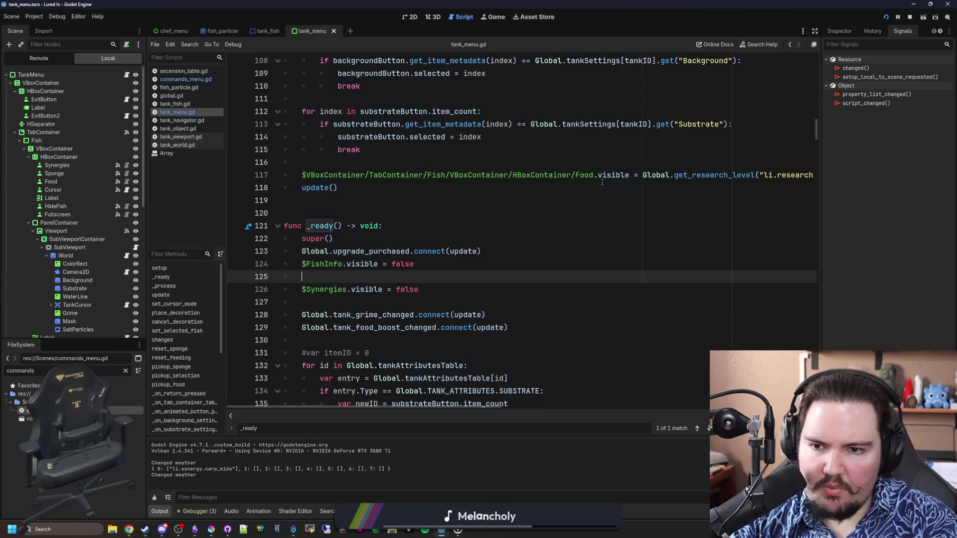
Search tank_menu.gd for research references and select the Food node
scroll(687, 204, "up", 20)
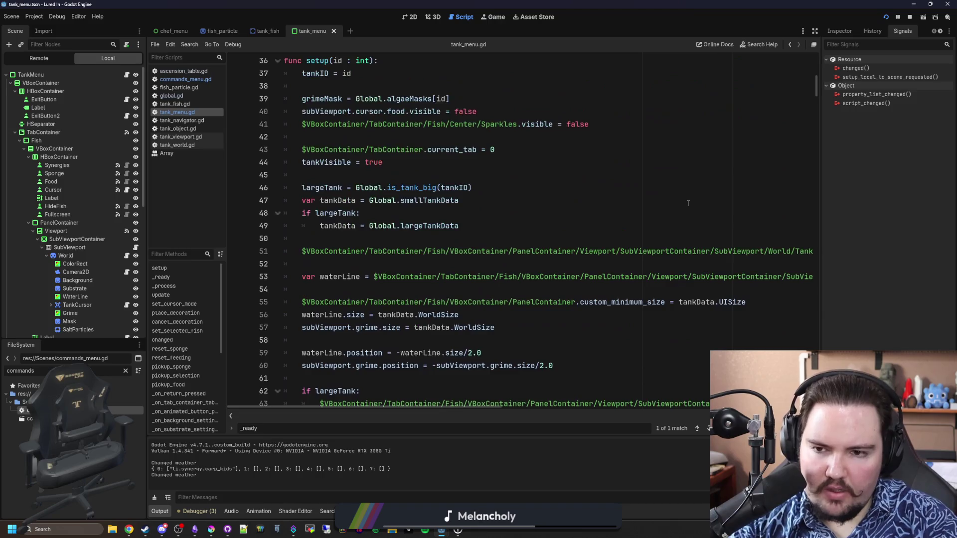
scroll(687, 204, "up", 5)
left_click(559, 206)
key("ctrl+f")
type("resaear")
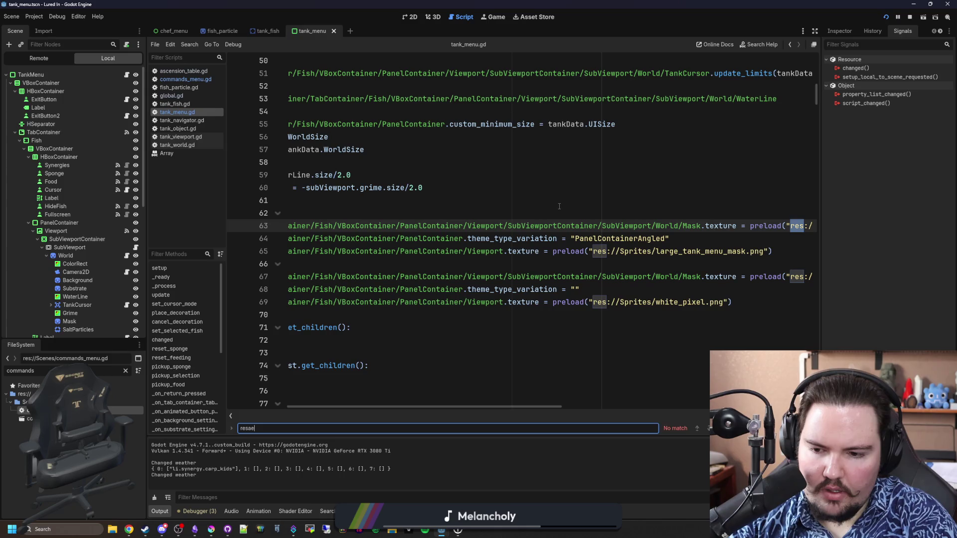
type("earch_purchas")
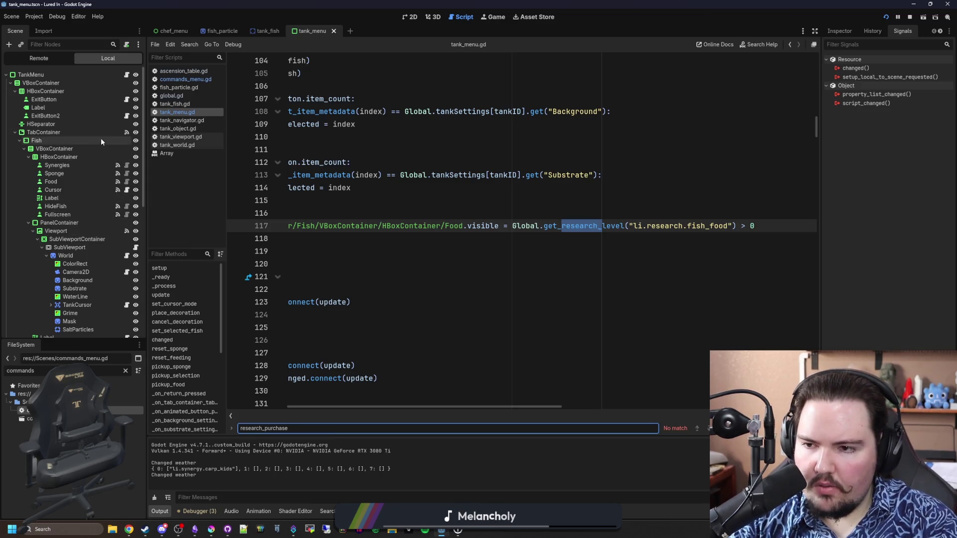
left_click(127, 75)
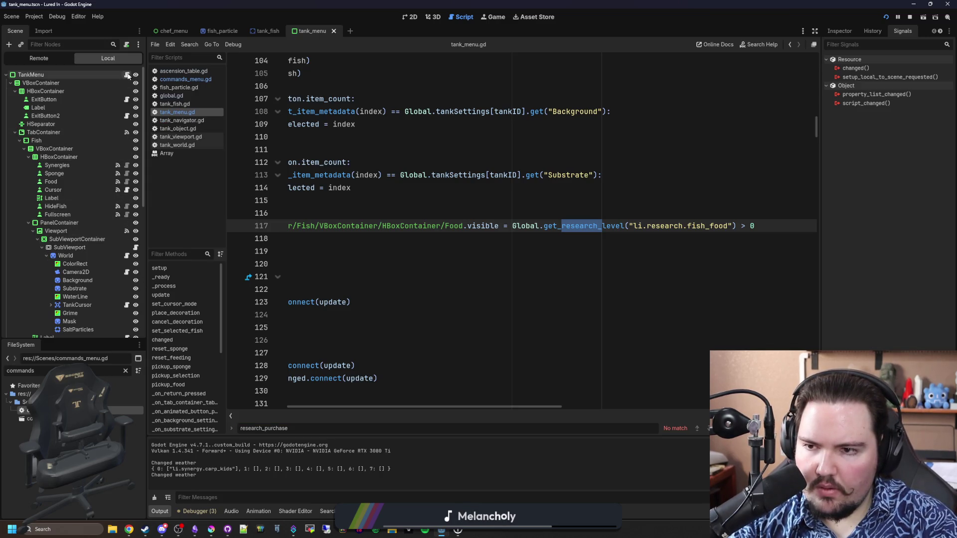
left_click(89, 180)
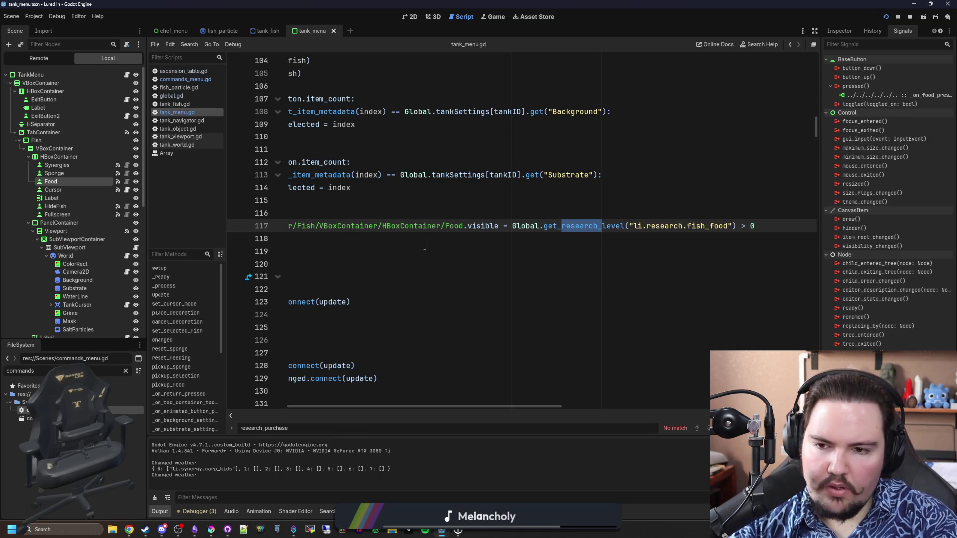
scroll(424, 246, "left", 5)
scroll(414, 243, "up", 20)
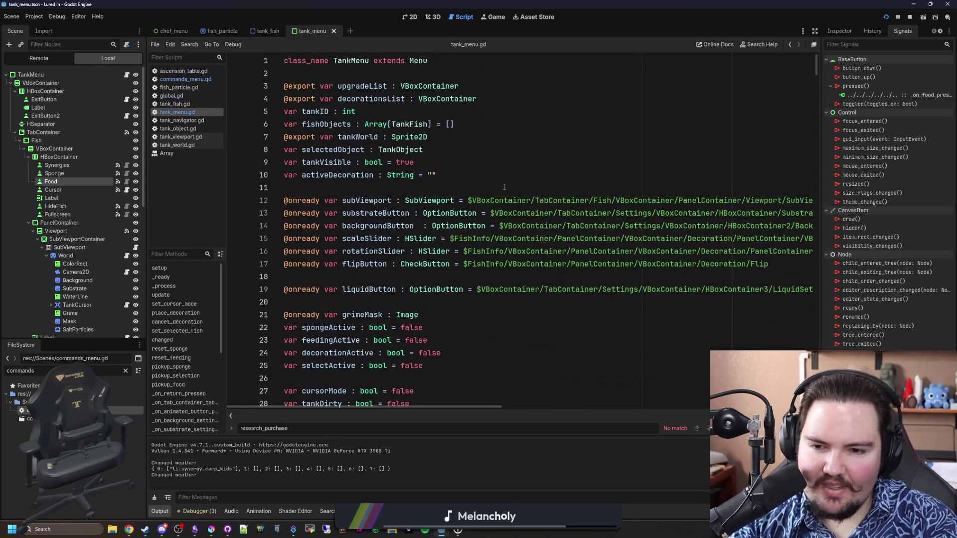
Search the script for 'food.' and select the Food visibility line 117
left_click(504, 187)
key("ctrl+f")
type("food.visible")
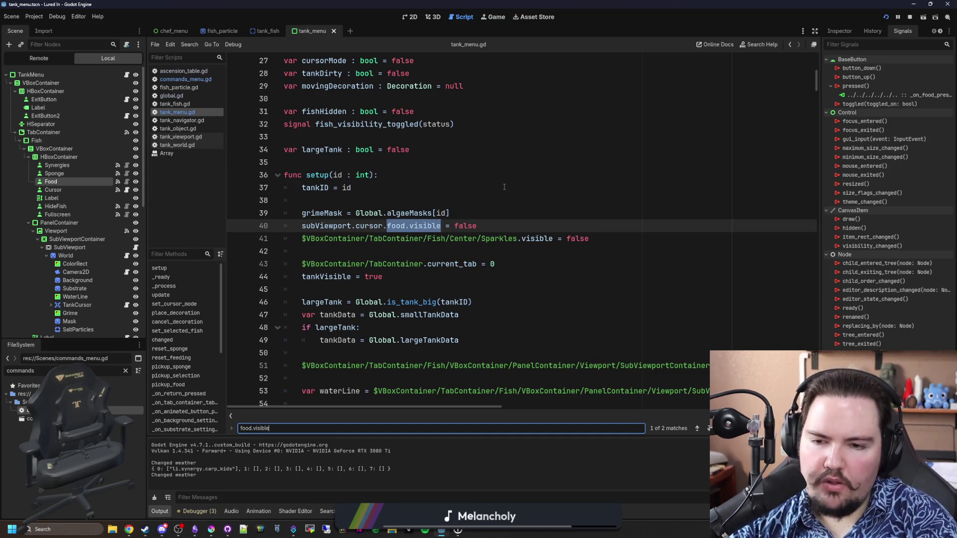
key("Return")
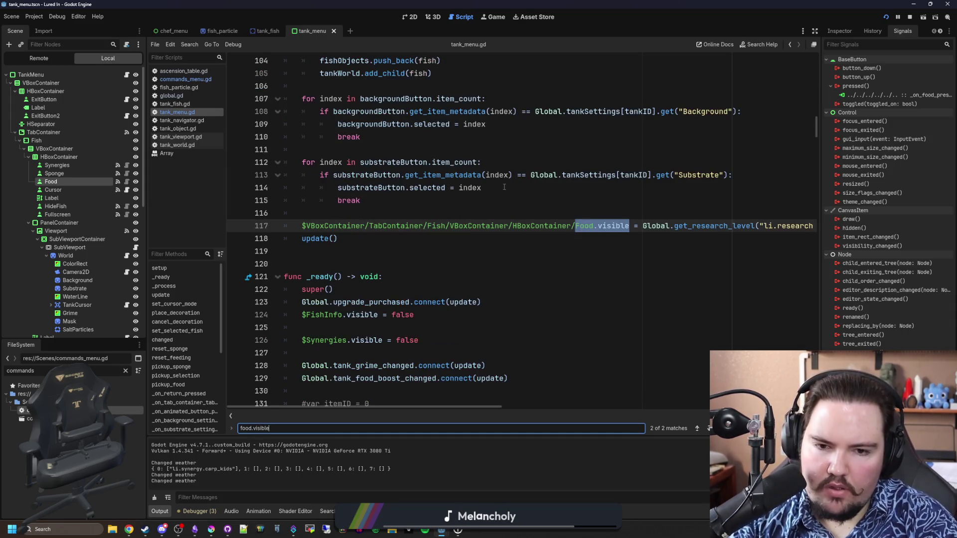
scroll(492, 184, "up", 20)
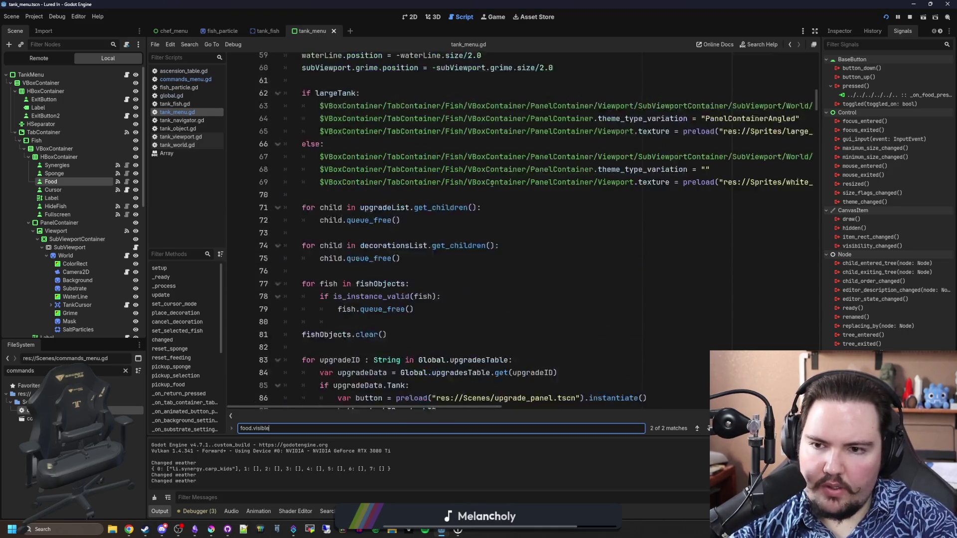
scroll(492, 184, "down", 18)
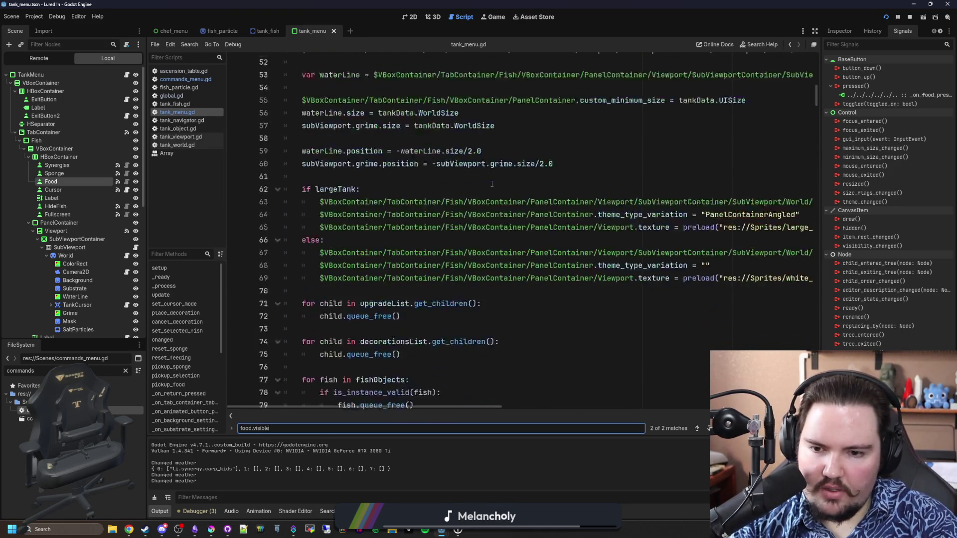
scroll(491, 184, "down", 1)
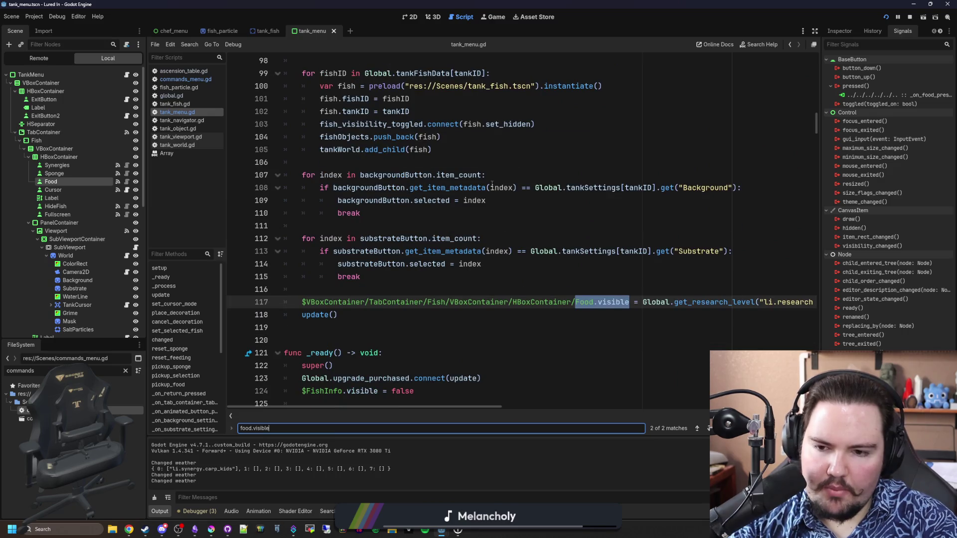
mouse_move(479, 408)
left_mouse_down()
mouse_move(792, 408)
mouse_move(503, 407)
left_mouse_up()
left_click_drag(812, 302, 295, 299)
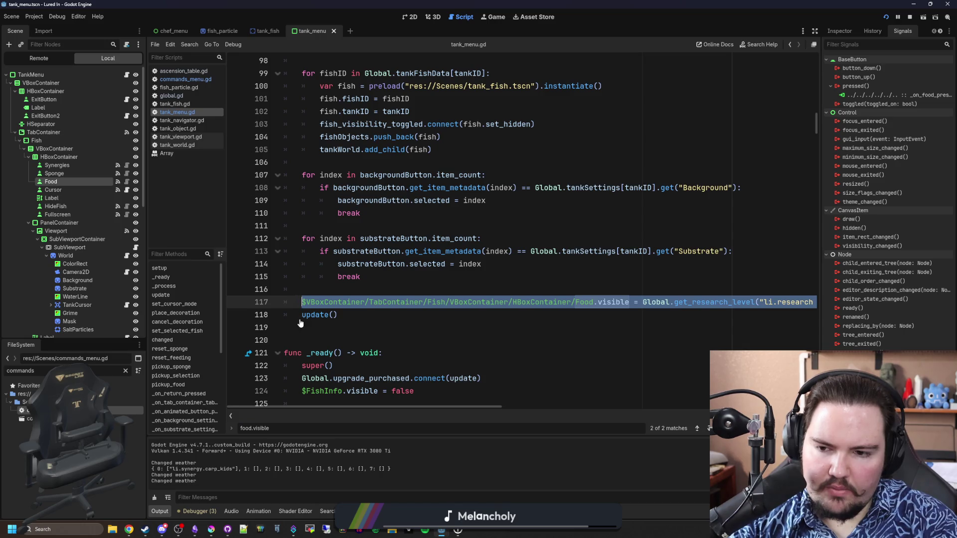
Duplicate line 117 and change the copy to get_ascension_level("li.ascension.synergies")
key("ctrl+c")
key("End")
key("Return")
key("ctrl+v")
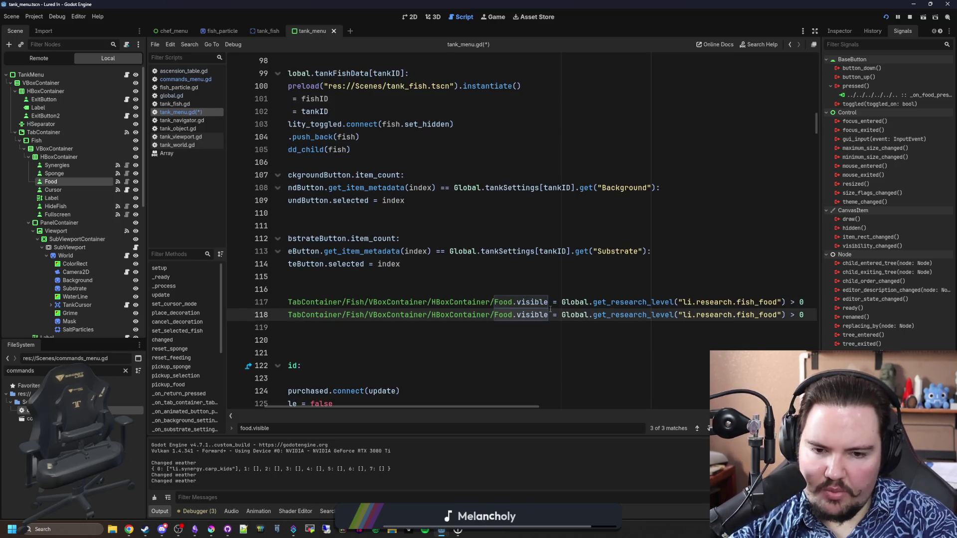
double_click(651, 313)
type("get_ascension")
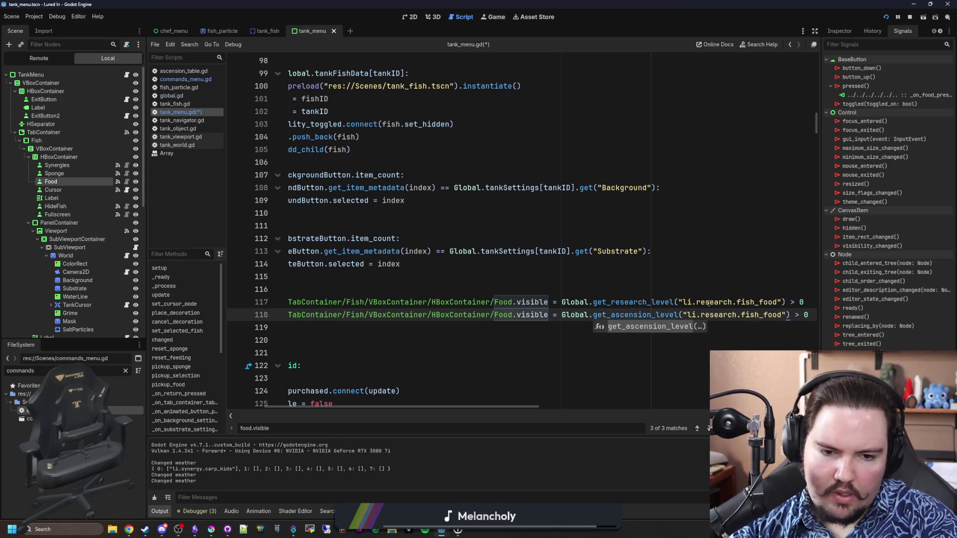
double_click(755, 315)
key("BackSpace")
key("BackSpace")
key("BackSpace")
key("BackSpace")
type("ascension.synergies")
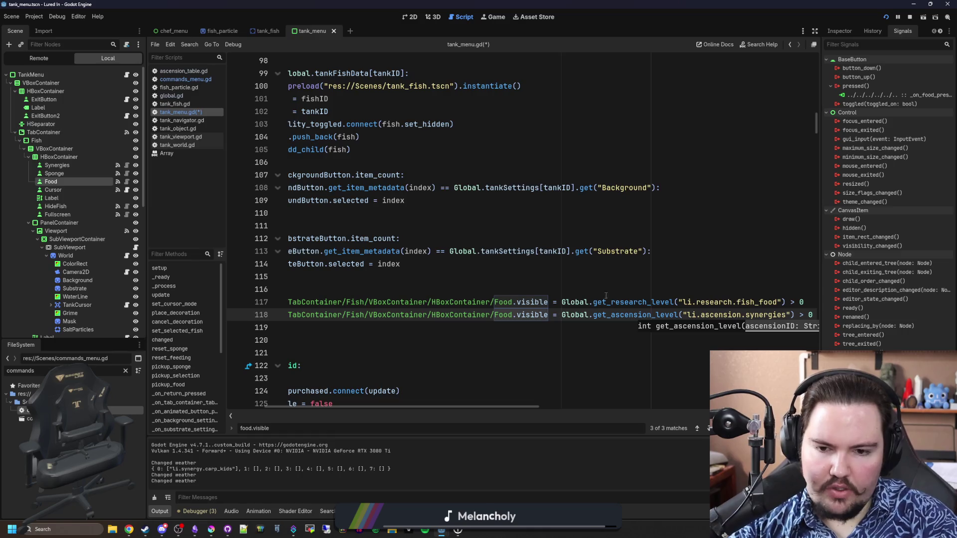
Change Food to Synergies on line 118, then save and launch the game
left_click(512, 314)
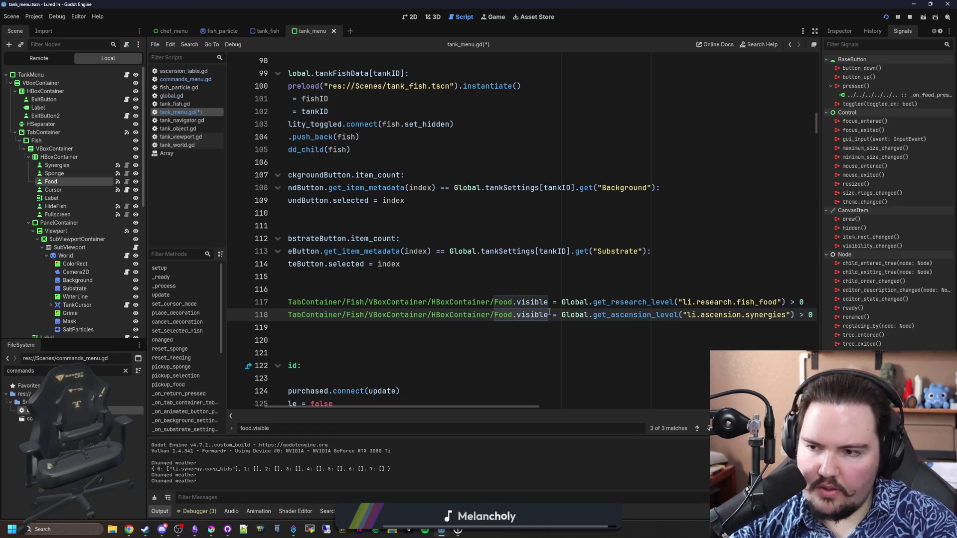
key("BackSpace")
key("BackSpace")
key("BackSpace")
type("ynergies")
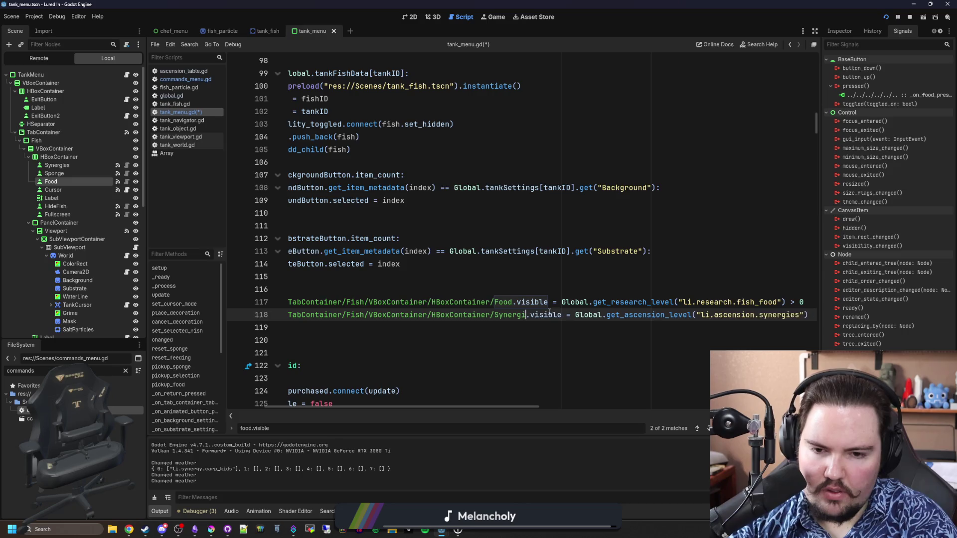
left_click(664, 275)
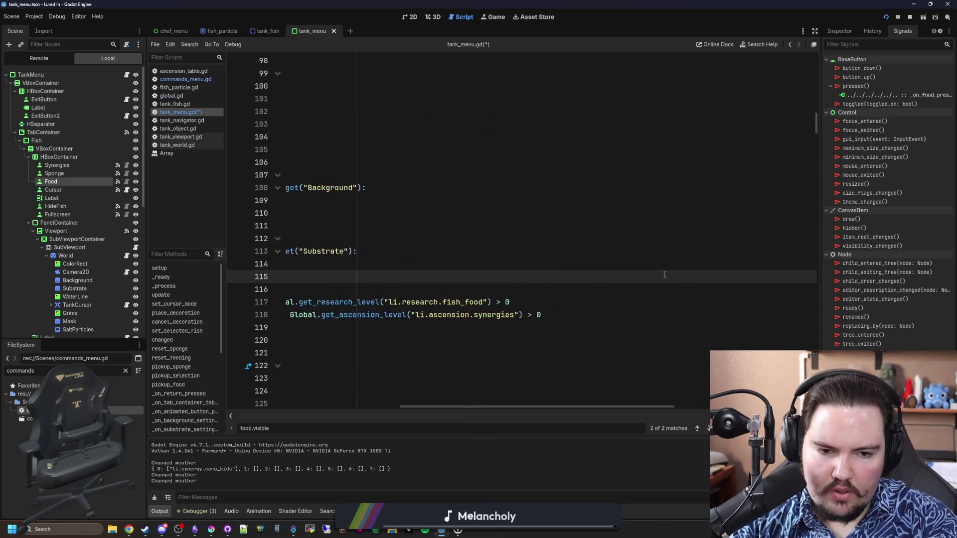
left_click(367, 287)
key("ctrl+s")
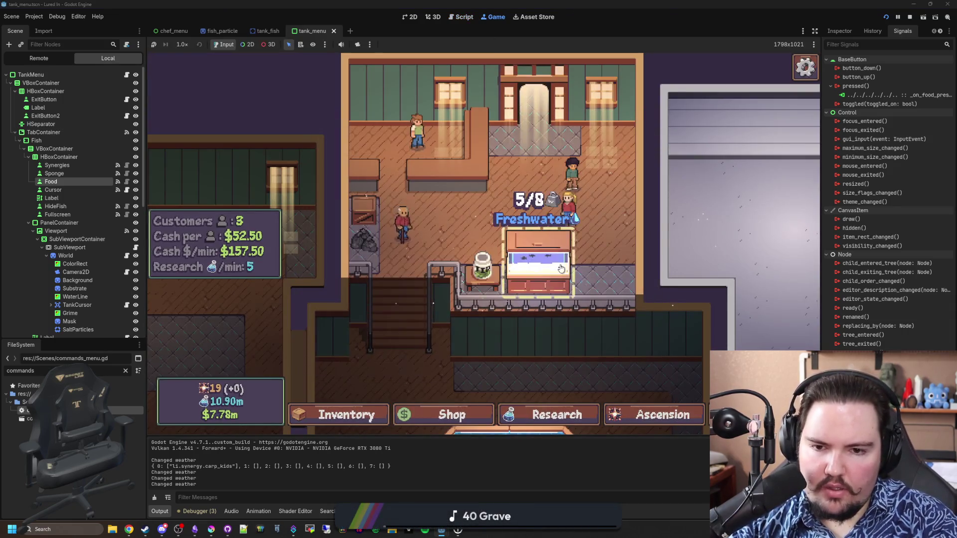
Open Fish Tank 1's Synergies panel, then raise the game's UI scale to x1.50 in Options
left_click(560, 269)
left_click(321, 171)
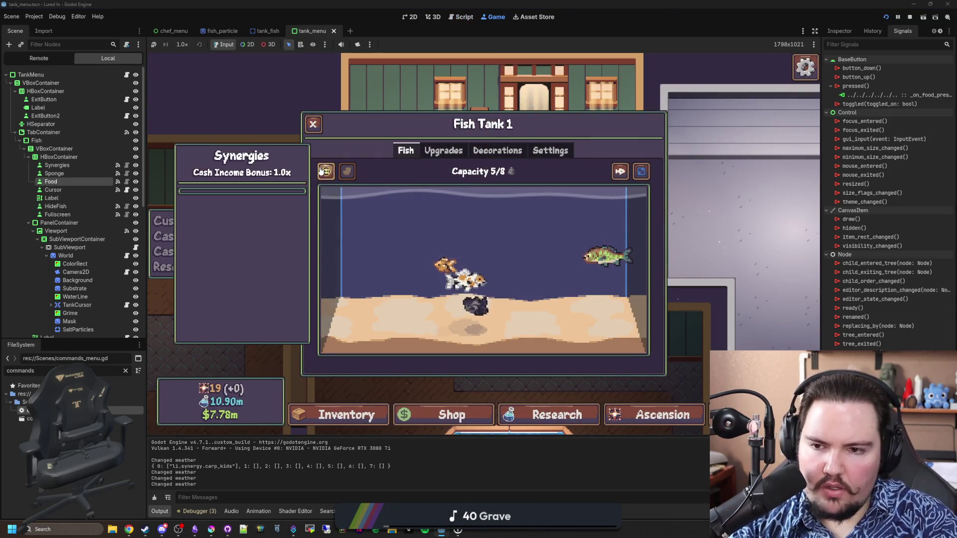
key("Escape")
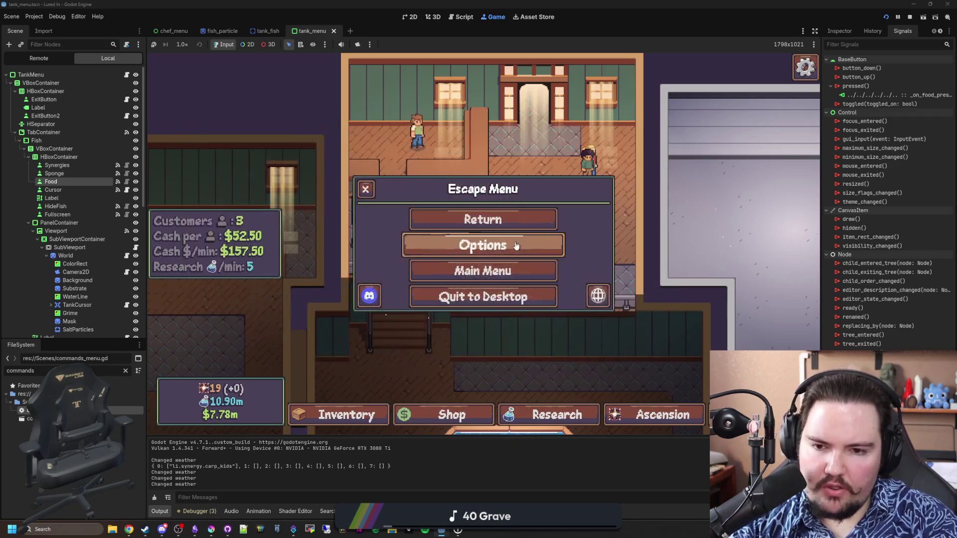
left_click(516, 245)
mouse_move(491, 228)
left_mouse_down()
mouse_move(581, 222)
mouse_move(694, 241)
left_mouse_up()
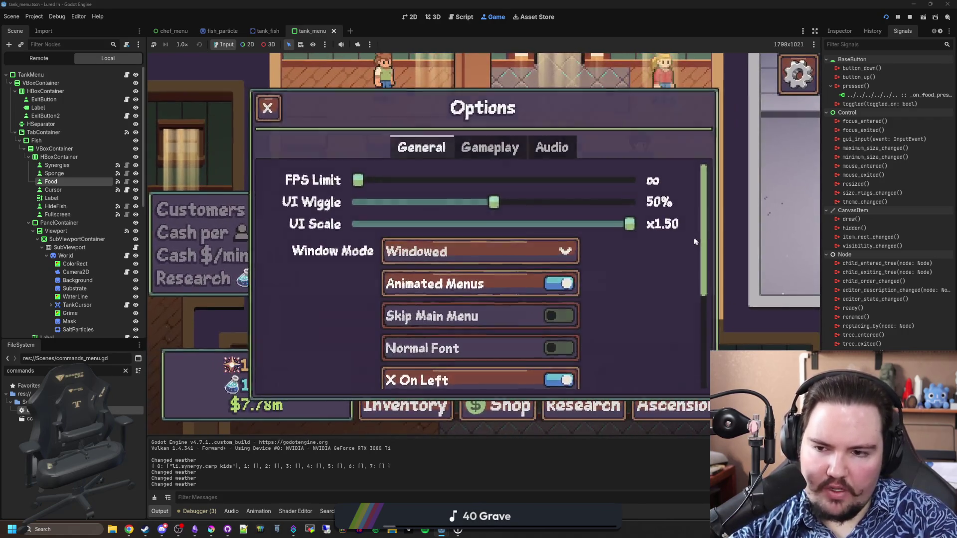
key("Escape")
left_click(602, 271)
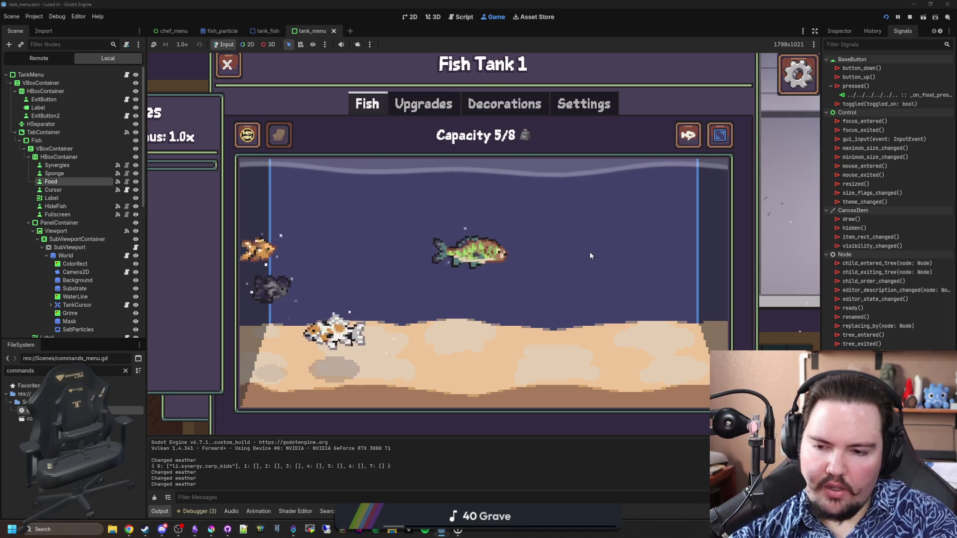
Lower the UI scale to x1.22, view the Oranda fish's details, then settle on x1.05
key("Escape")
key("Escape")
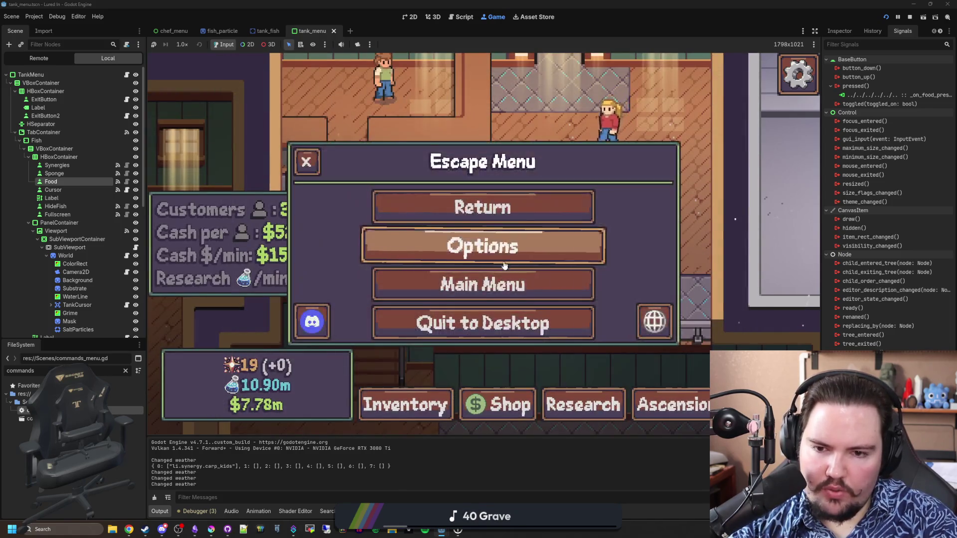
left_click(504, 265)
left_click_drag(627, 222, 541, 228)
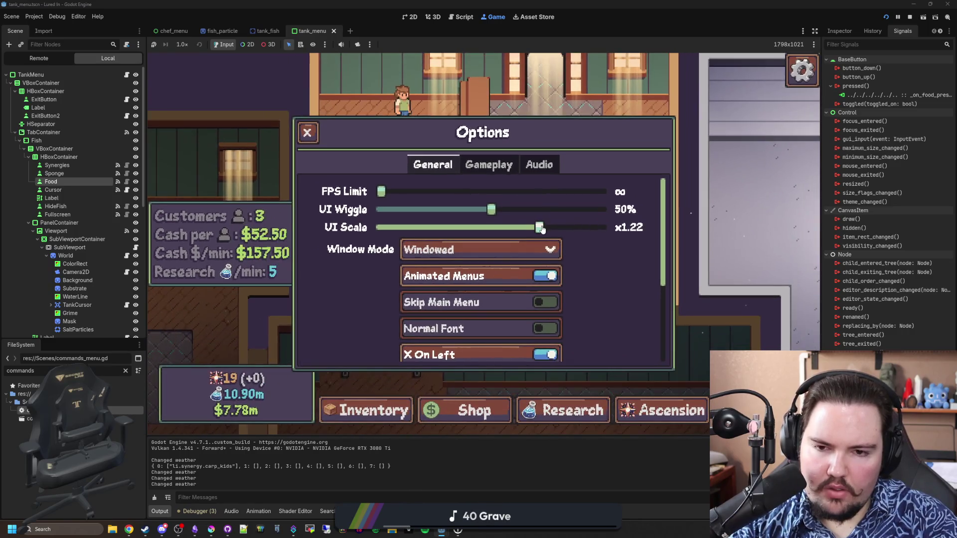
key("Escape")
left_click(554, 267)
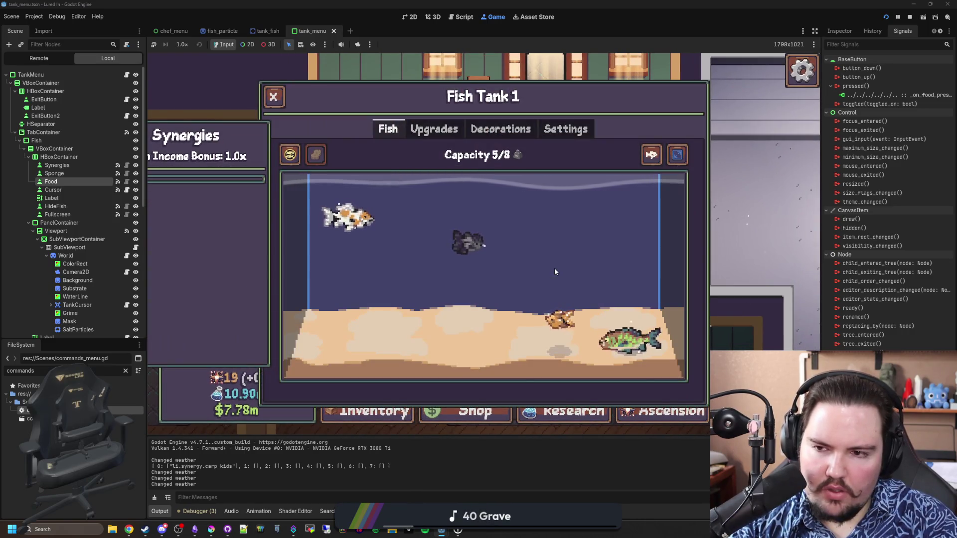
left_click(483, 239)
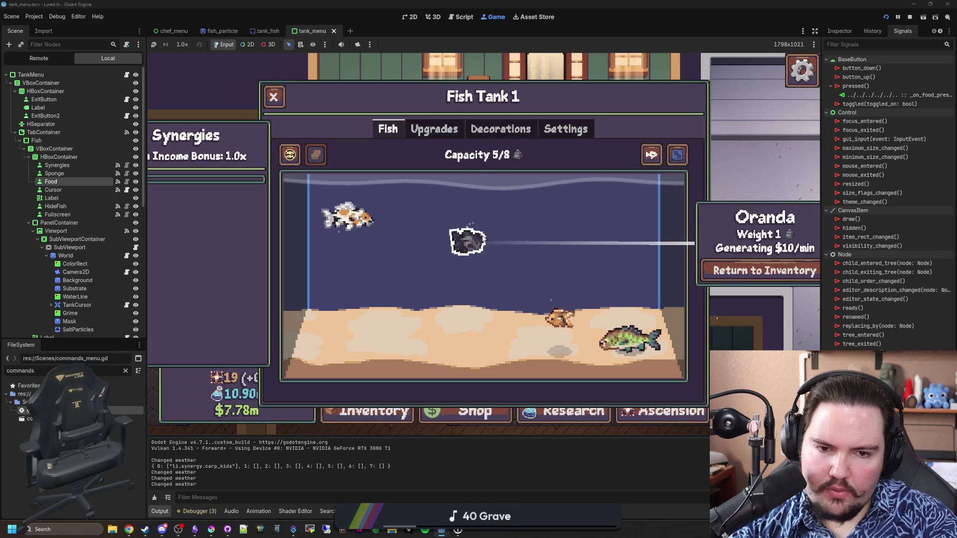
key("Escape")
key("Escape")
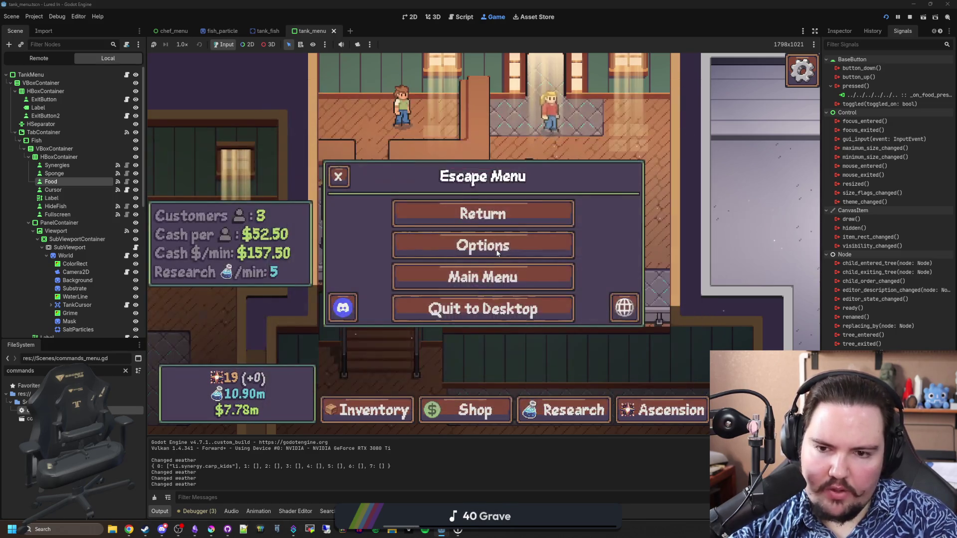
left_click(497, 252)
left_click_drag(559, 226, 490, 238)
key("Escape")
key("Escape")
left_click(525, 272)
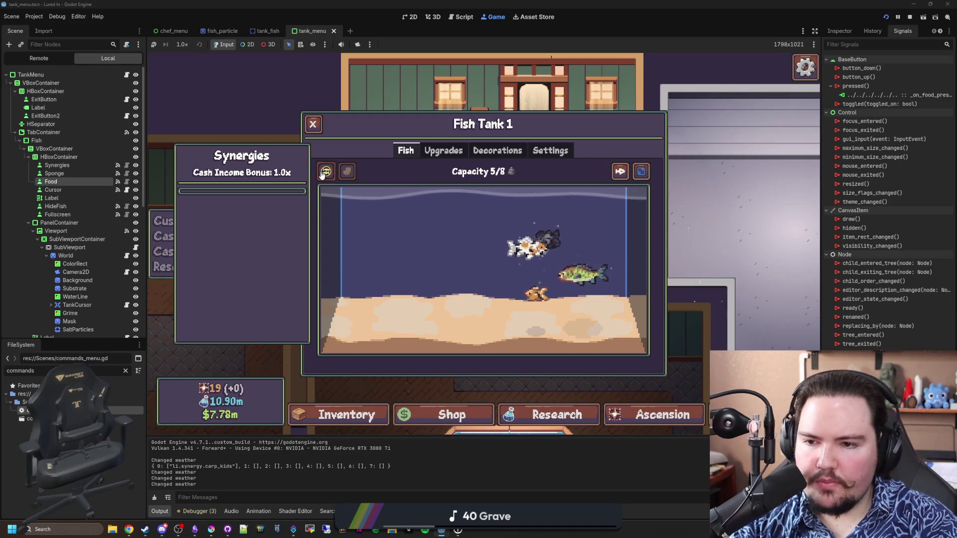
Open the TankMenu script and go to the synergies-pressed visibility line
left_click(124, 74)
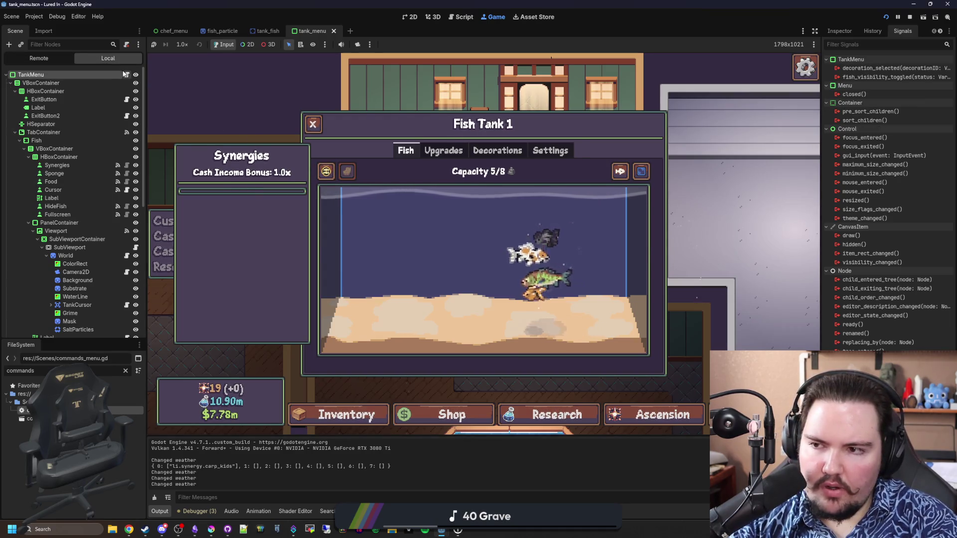
left_click(126, 74)
left_click_drag(816, 133, 820, 271)
left_click(423, 386)
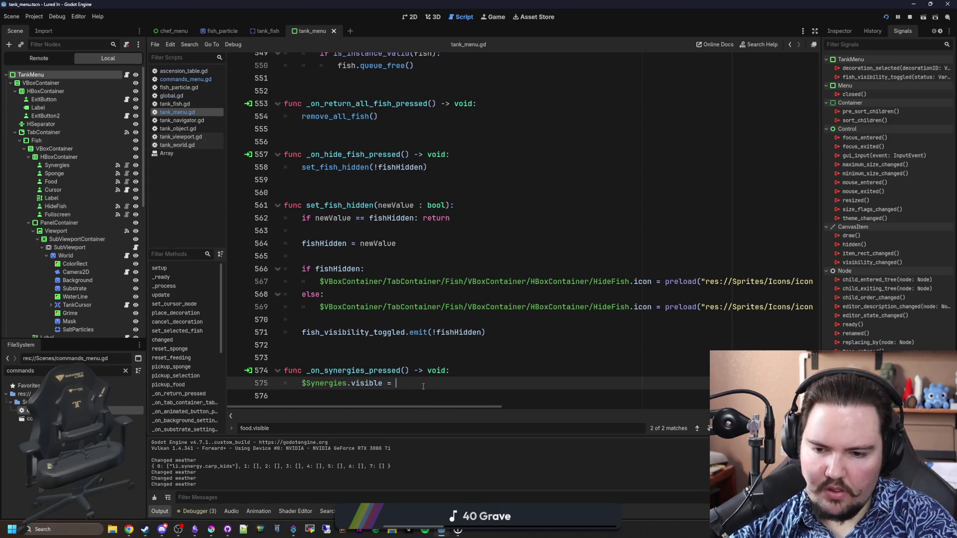
Make the handler line `$Synergies.visible = !$Synergies.visible` and save tank_menu.gd
left_click_drag(382, 384, 302, 384)
key("ctrl+c")
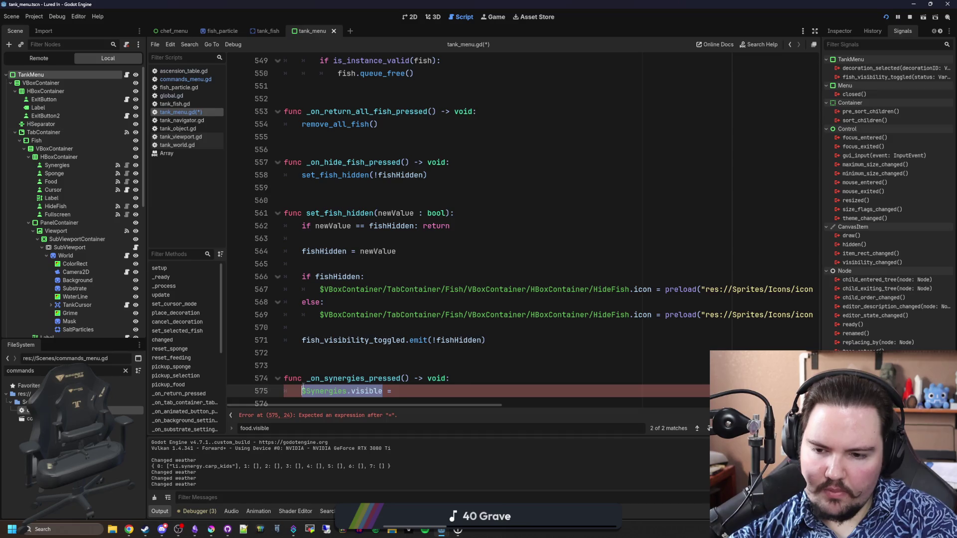
left_click(409, 382)
key("ctrl+v")
left_click(399, 380)
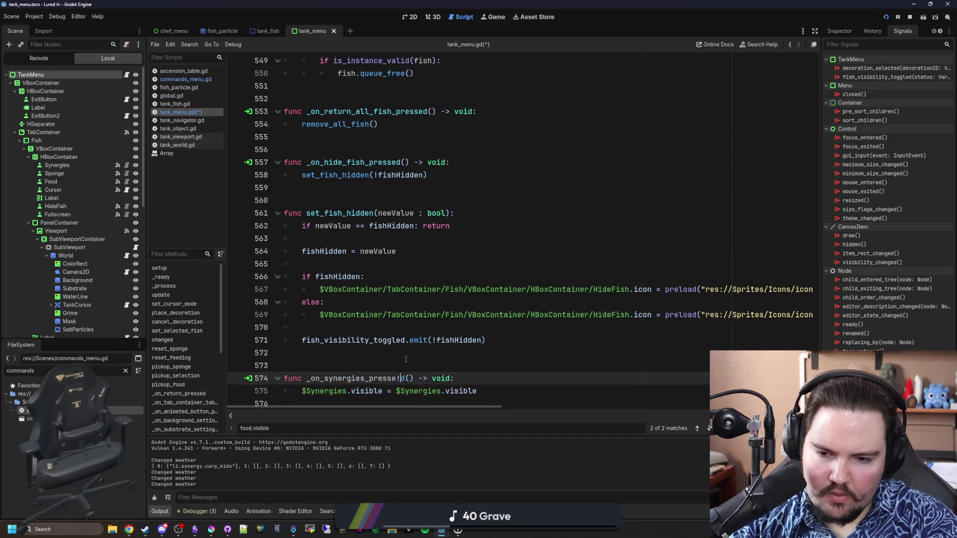
key("Down")
type("!")
left_click(409, 369)
key("ctrl+s")
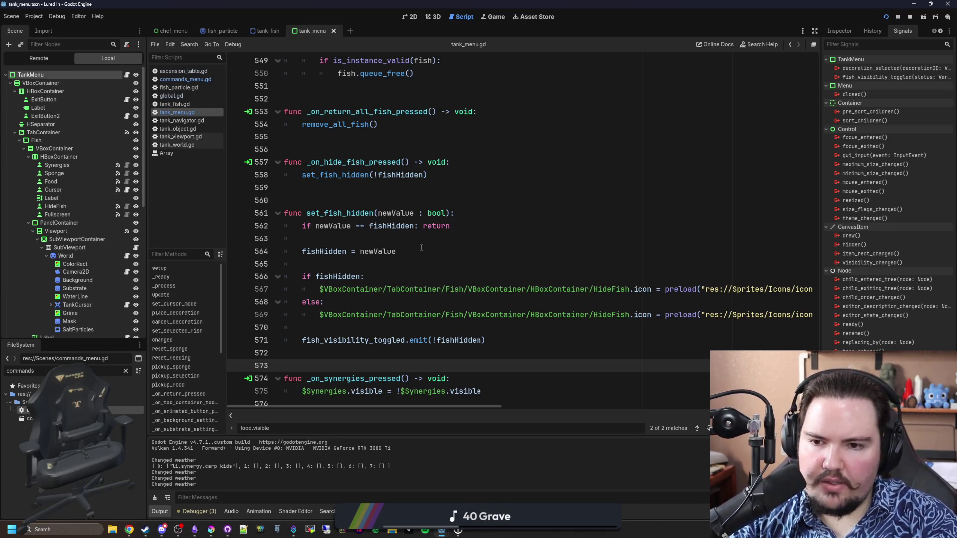
scroll(421, 248, "up", 5)
scroll(465, 273, "down", 5)
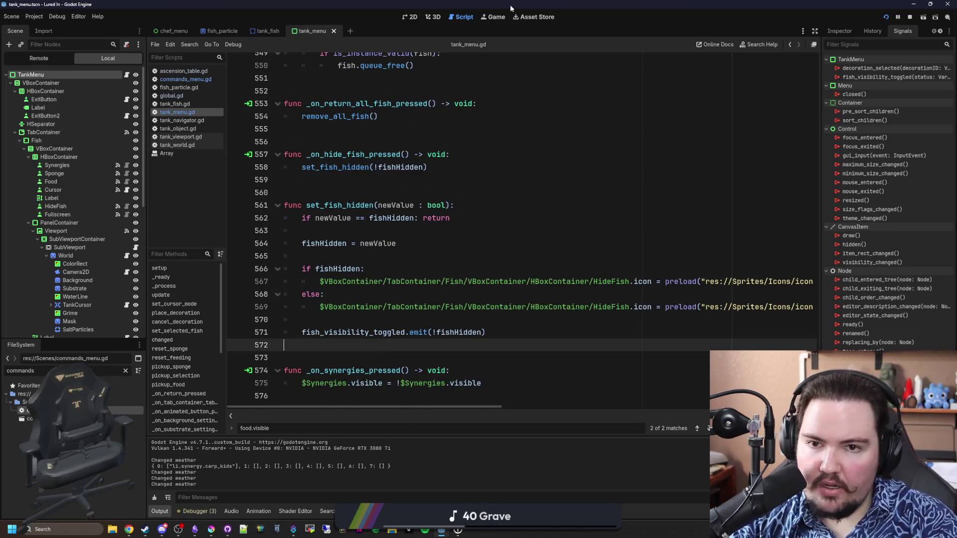
left_click(497, 17)
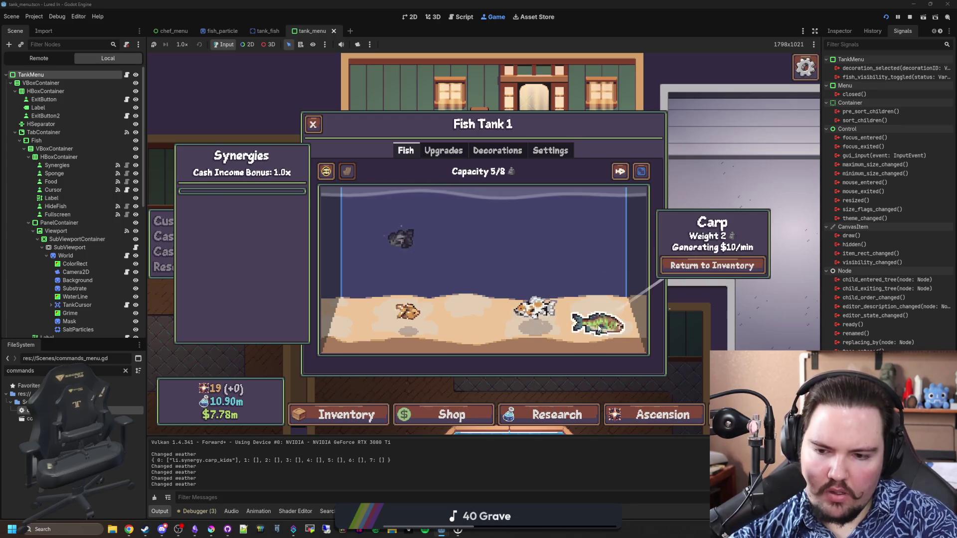
left_click(325, 175)
left_click(326, 176)
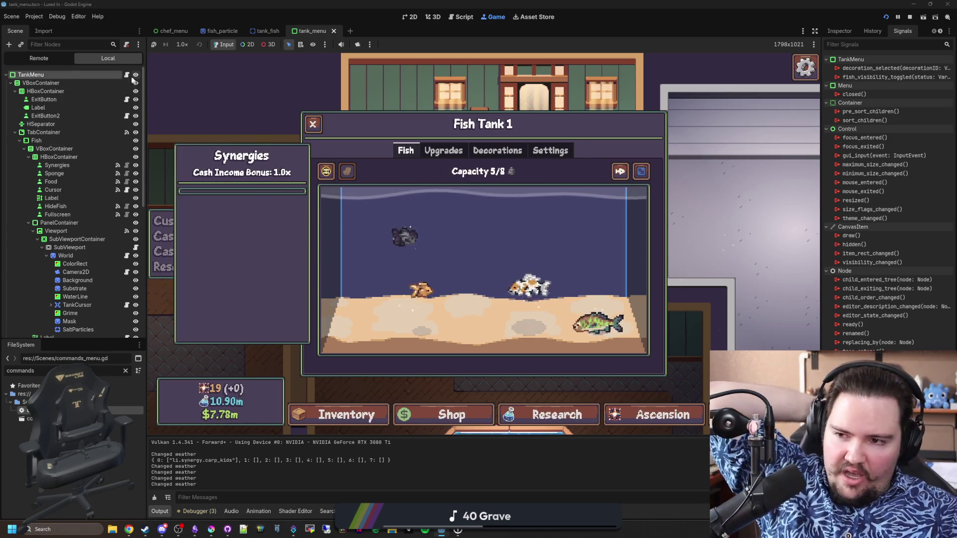
scroll(86, 181, "down", 5)
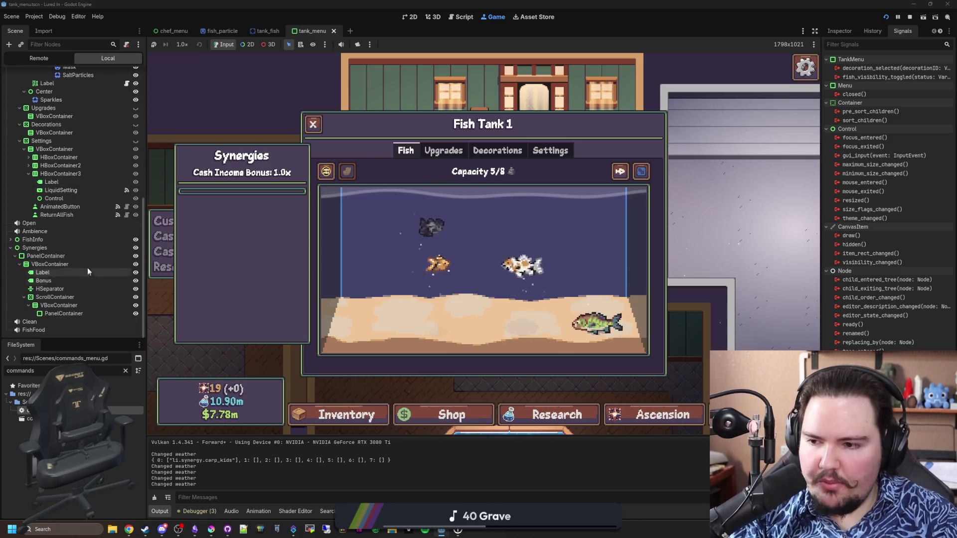
left_click(100, 248)
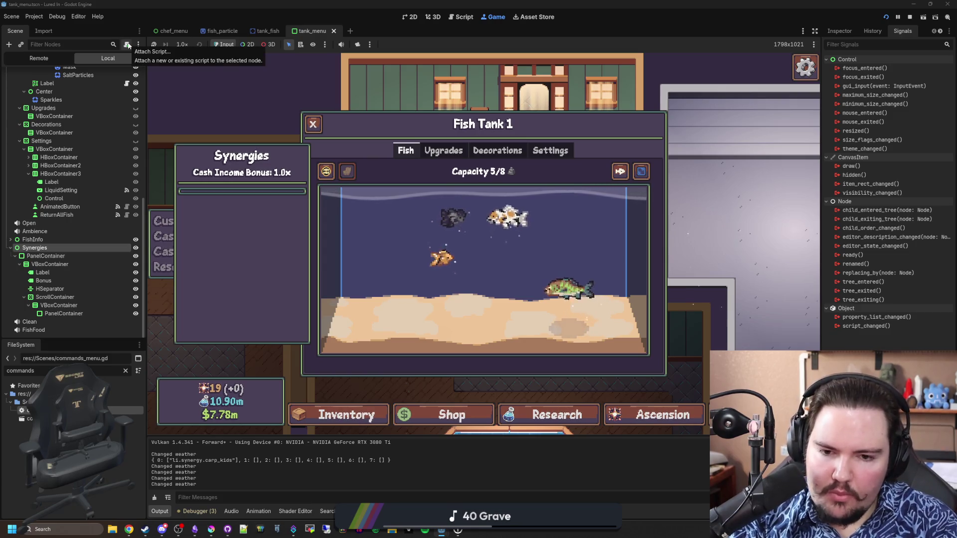
Add `Global.tank_synergies_changed.connect(update_synergy_panel)` at the end of the _ready code
key("ctrl+F3")
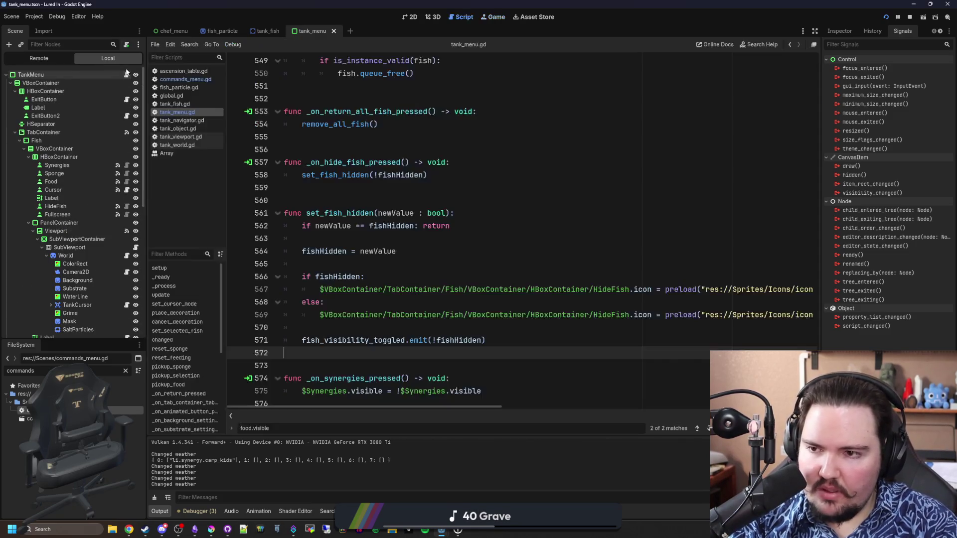
key("ctrl+f")
type("_")
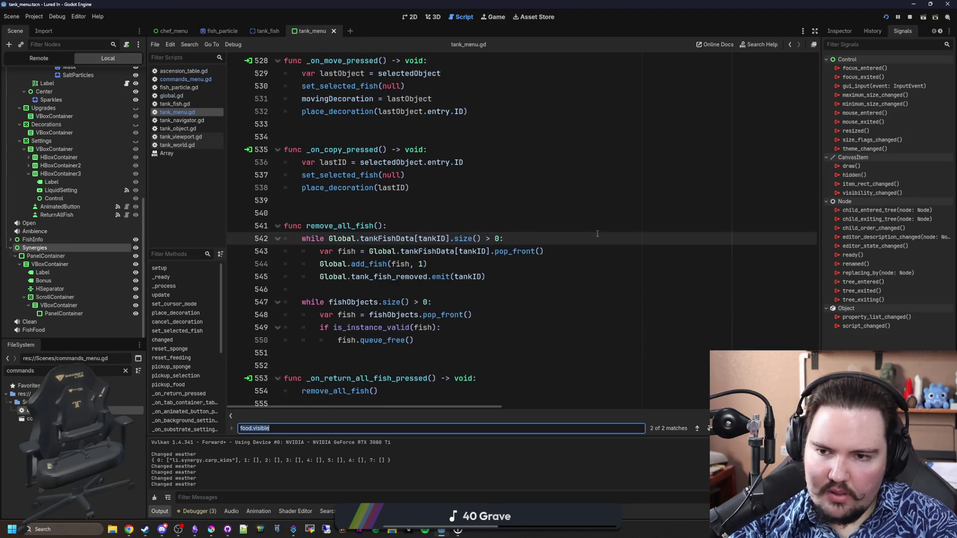
type("ready")
scroll(597, 234, "down", 10)
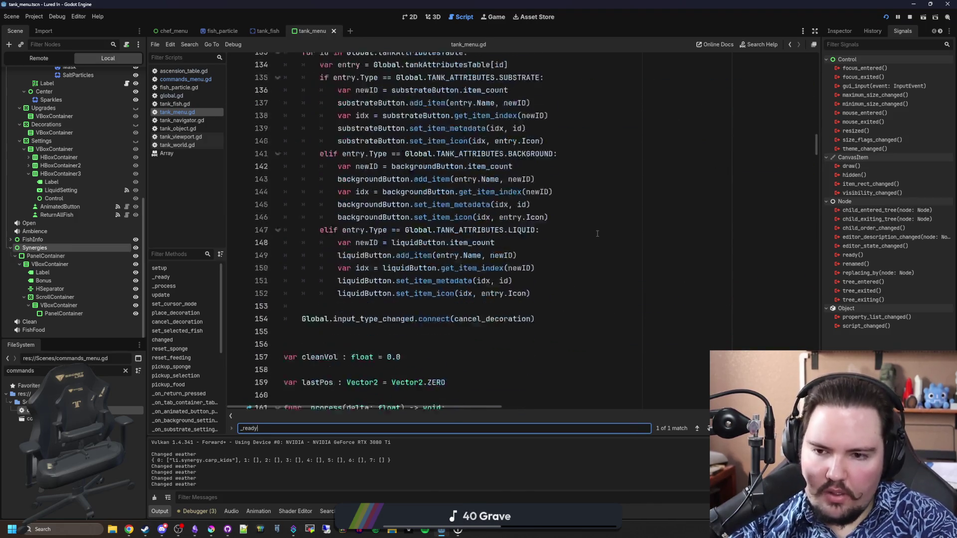
left_click(557, 251)
scroll(557, 251, "up", 2)
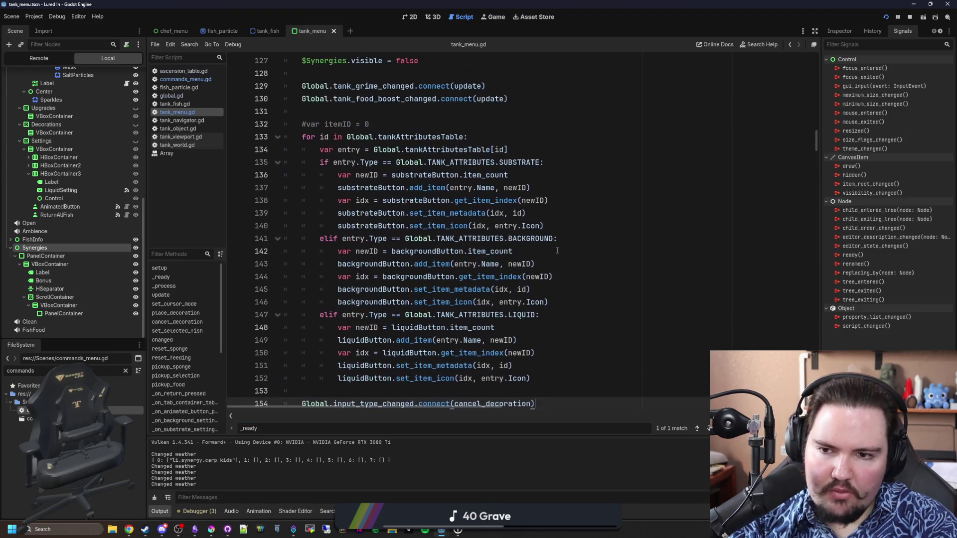
key("Return")
key("Return")
type("Global.")
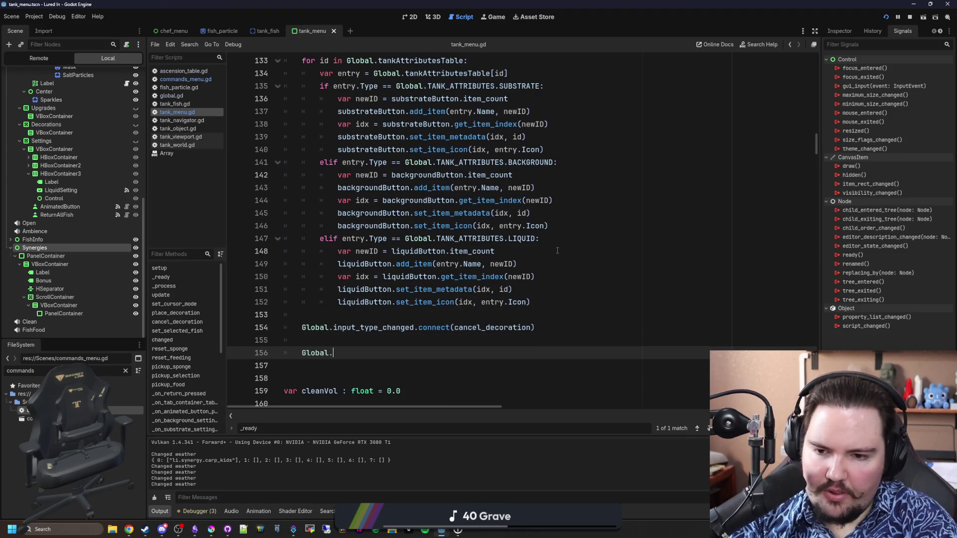
type("syner")
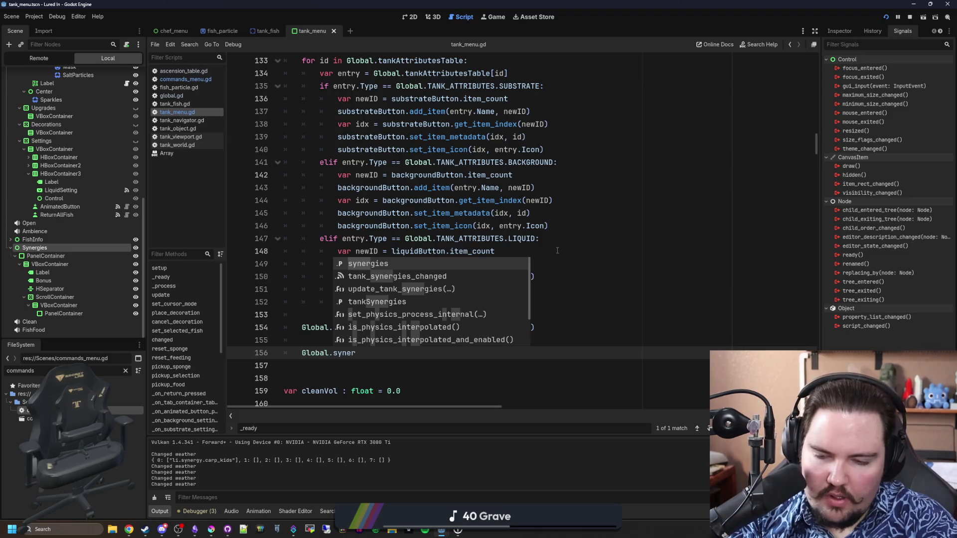
key("Down")
key("Return")
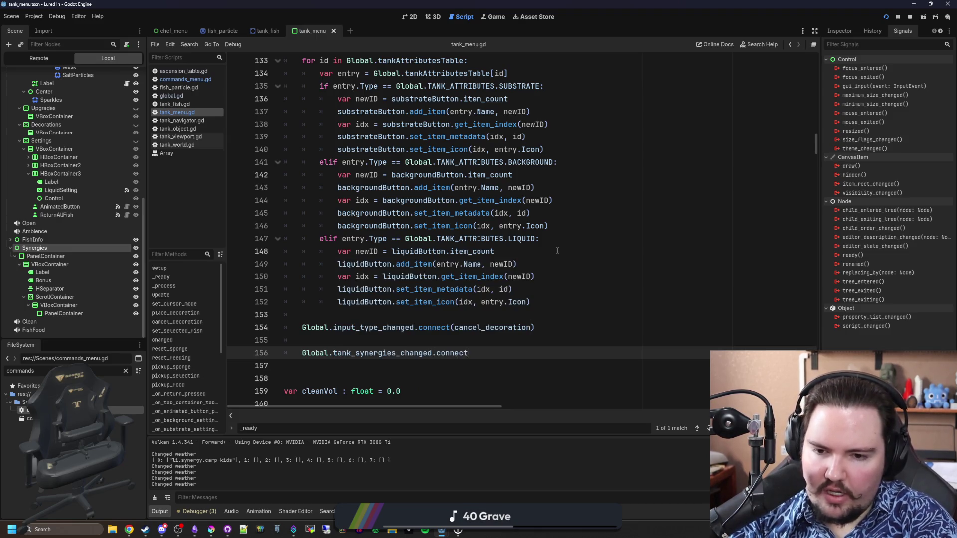
type("(update_sy")
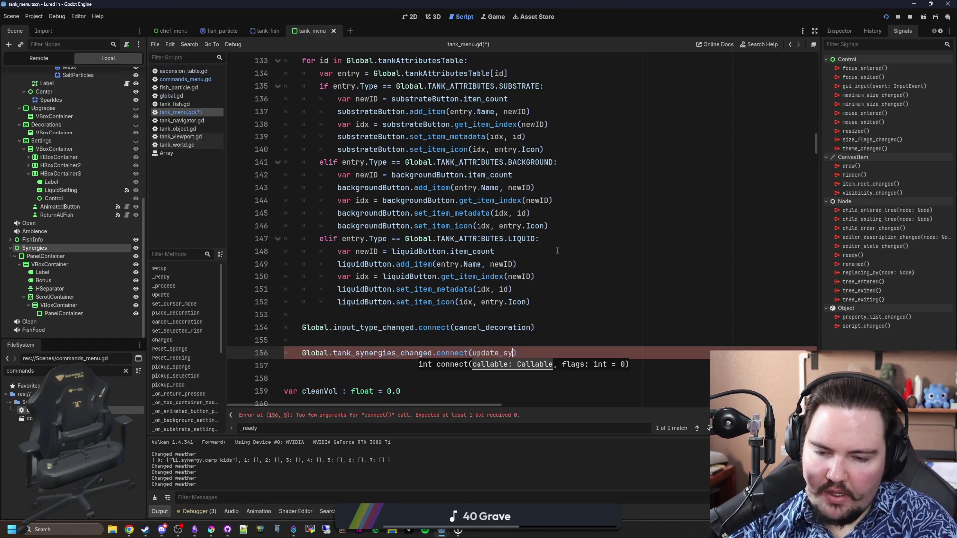
type("ergy_panel")
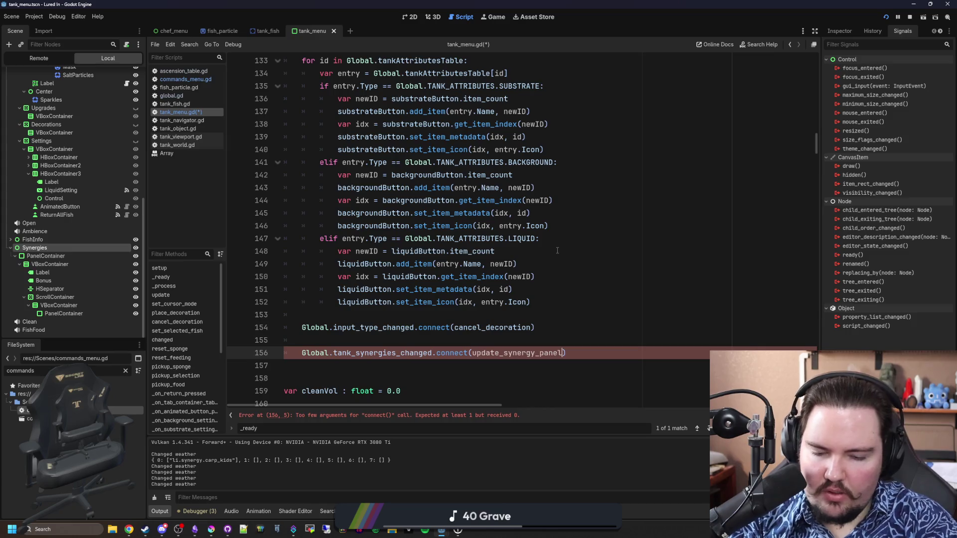
type(")")
key("Return")
key("Return")
key("Return")
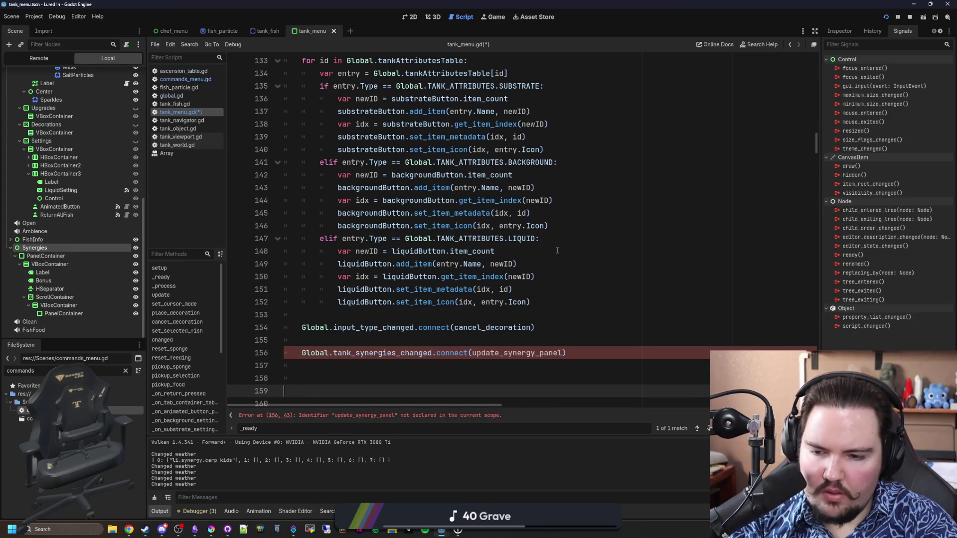
Declare a new `func update_synergy_panel():` on line 159
key("Up")
key("Up")
key("Return")
key("Return")
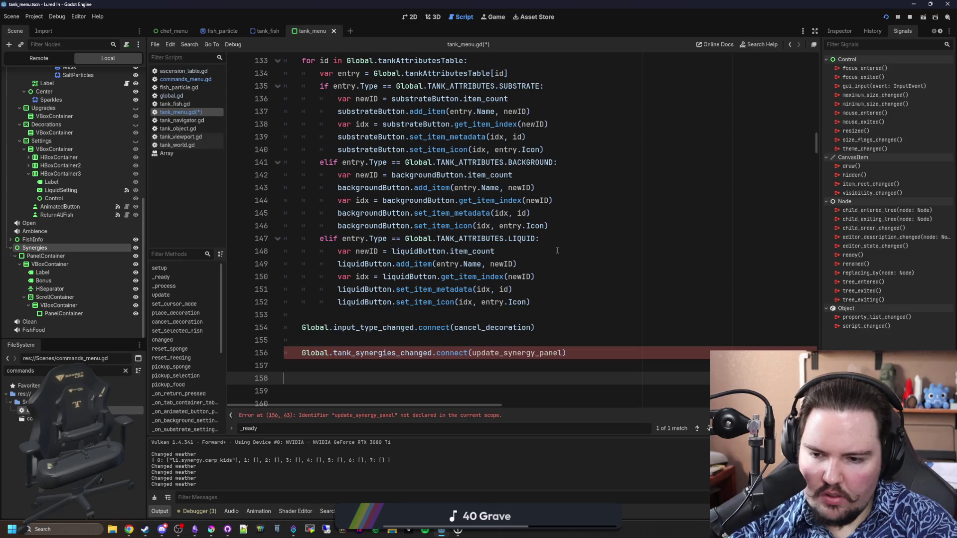
type("func update_syner")
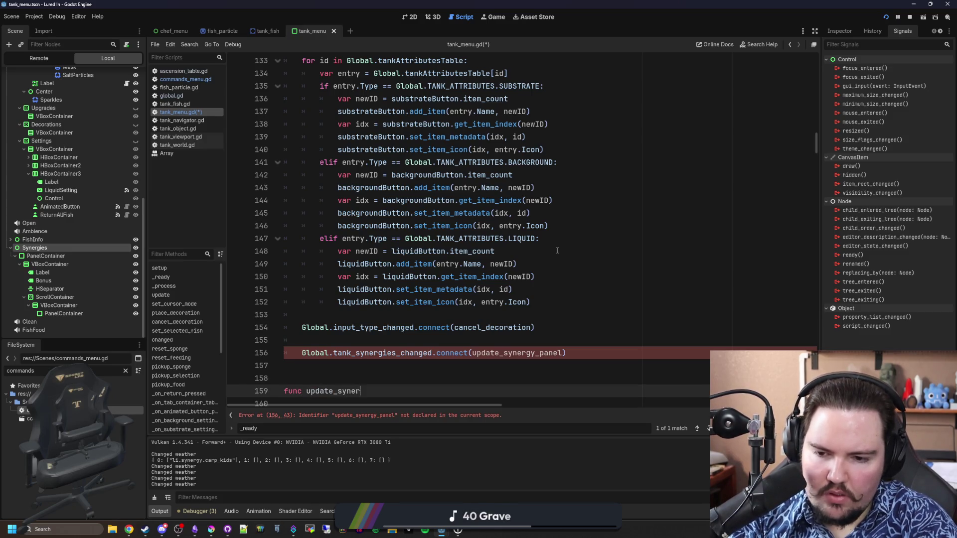
type("gy_panel(")
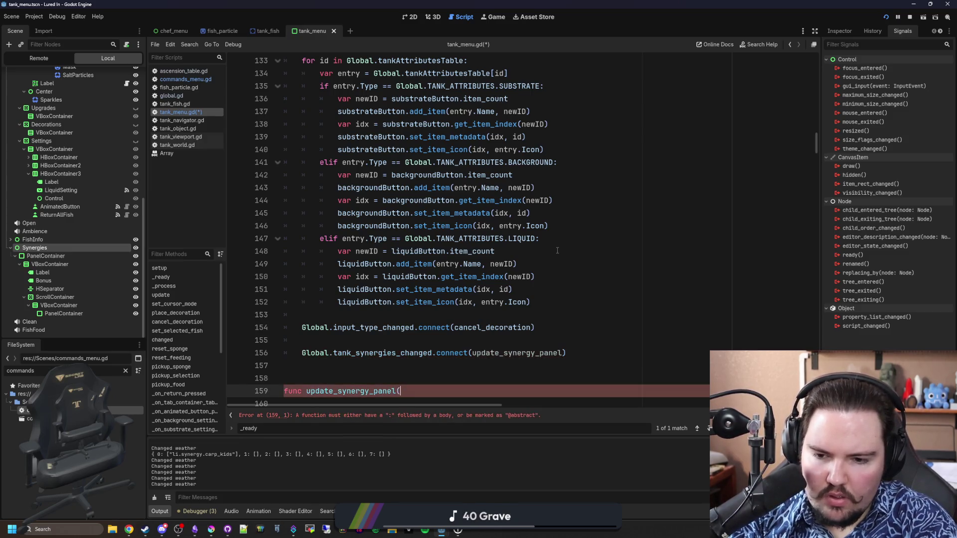
type(":")
key("Return")
Set the Bonus label's text to tr("Cash Income Bonus") + ": " + Global.format_number()
scroll(490, 195, "down", 2)
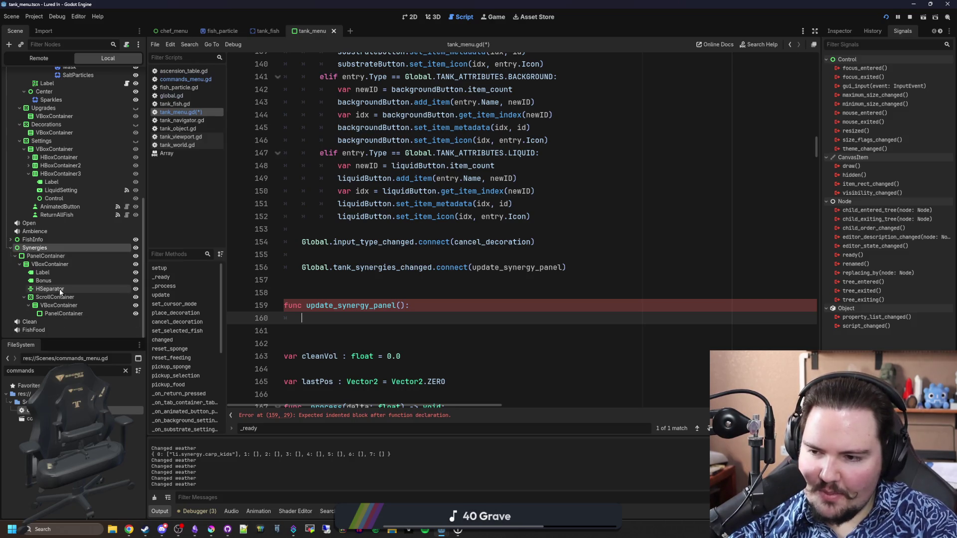
left_click_drag(44, 281, 461, 322)
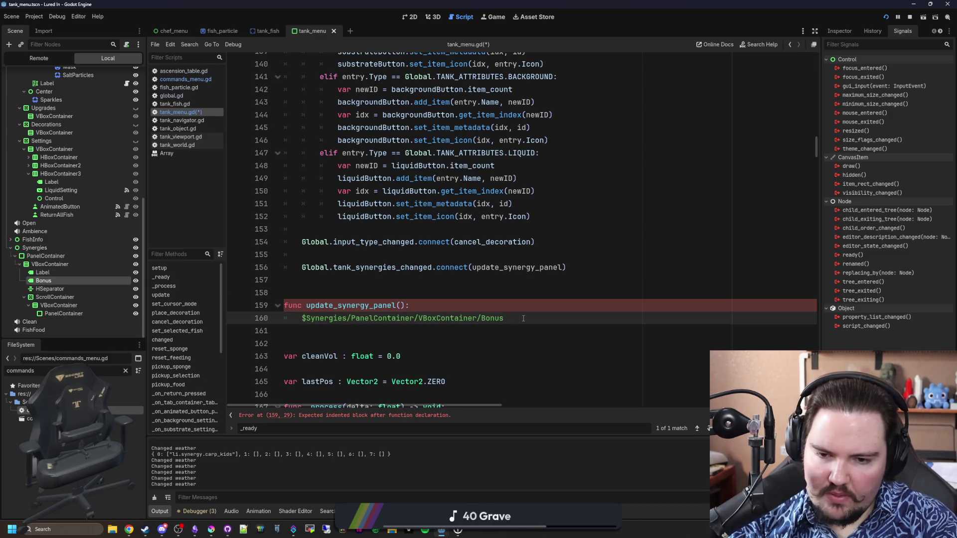
type(".")
type("tr(\"Cash Income Bonus")
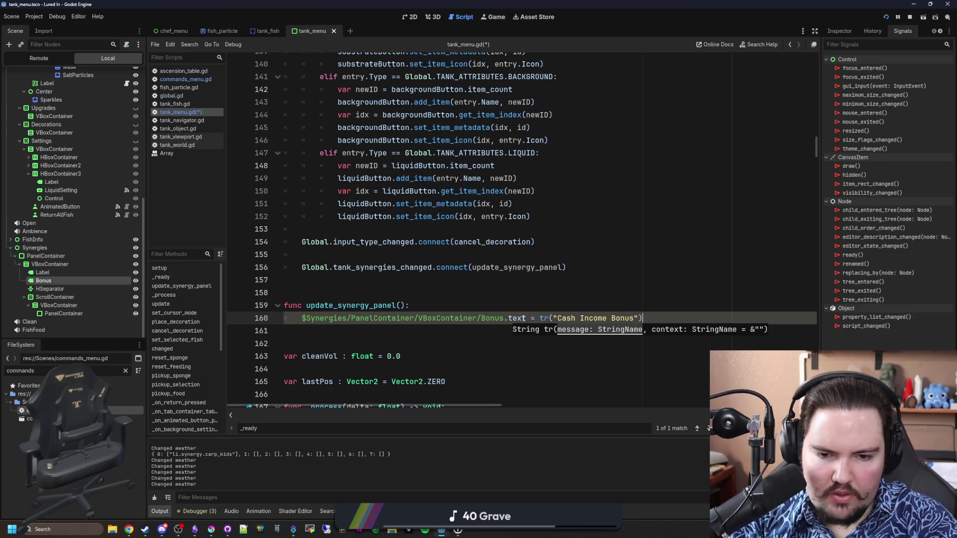
type("\": \" +")
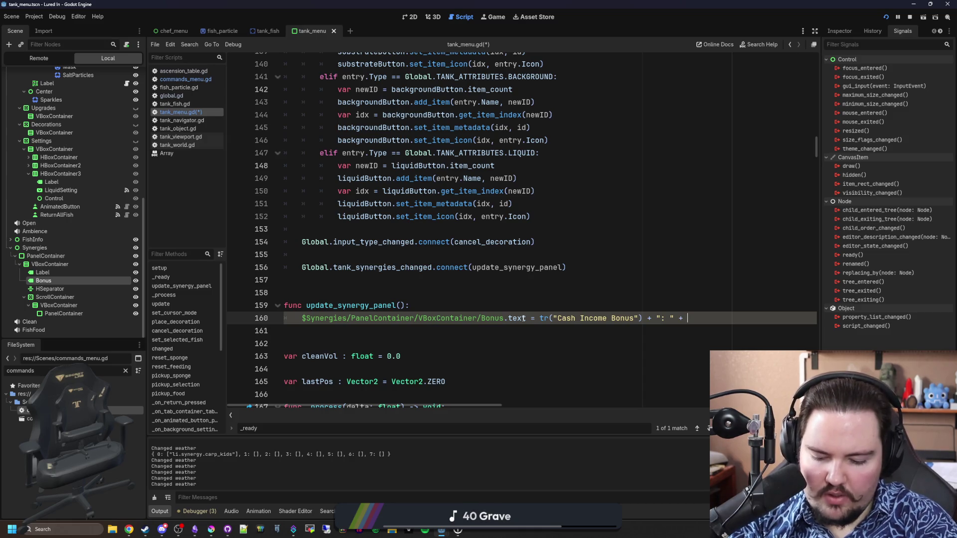
type("al.form")
key("Return")
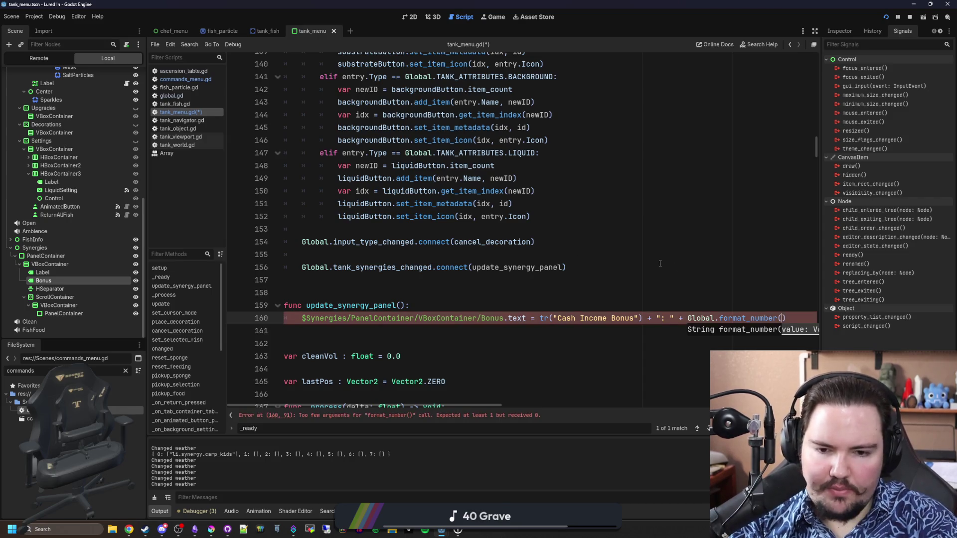
Check format_number's definition, then open the global.gd script
scroll(660, 263, "right", 3)
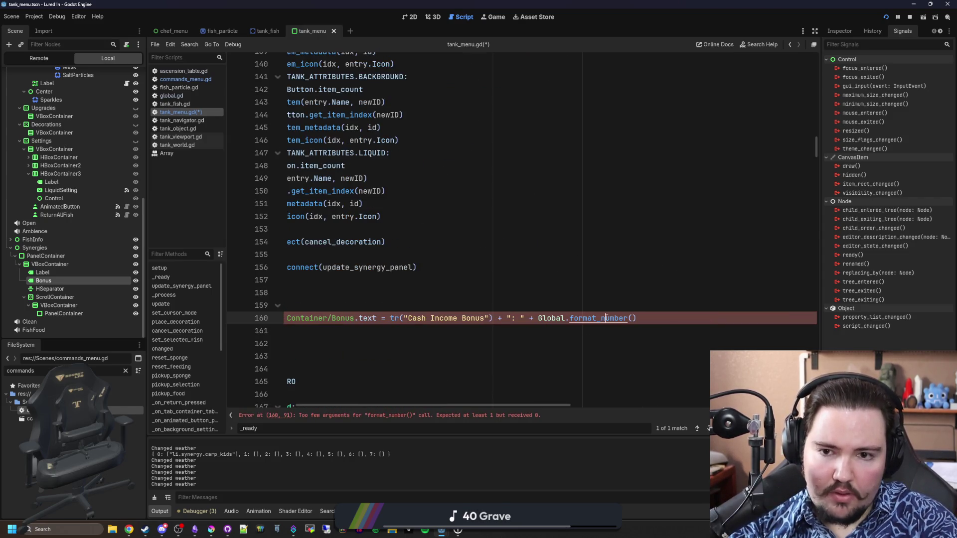
left_click(606, 318, "ctrl")
key("alt+Left")
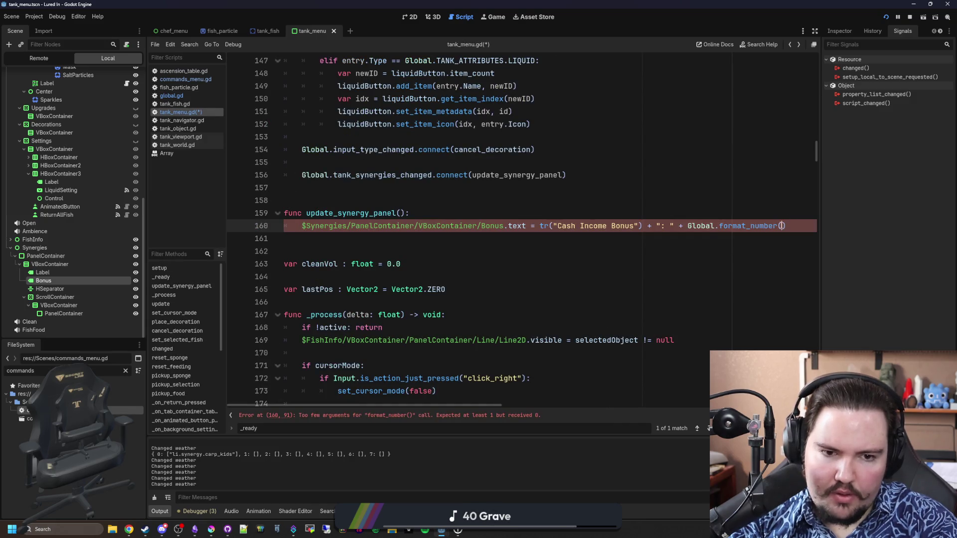
scroll(697, 209, "up", 1)
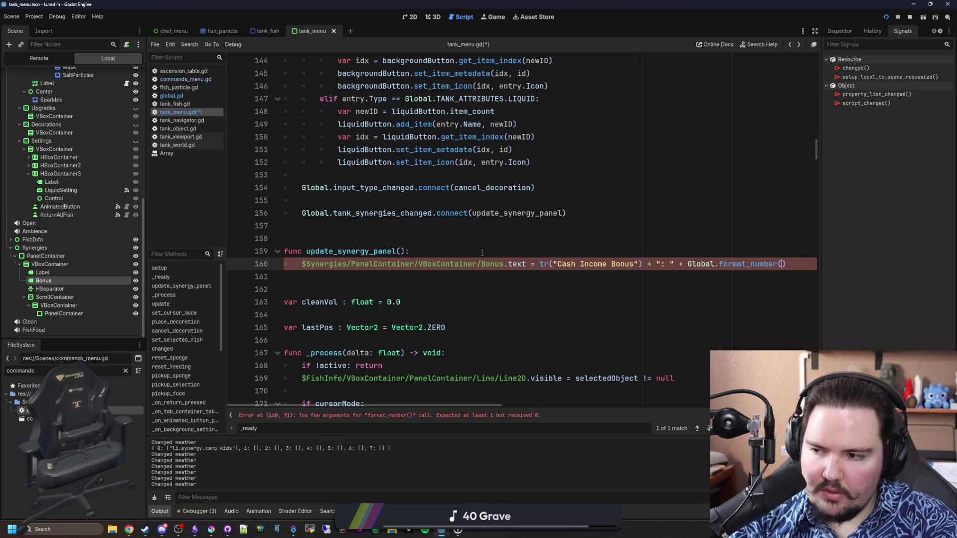
left_click(171, 95)
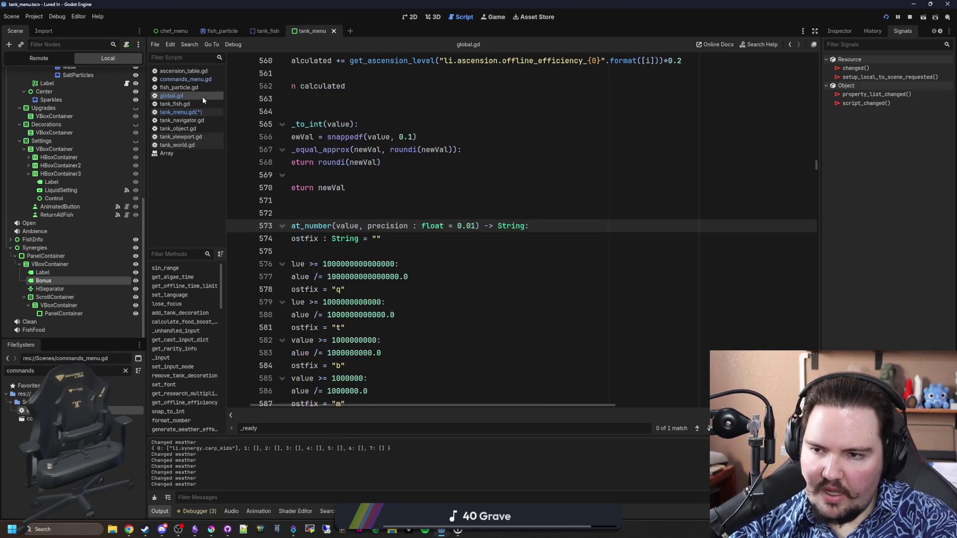
Cut the synergy for-loop from calculate_tank_income and call get_synergy_multiplier in its place
left_click(521, 263)
key("ctrl+f")
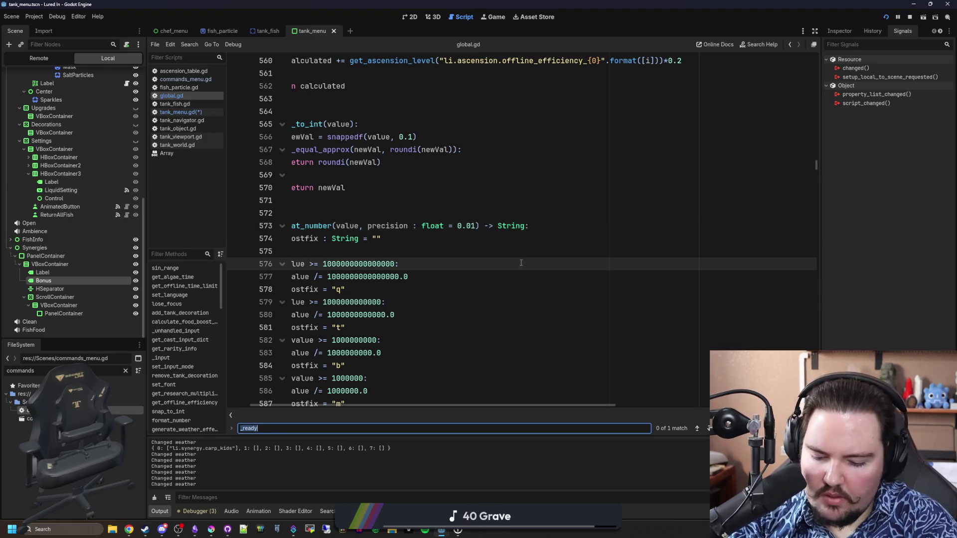
type("calculate_")
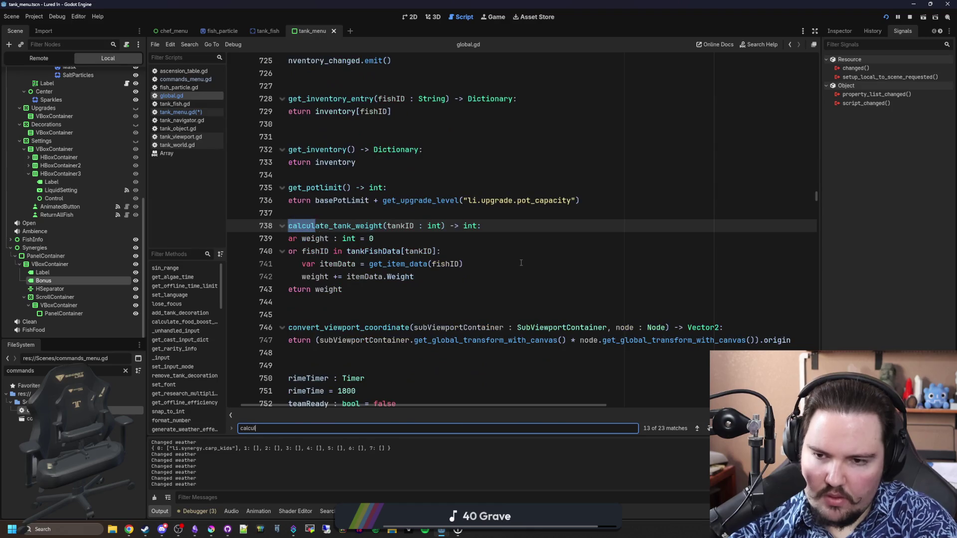
type("tank_ion")
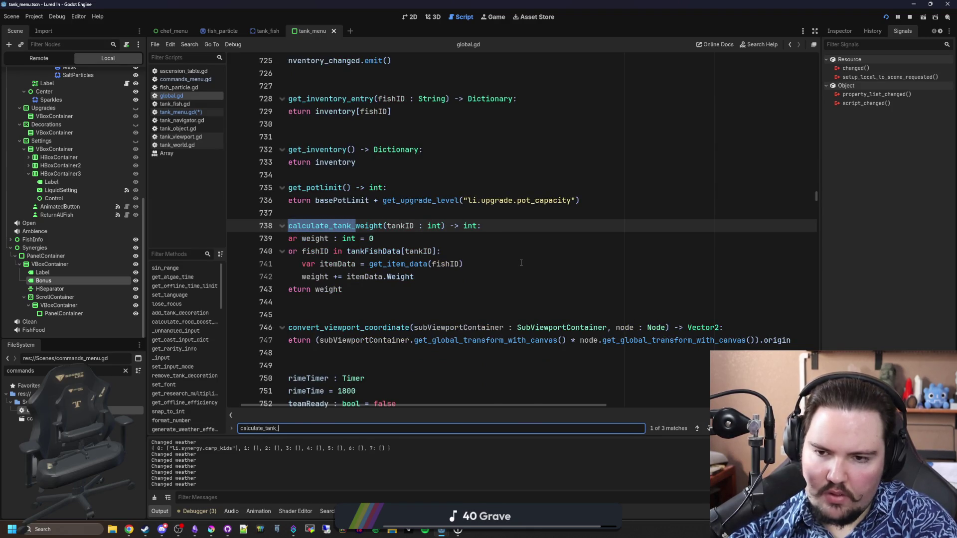
key("BackSpace")
key("BackSpace")
type("ncome")
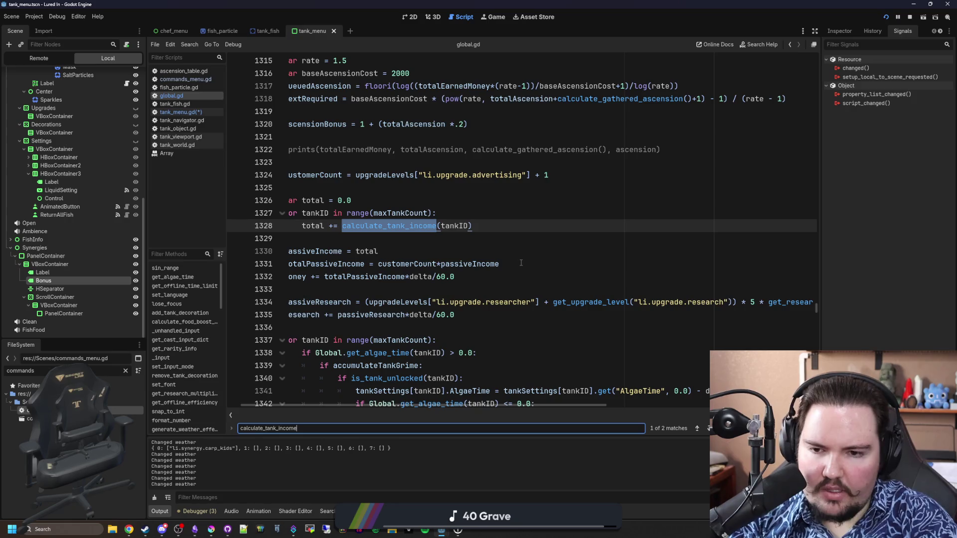
left_click(411, 227, "ctrl")
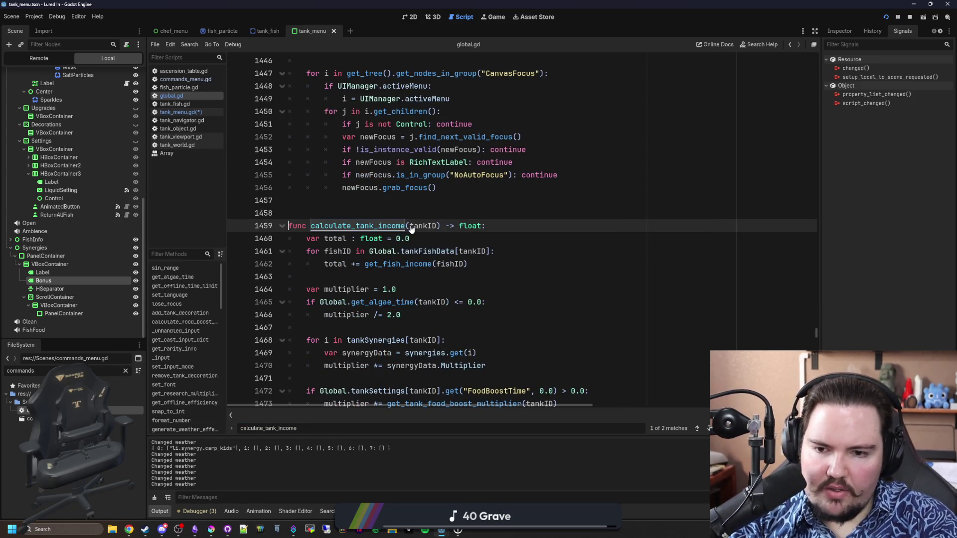
scroll(435, 283, "down", 2)
left_click(392, 301)
left_click_drag(486, 289, 257, 263)
key("ctrl+c")
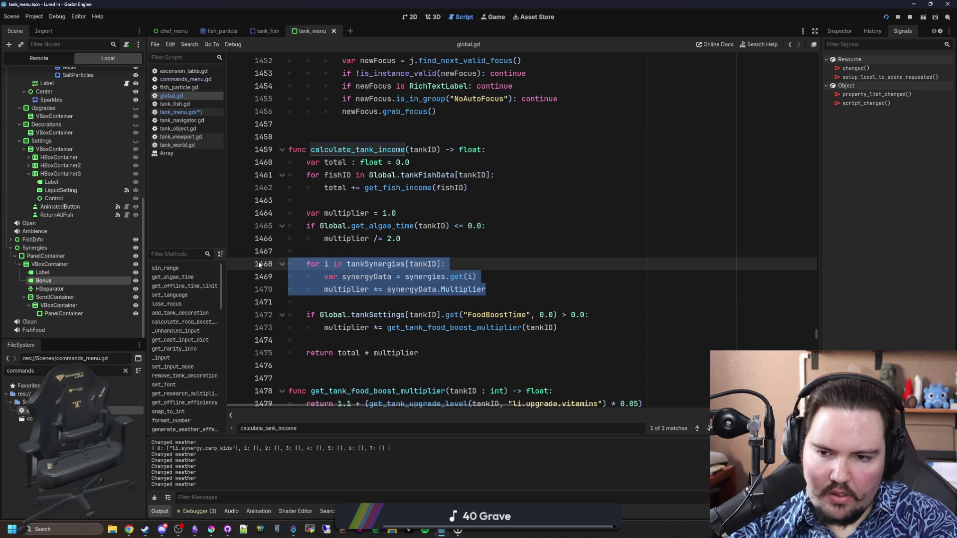
key("BackSpace")
key("BackSpace")
key("BackSpace")
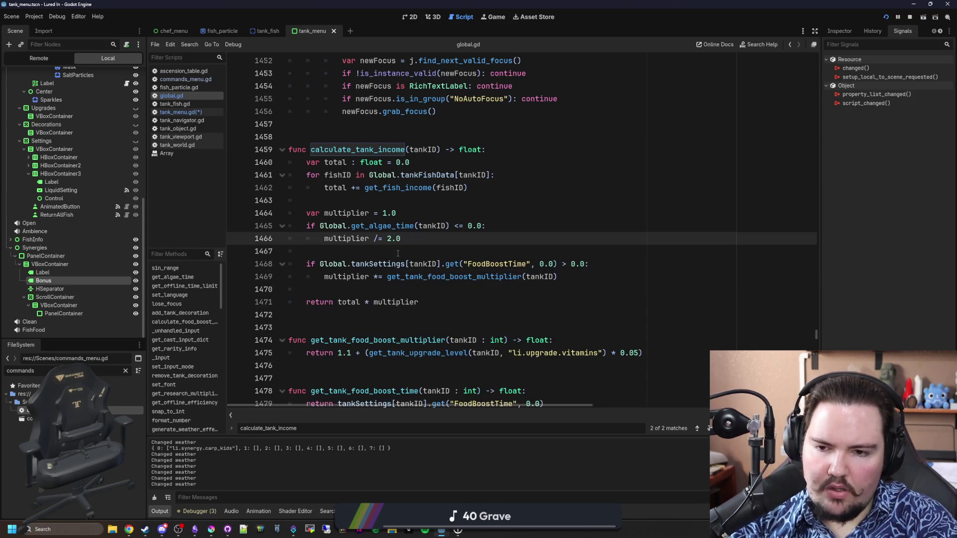
key("Return")
key("Return")
type("multiplier *= get_")
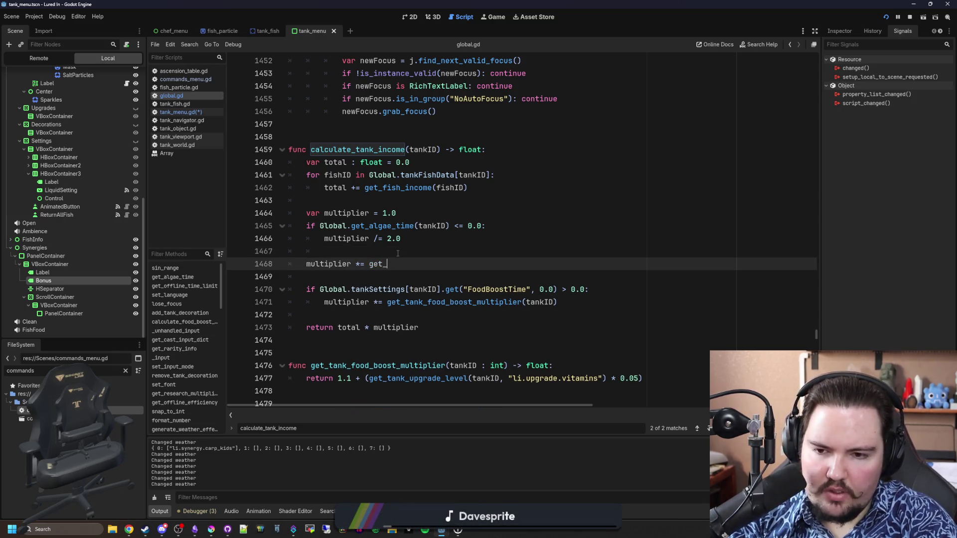
type("synergy_")
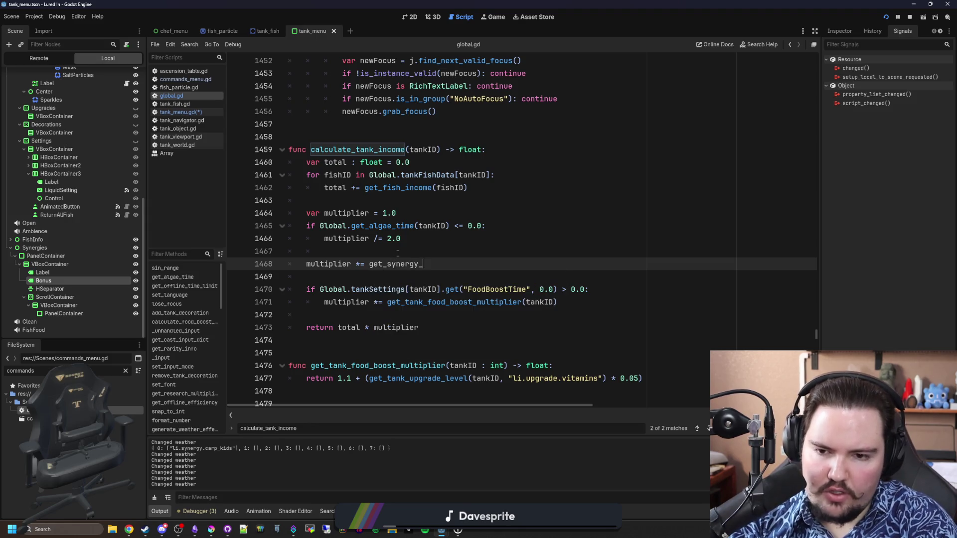
type("m")
type("()")
Paste the loop above into a new get_synergy_multiplier(tankID) -> float function declaring multiplier
scroll(398, 254, "up", 1)
left_click(318, 160)
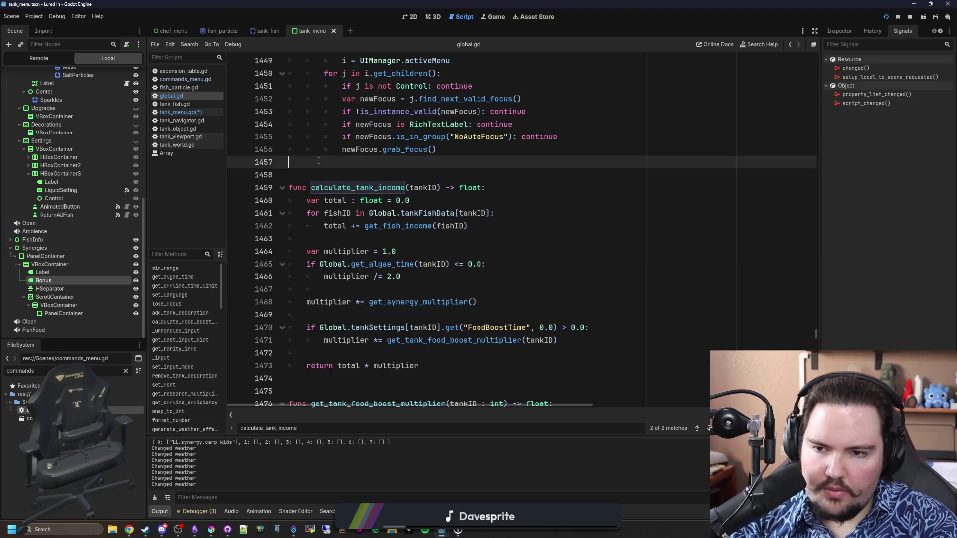
key("ctrl+v")
left_click(321, 172)
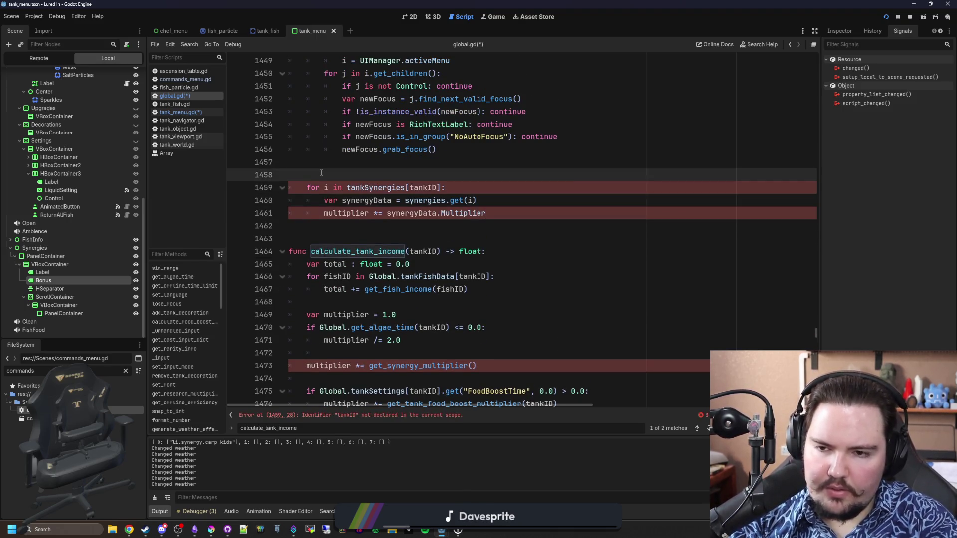
key("Return")
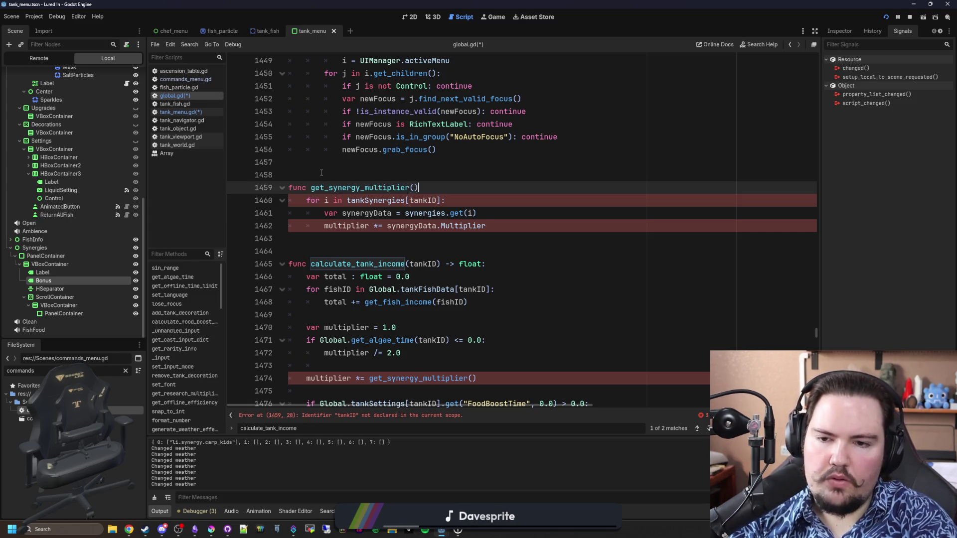
type(":")
left_click(322, 172)
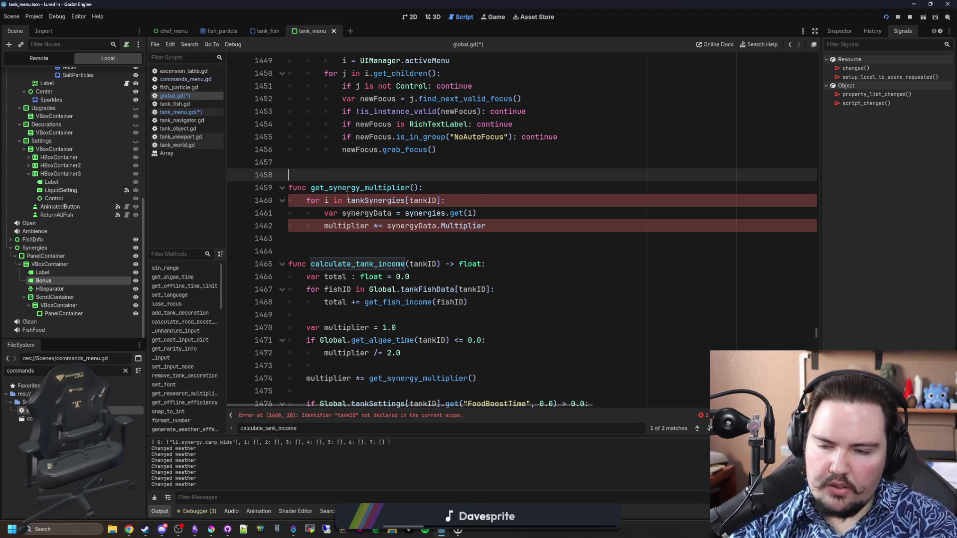
scroll(347, 194, "down", 1)
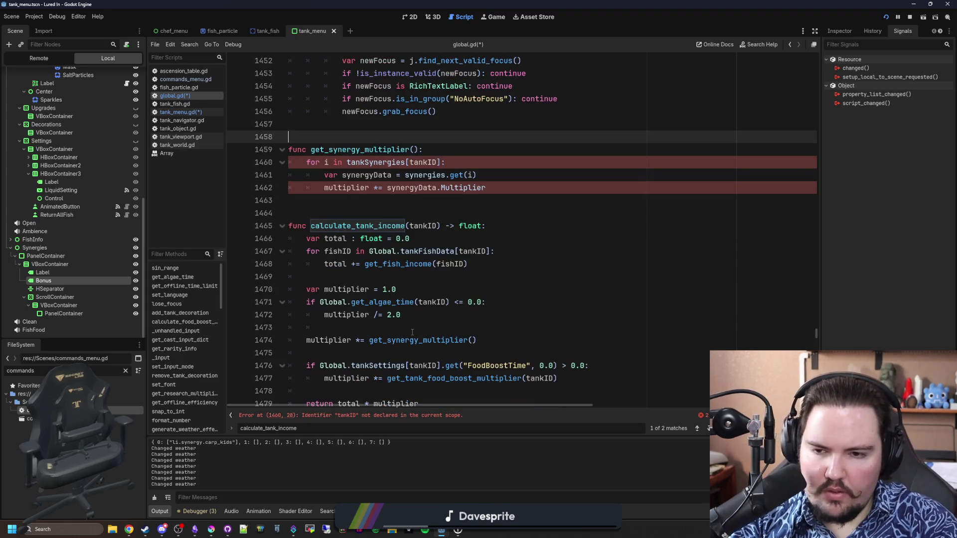
left_click(353, 203)
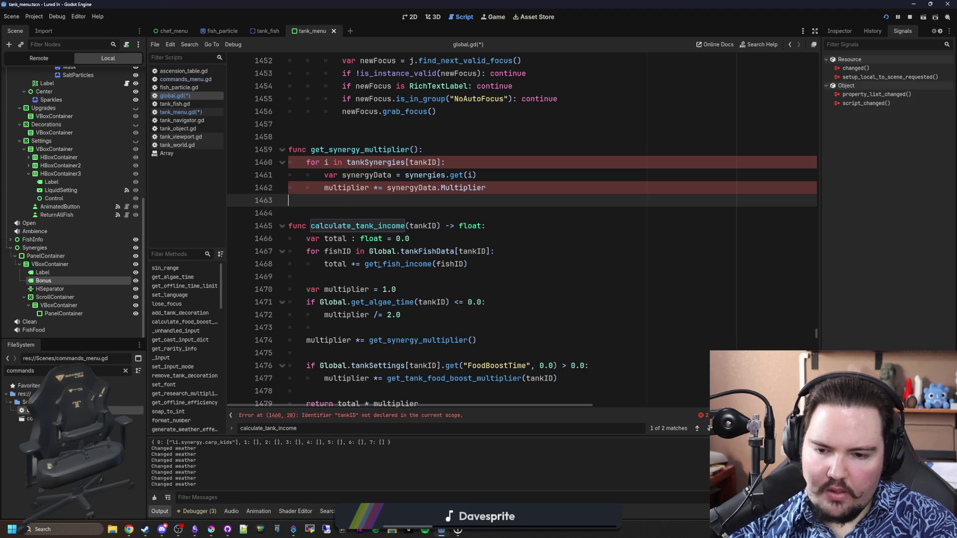
left_click(413, 150)
type("tankID")
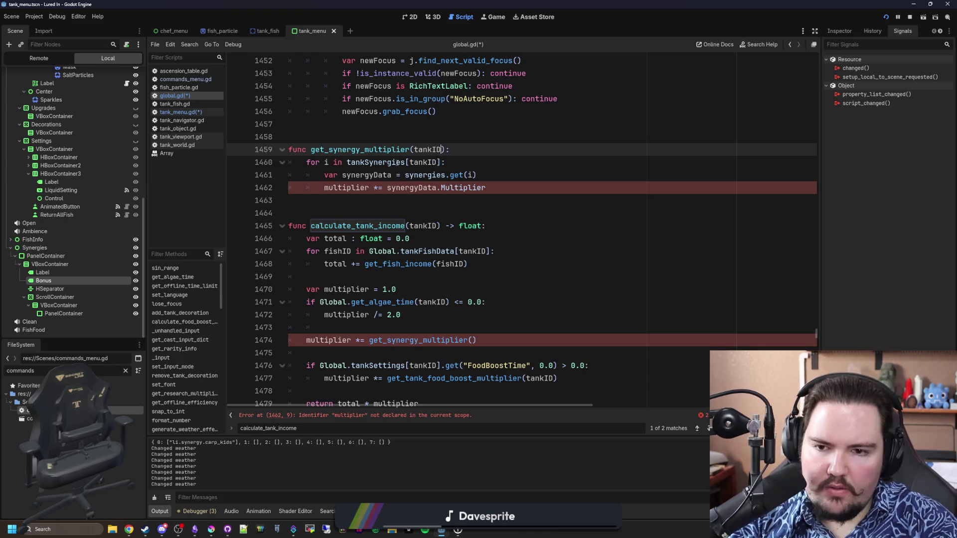
key("Return")
type("var ")
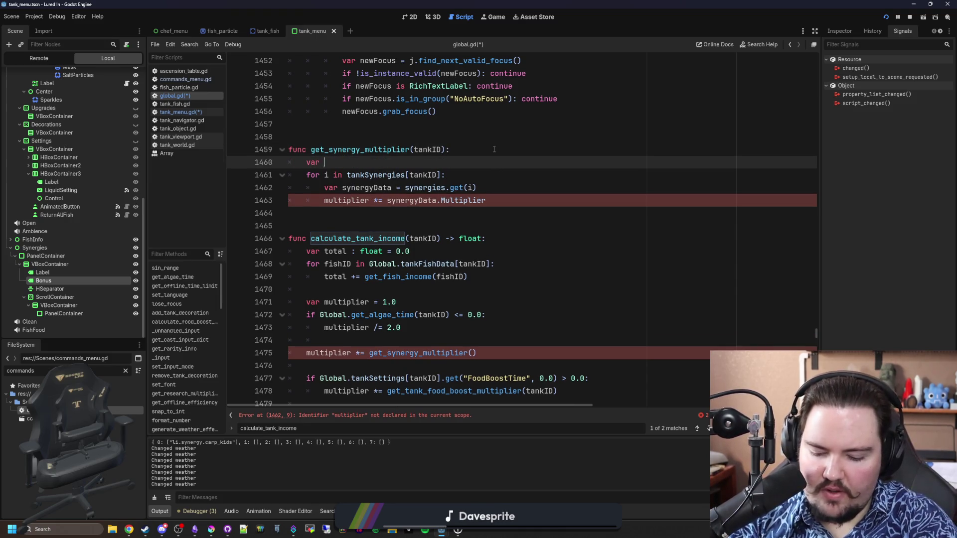
type("0")
key("Return")
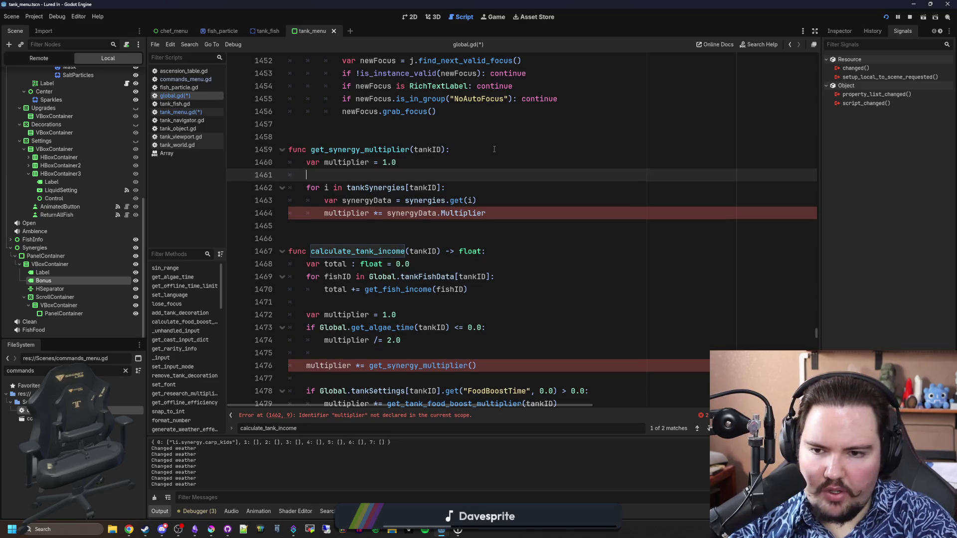
Add `return multiplier` to the new function and pass tankID into the call
left_click(493, 149)
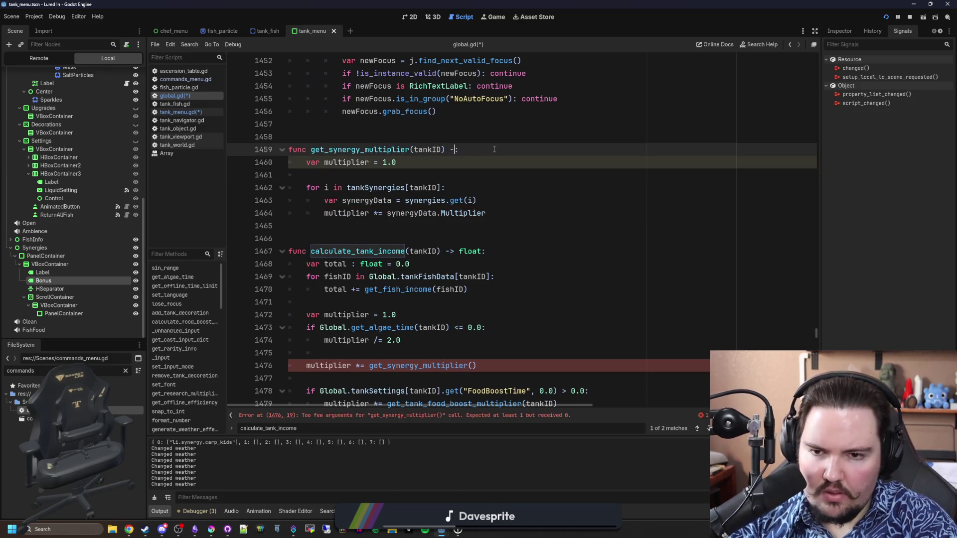
type("> float:")
left_click(342, 226)
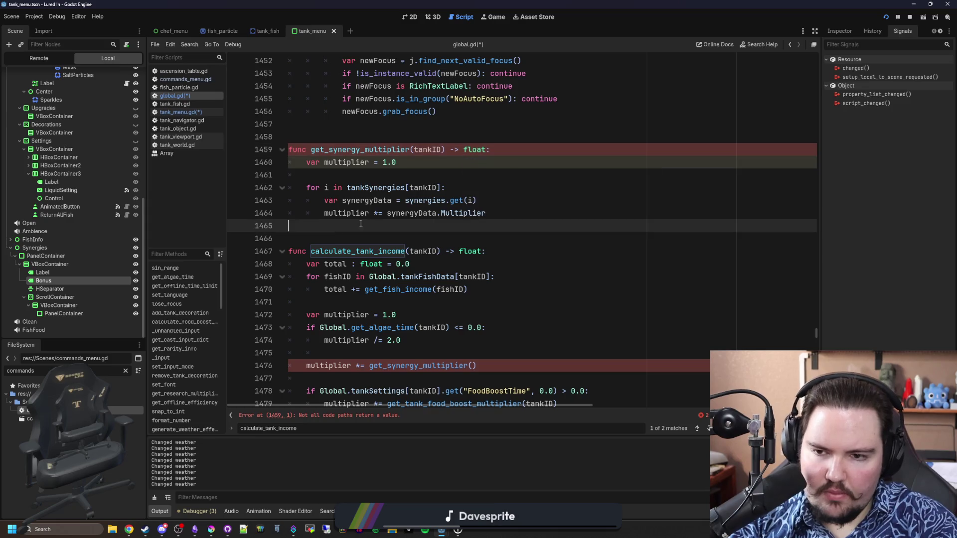
key("Return")
type("return multipl")
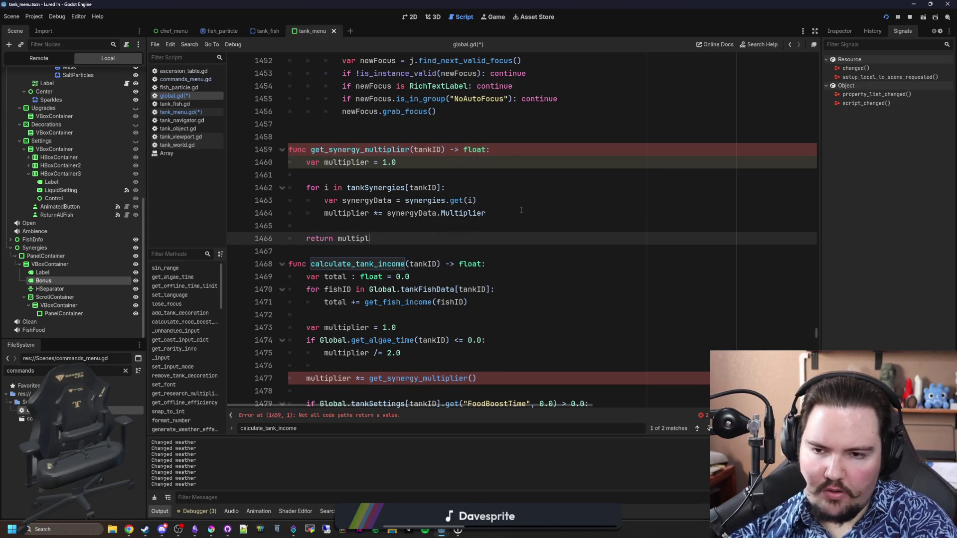
left_click(393, 225)
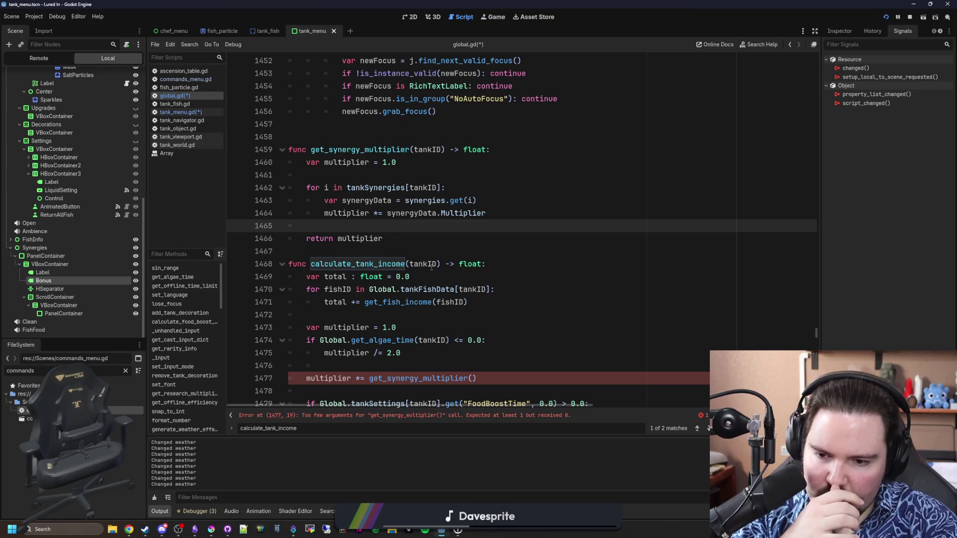
scroll(452, 284, "down", 2)
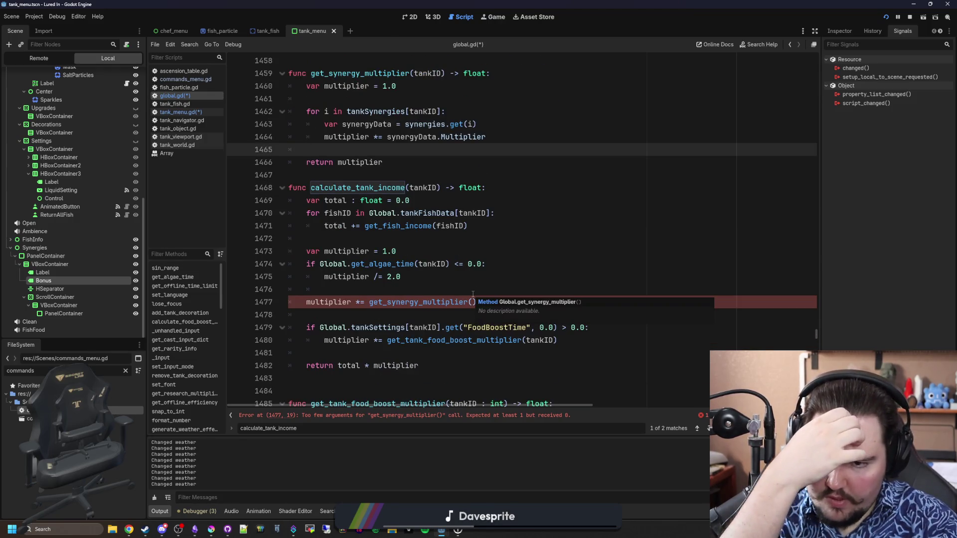
left_click(449, 288)
left_click(472, 301)
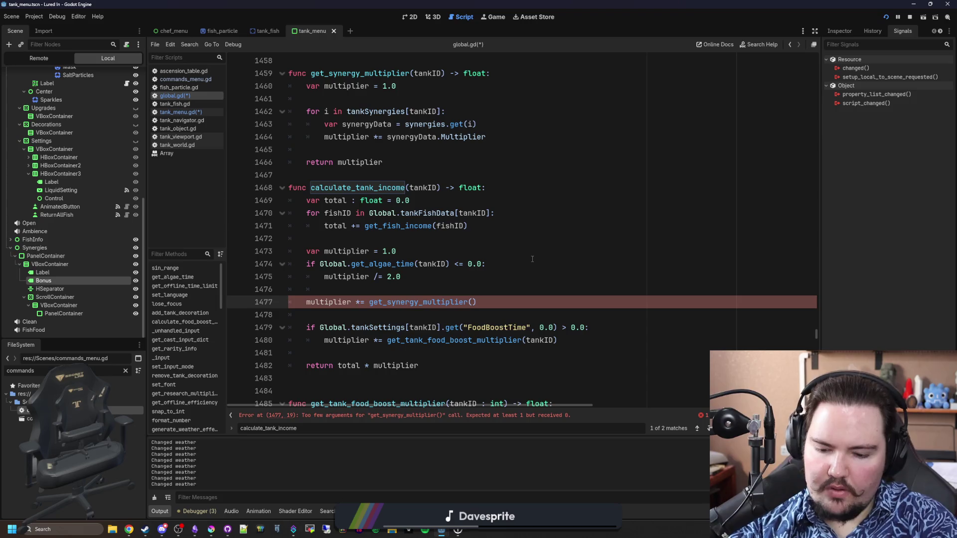
type("tankID")
left_click(399, 226)
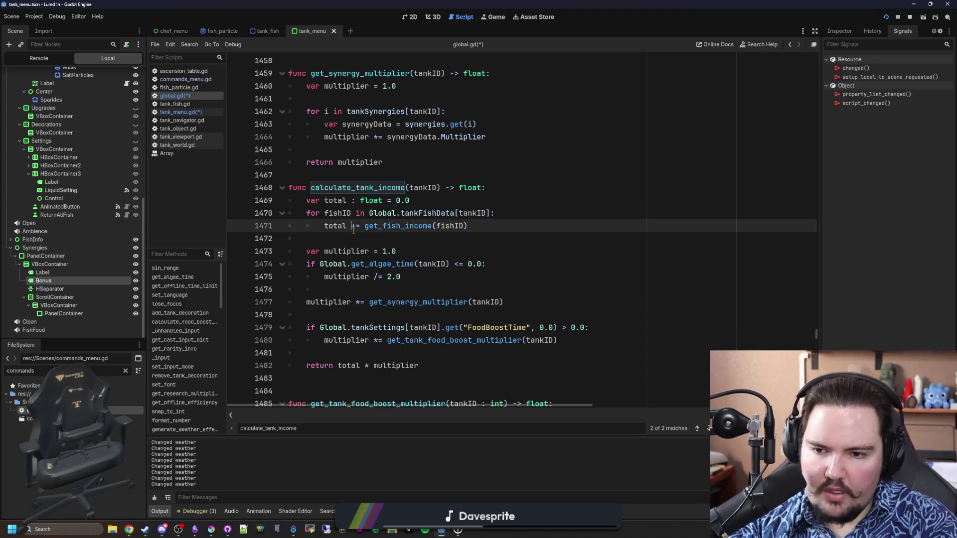
Separate the two functions with a blank line and save global.gd
scroll(378, 239, "up", 1)
left_click(344, 200)
left_click(337, 212)
key("Return")
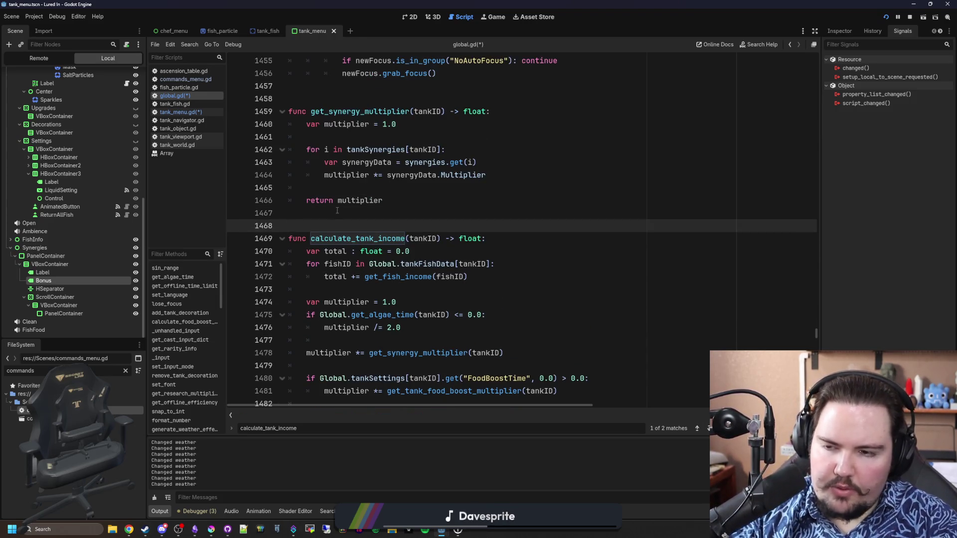
left_click(338, 198)
key("ctrl+s")
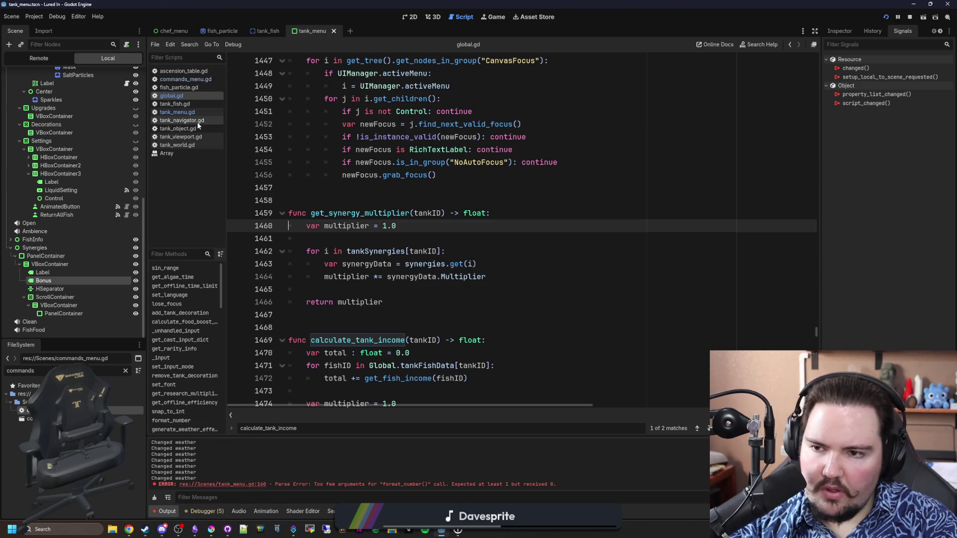
Complete line 160 as format_number(Global.get_synergy_multiplier(tankID)) and save tank_menu.gd
left_click(192, 113)
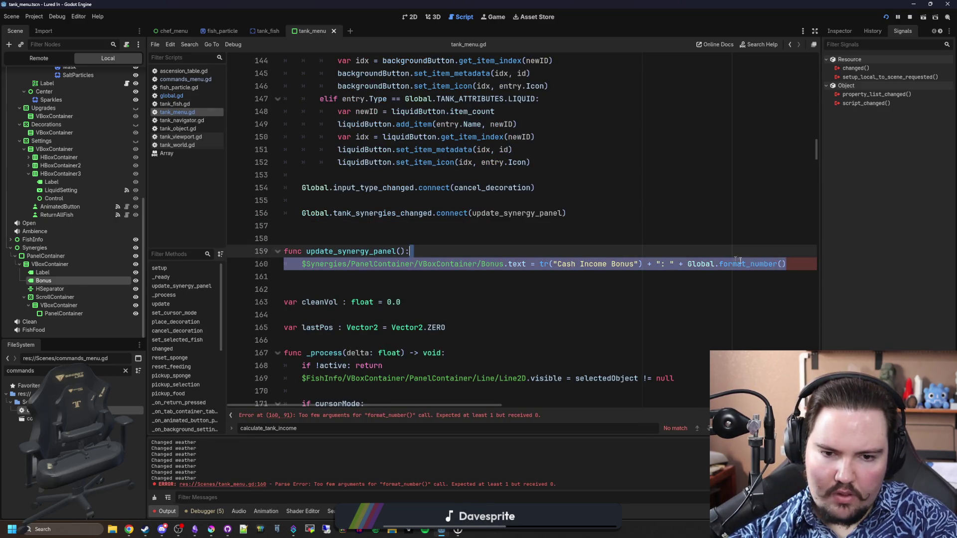
type("bal.")
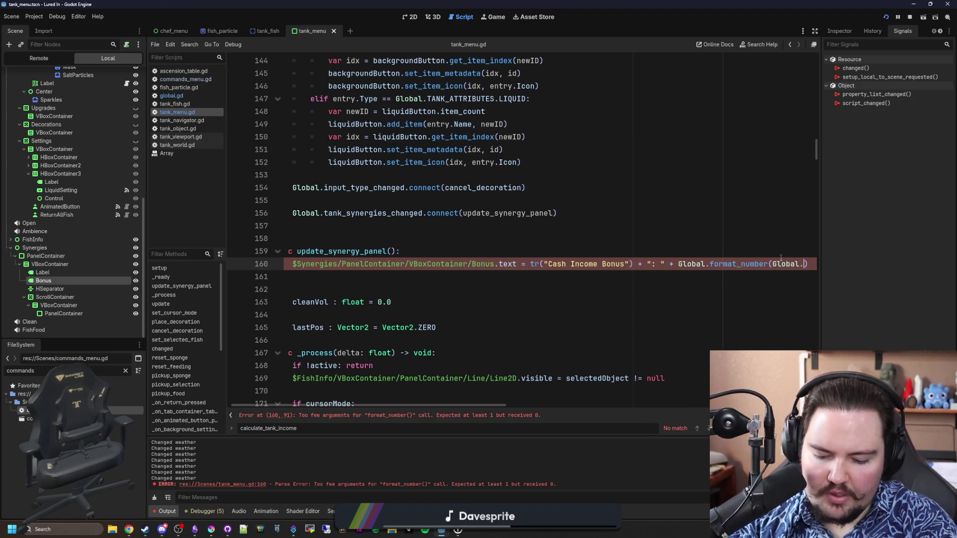
type("get_tank_sy")
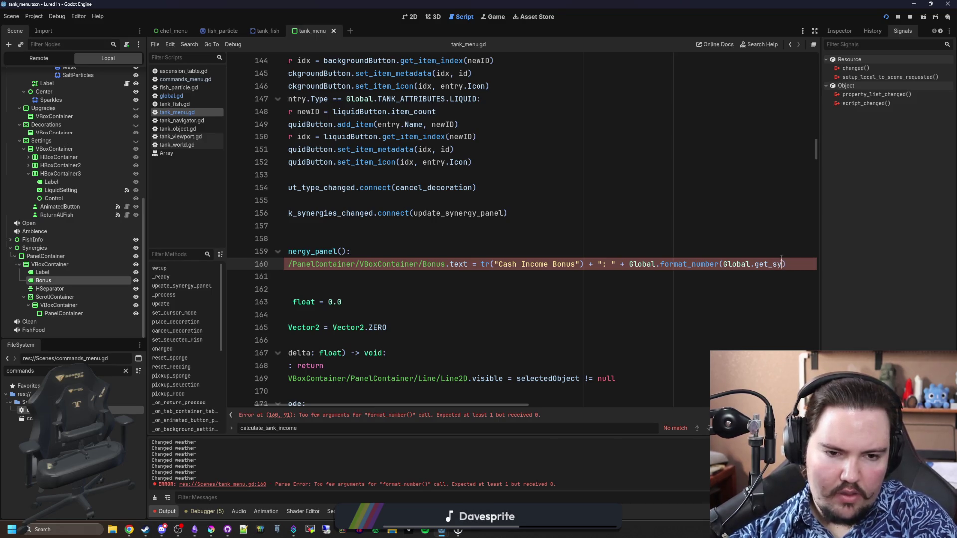
key("Return")
type("tankI")
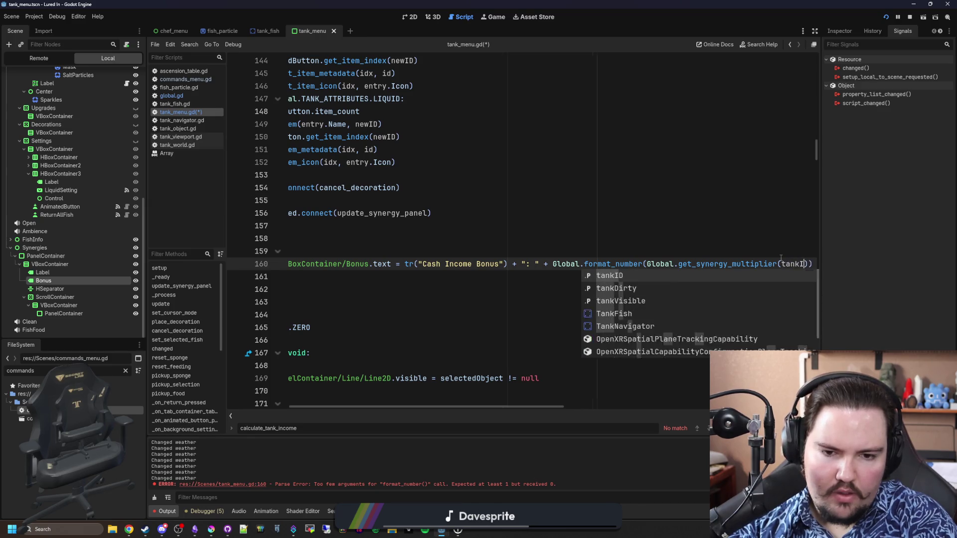
key("Return")
key("Home")
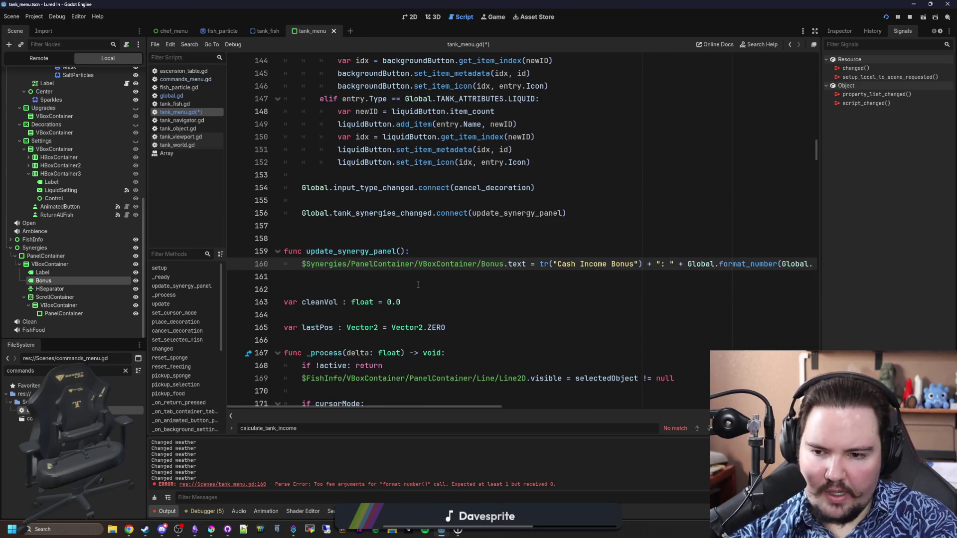
left_click(418, 284)
key("ctrl+s")
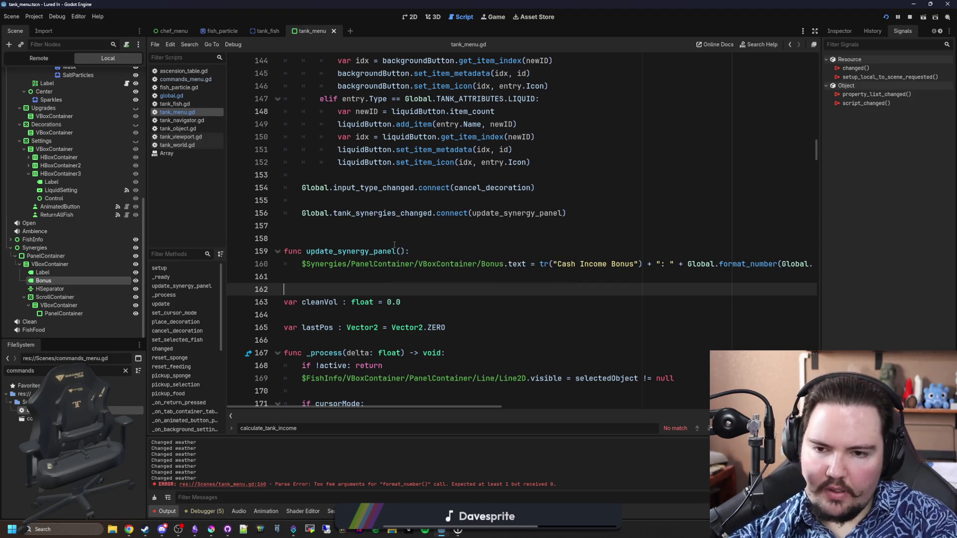
Select the update_synergy_panel function name and bring up the script search
left_click(396, 242)
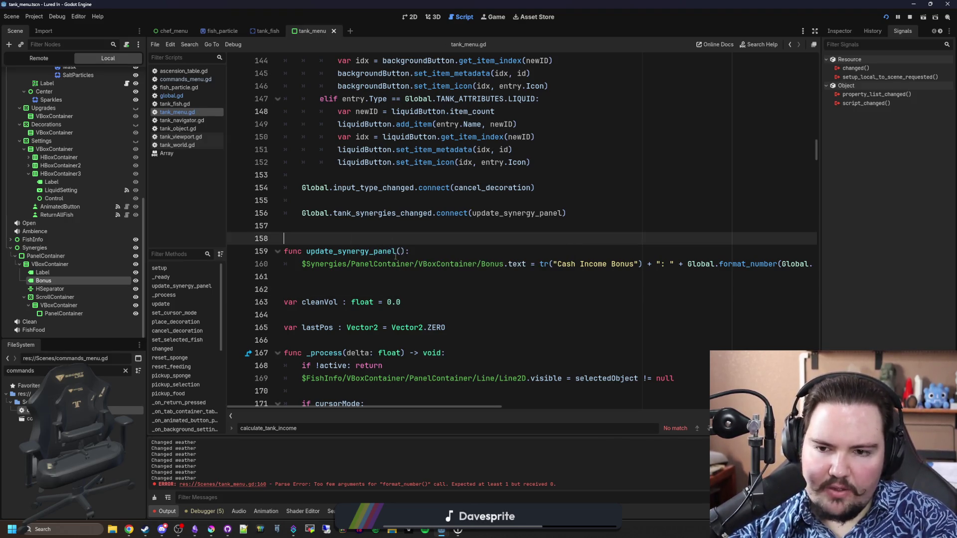
left_click(406, 251)
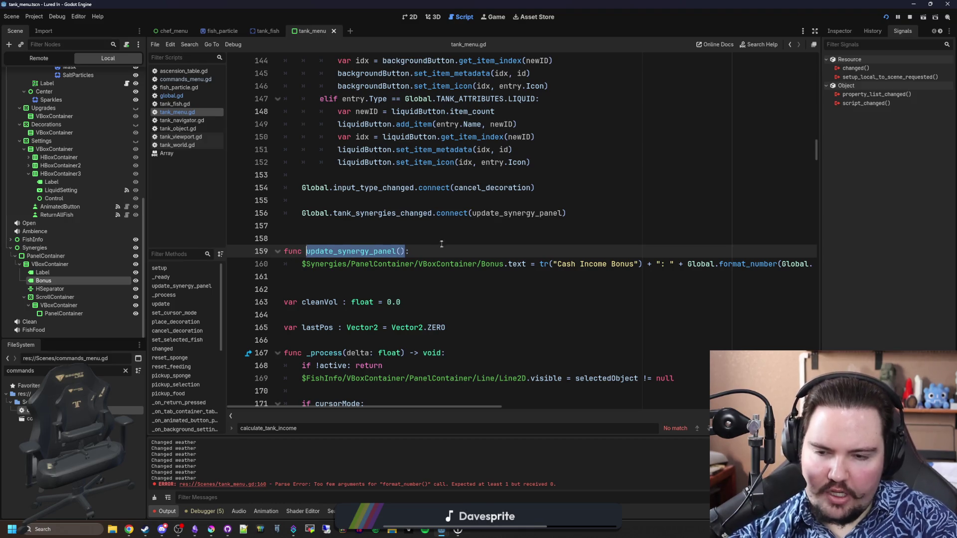
scroll(441, 244, "up", 6)
left_click(657, 223)
key("ctrl+f")
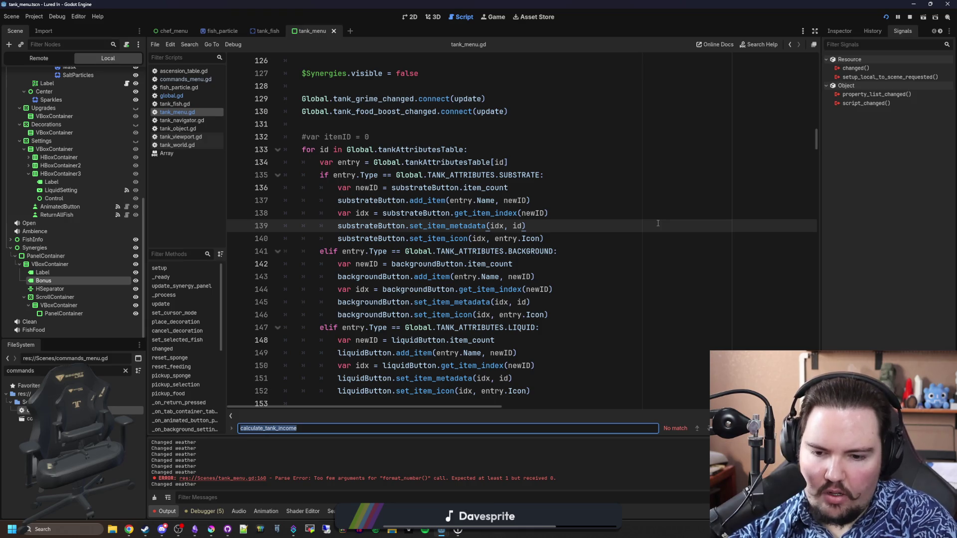
Insert `update_synergy_panel()` on a new line 120 after update() and save
scroll(657, 223, "up", 20)
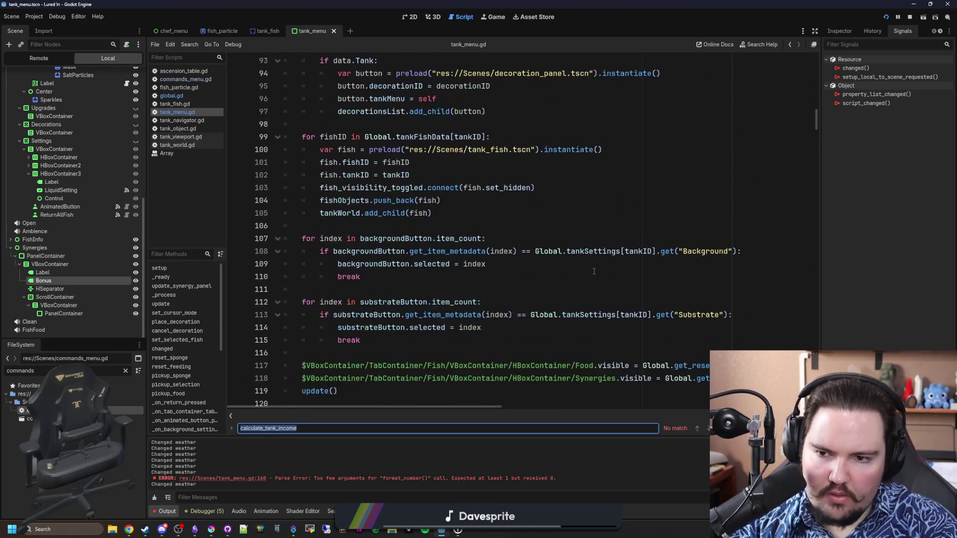
scroll(594, 271, "up", 9)
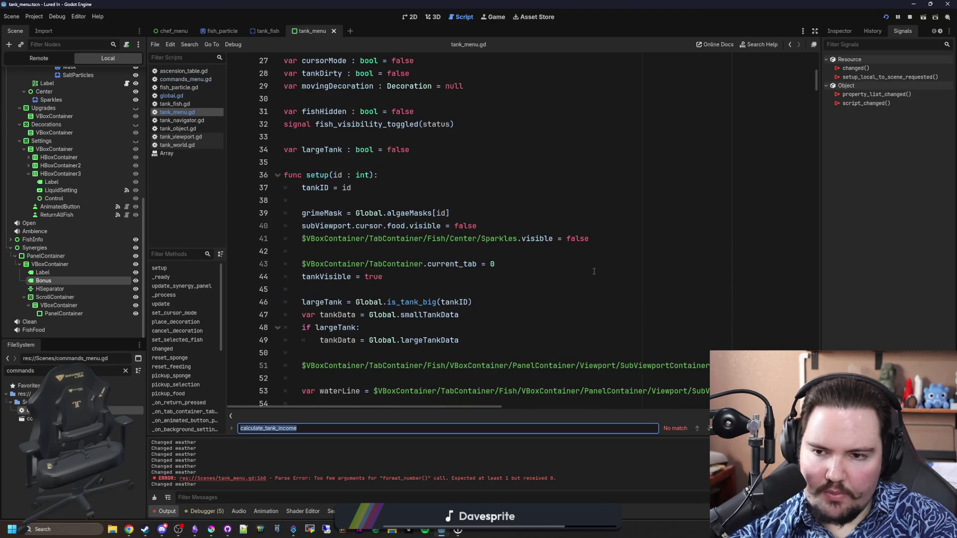
scroll(308, 237, "down", 20)
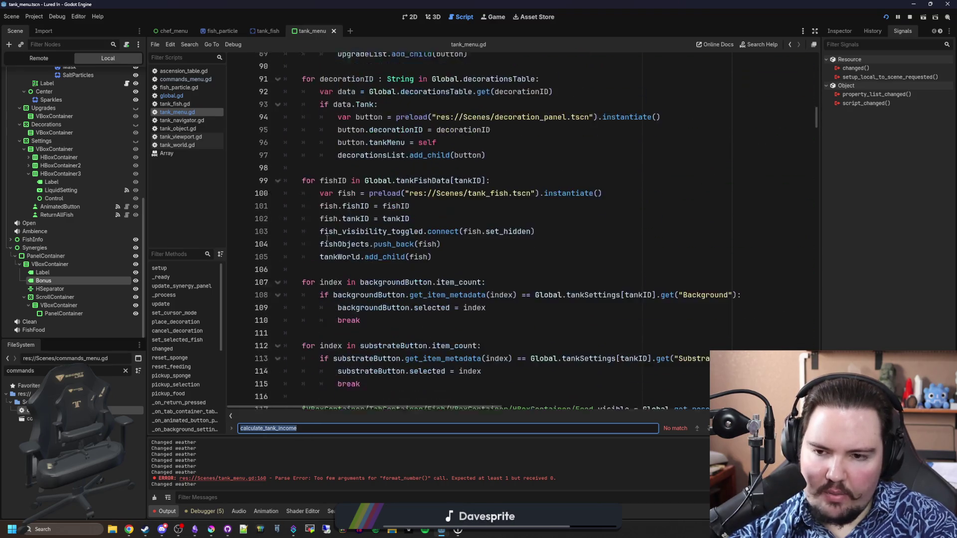
left_click(357, 271)
key("Return")
type("update_synergy_panel()")
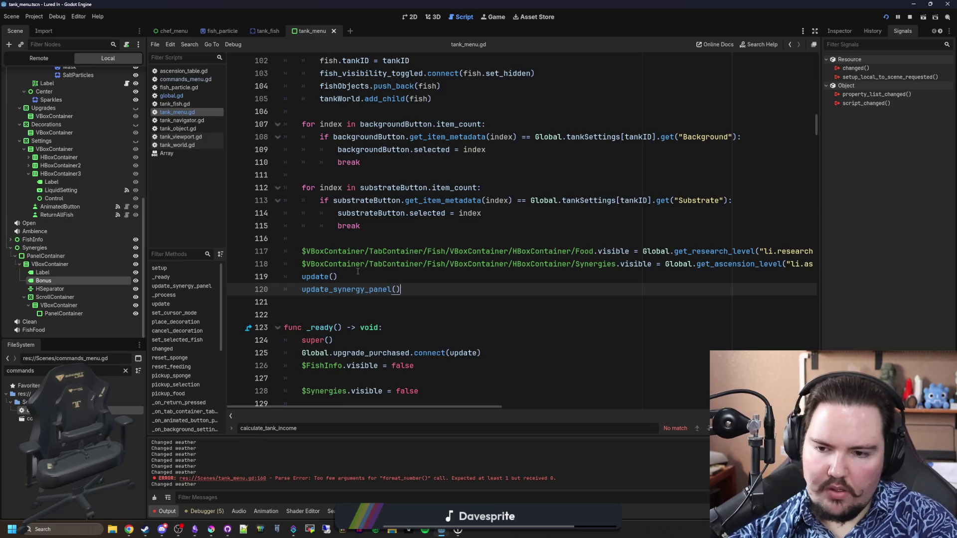
left_click(370, 277)
key("ctrl+s")
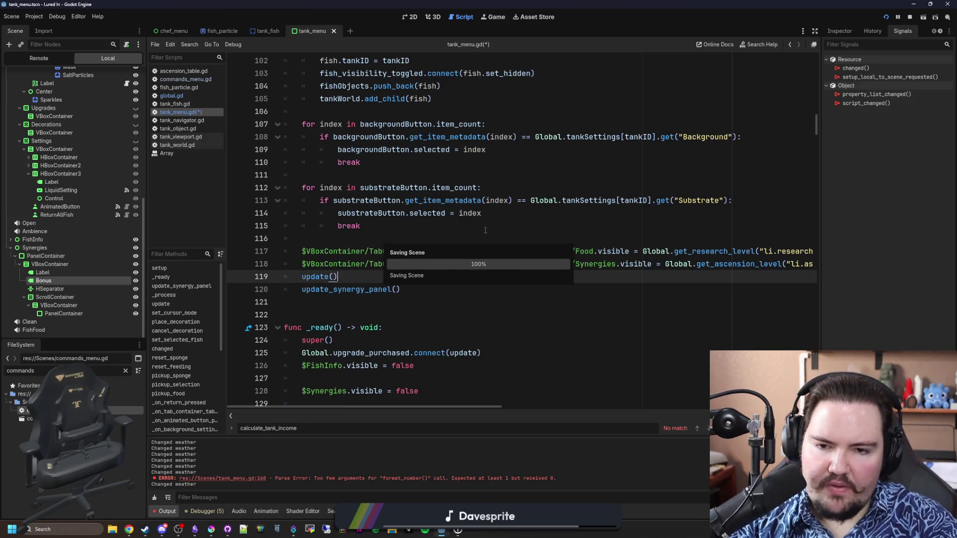
left_click(503, 19)
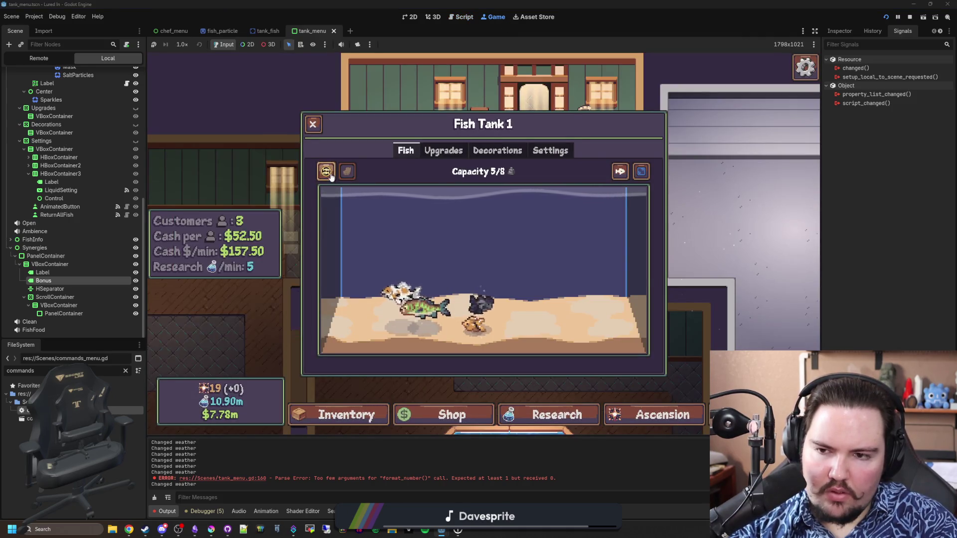
key("Escape")
left_click(528, 259)
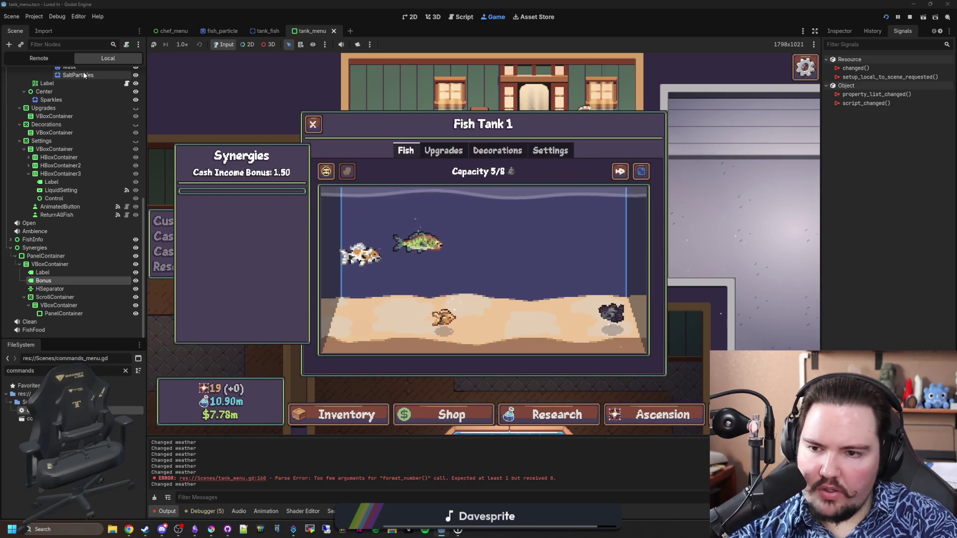
scroll(107, 85, "up", 10)
left_click(125, 75)
scroll(368, 251, "down", 1)
left_click(367, 252)
key("Up")
key("Up")
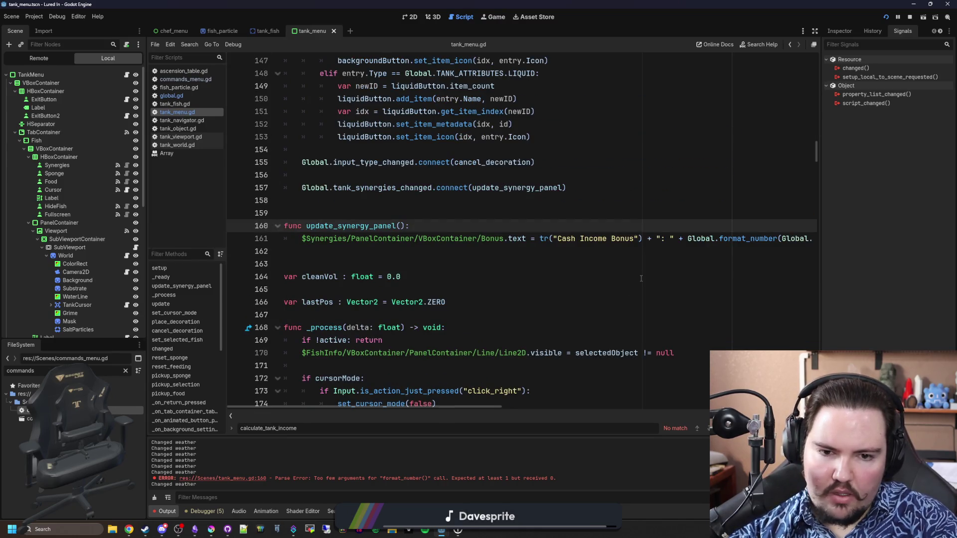
Restore the accidentally removed Cash Income Bonus line 161 and save tank_menu.gd
scroll(641, 278, "right", 5)
left_click(485, 237)
type("get_synergy_multiplier(tankID)) + \"")
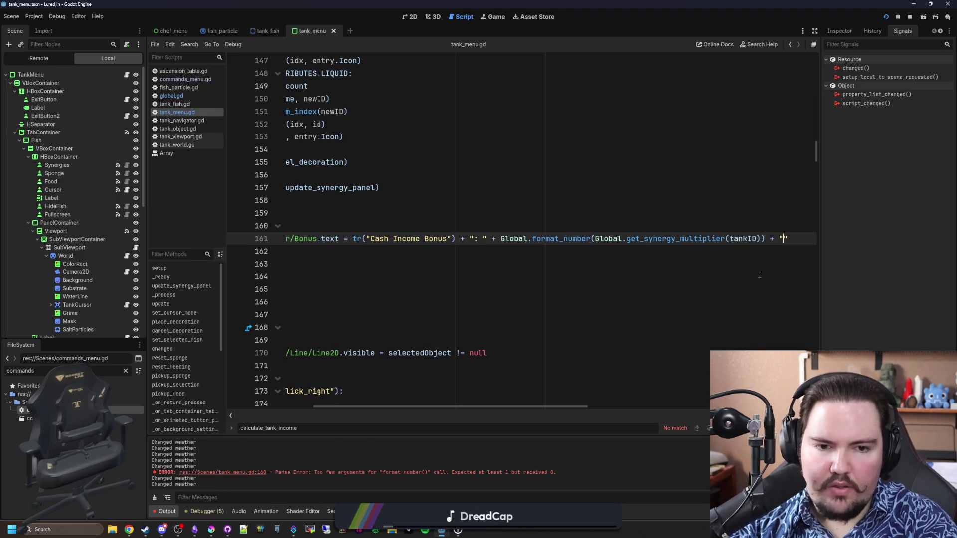
key("ctrl+z")
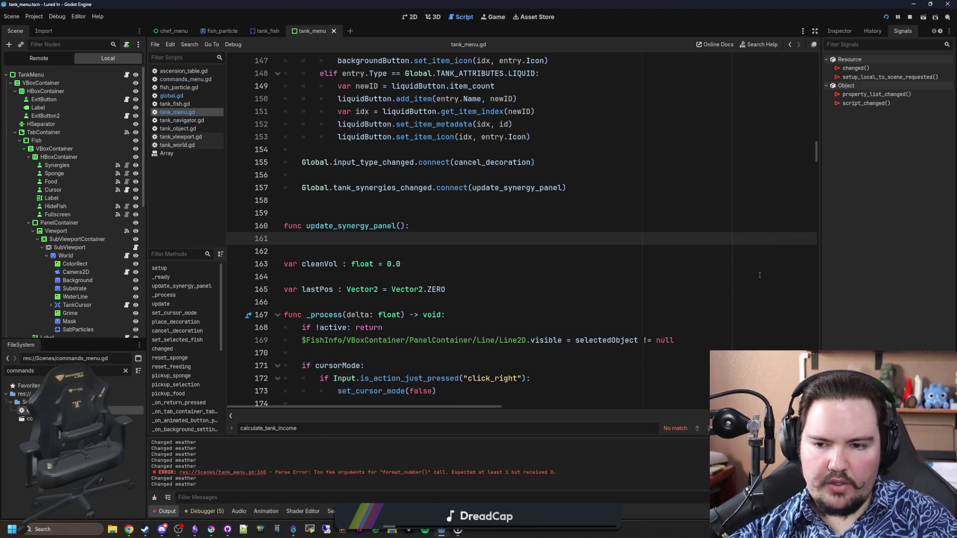
key("ctrl+y")
key("ctrl+s")
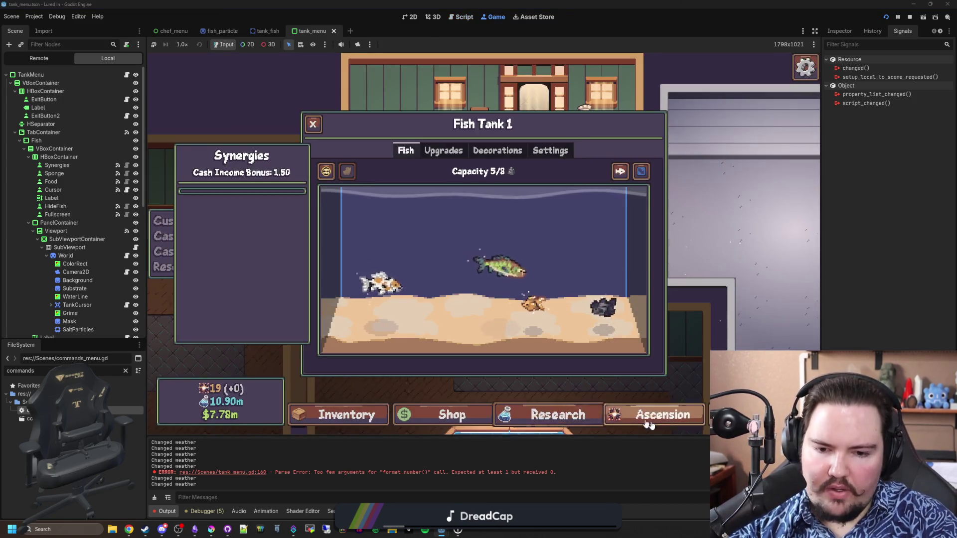
Compare the Ascension bonus, then reopen Fish Tank 1 to confirm Cash Income Bonus: 1.50x
left_click(654, 418)
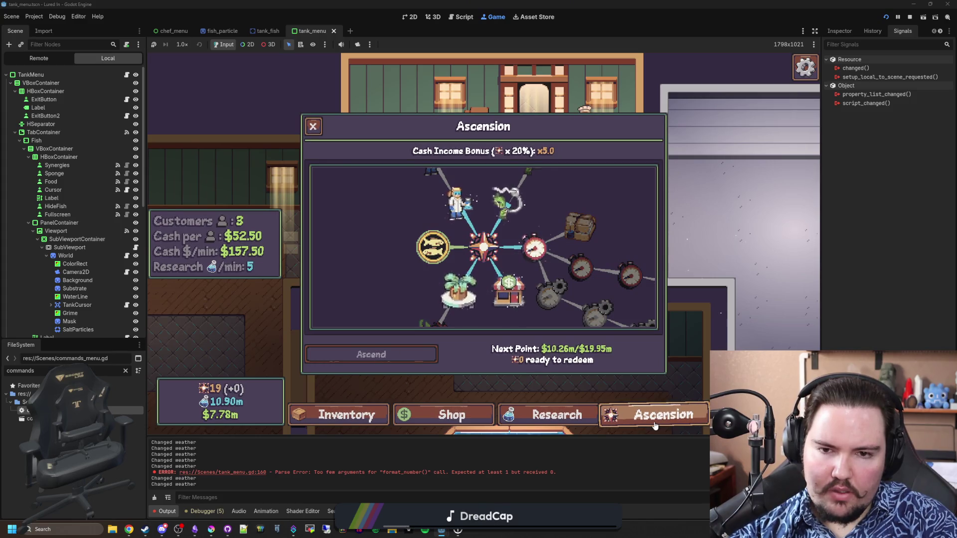
mouse_move(515, 158)
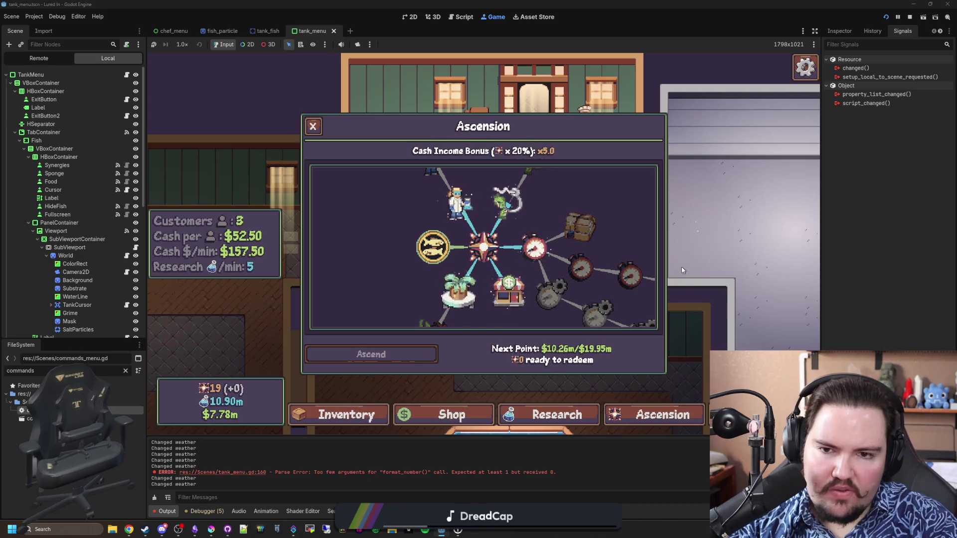
key("Escape")
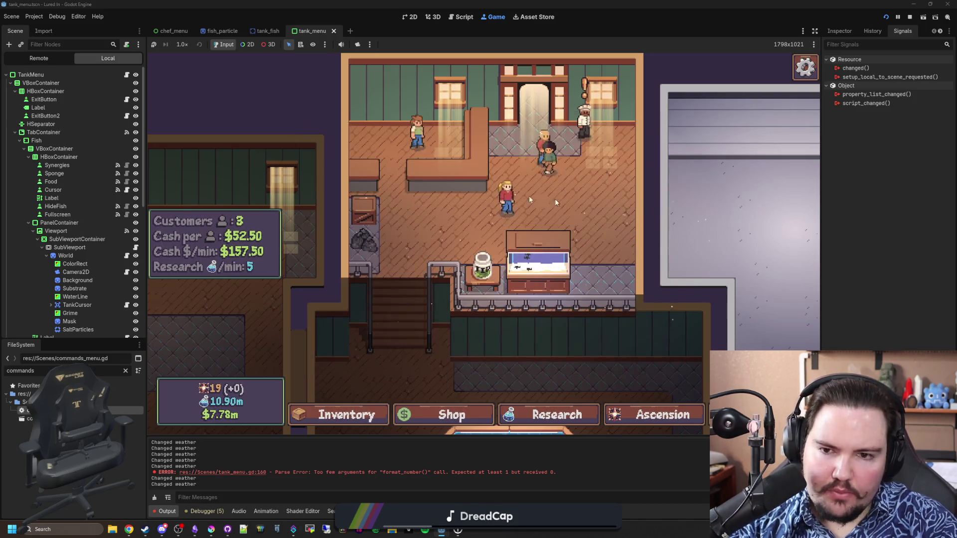
left_click(480, 261)
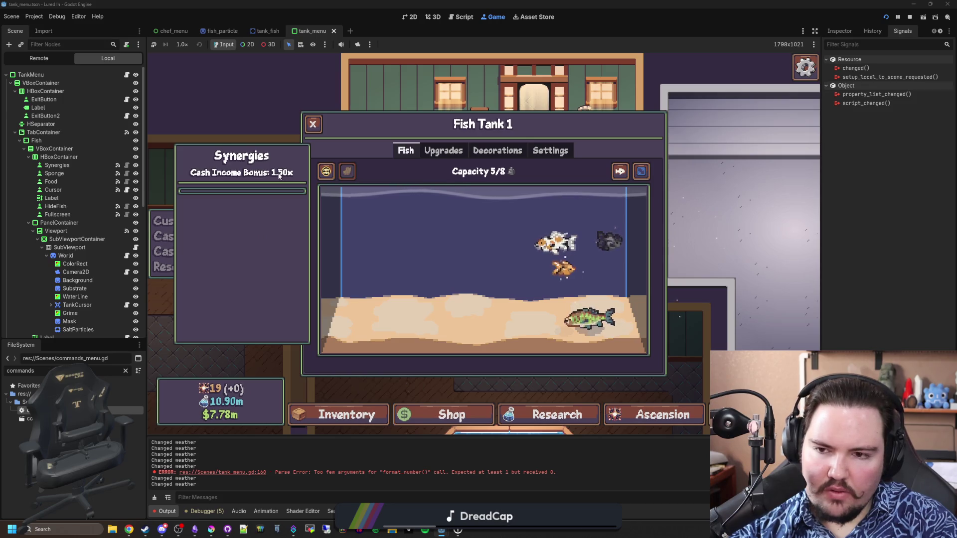
left_click(632, 410)
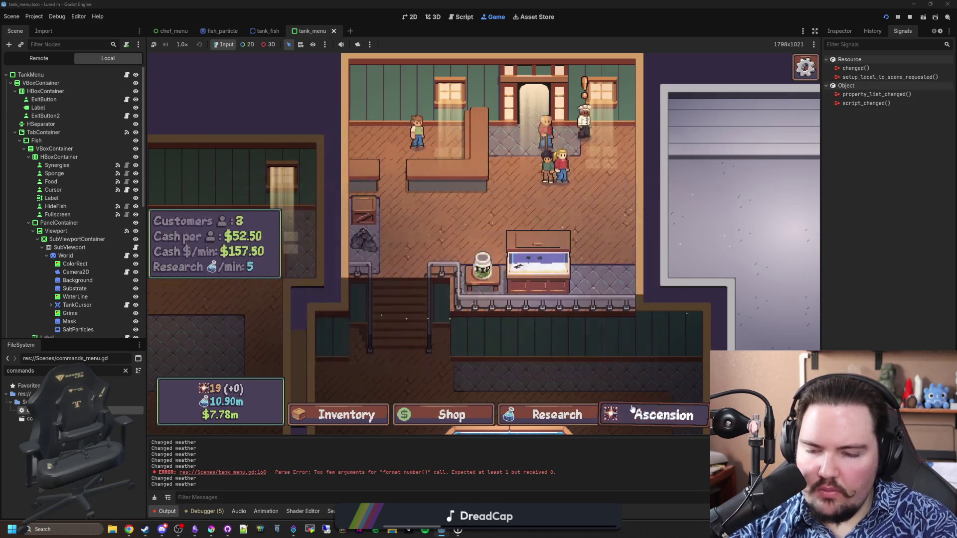
key("Escape")
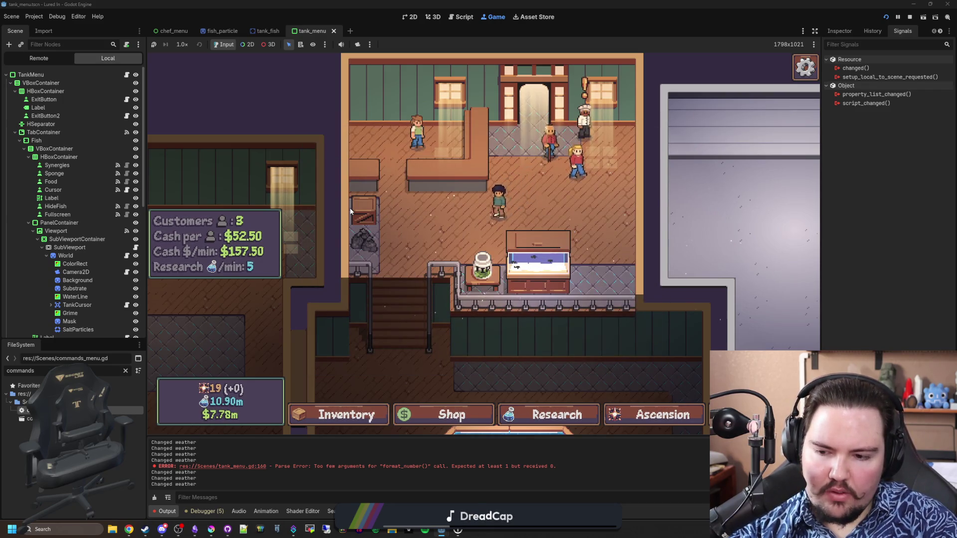
left_click(554, 280)
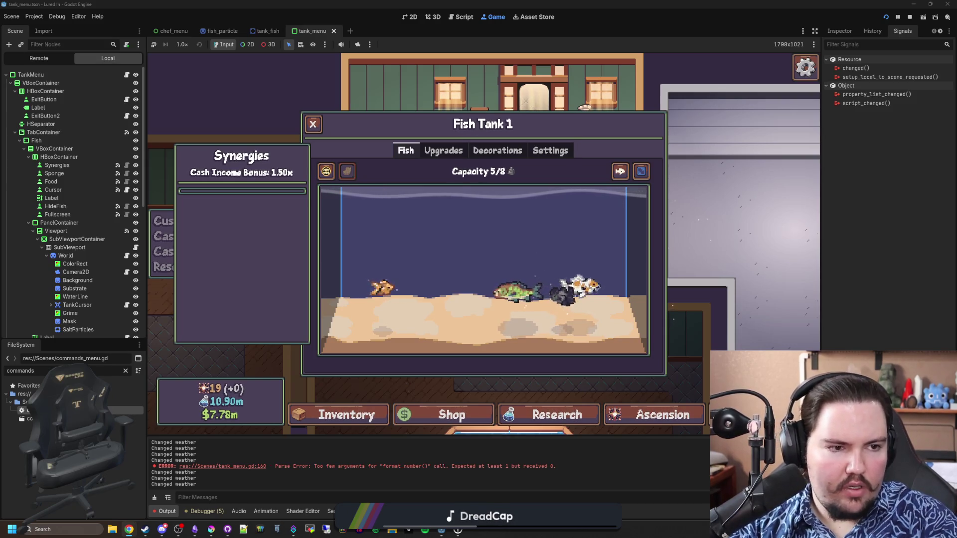
key("alt+Tab")
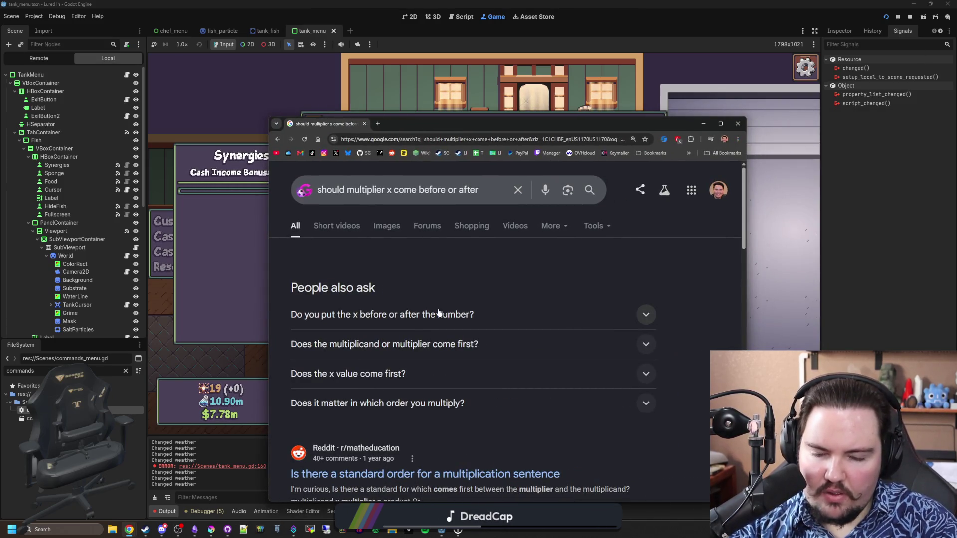
Read the Google results on whether the x goes before or after the number
scroll(434, 314, "down", 3)
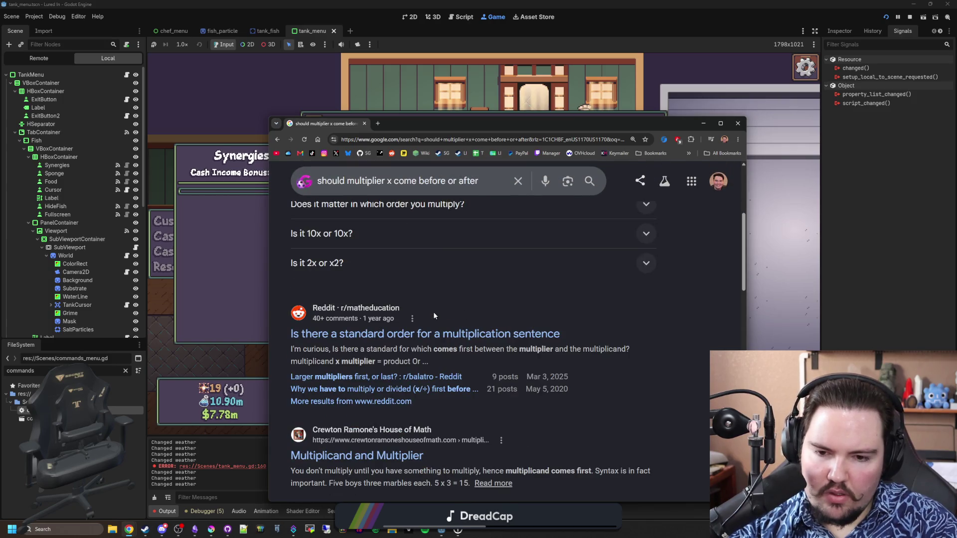
scroll(432, 311, "down", 2)
scroll(381, 338, "down", 1)
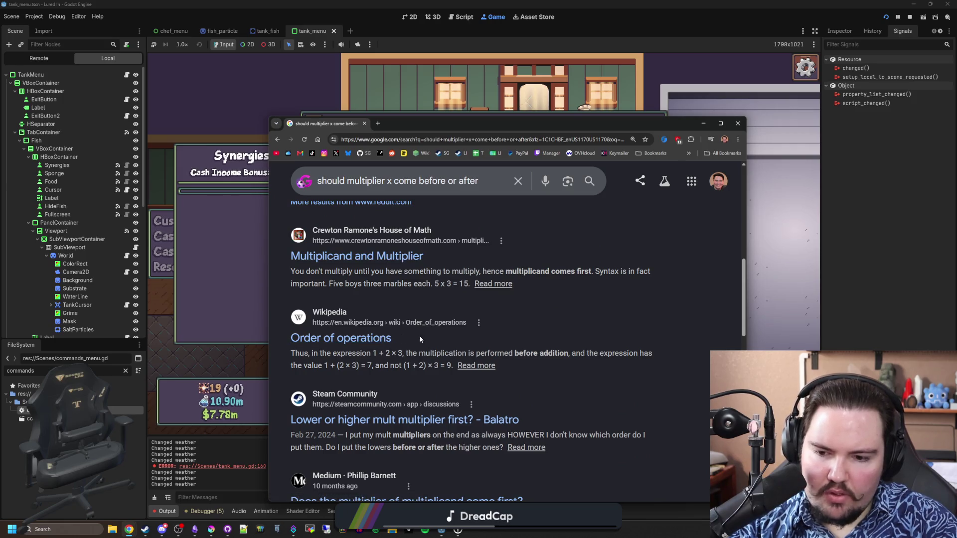
scroll(420, 336, "down", 2)
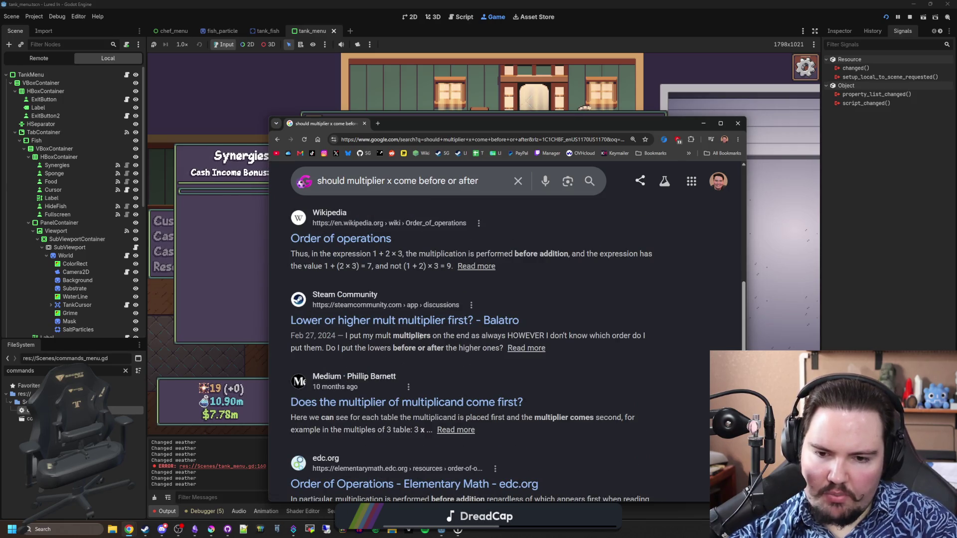
scroll(420, 336, "down", 5)
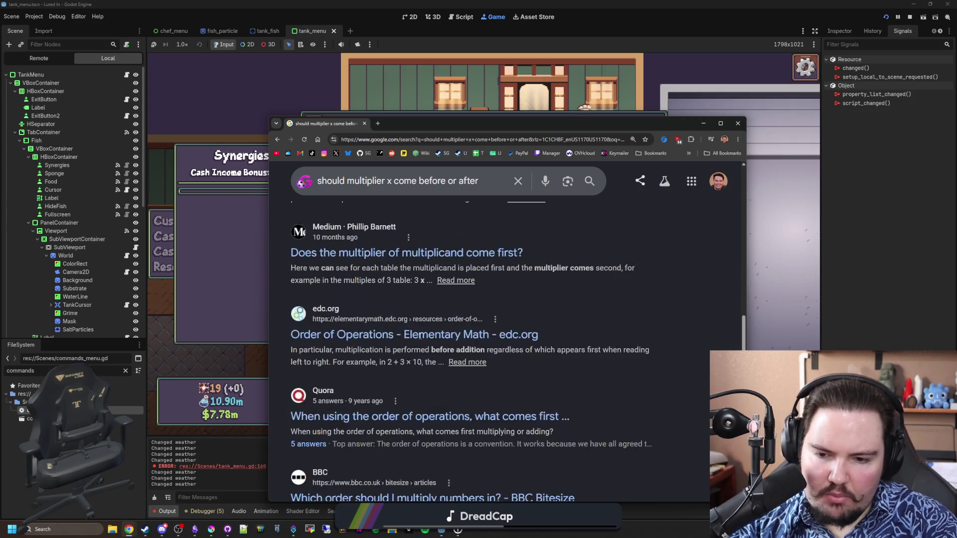
scroll(420, 336, "down", 7)
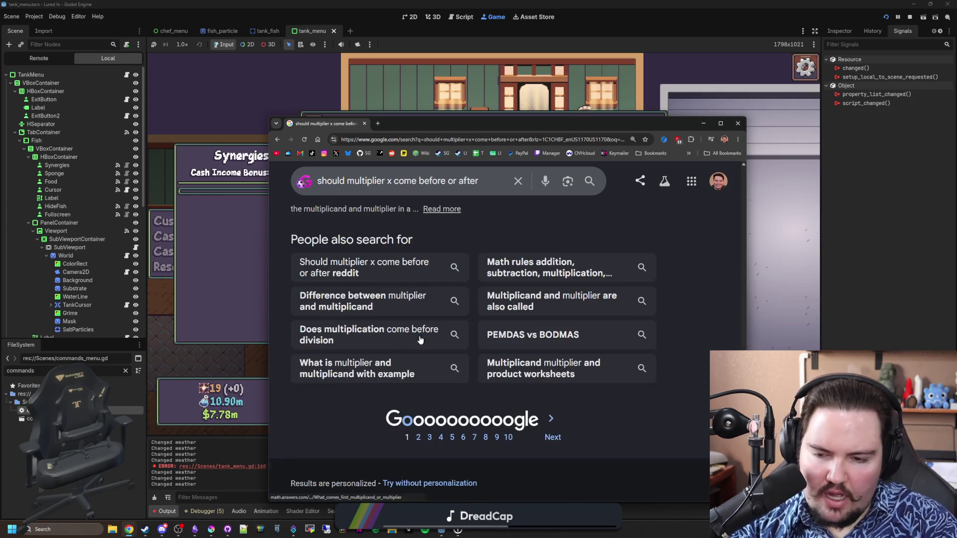
key("alt+Tab")
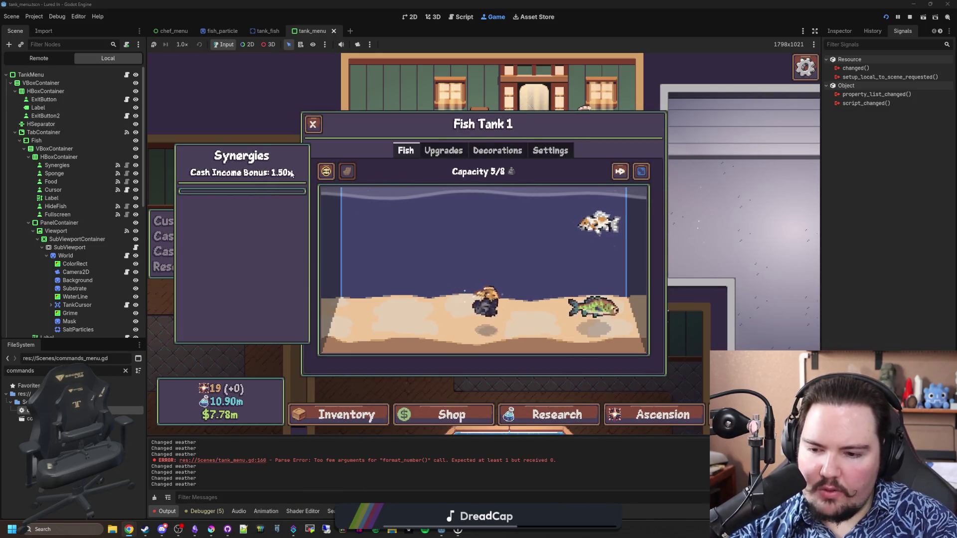
Edit line 161 of tank_menu.gd to put ': x' before the formatted multiplier, then save
left_click(126, 74)
left_click(670, 239)
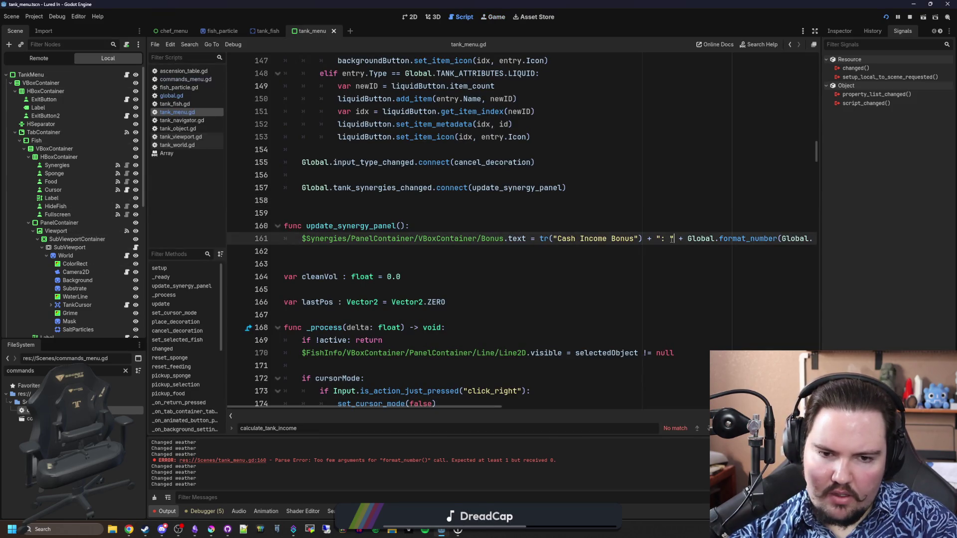
scroll(671, 239, "right", 5)
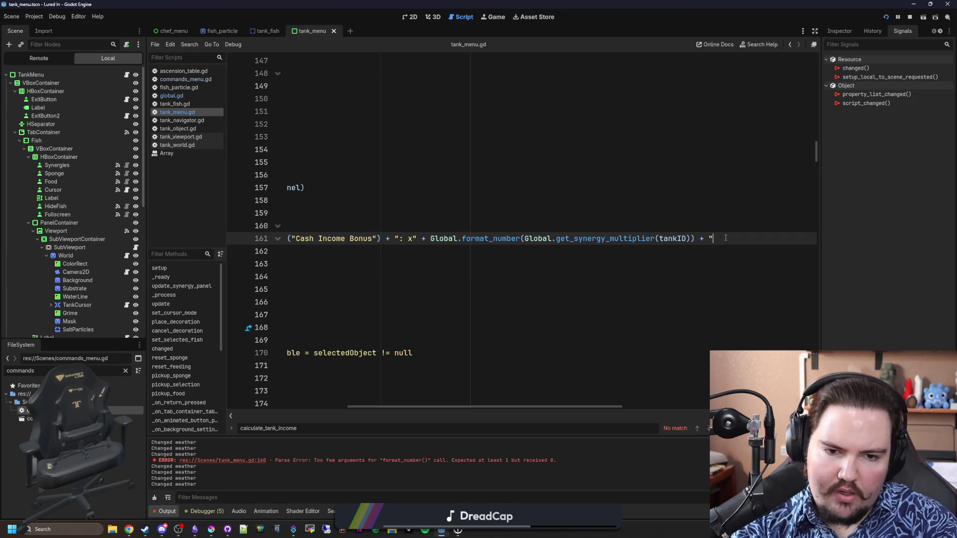
left_click(725, 212)
key("ctrl+s")
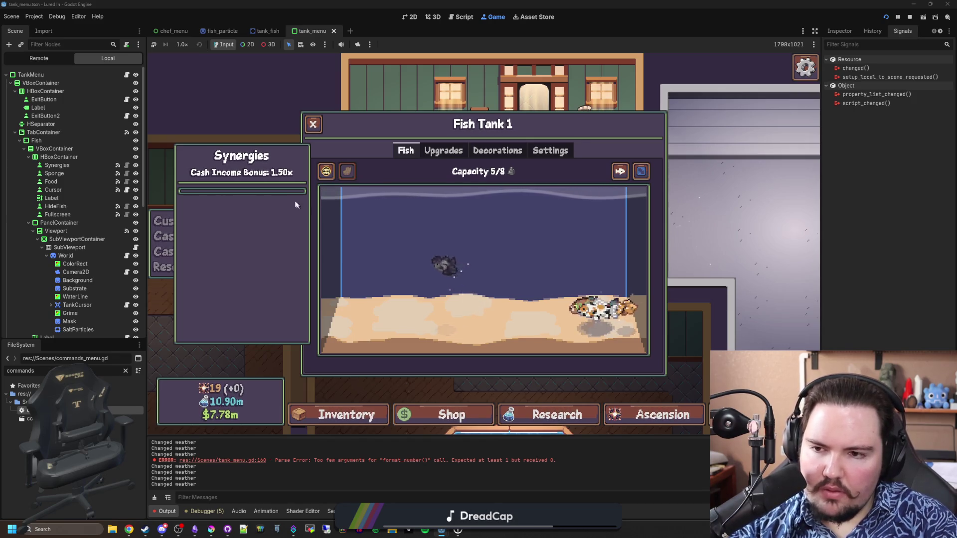
Select the Synergies Bonus label, add test filler text, and set Autowrap Mode to Word (Smart)
scroll(32, 282, "down", 10)
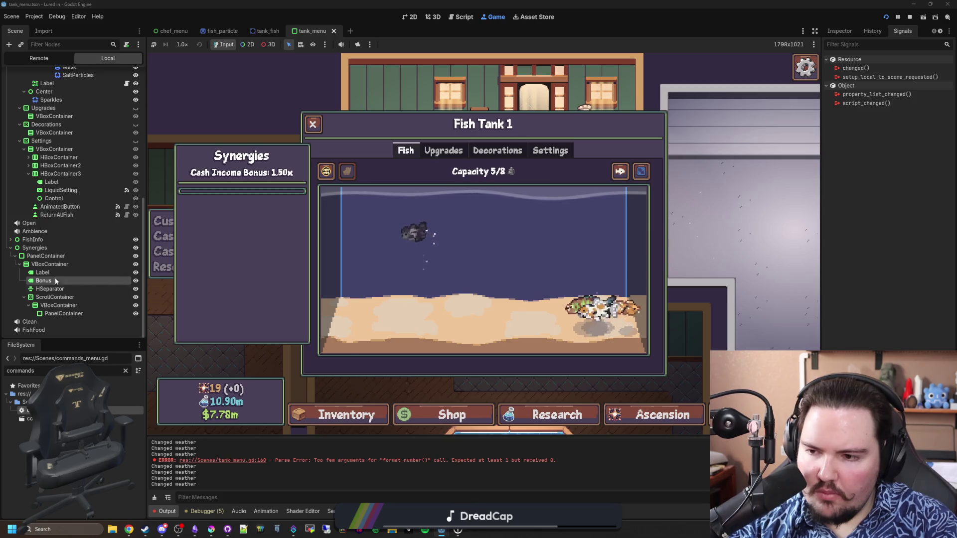
left_click(100, 281)
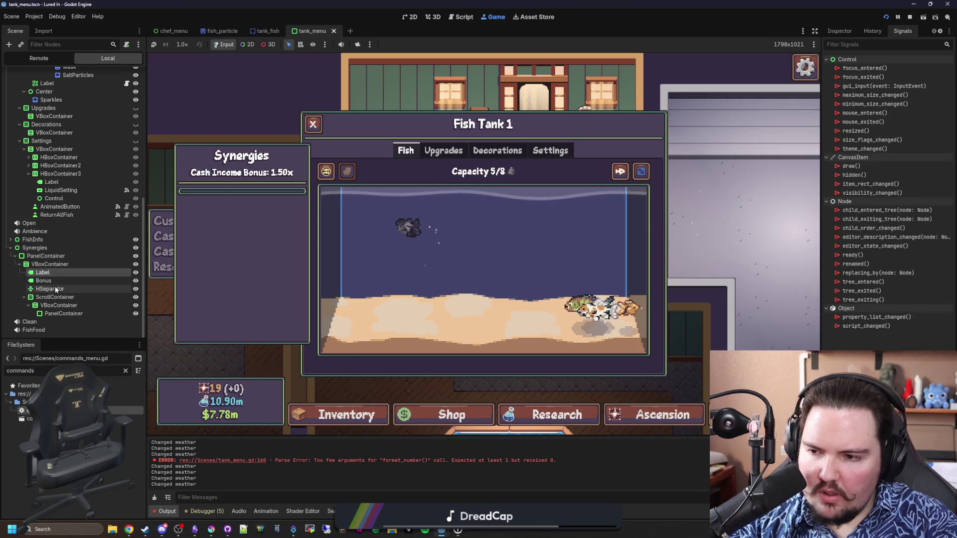
left_click(839, 31)
left_click(906, 106)
type("dddddddddd")
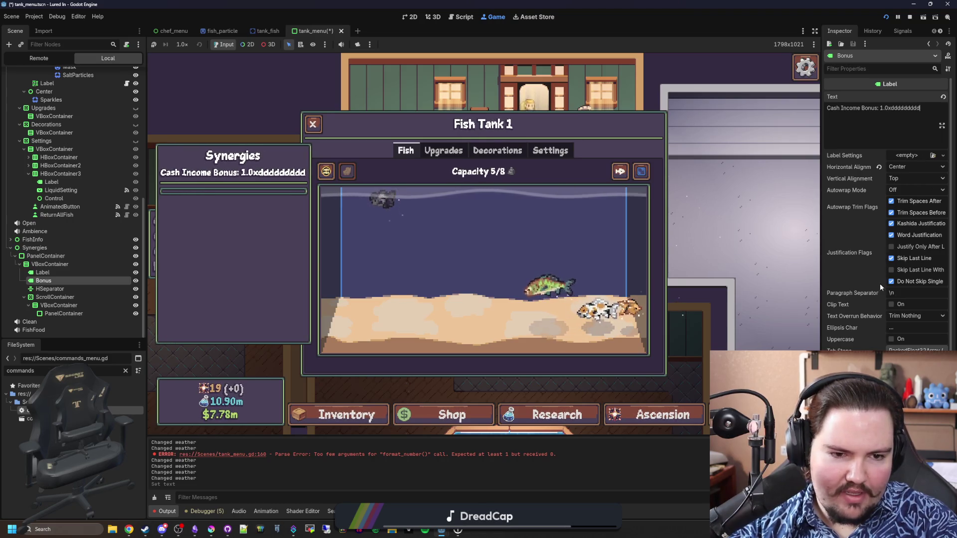
left_click(915, 190)
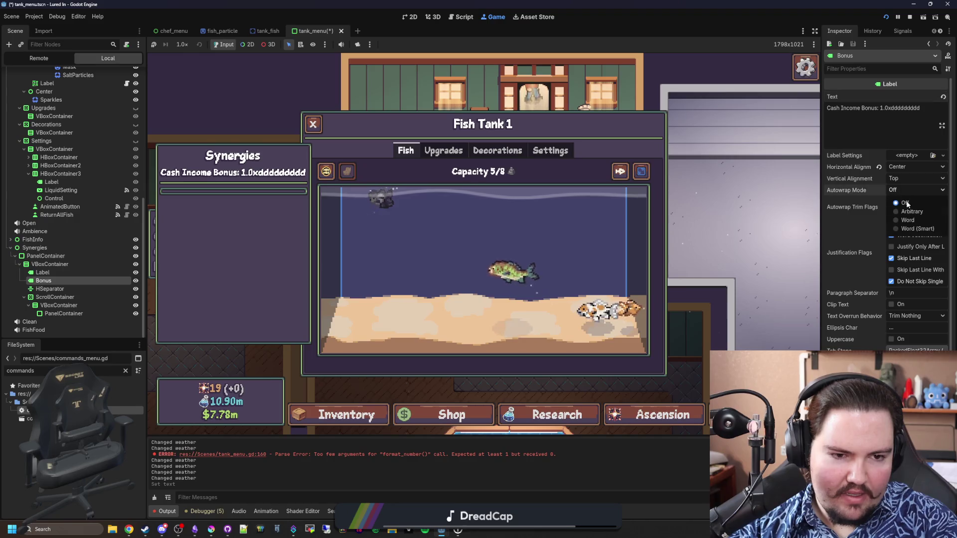
left_click(912, 231)
Remove the test filler from the Bonus text, select the Synergies title label, and check a fish's info card
left_click(925, 111)
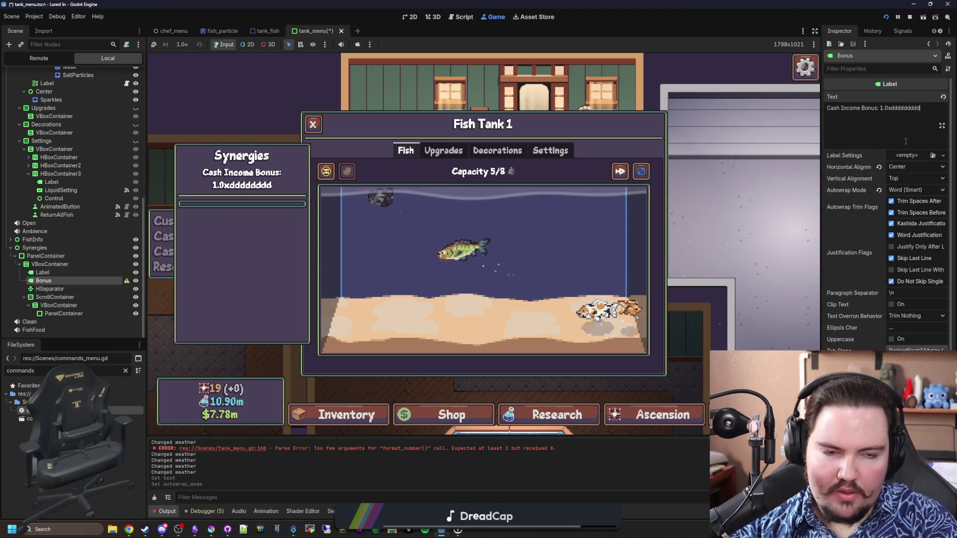
key("BackSpace")
key("BackSpace")
key("BackSpace")
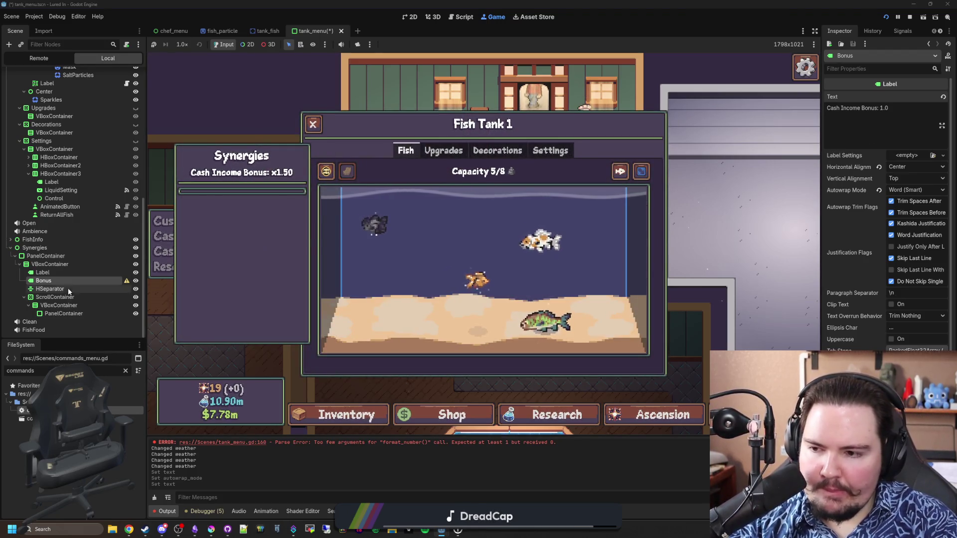
left_click(73, 274)
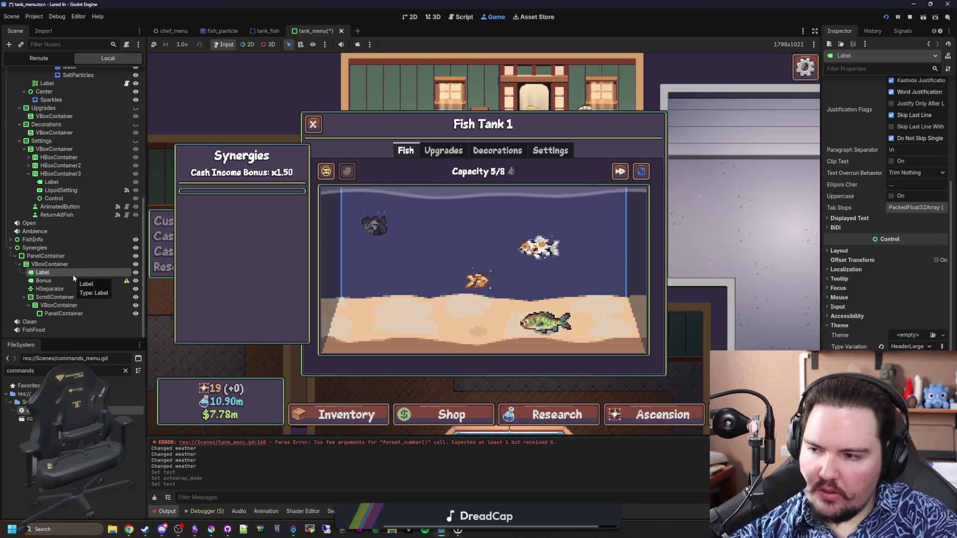
scroll(871, 88, "up", 5)
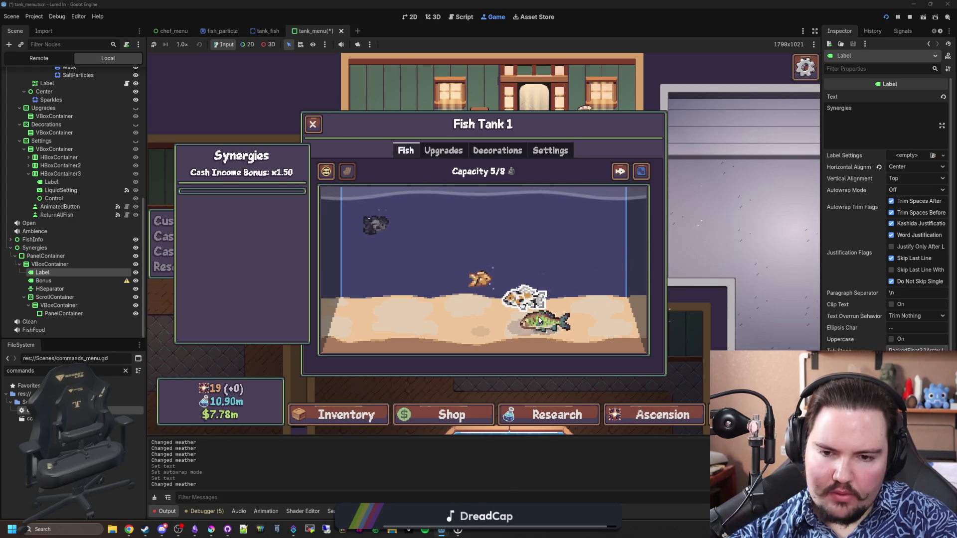
left_click(473, 277)
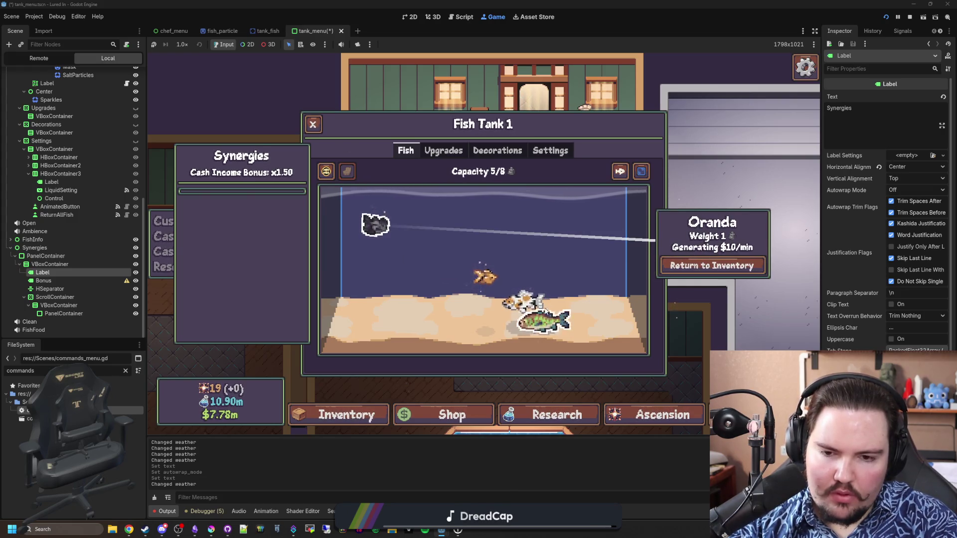
mouse_move(542, 327)
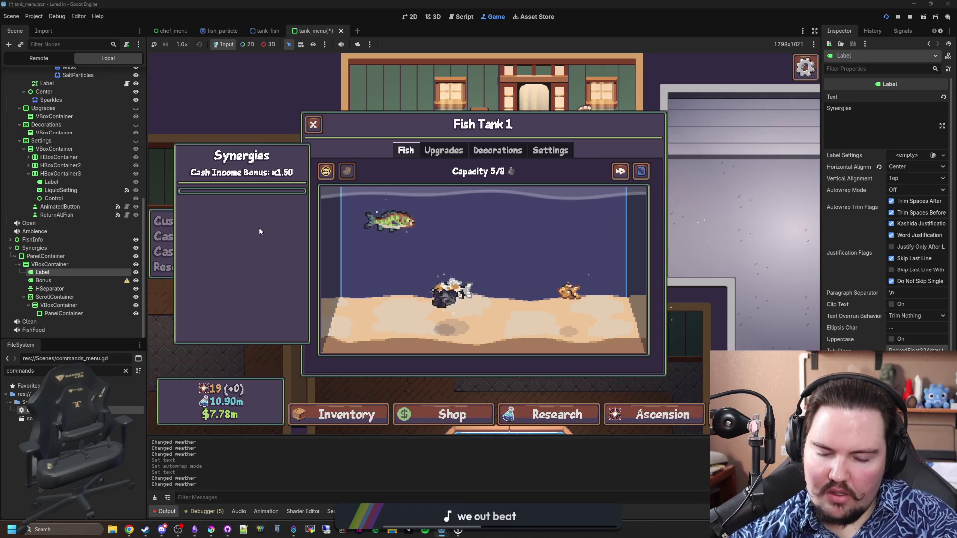
Open the Inventory's Fishpedia listing and view the Jungle eel's entry
left_click(379, 415)
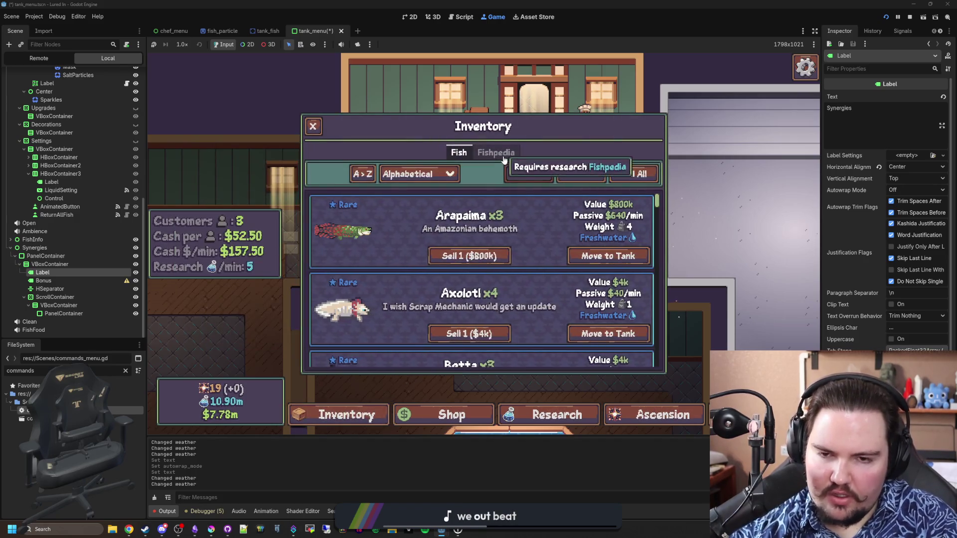
left_click(508, 414)
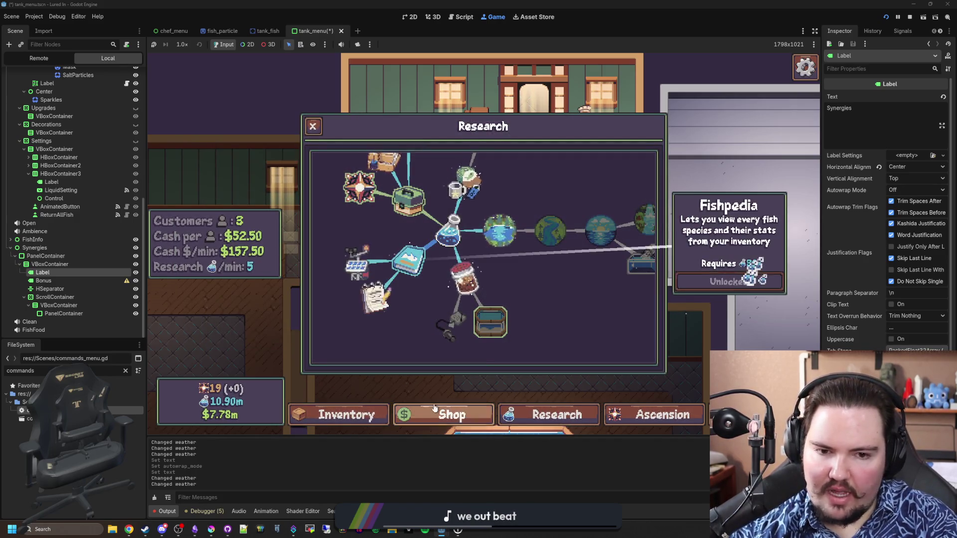
left_click(345, 415)
left_click(496, 153)
scroll(421, 285, "down", 5)
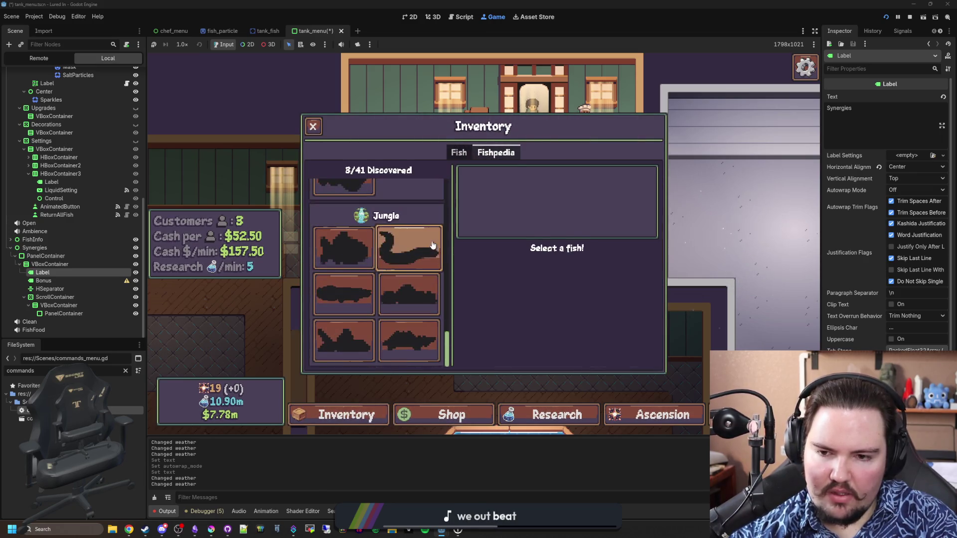
left_click(422, 264)
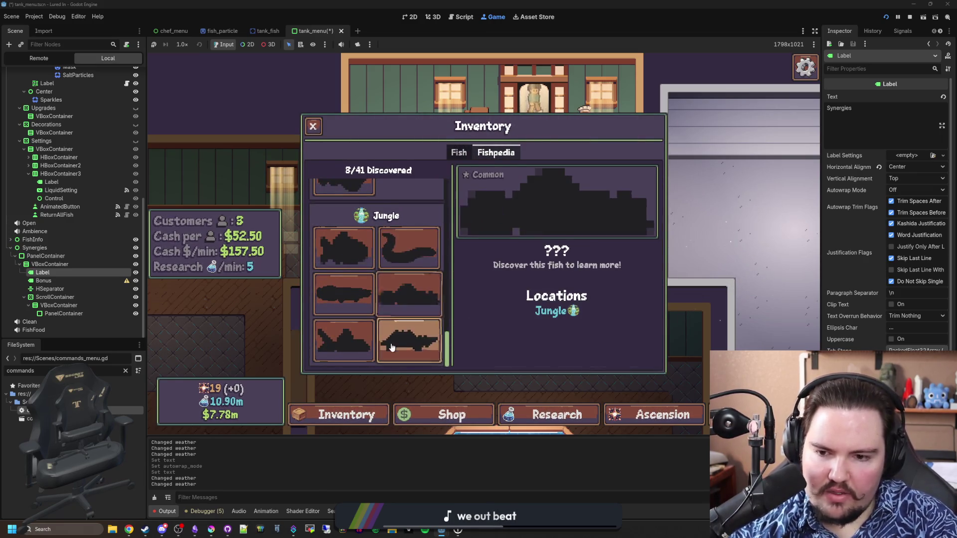
Scroll through the Fishpedia grid and view two Lake fish entries
scroll(349, 294, "up", 5)
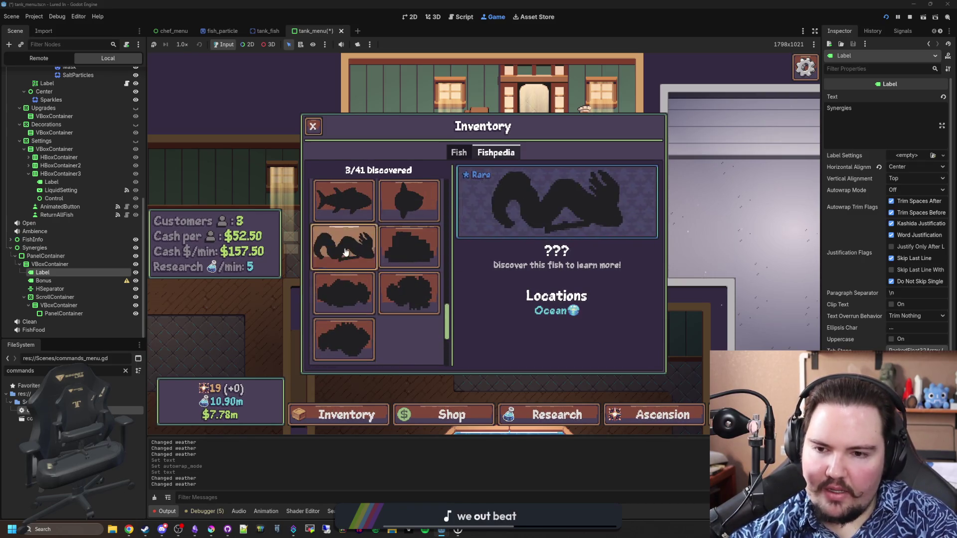
scroll(389, 279, "down", 3)
scroll(341, 280, "up", 2)
scroll(340, 281, "up", 5)
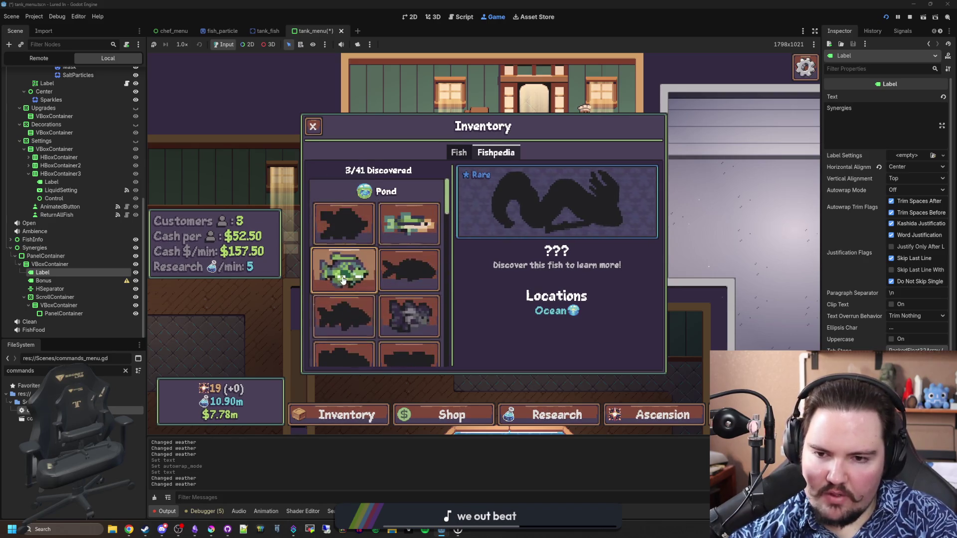
scroll(405, 316, "down", 3)
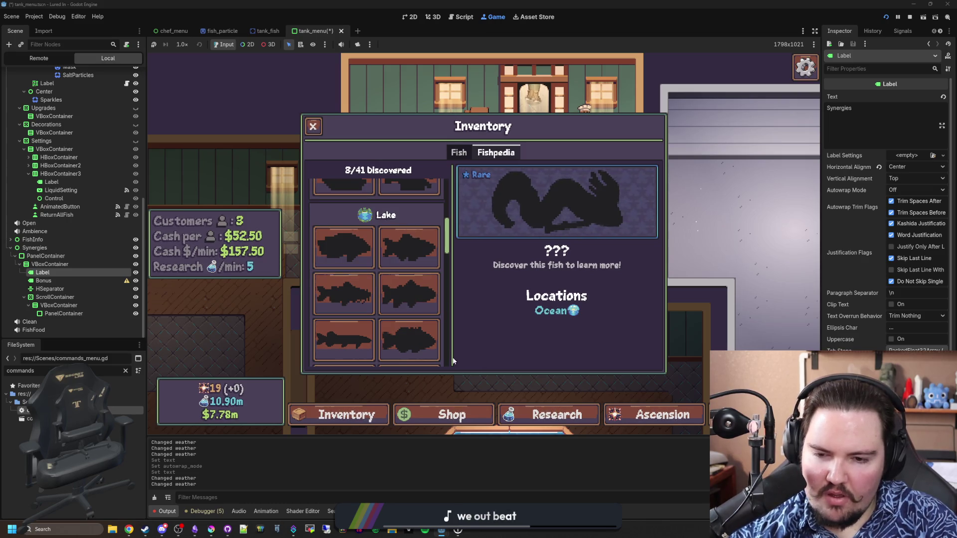
scroll(416, 239, "down", 3)
scroll(416, 239, "up", 3)
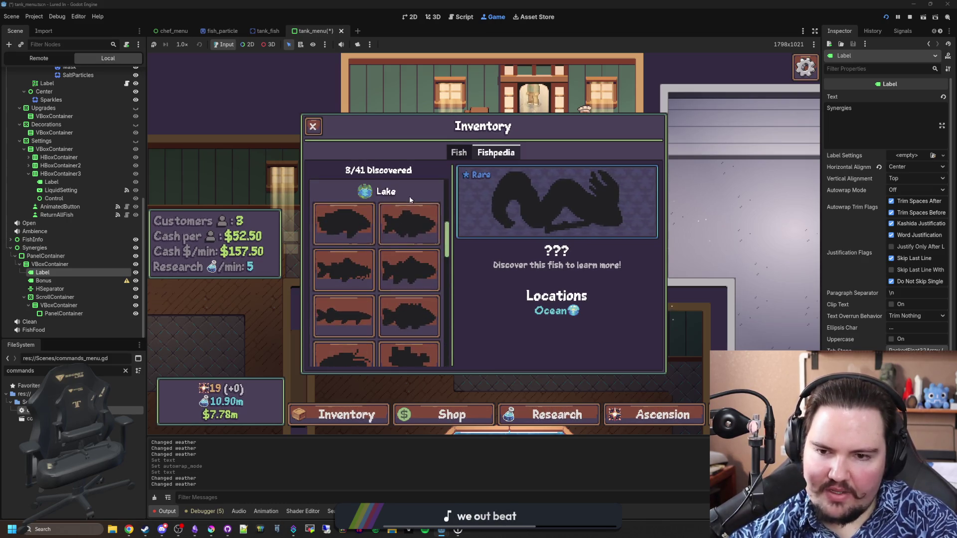
left_click(416, 234)
left_click(420, 268)
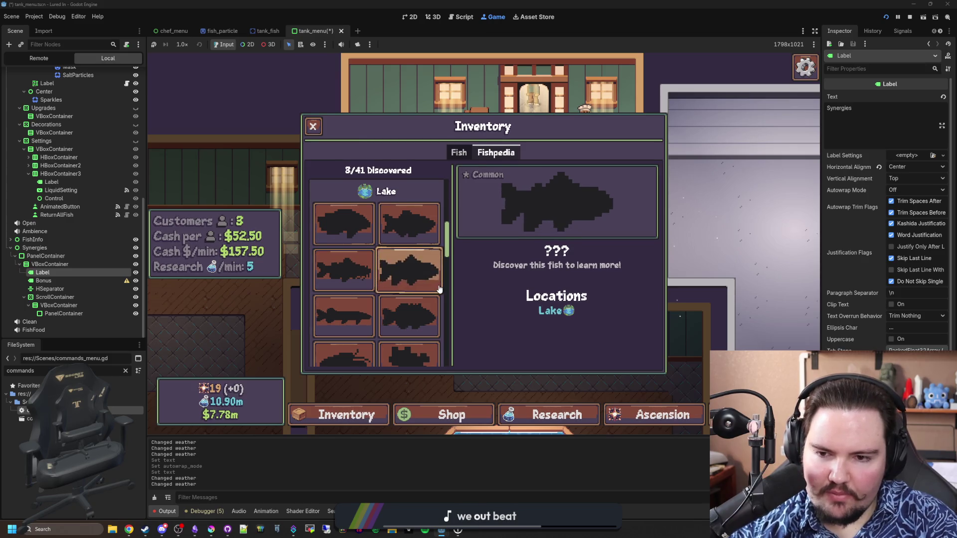
Scroll down to view an Ocean fish entry and the Jungle section, then close the Fishpedia
scroll(442, 300, "down", 5)
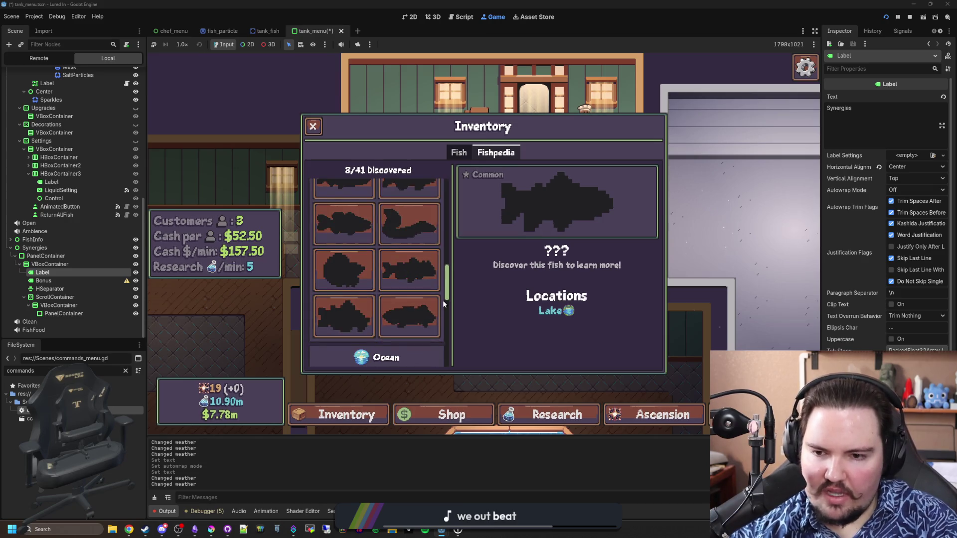
scroll(443, 300, "down", 3)
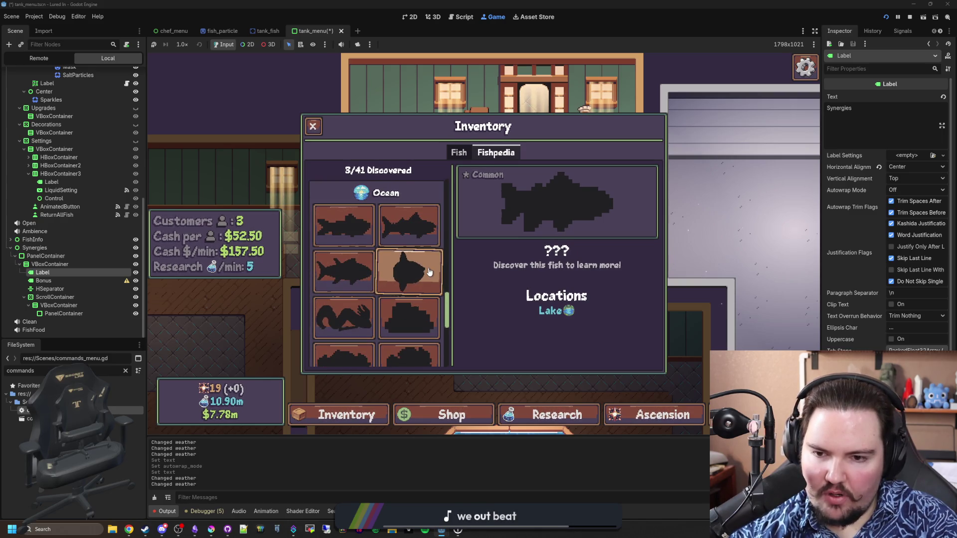
scroll(429, 271, "down", 1)
scroll(429, 272, "down", 1)
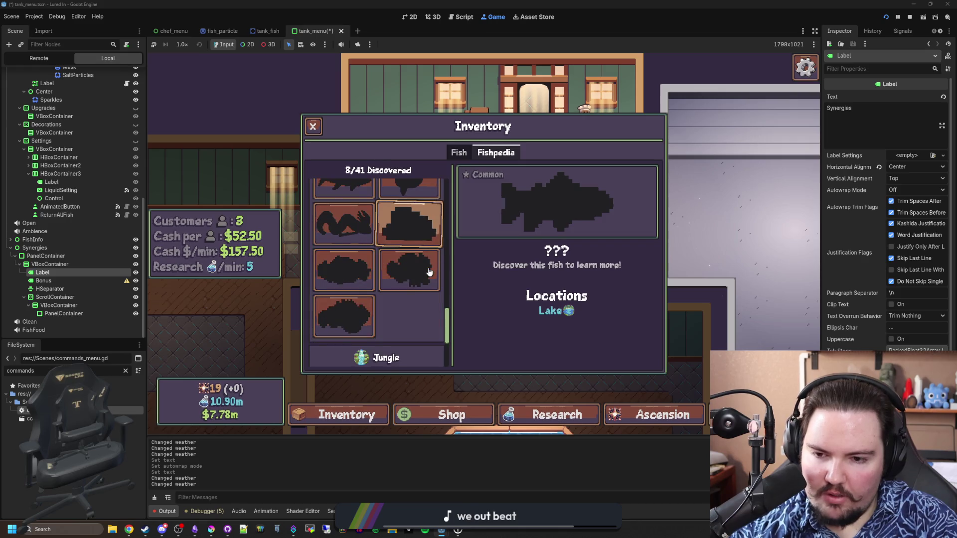
left_click(356, 277)
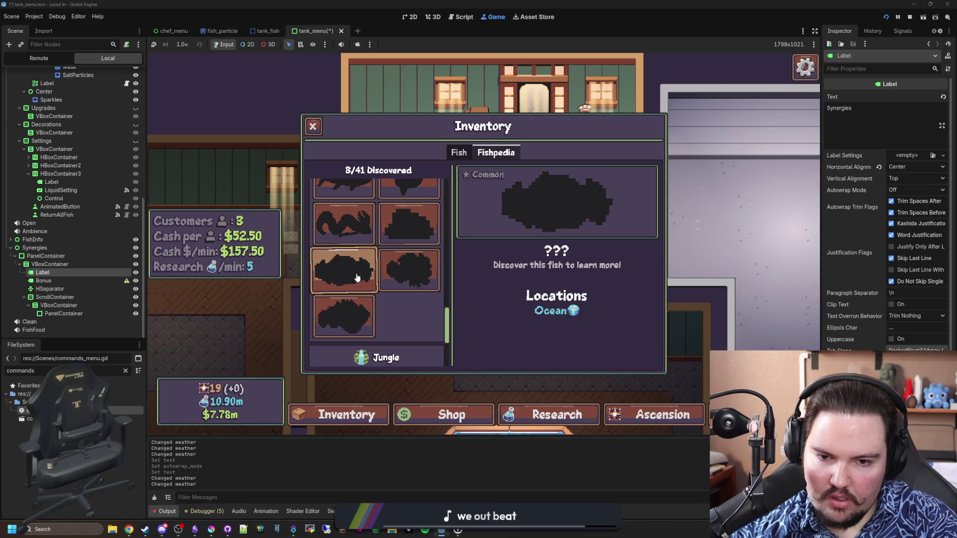
scroll(357, 277, "down", 3)
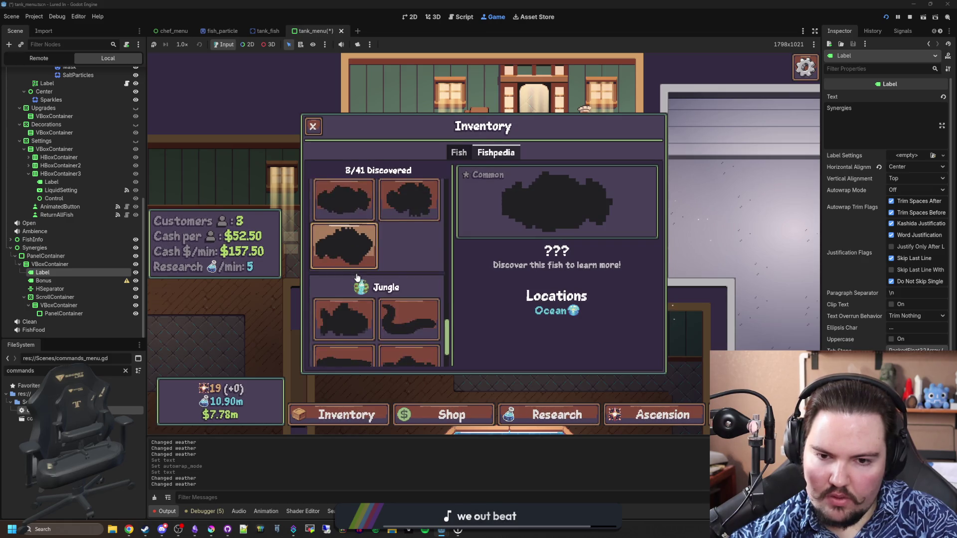
scroll(357, 277, "down", 1)
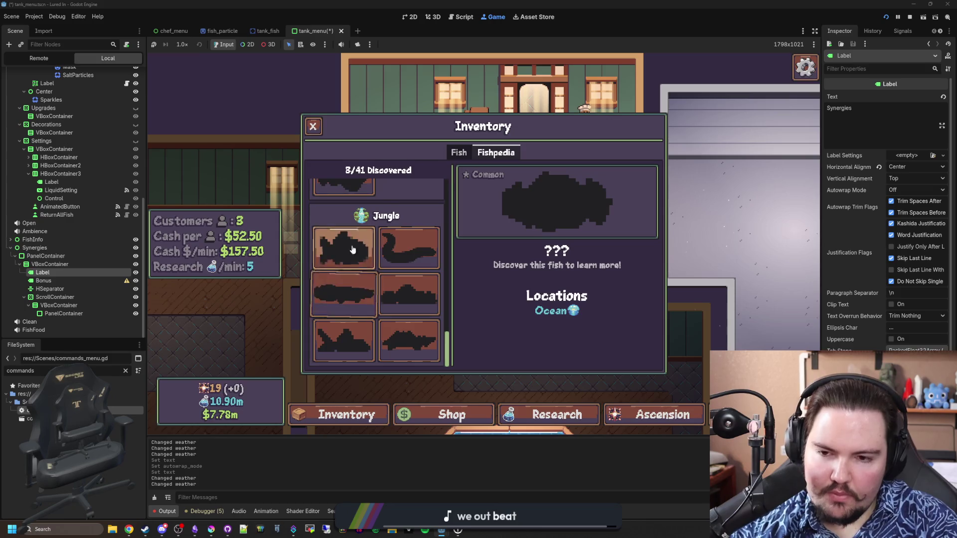
key("Escape")
Reopen Fish Tank 1 to confirm Cash Income Bonus: x1.50, then select the synergy PanelContainer node
left_click(357, 174)
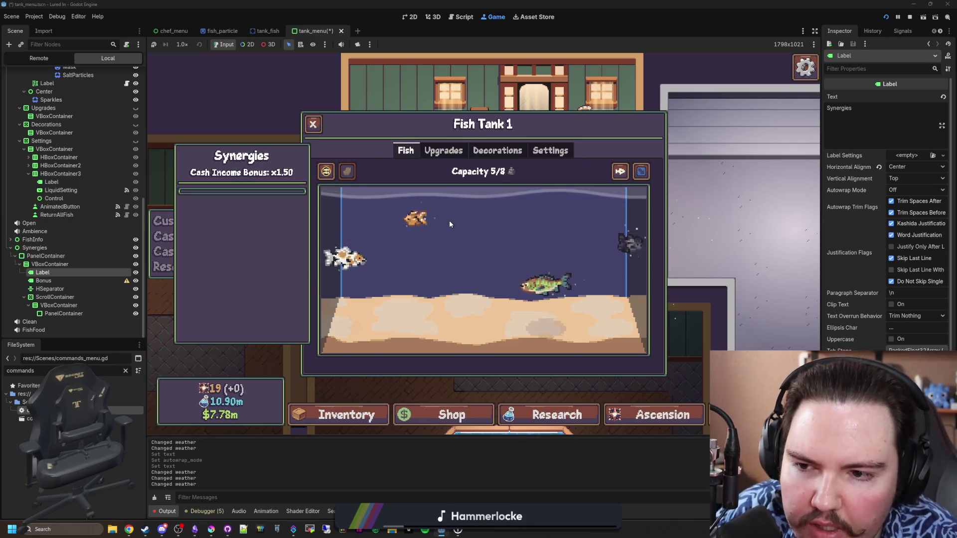
key("Escape")
left_click(552, 232)
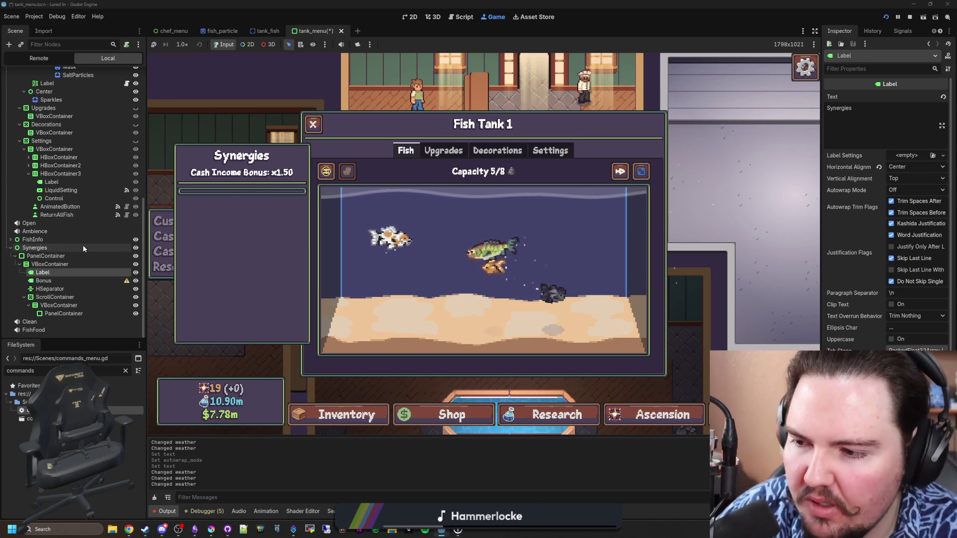
left_click(80, 315)
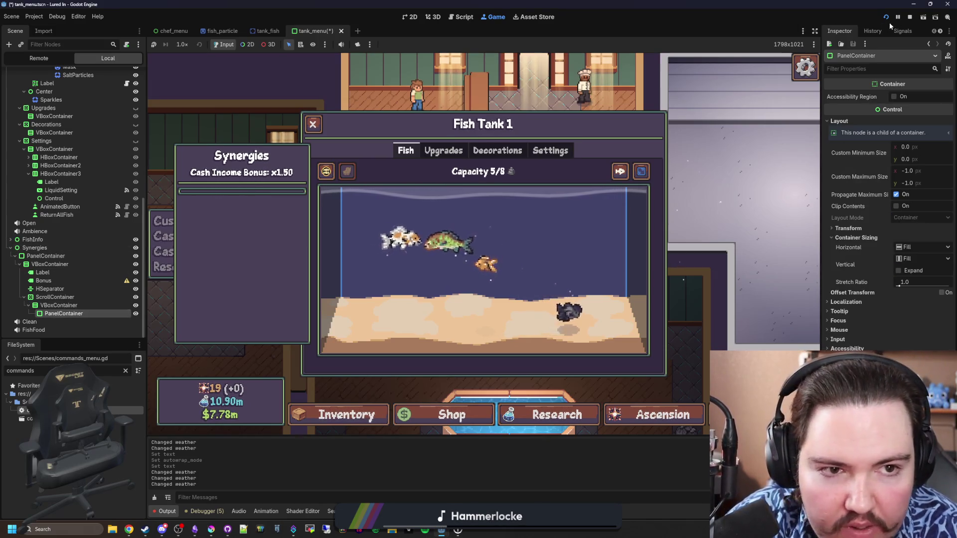
Stop the game and, in 2D view, add a Center-aligned HBoxContainer under PanelContainer
left_click(909, 17)
left_click(410, 16)
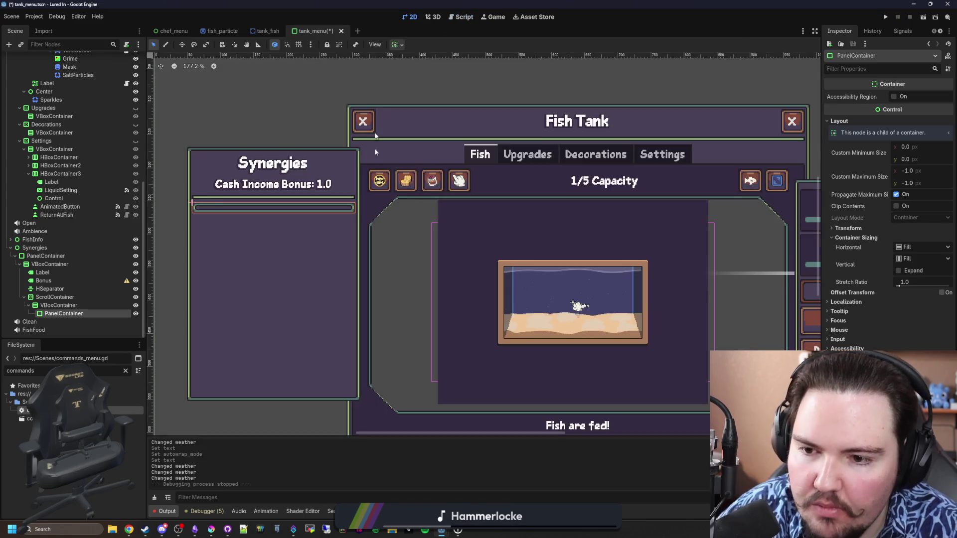
scroll(215, 282, "up", 1)
right_click(57, 313)
left_click(99, 303)
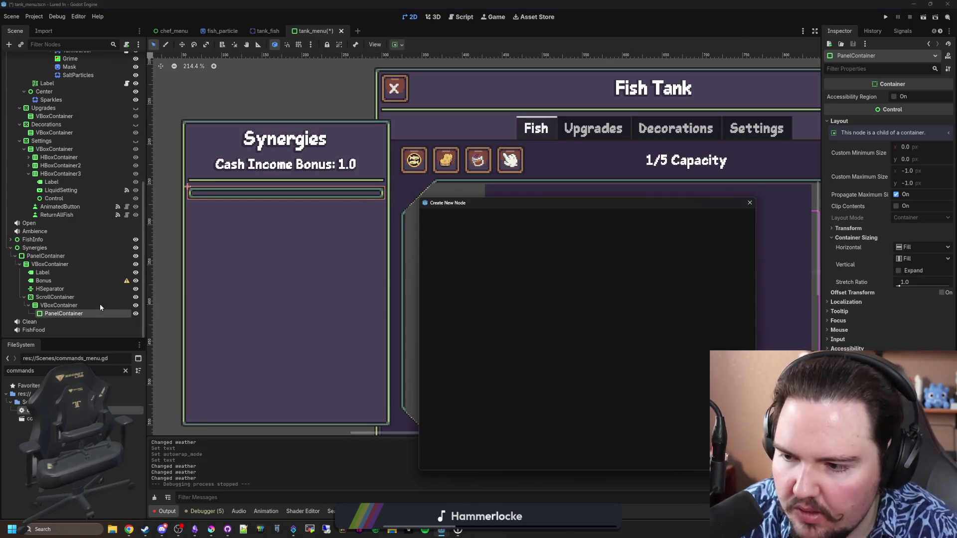
type("hbox")
key("Return")
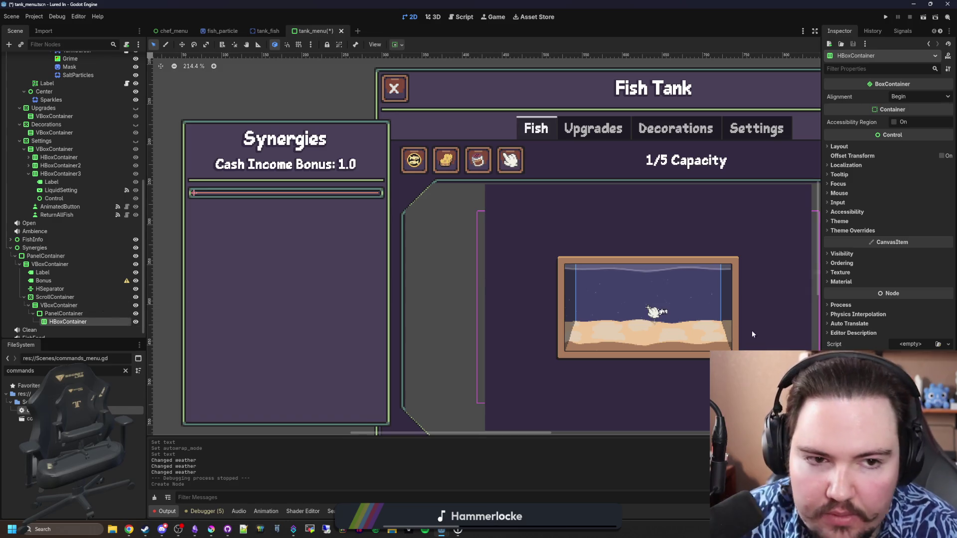
left_click(919, 100)
left_click(918, 120)
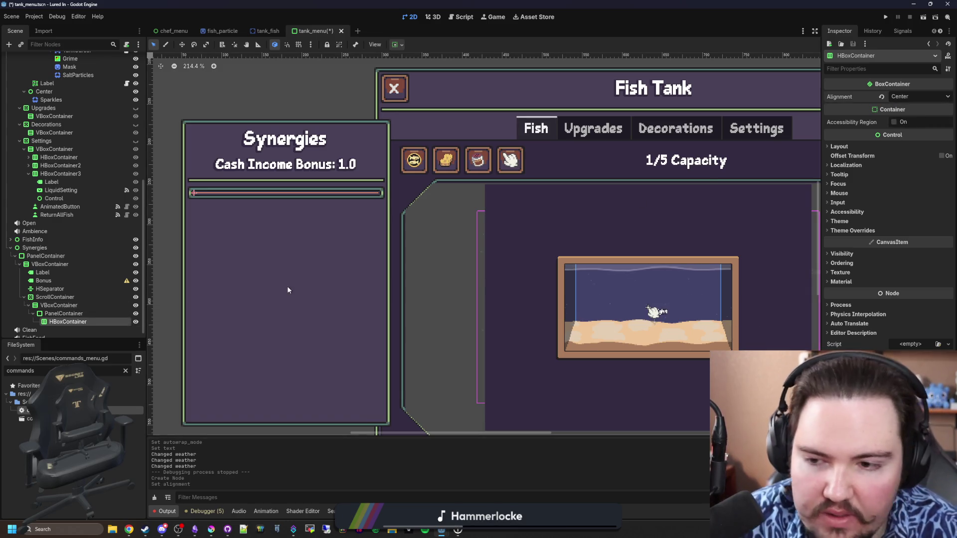
Add a Label and a VBoxContainer under PanelContainer, making the VBoxContainer its first child
right_click(80, 313)
left_click(118, 304)
type("label")
key("Return")
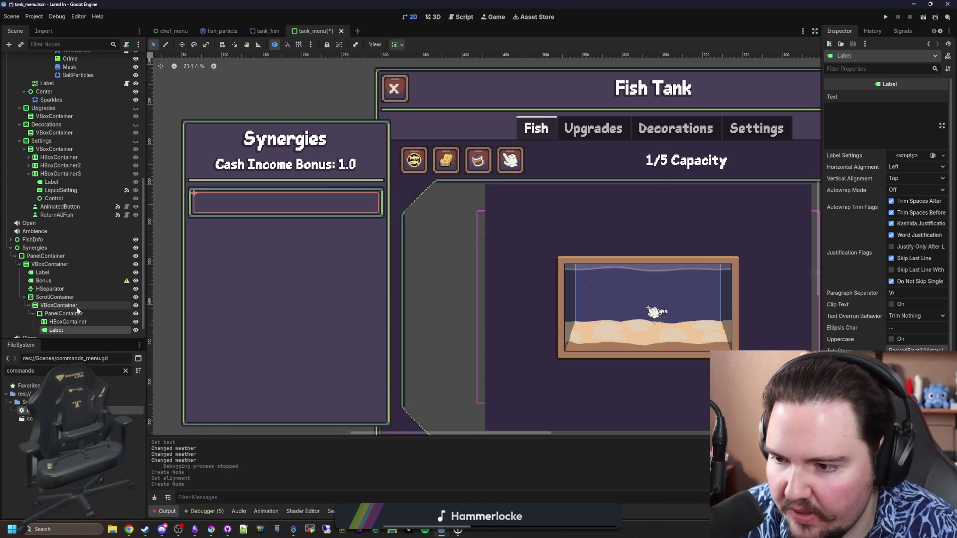
right_click(69, 314)
left_click(92, 303)
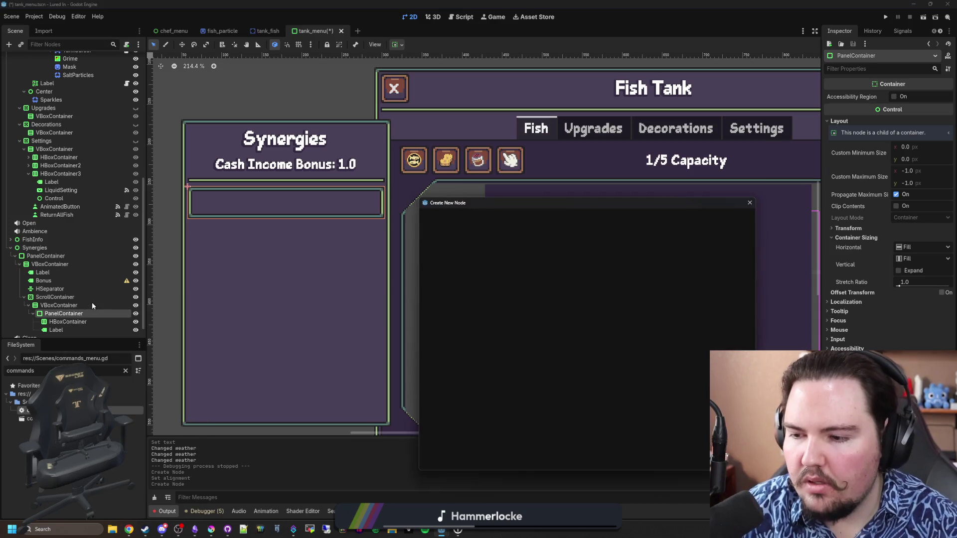
type("vobx")
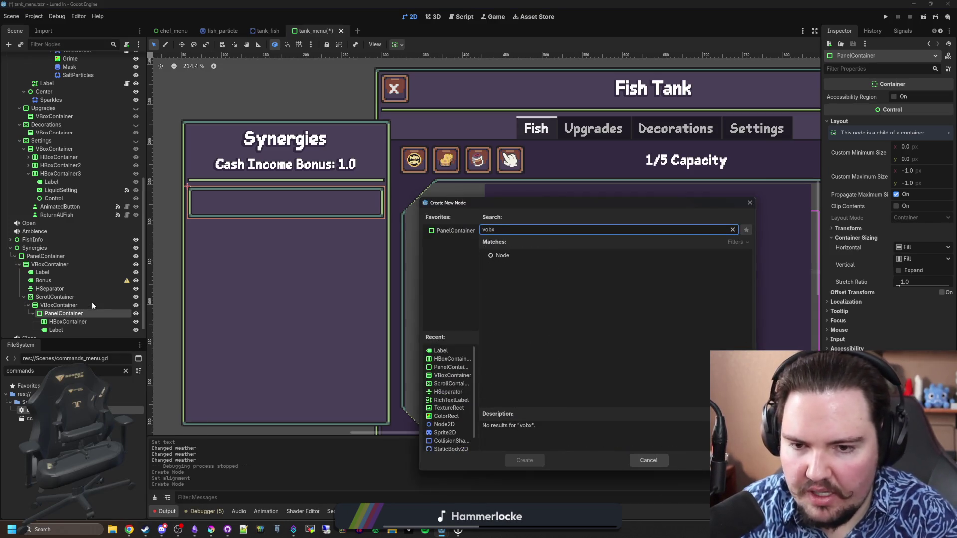
key("ctrl+a")
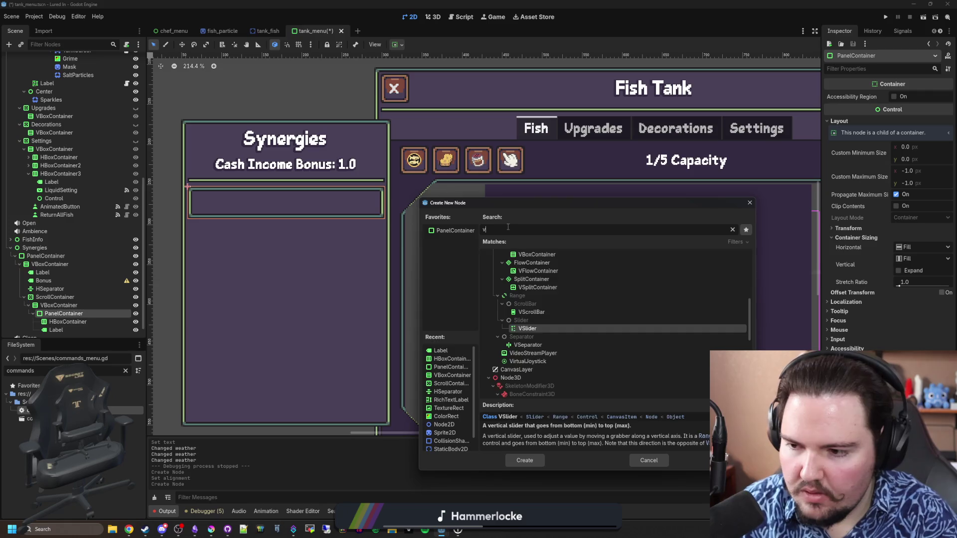
type("vbox")
key("Return")
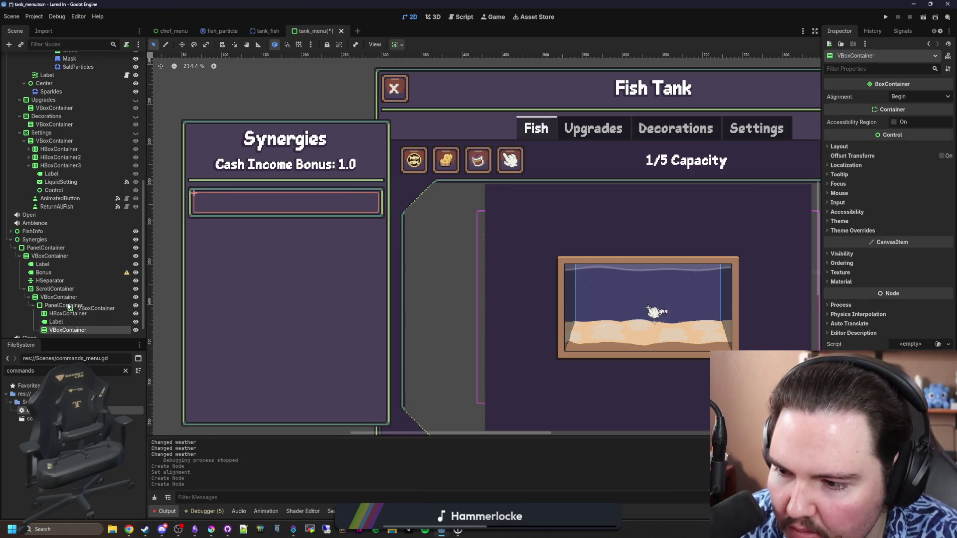
mouse_move(57, 309)
left_mouse_down()
mouse_move(75, 312)
mouse_move(74, 303)
left_mouse_up()
scroll(59, 309, "down", 1)
Set the Power Cleaners label's horizontal alignment to Center
left_click(90, 306)
type("Power Cleaners")
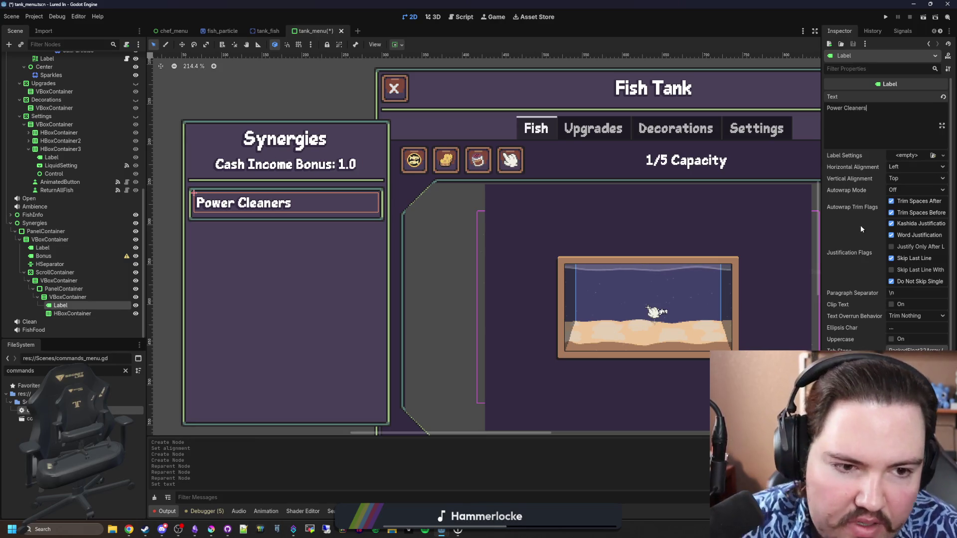
left_click(904, 167)
left_click(909, 189)
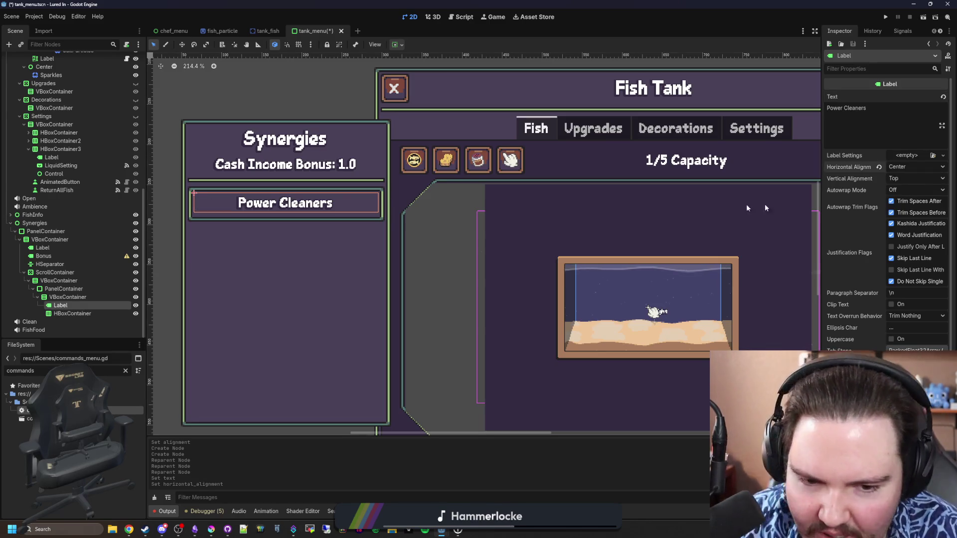
left_click(73, 315)
right_click(84, 313)
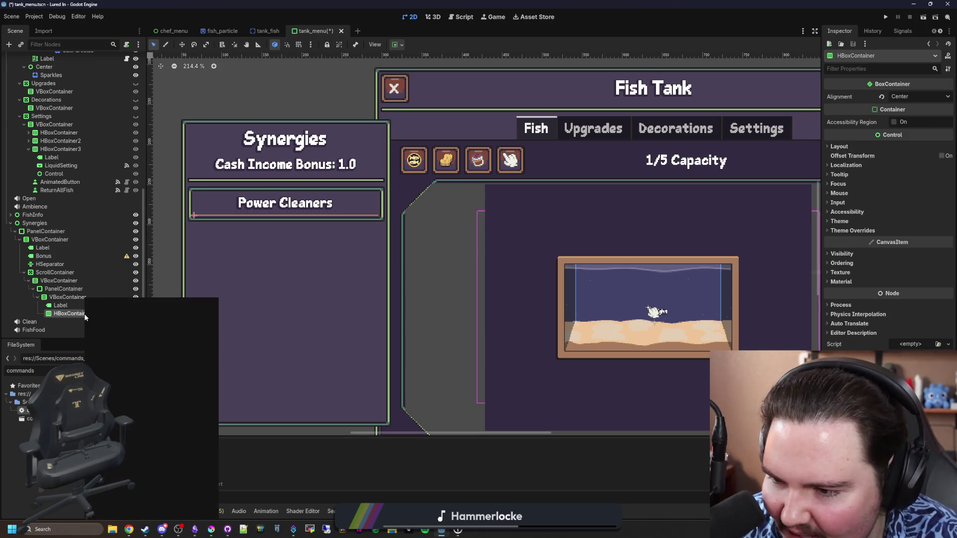
left_click(128, 305)
Create a TextureRect in the HBoxContainer and Quick Load rudd.png as its texture
type("texturerect")
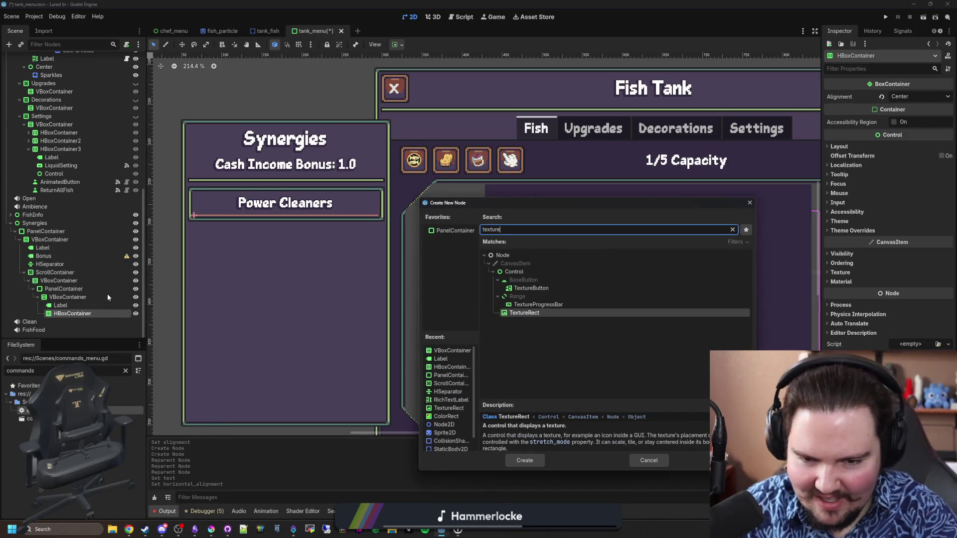
key("Return")
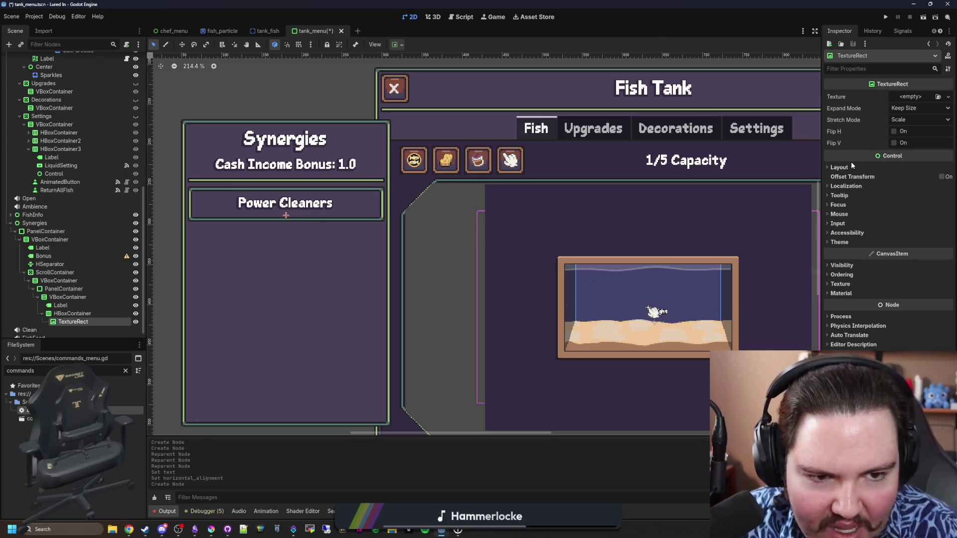
left_click(841, 167)
left_click(911, 100)
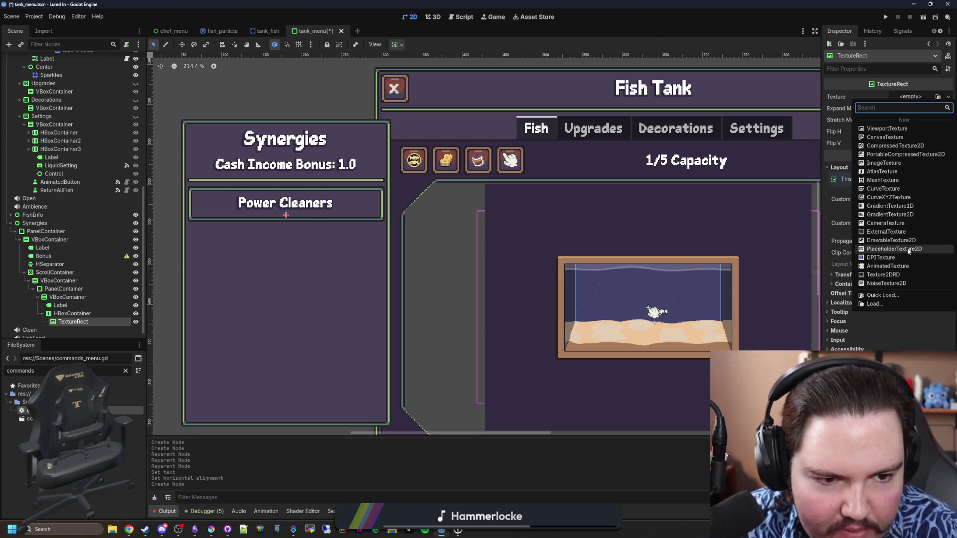
left_click(879, 298)
type("fish")
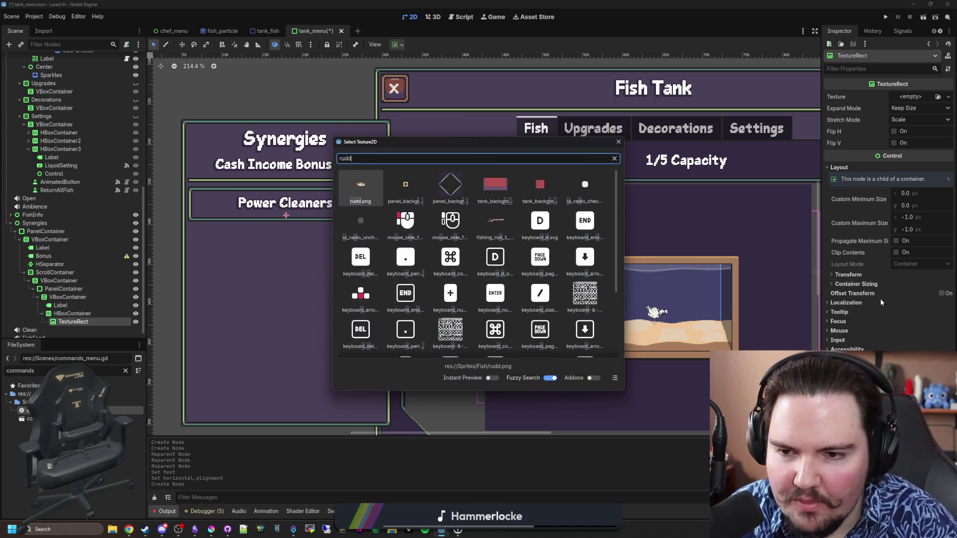
key("Return")
left_click_drag(820, 220, 674, 215)
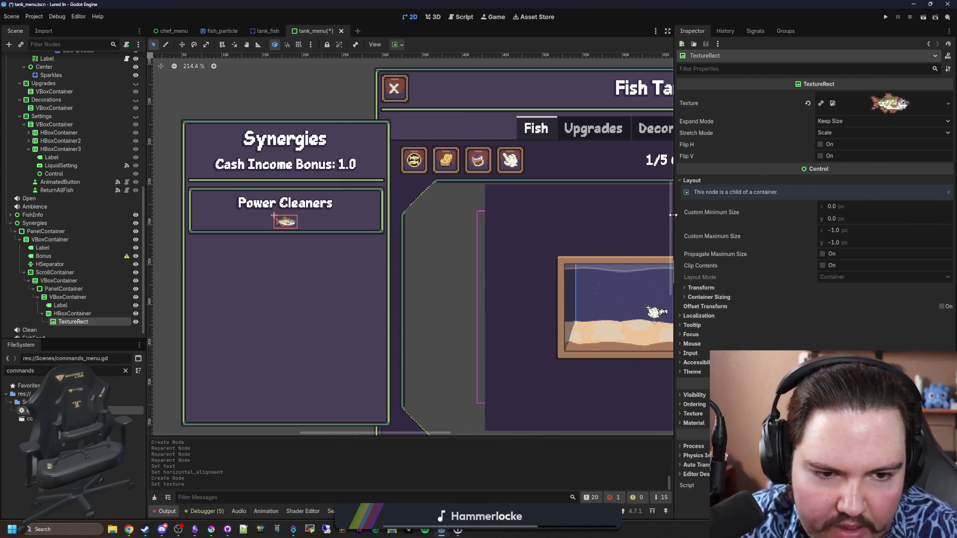
Set the HBoxContainer's Custom Minimum Size y to 32 pixels
left_click(70, 313)
left_click(692, 146)
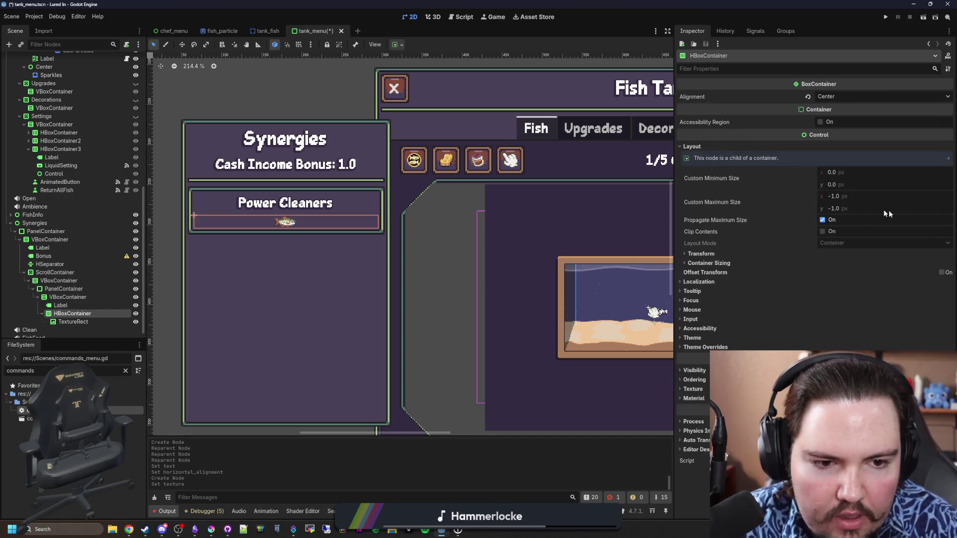
left_click_drag(837, 185, 849, 185)
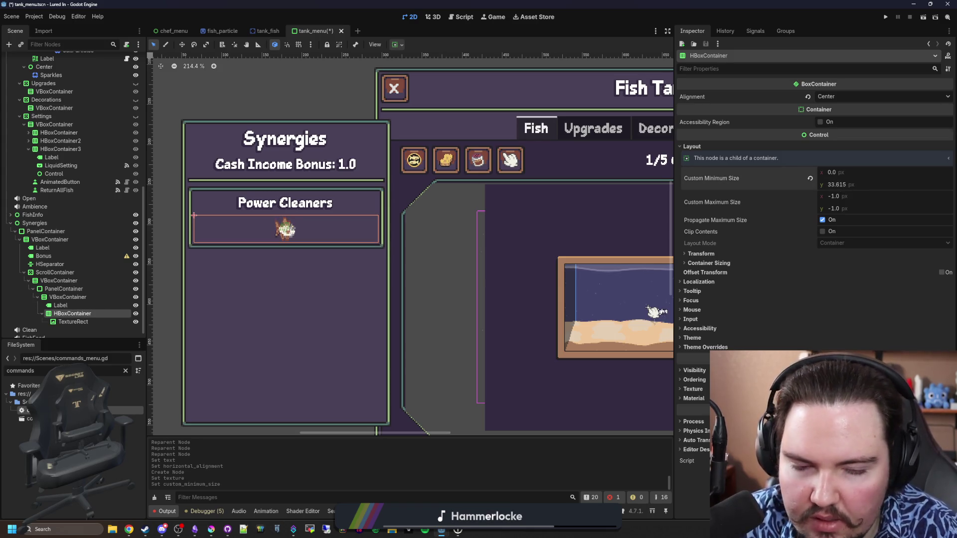
type("2")
key("Return")
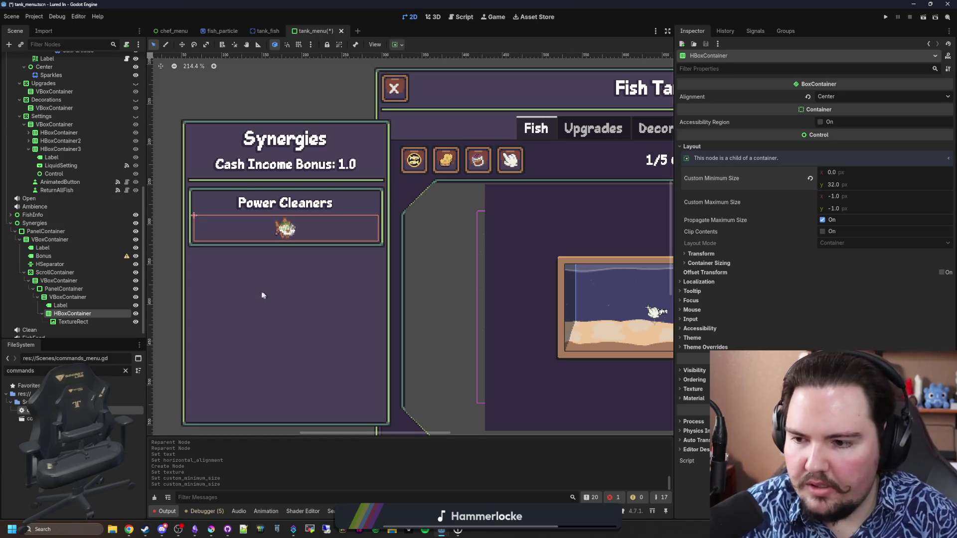
left_click(78, 322)
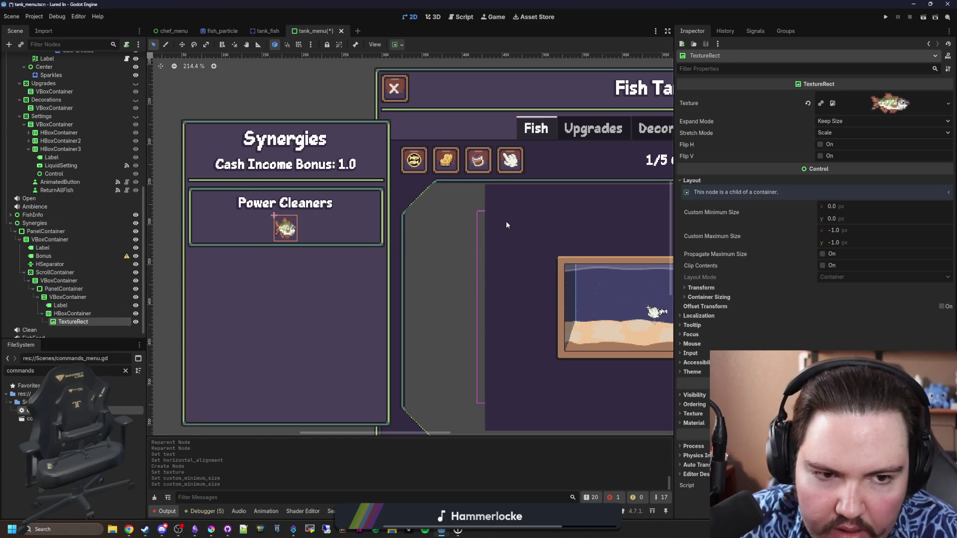
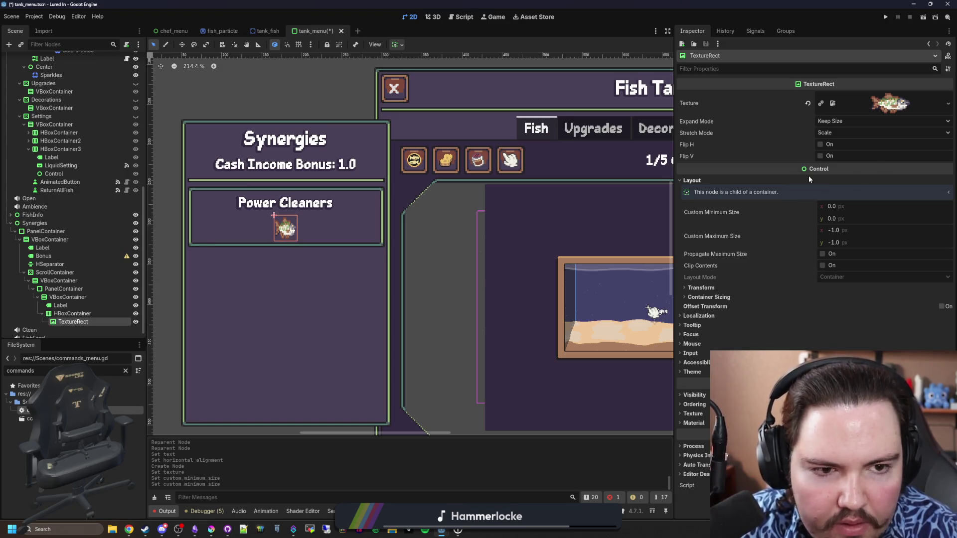
Set the fish TextureRect to Keep Aspect Centered stretch and Fit Width Proportional expand mode
left_click(827, 131)
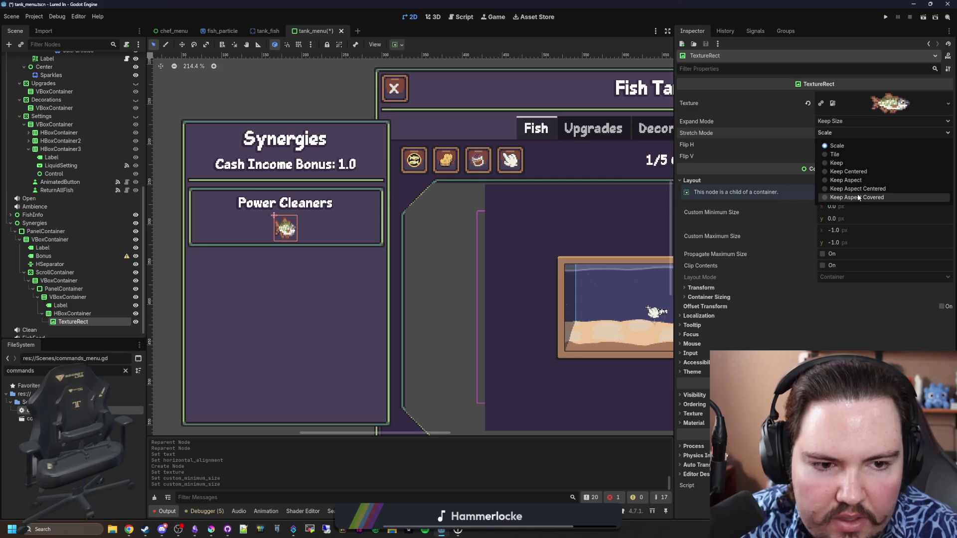
left_click(870, 189)
left_click(832, 124)
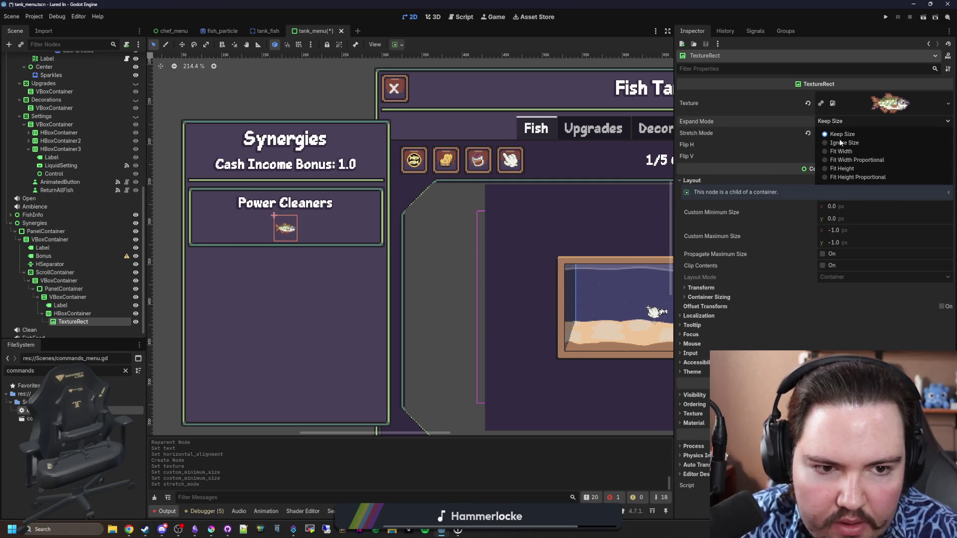
left_click(848, 170)
left_click(849, 122)
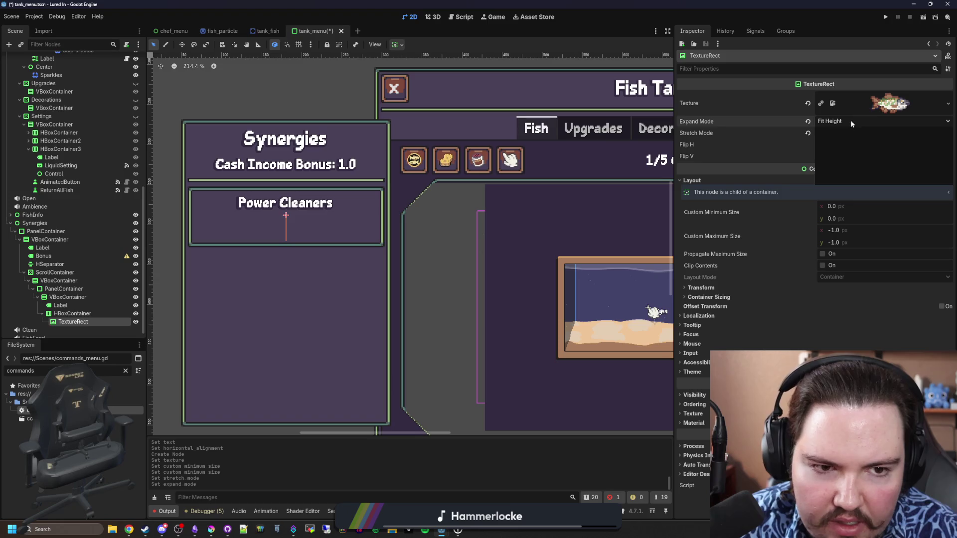
left_click(853, 176)
left_click(855, 125)
left_click(849, 153)
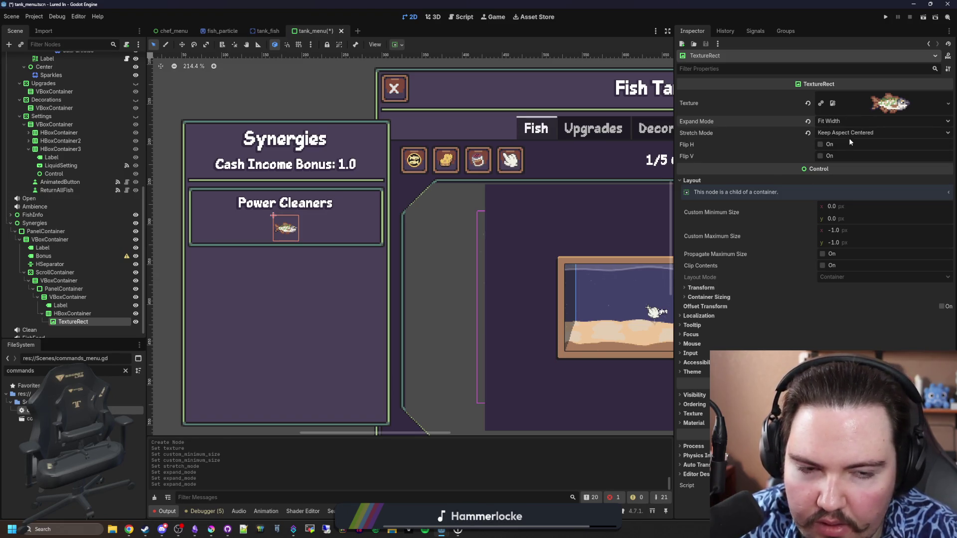
left_click(856, 122)
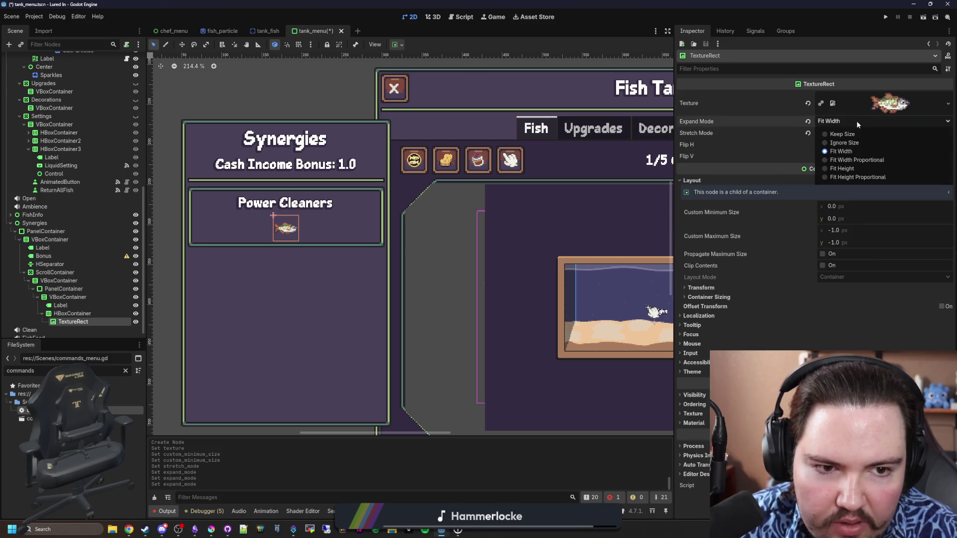
left_click(849, 160)
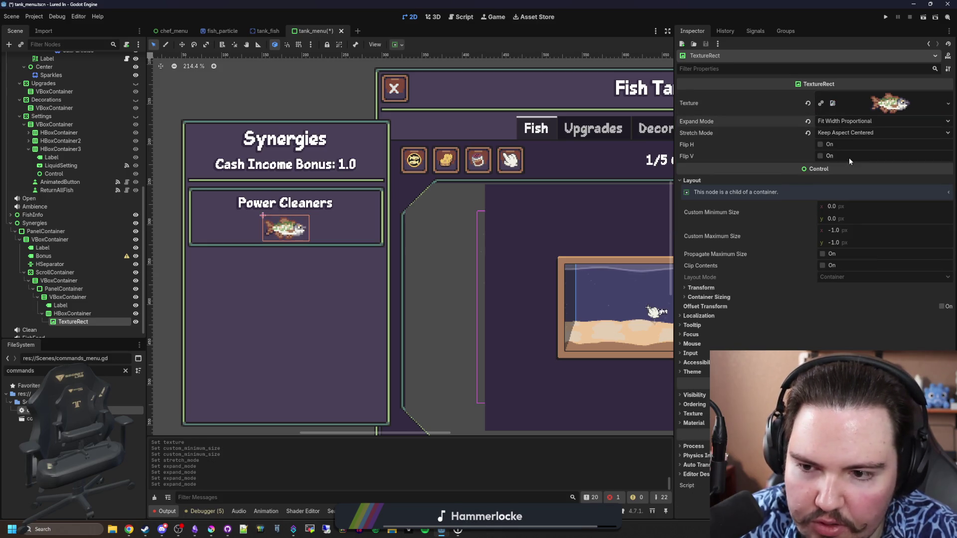
Select the container holding the Power Cleaners fish icon in the Scene dock
scroll(291, 257, "down", 1)
scroll(324, 231, "up", 1)
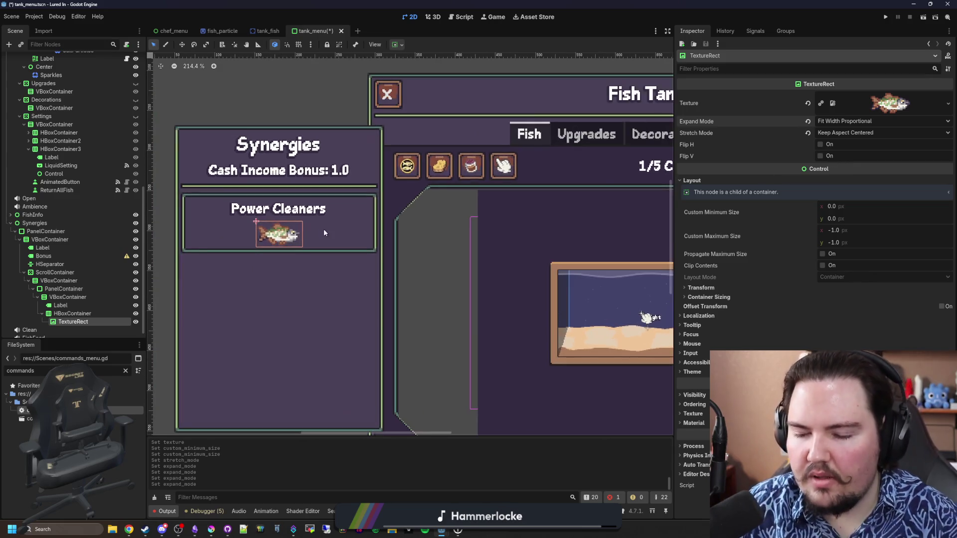
left_click(84, 316)
left_click(91, 322)
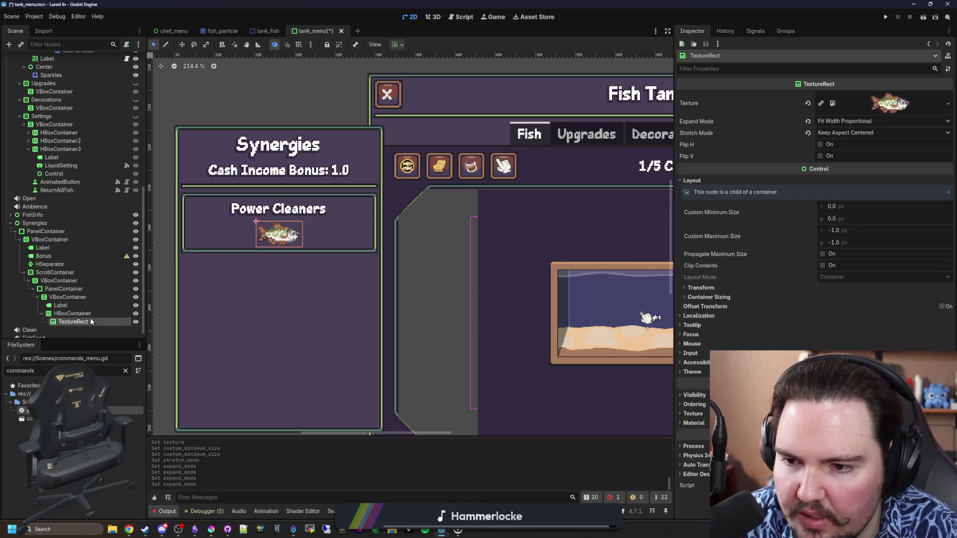
left_click(87, 316)
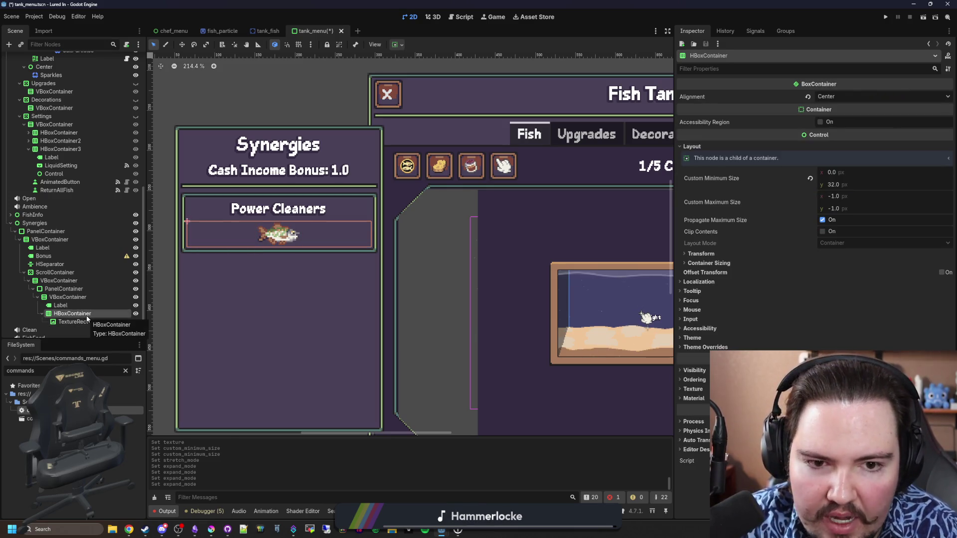
Change the fish icon's HBoxContainer type to FlowContainer under Control > Container
right_click(86, 316)
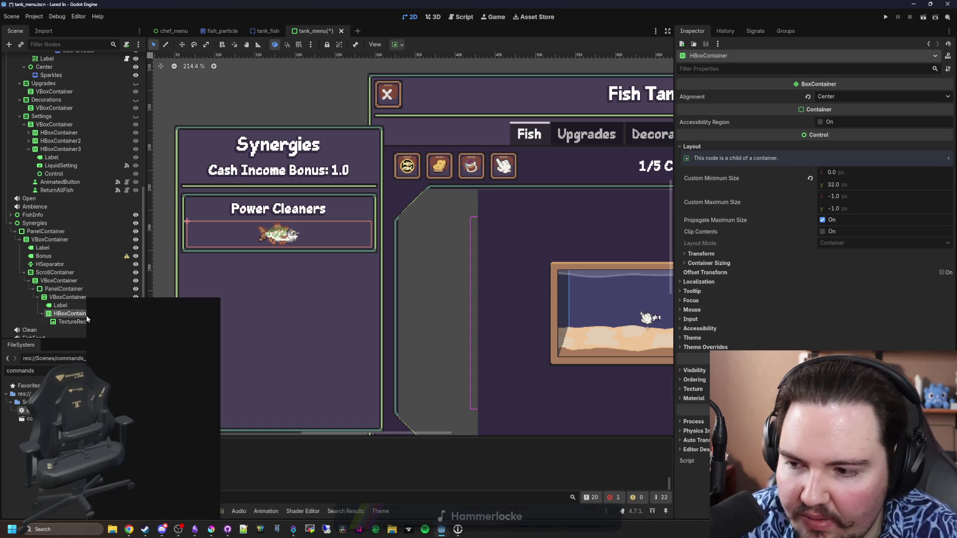
left_click(132, 413)
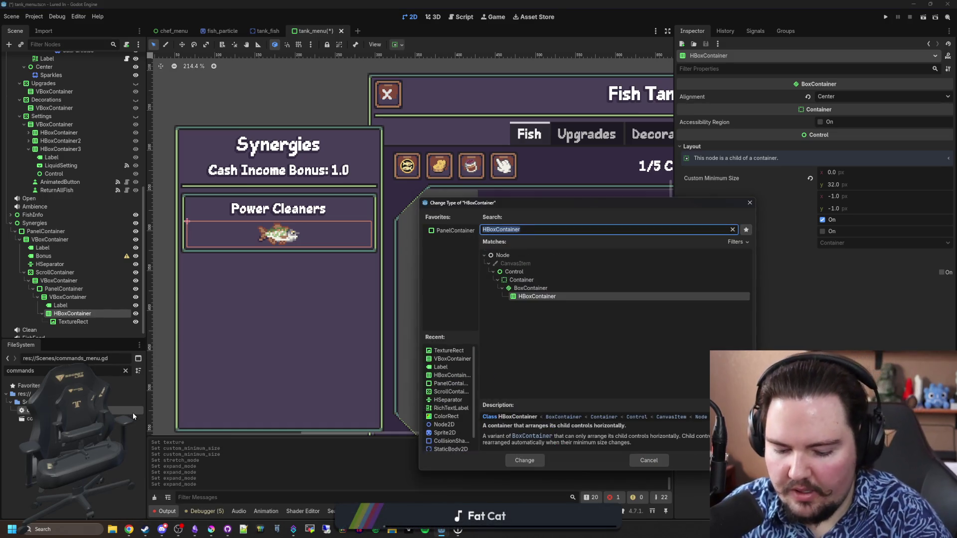
type("bo")
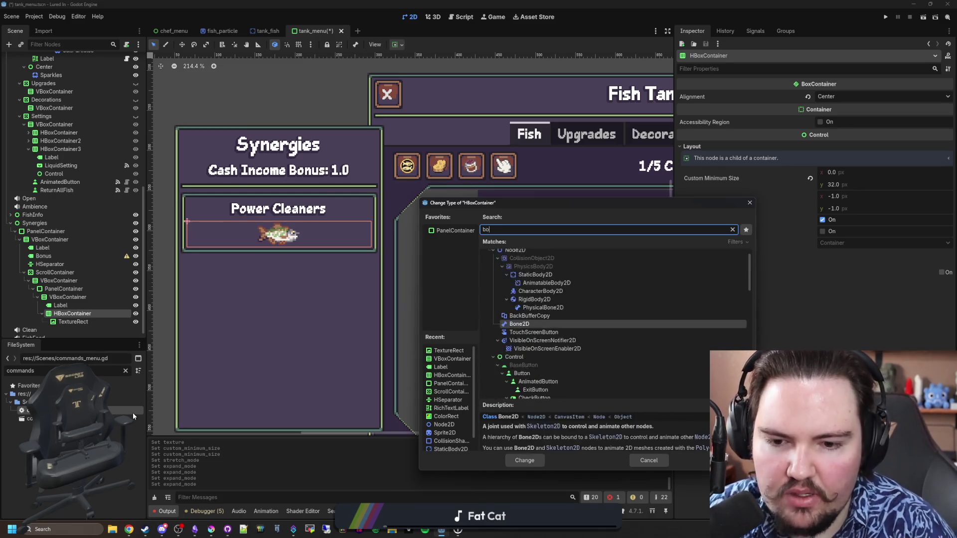
type("x")
key("BackSpace")
key("BackSpace")
key("BackSpace")
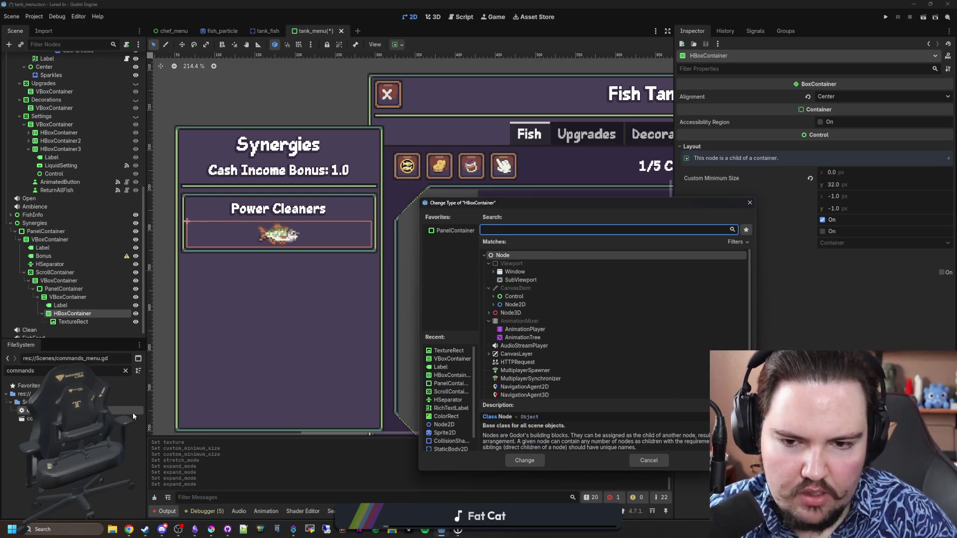
left_click(493, 296)
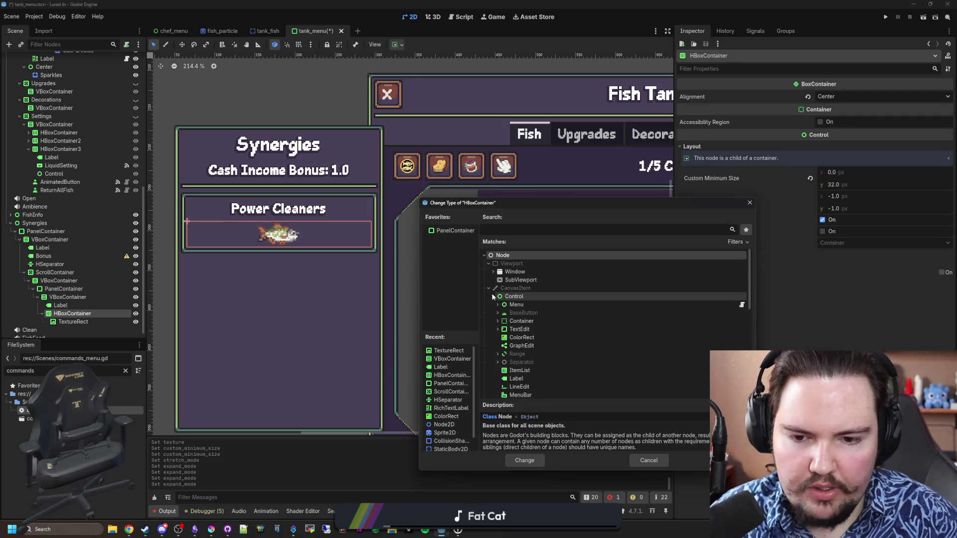
scroll(531, 289, "down", 2)
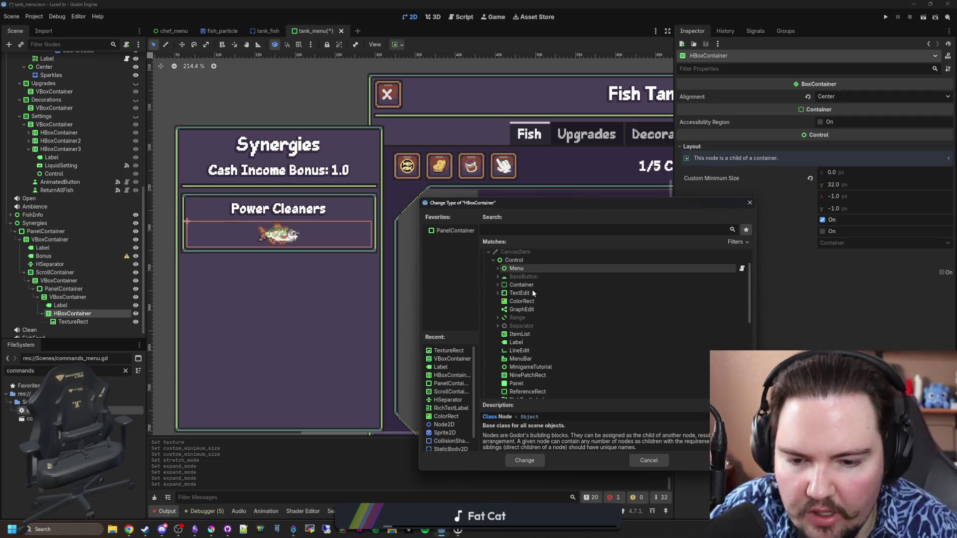
scroll(538, 333, "down", 1)
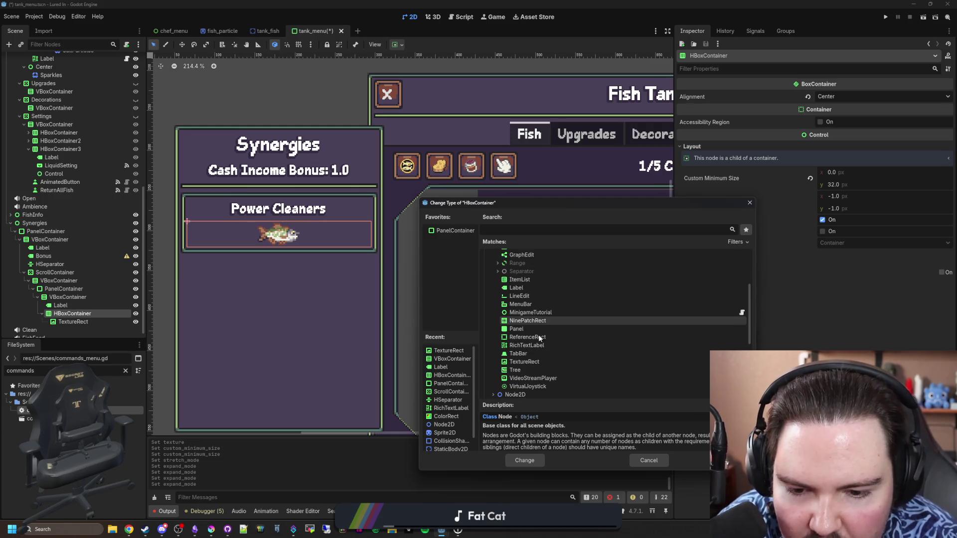
scroll(518, 334, "up", 1)
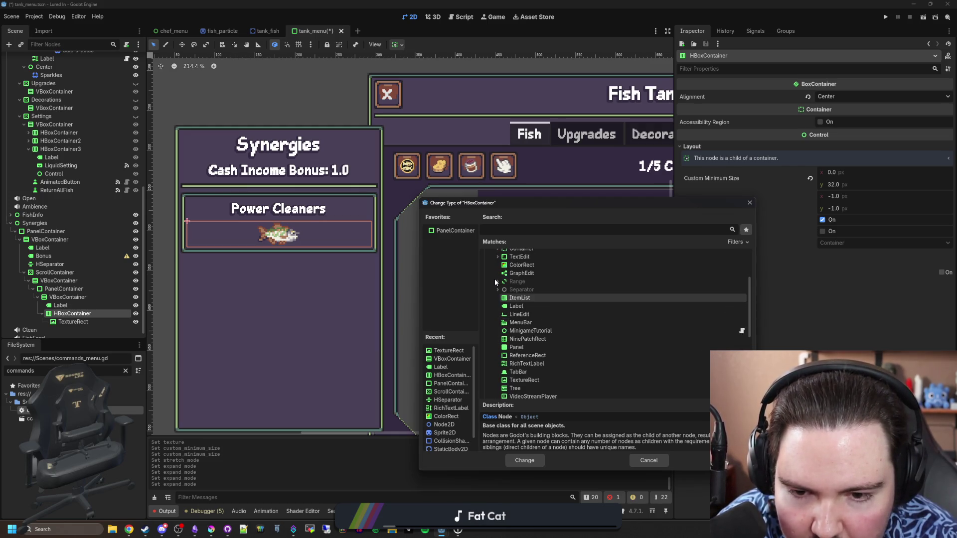
left_click(498, 267)
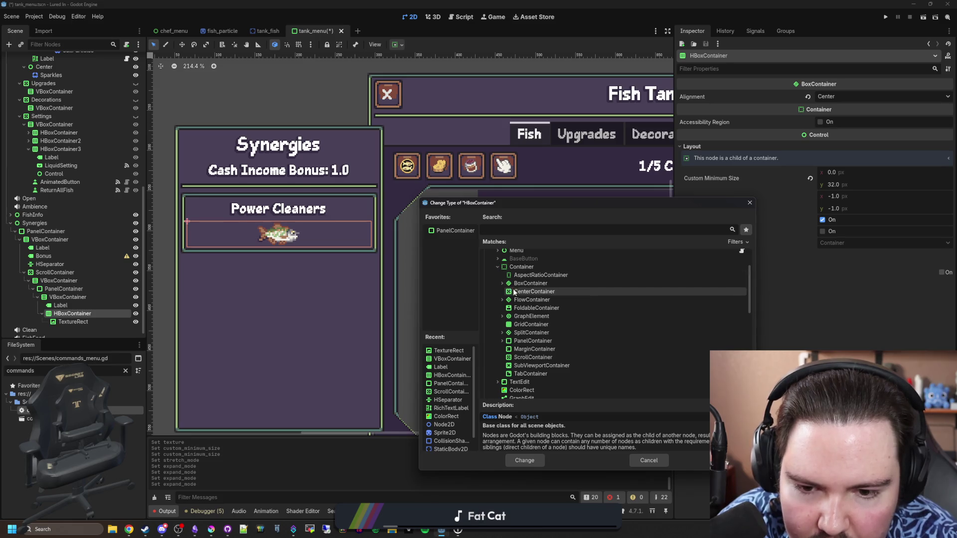
left_click(528, 299)
left_click(528, 460)
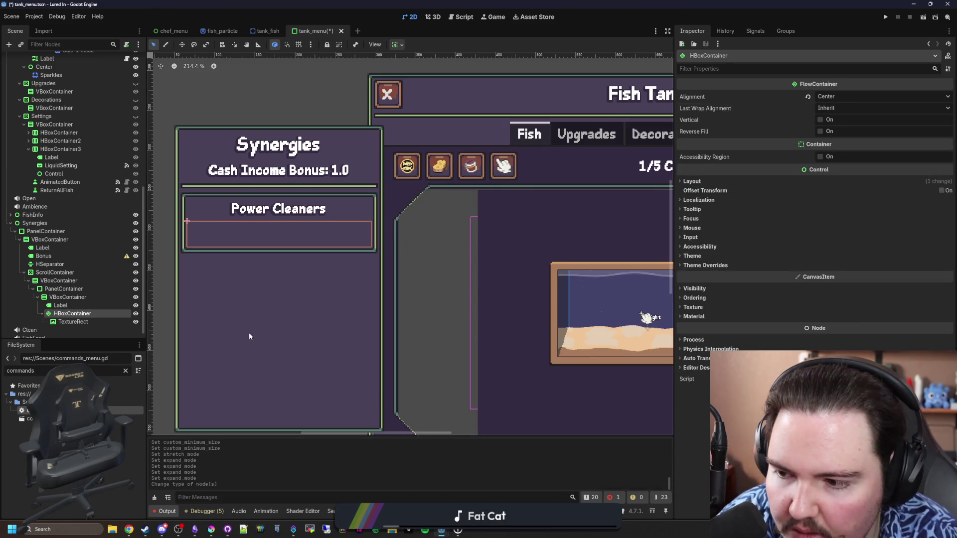
Give the fish icon a minimum height of 32 and check the FlowContainer's alignment options
left_click(73, 322)
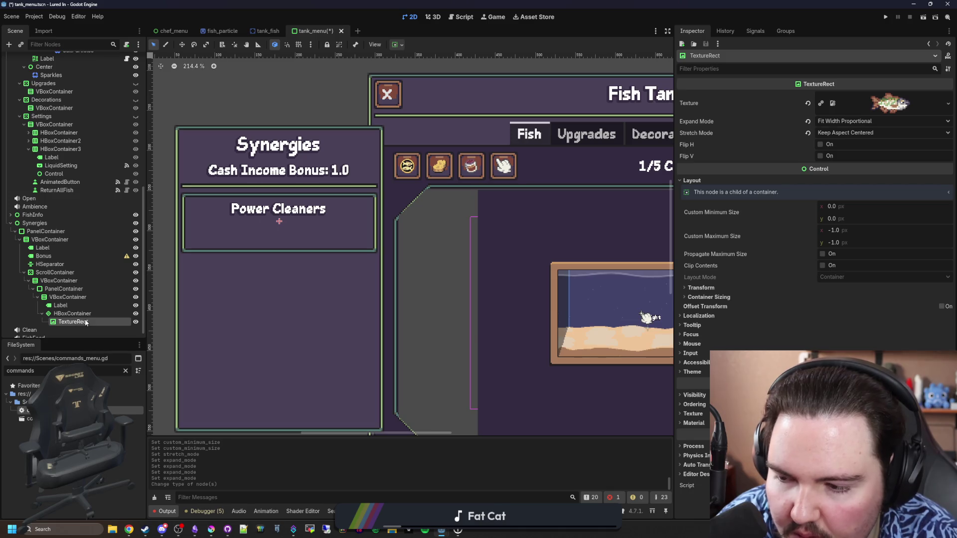
key("Up")
left_click(86, 322)
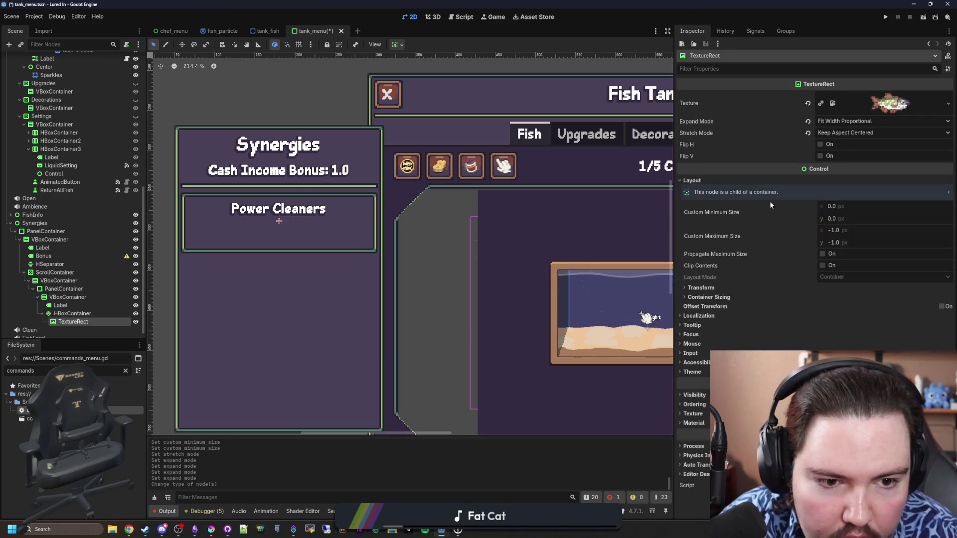
left_click(833, 219)
type("32")
key("Return")
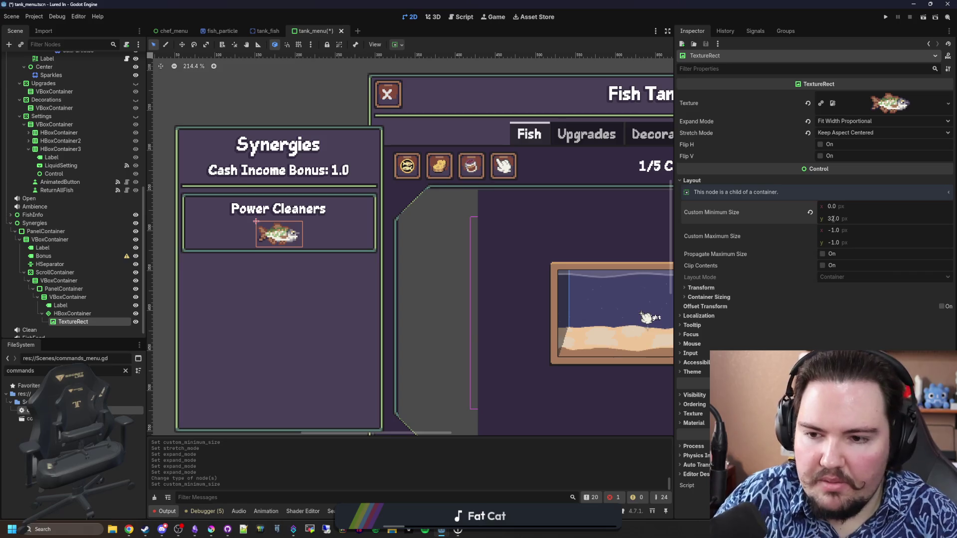
left_click(72, 313)
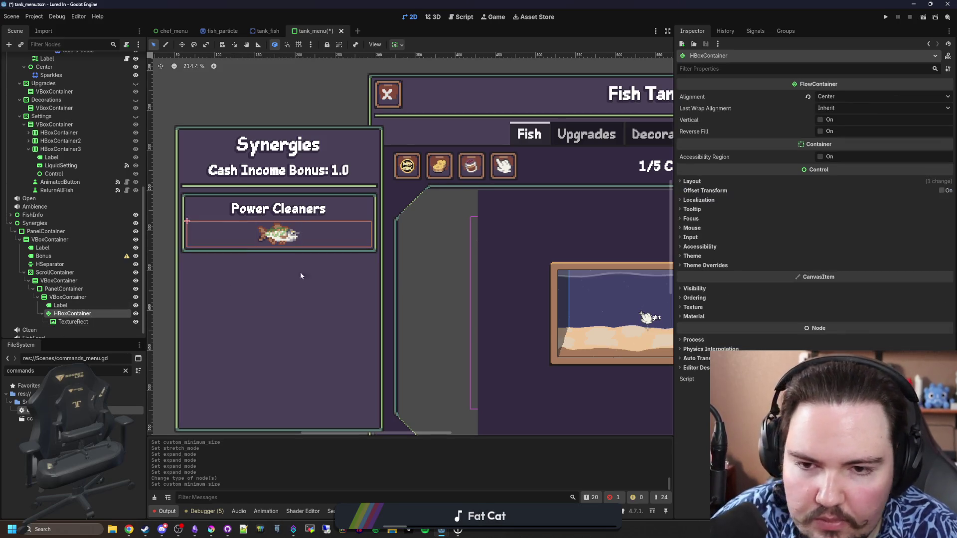
left_click(853, 100)
left_click(841, 109)
Copy the fish icon and paste copies into the FlowContainer until it holds nine icons
left_click(94, 322)
key("ctrl+c")
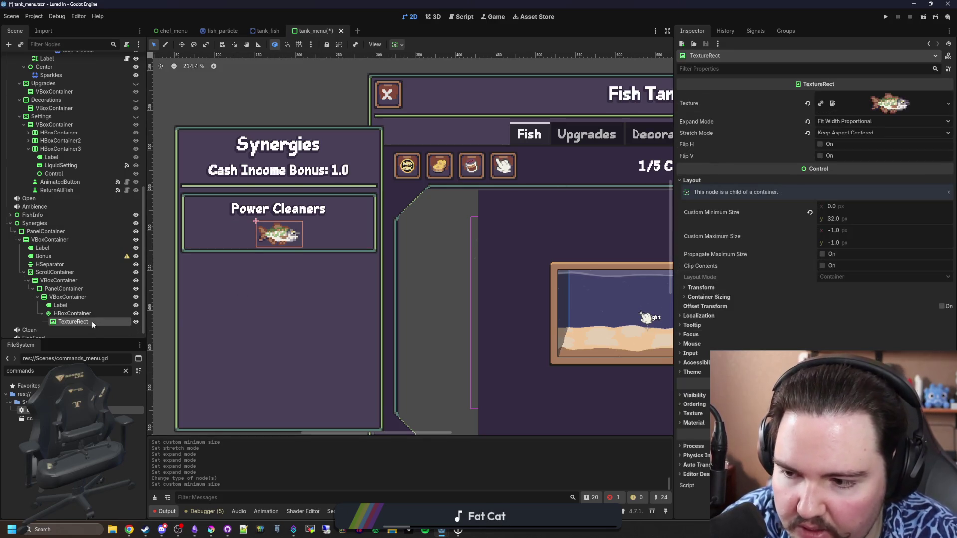
left_click(91, 315)
key("ctrl+v")
key("ctrl+v")
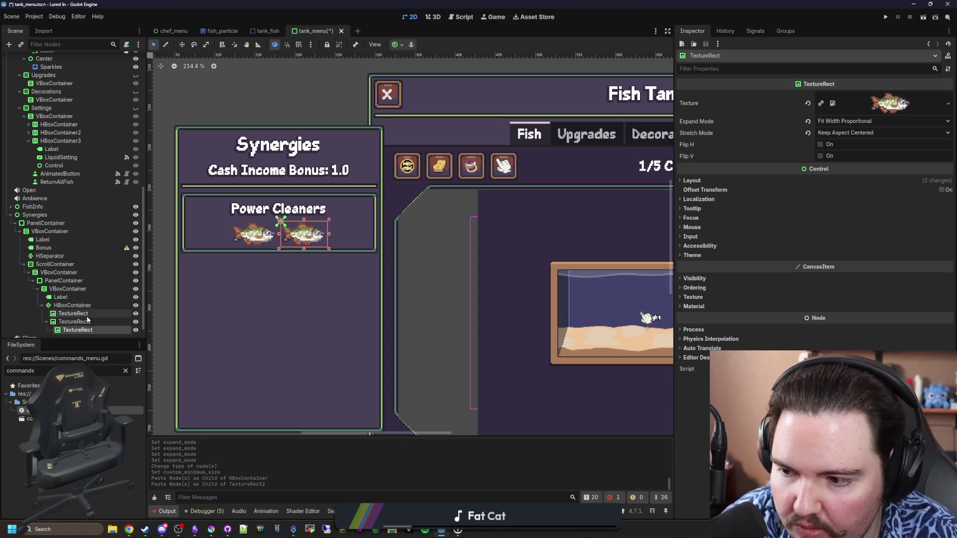
left_click_drag(80, 331, 83, 305)
left_click(120, 297)
key("ctrl+v")
scroll(311, 264, "down", 2)
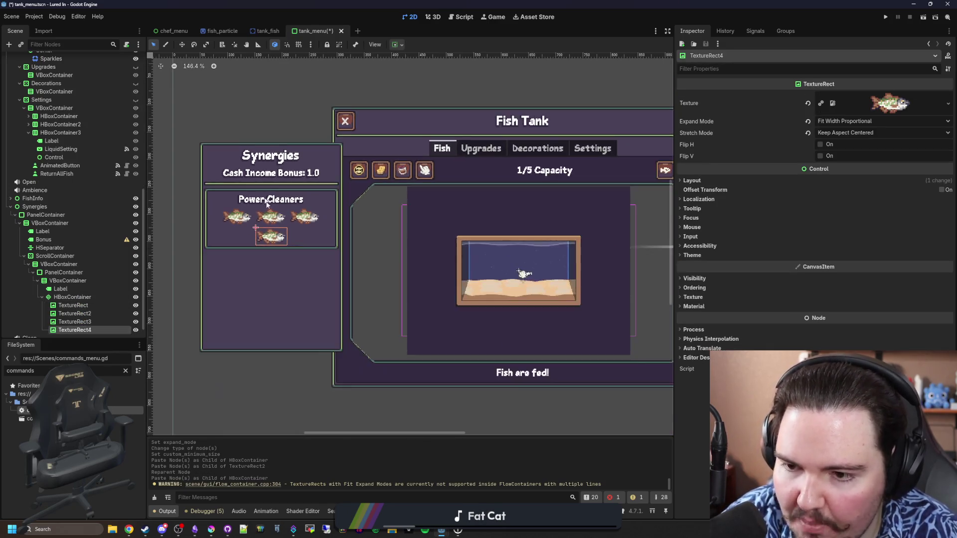
left_click(76, 298)
key("ctrl+v")
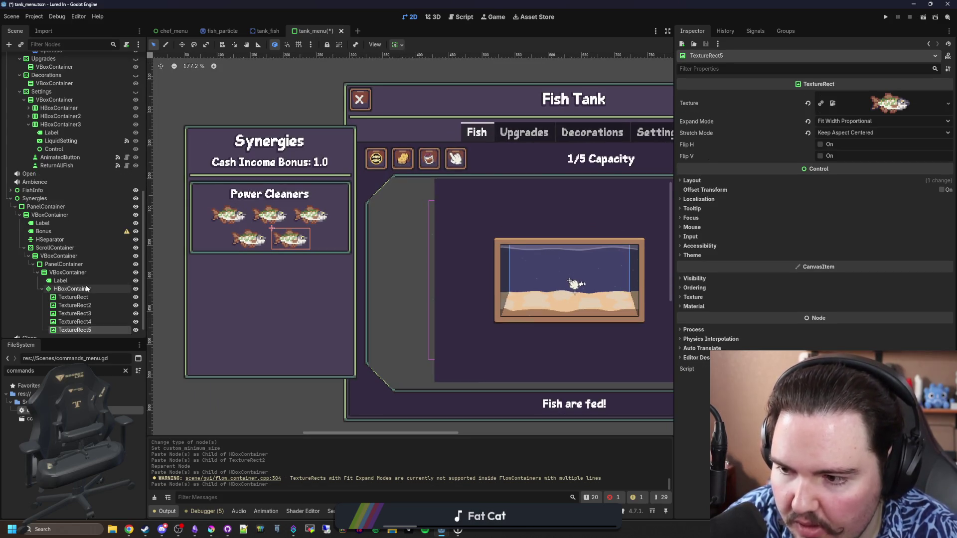
left_click(95, 289)
key("ctrl+v")
left_click(80, 281)
key("ctrl+v")
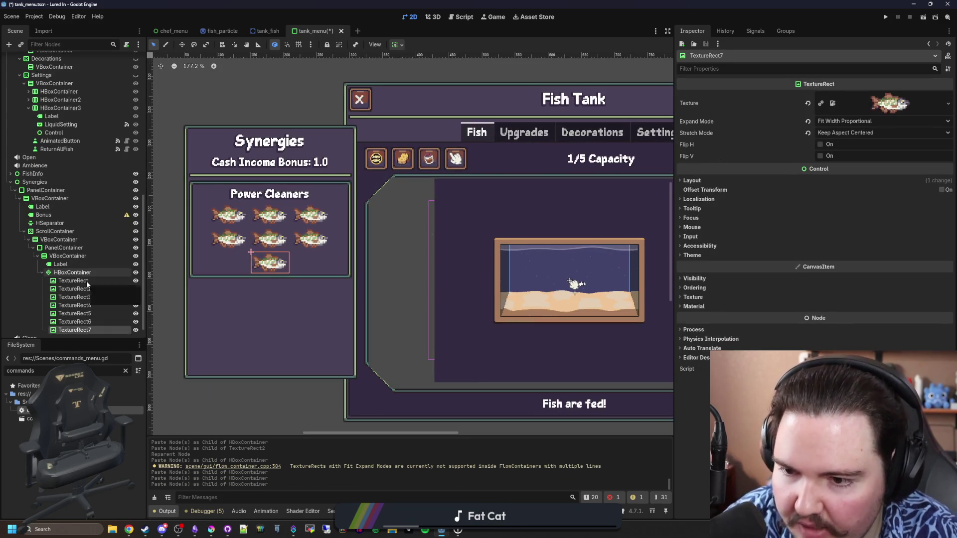
left_click(75, 273)
key("ctrl+v")
left_click(73, 256)
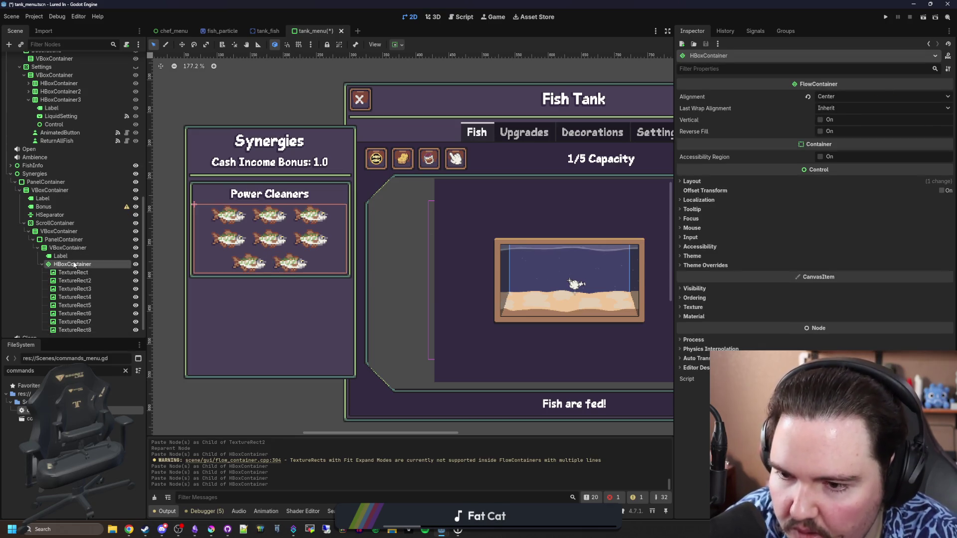
key("ctrl+v")
Select TextureRect through TextureRect9 and delete all nine nodes
scroll(233, 191, "down", 2)
scroll(232, 192, "down", 1)
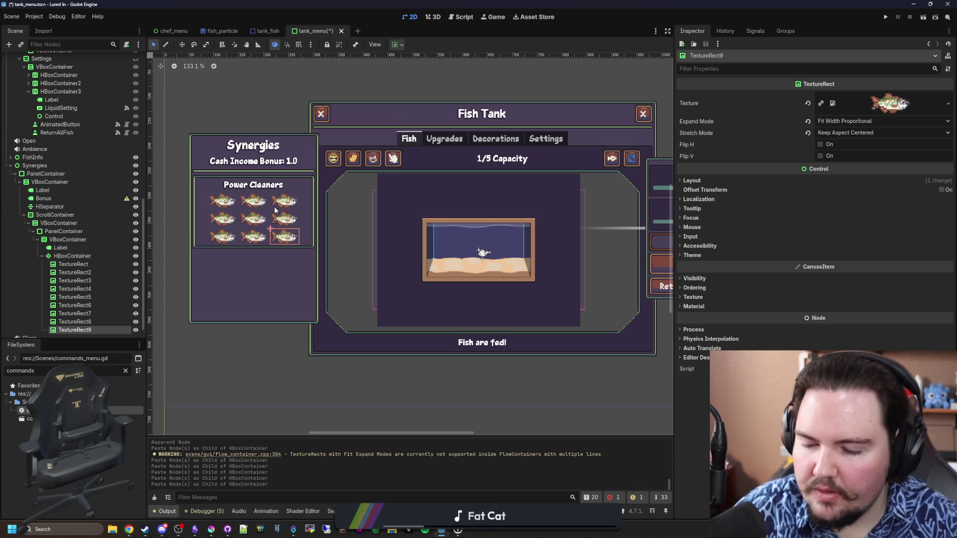
left_click(80, 264, "shift")
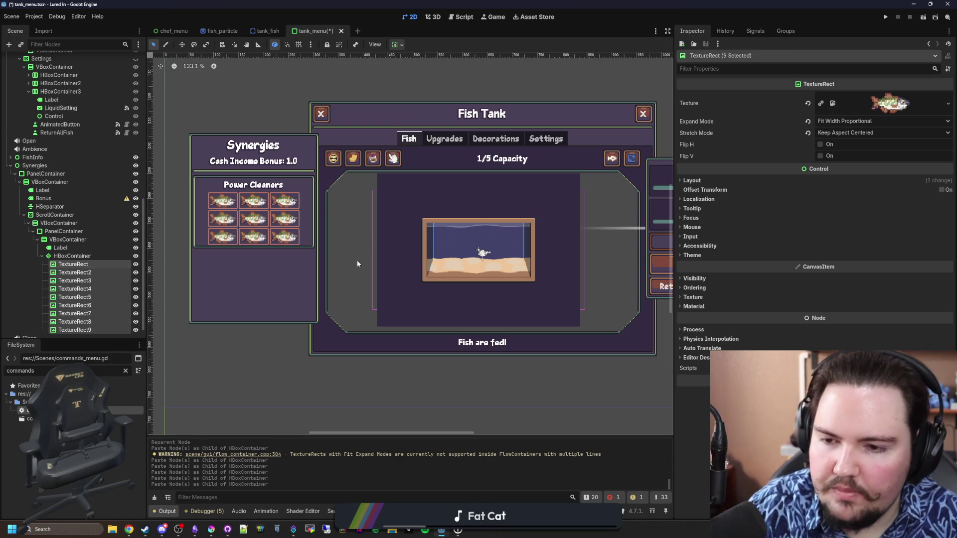
key("Delete")
left_click(455, 275)
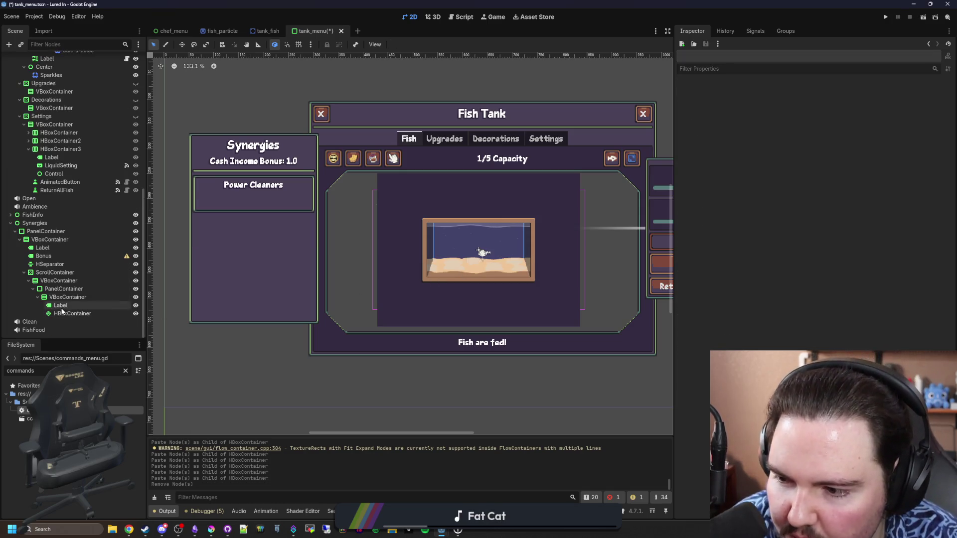
Save the scene and convert the synergy name Label into a RichTextLabel
left_click(70, 314)
key("ctrl+s")
scroll(209, 204, "up", 6)
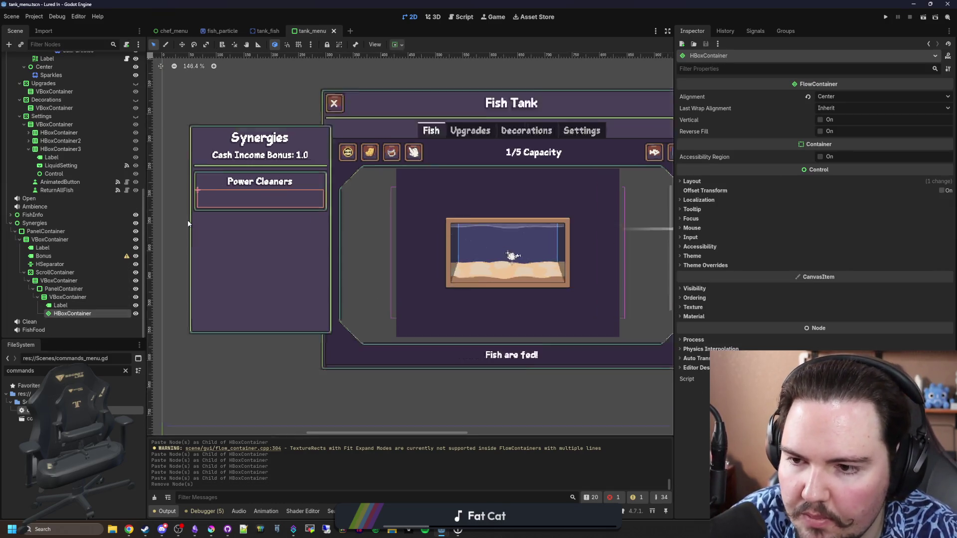
right_click(71, 308)
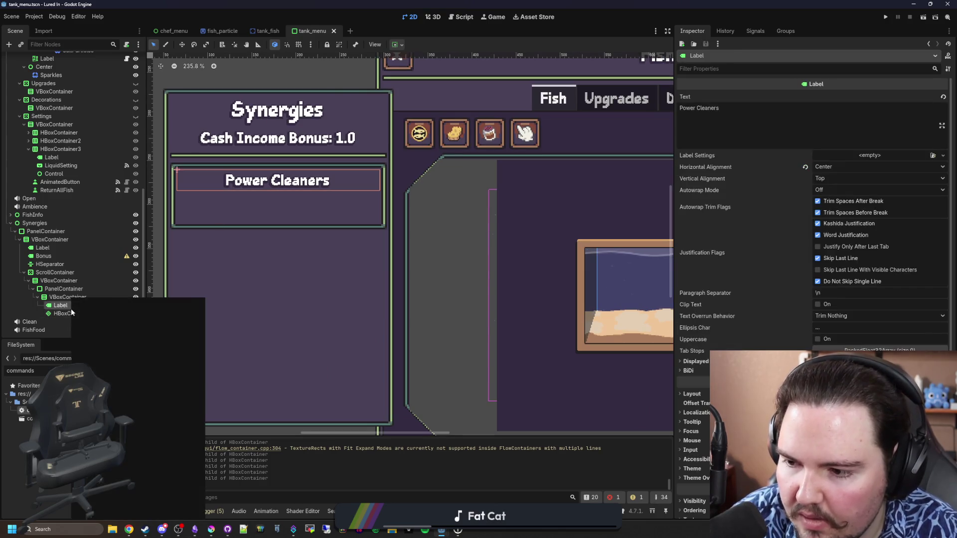
left_click(116, 406)
type("richte")
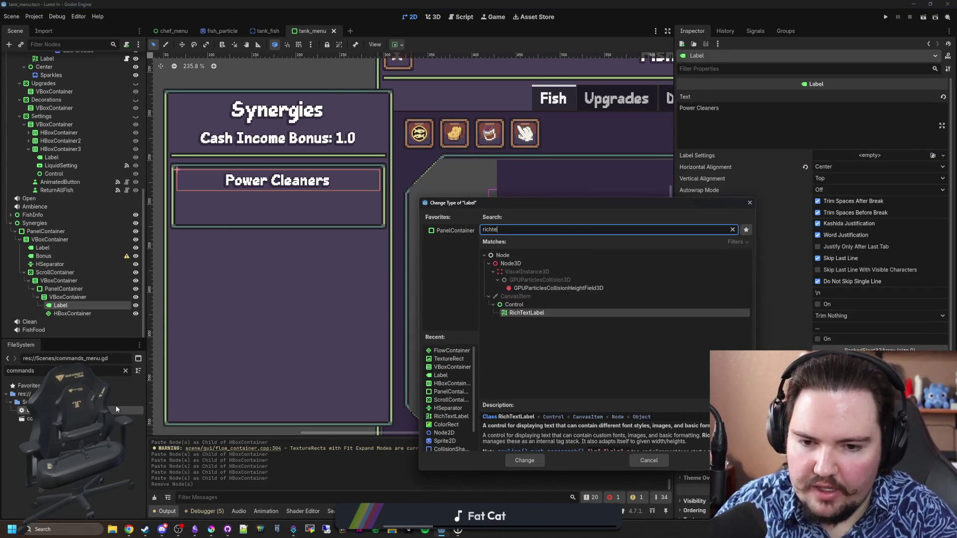
key("Return")
Give the entry's PanelContainer a darker Theme Type Variation, then select its inner vertical container
left_click(85, 290)
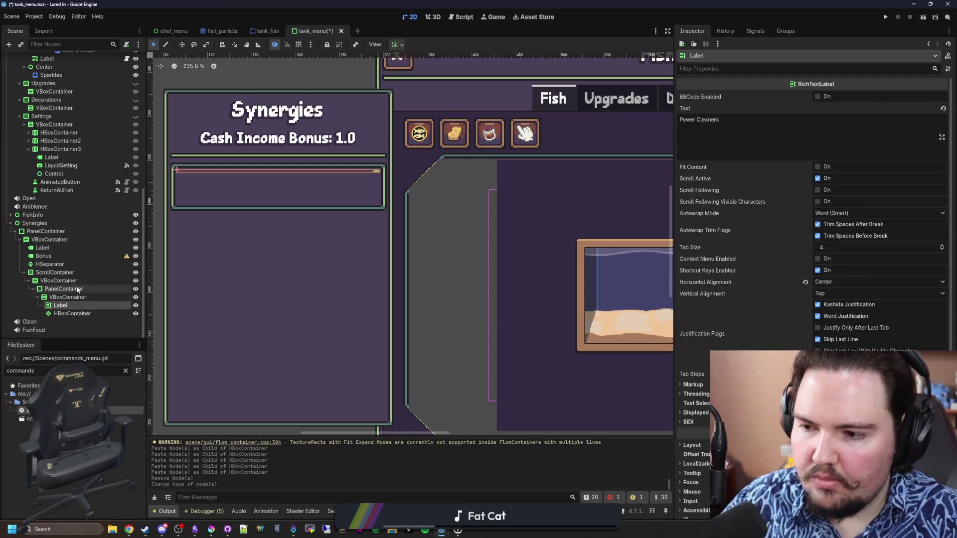
left_click(691, 357)
left_click(695, 389)
left_click_drag(674, 363, 456, 363)
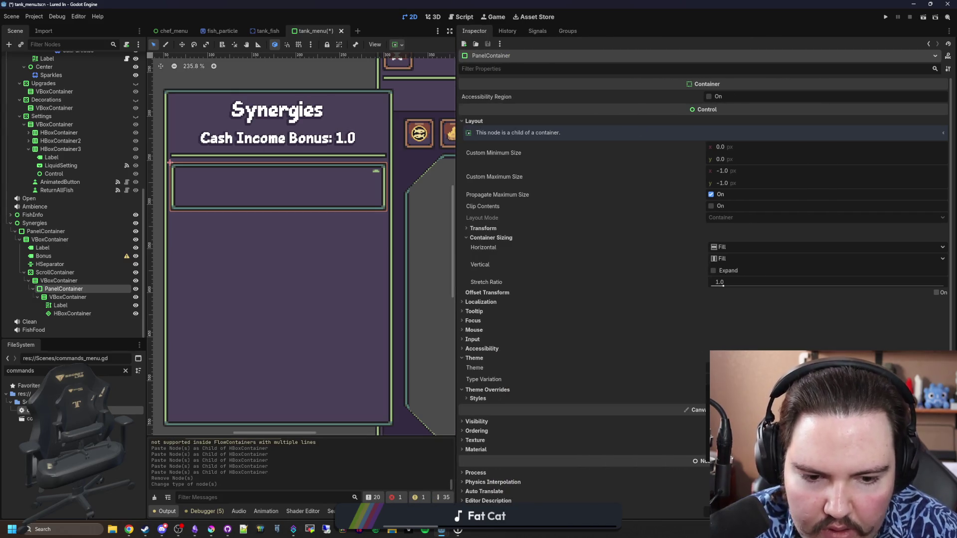
left_click(747, 379)
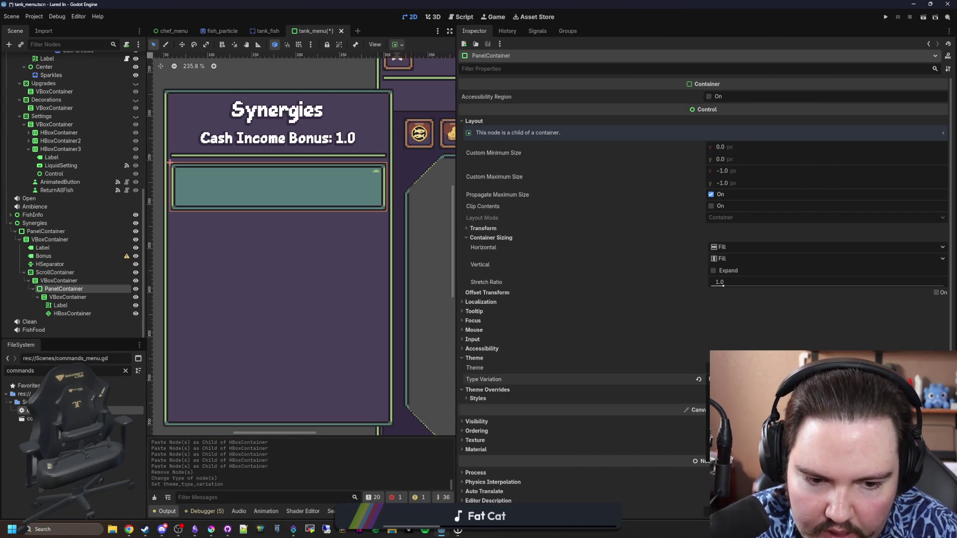
left_click(747, 379)
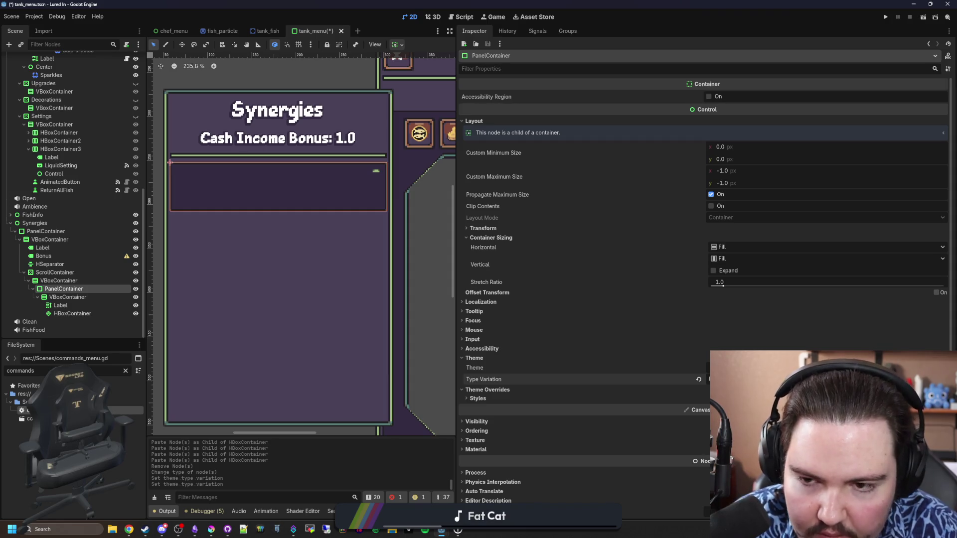
scroll(306, 219, "down", 10)
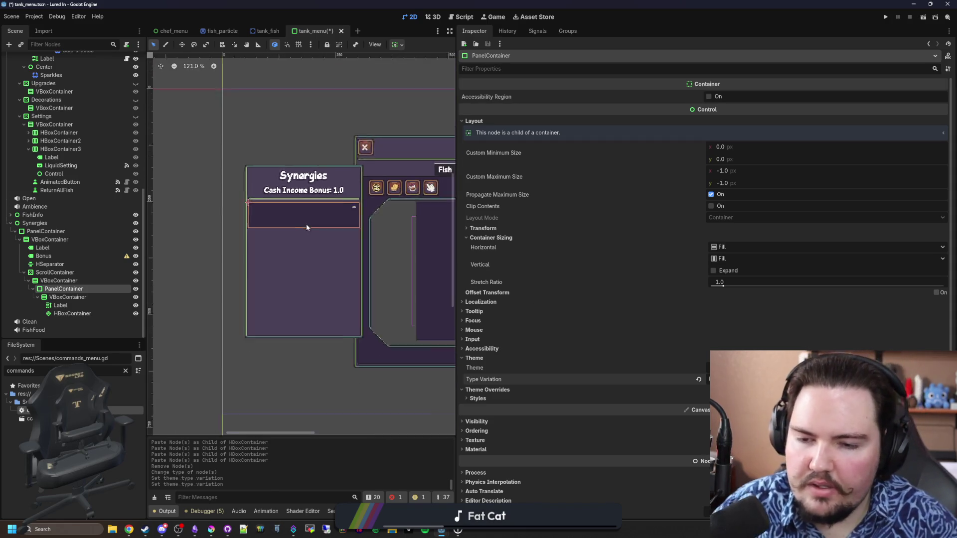
scroll(301, 224, "up", 3)
scroll(339, 249, "down", 5)
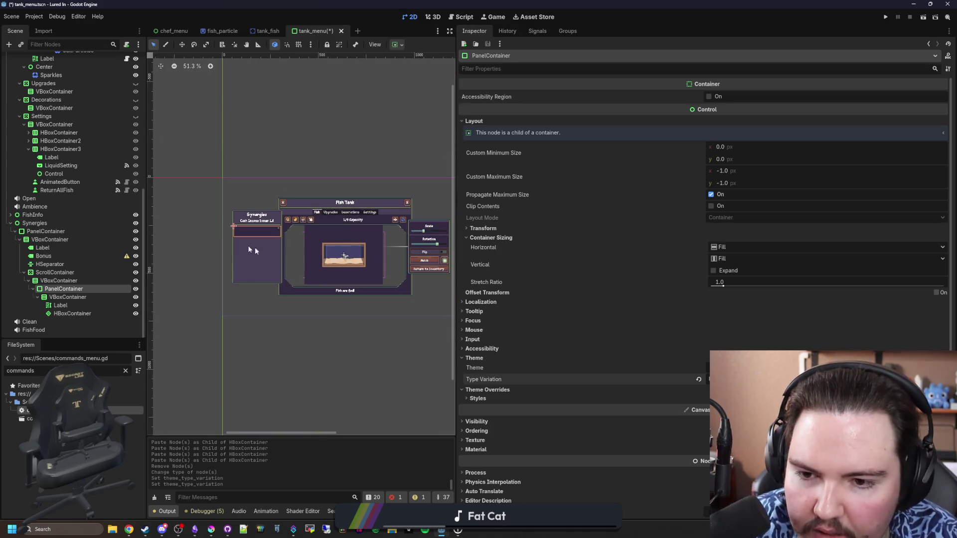
scroll(378, 280, "up", 2)
scroll(360, 289, "down", 4)
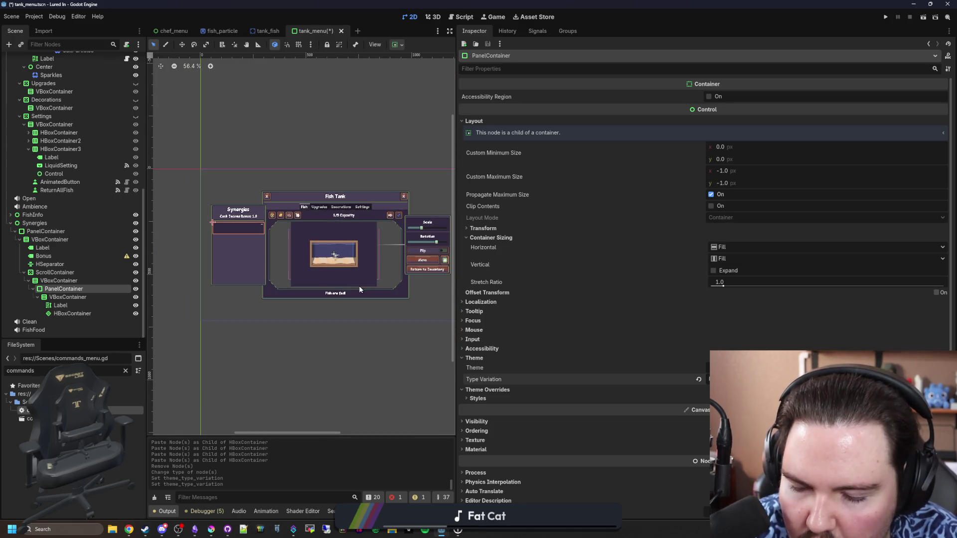
scroll(253, 243, "up", 6)
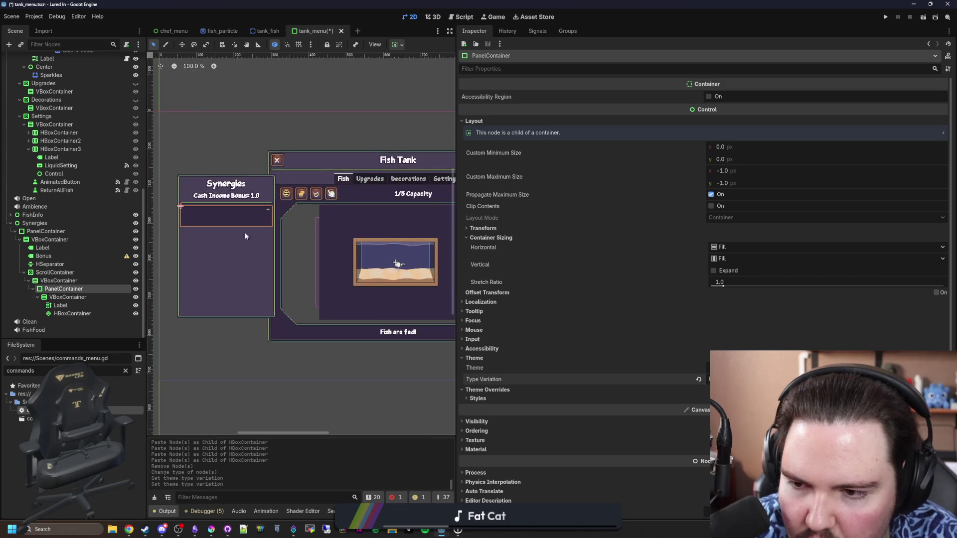
scroll(303, 235, "up", 2)
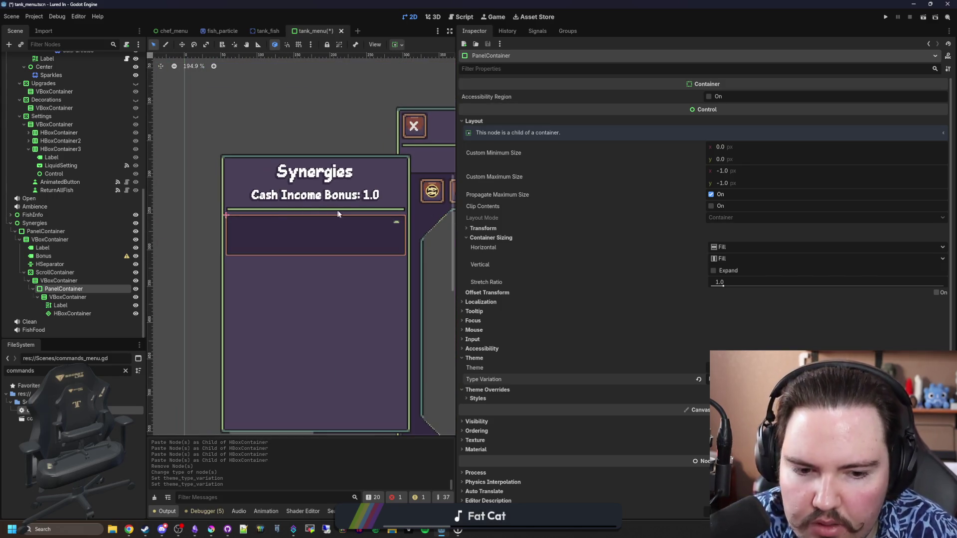
scroll(302, 235, "up", 1)
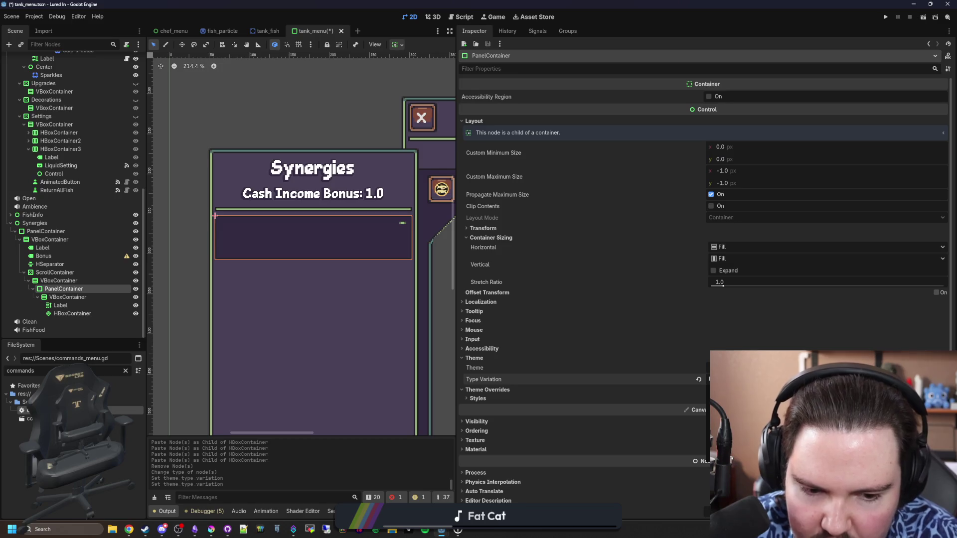
scroll(232, 249, "down", 1)
scroll(232, 248, "up", 2)
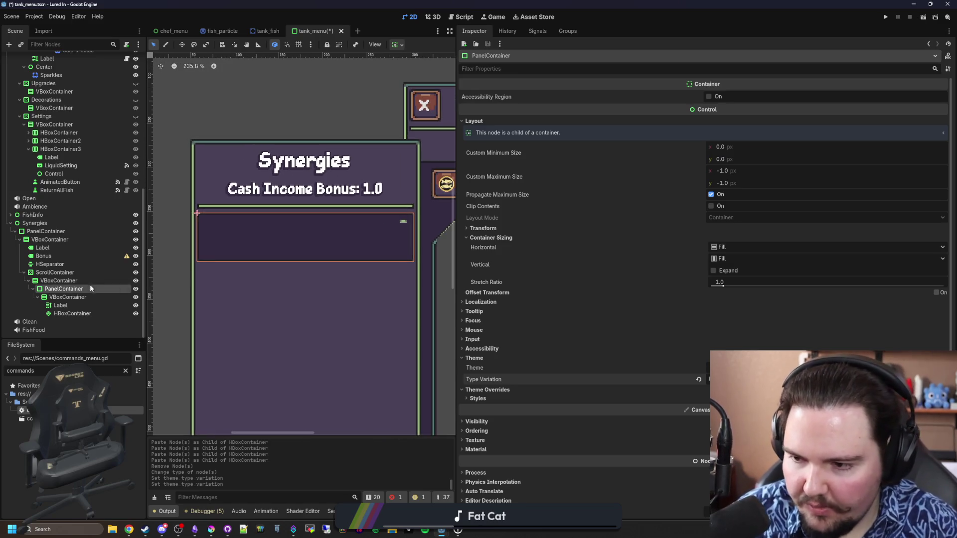
left_click(67, 297)
left_click(68, 298)
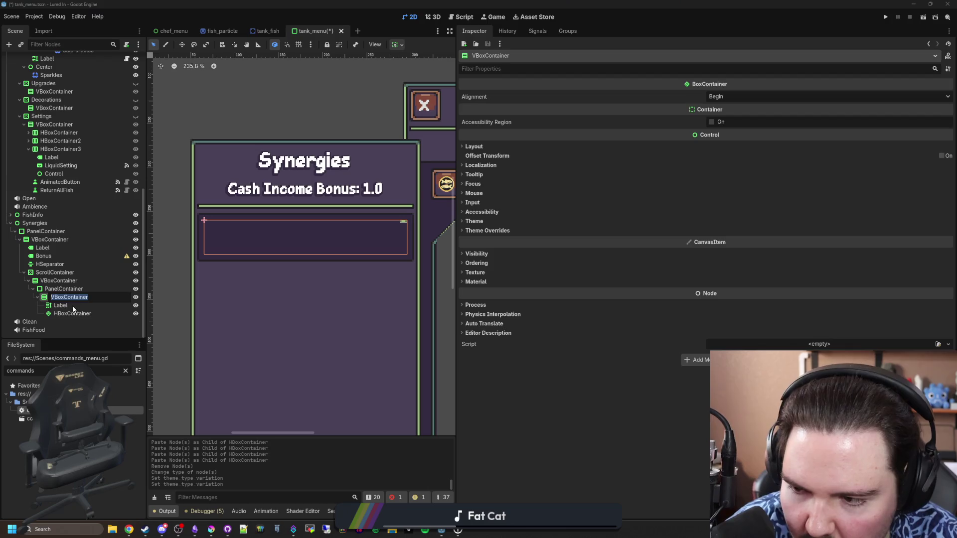
Turn on BBCode and Fit Content, turn off Scroll Active, and keep Word (Smart) autowrap
left_click(72, 304)
left_click(709, 97)
left_click(709, 179)
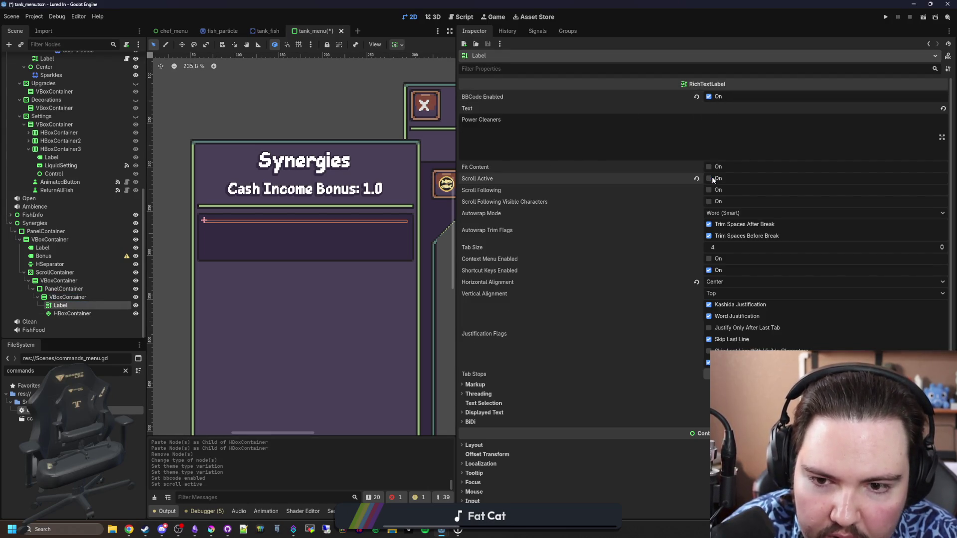
left_click(719, 213)
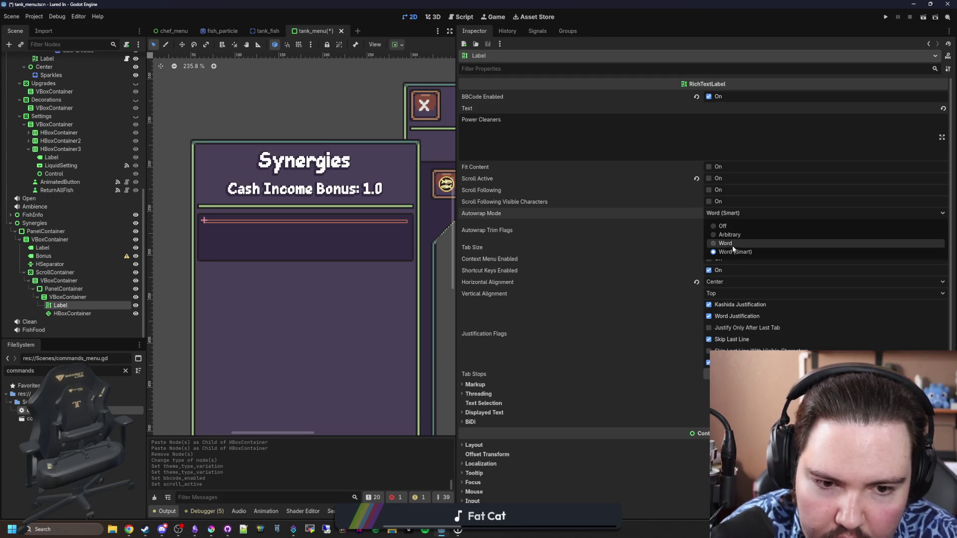
left_click(735, 253)
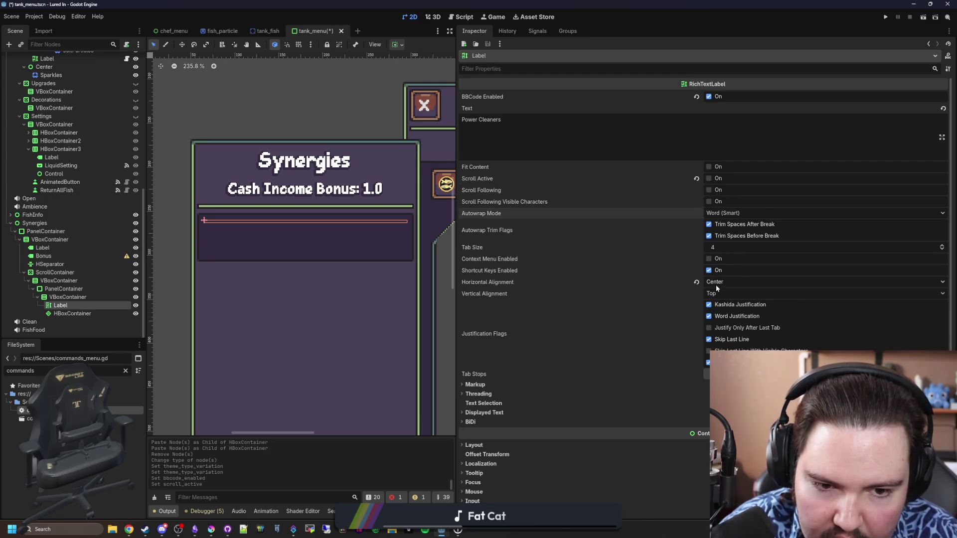
left_click(709, 168)
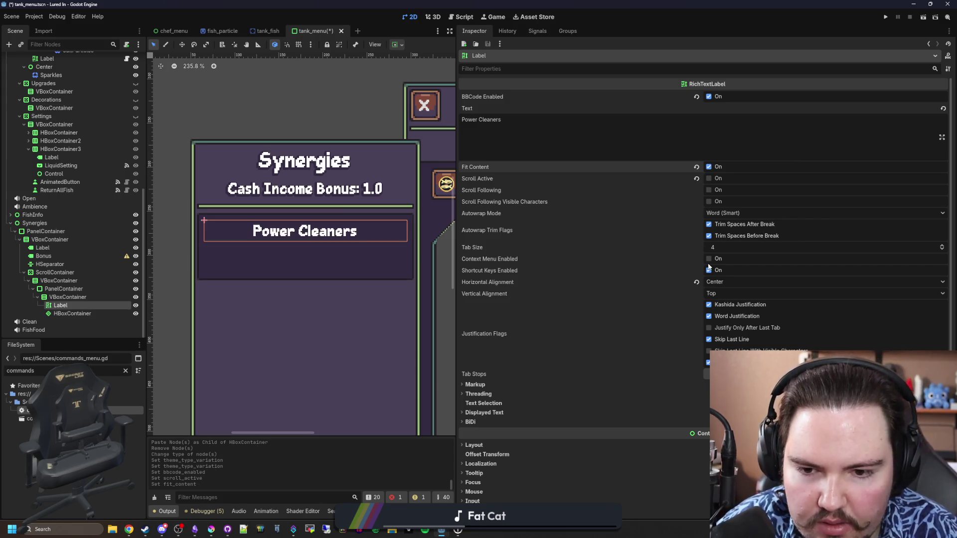
Edit the label's text so it reads just 'Power Cleaners'
left_click(619, 134)
key("Return")
type("mult")
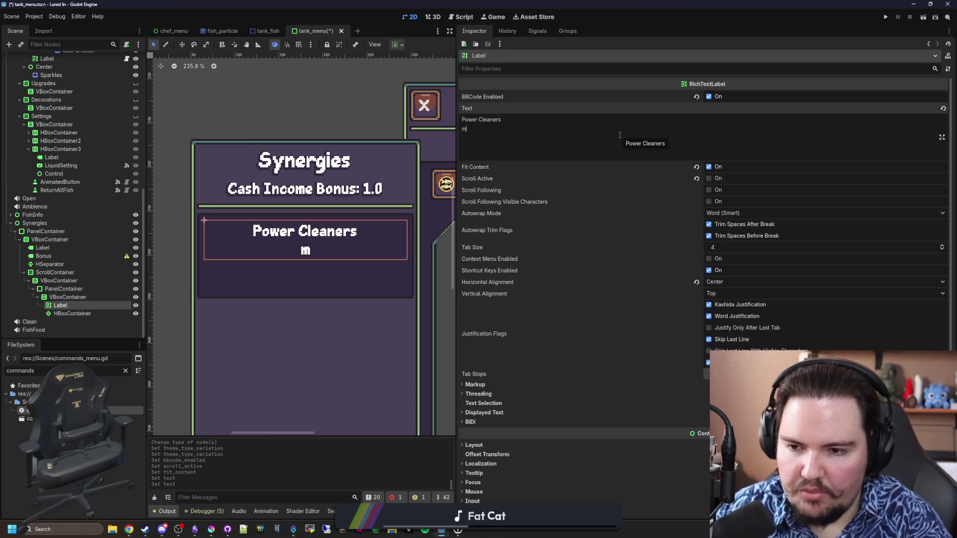
type(": 1.0x")
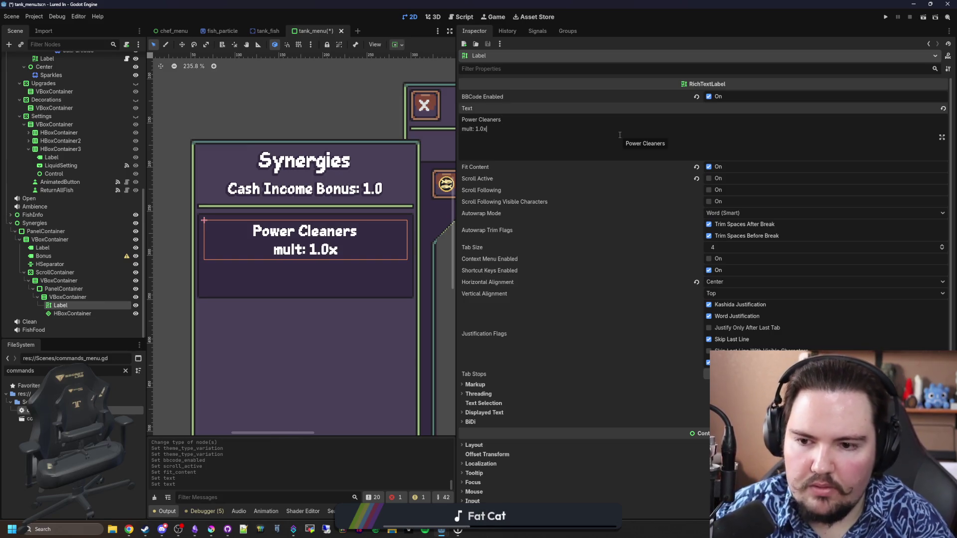
key("BackSpace")
key("BackSpace")
key("BackSpace")
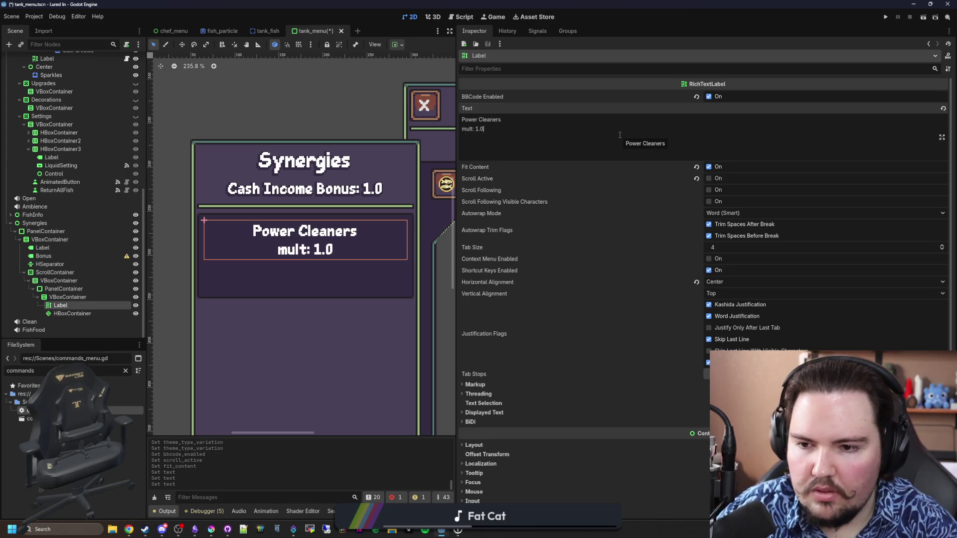
type("s")
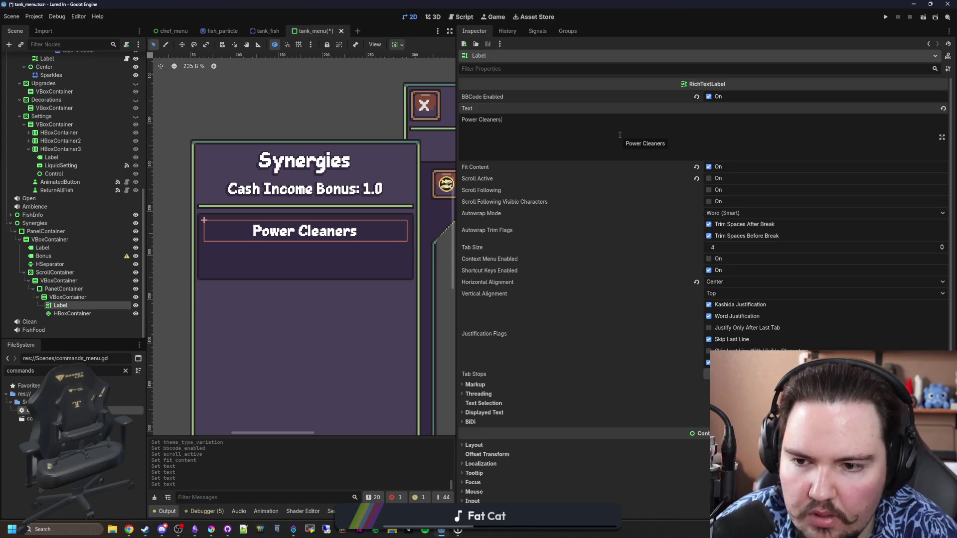
key("Return")
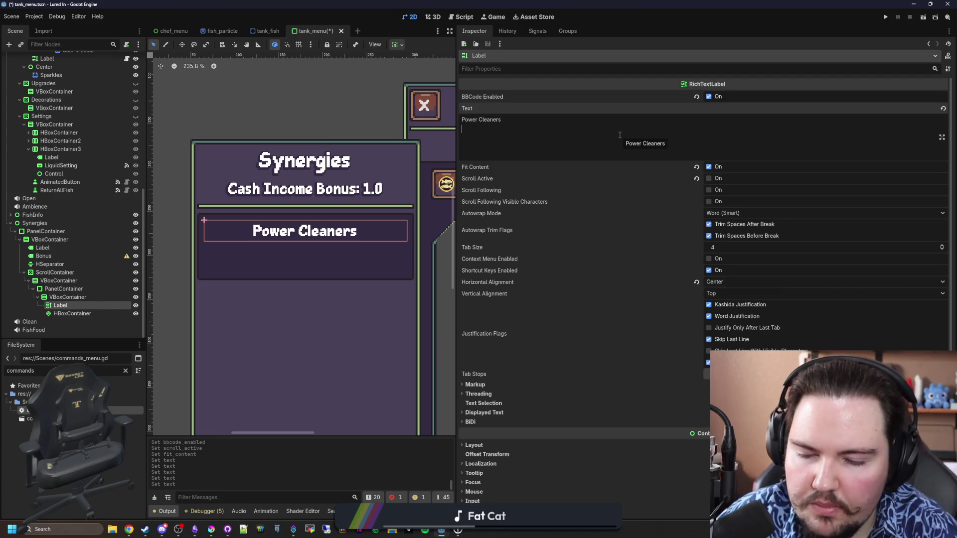
key("BackSpace")
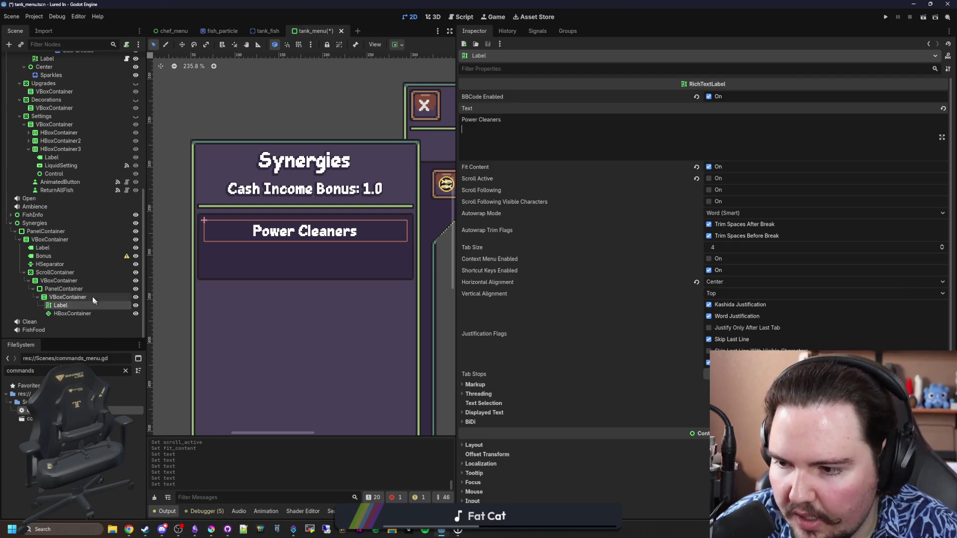
Add an HSeparator under the entry's title, placed above the icon row
right_click(102, 298)
left_click(113, 299)
type("separ")
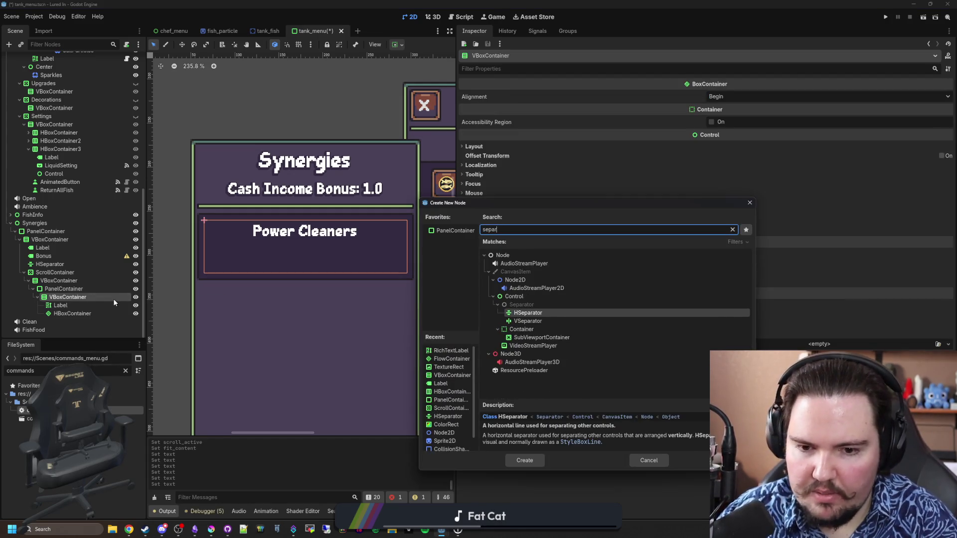
key("Return")
left_click_drag(75, 322, 74, 310)
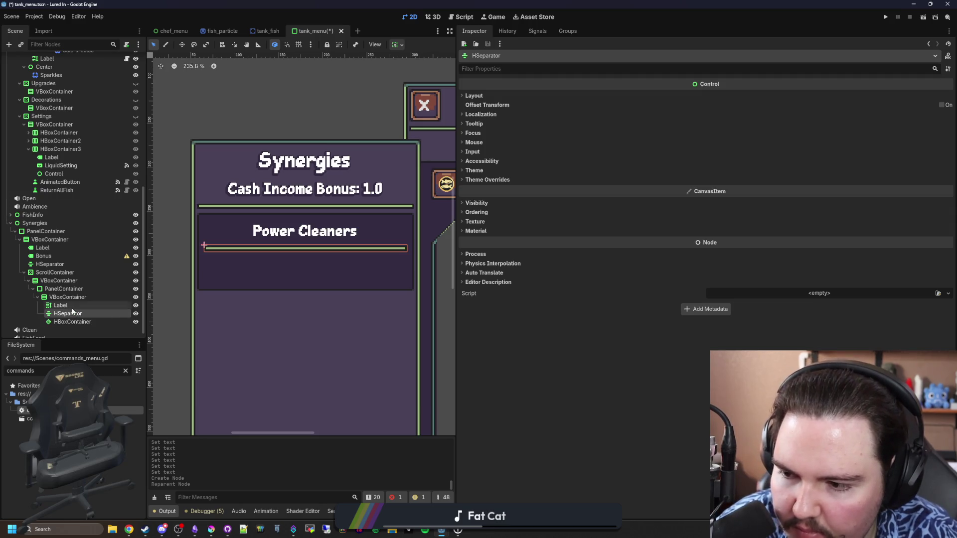
Save the scene and select the Power Cleaners PanelContainer in the Synergies list
left_click(74, 289)
scroll(377, 235, "down", 4)
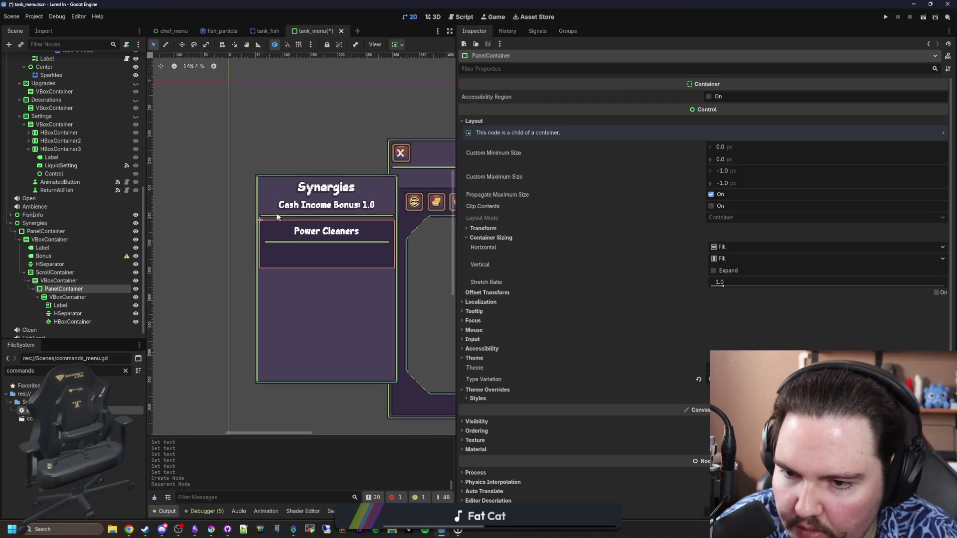
left_click(73, 322)
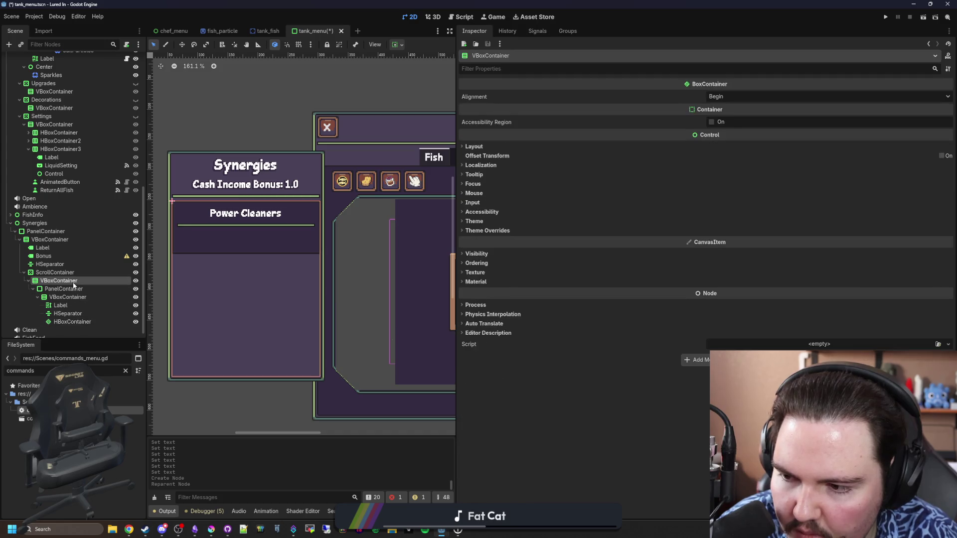
left_click(75, 281)
key("ctrl+s")
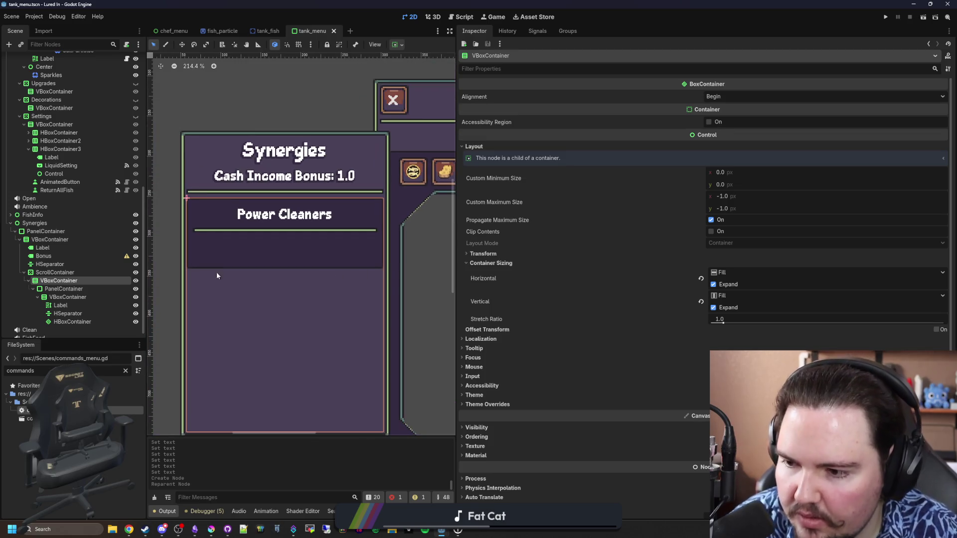
left_click(64, 289)
left_click(66, 297)
left_click(64, 289)
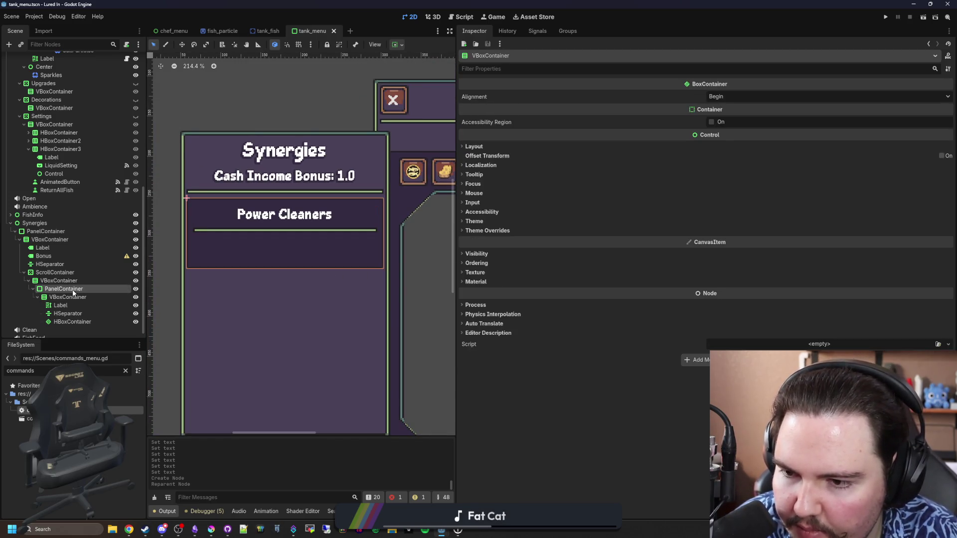
Save the Power Cleaners PanelContainer branch as the scene synergy_panel.tscn
right_click(74, 291)
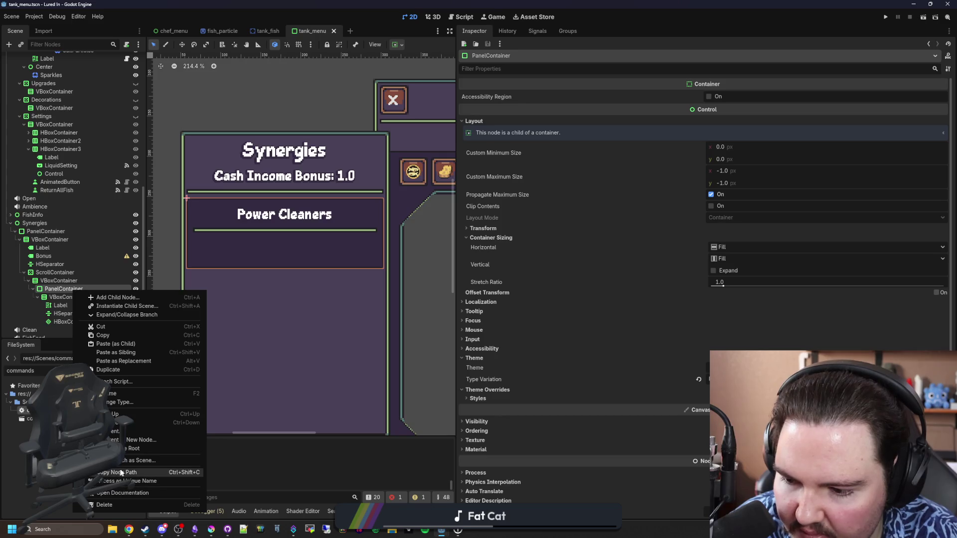
left_click(125, 460)
type("synergy_")
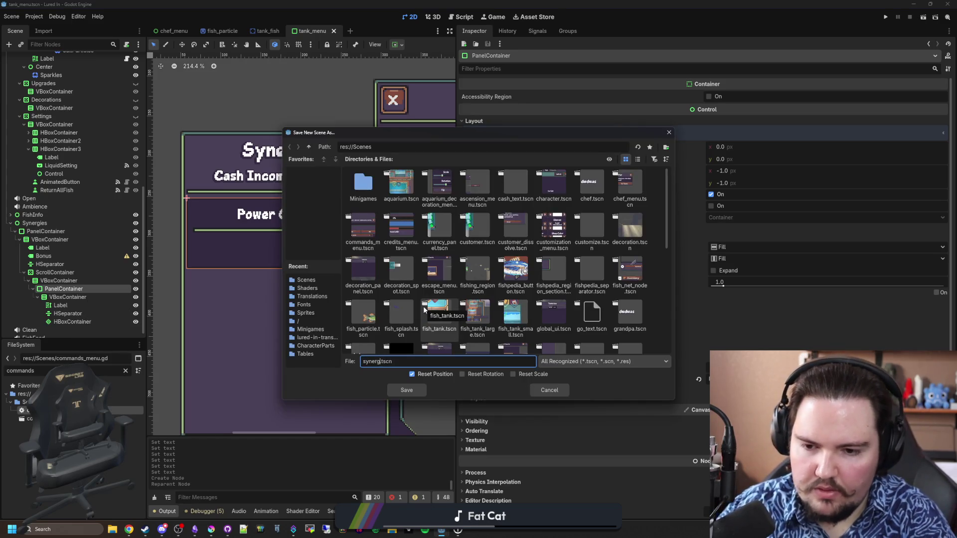
type("panel")
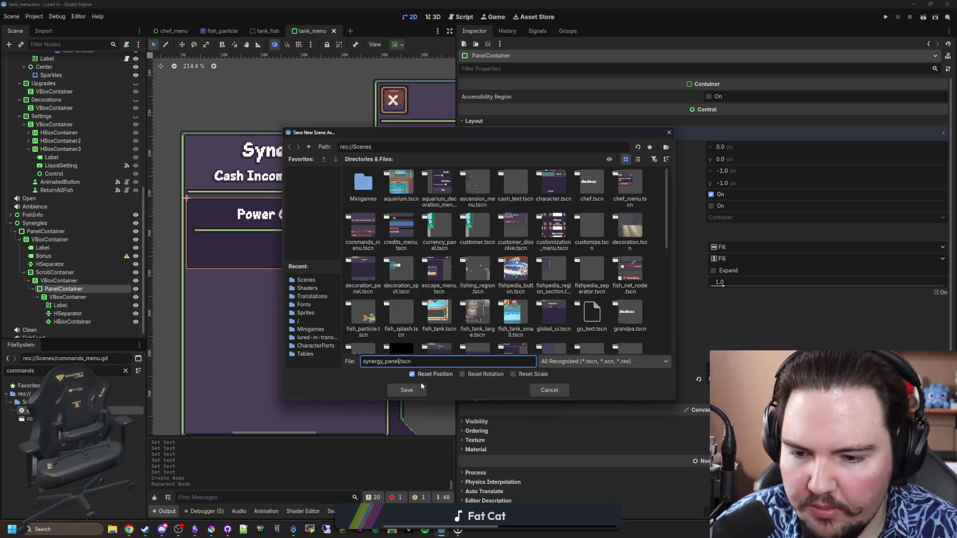
left_click(406, 390)
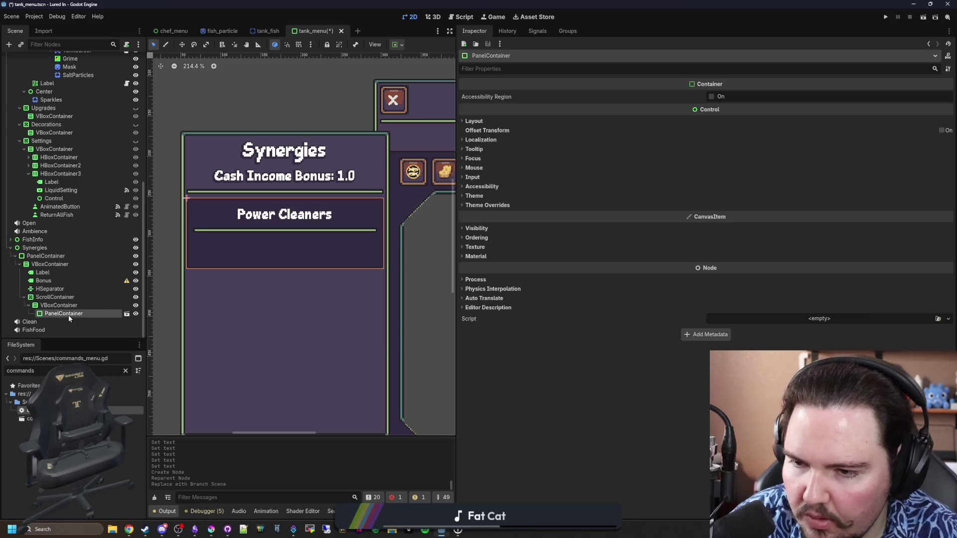
Open synergy_panel.tscn and rename its root node to SynergyPanel
left_click(126, 313)
double_click(80, 58)
type("Sy")
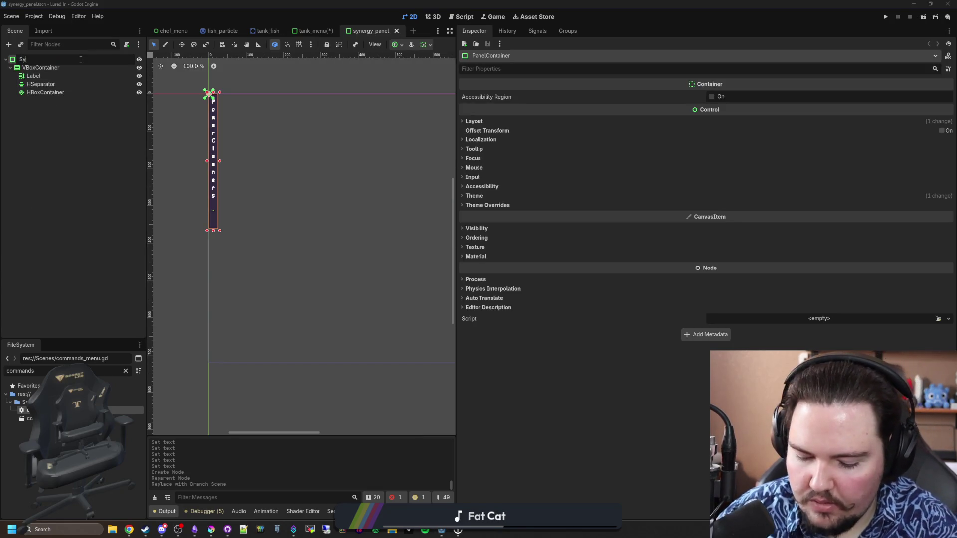
type("el")
key("Return")
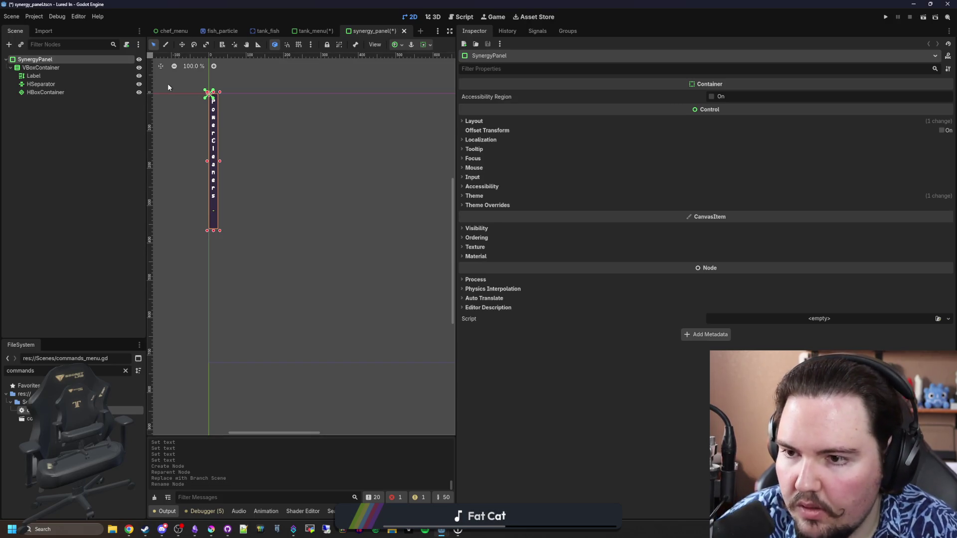
Attach a new synergy_panel.gd script to SynergyPanel
scroll(166, 83, "up", 3)
left_click(127, 44)
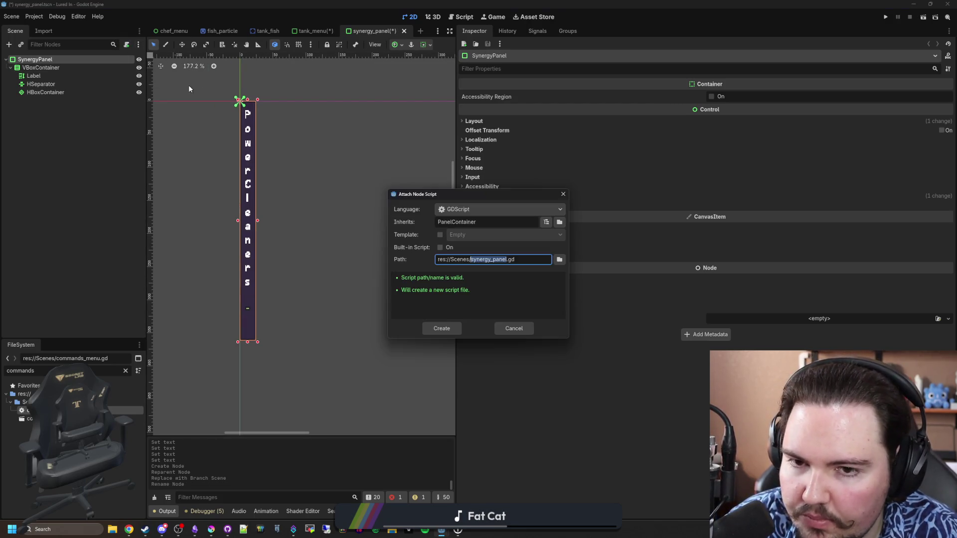
left_click(448, 327)
left_click(482, 123)
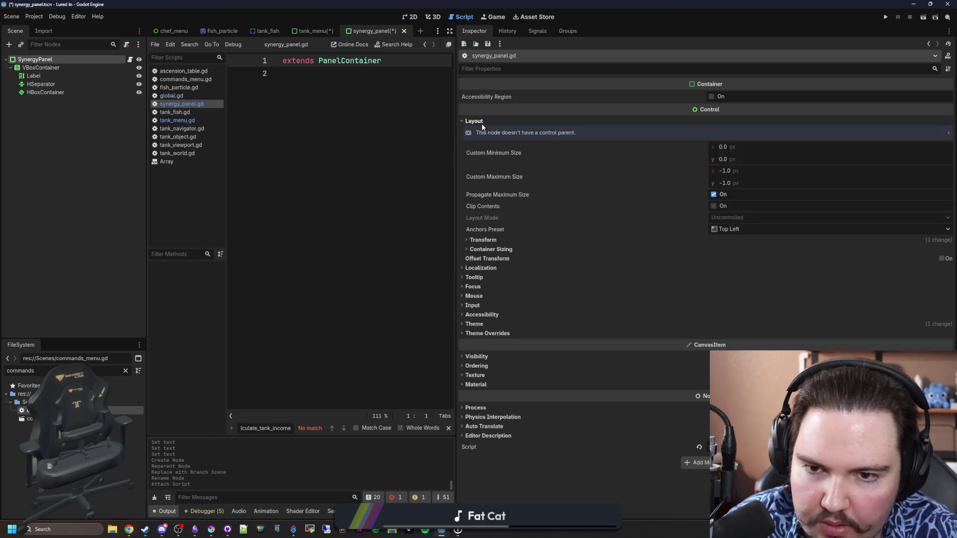
Turn on Horizontal Expand in SynergyPanel's Container Sizing
left_click(513, 246)
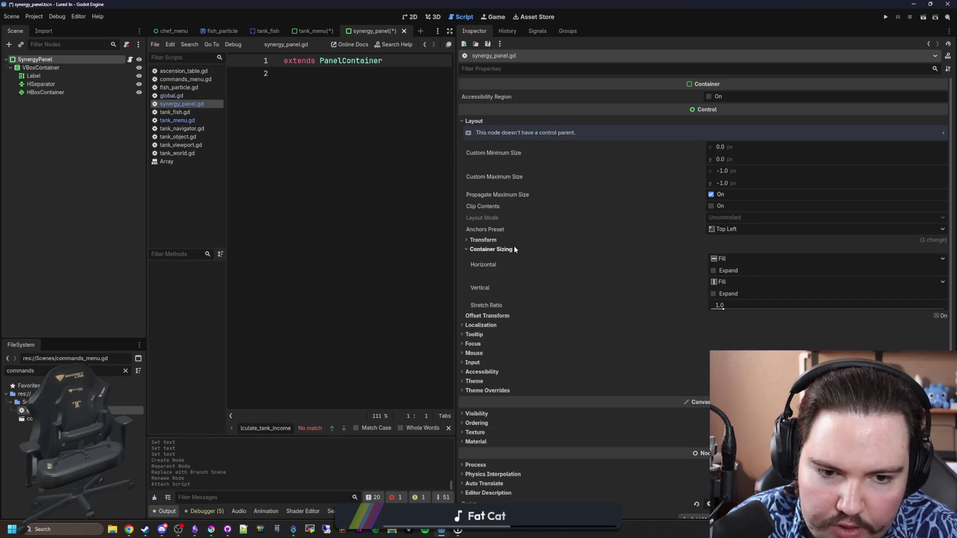
left_click(715, 281)
left_click(713, 270)
left_click(341, 93)
In synergy_panel.gd, declare 'var synergyID : String' and start an empty _ready() function
key("Return")
type("func synergyID : St")
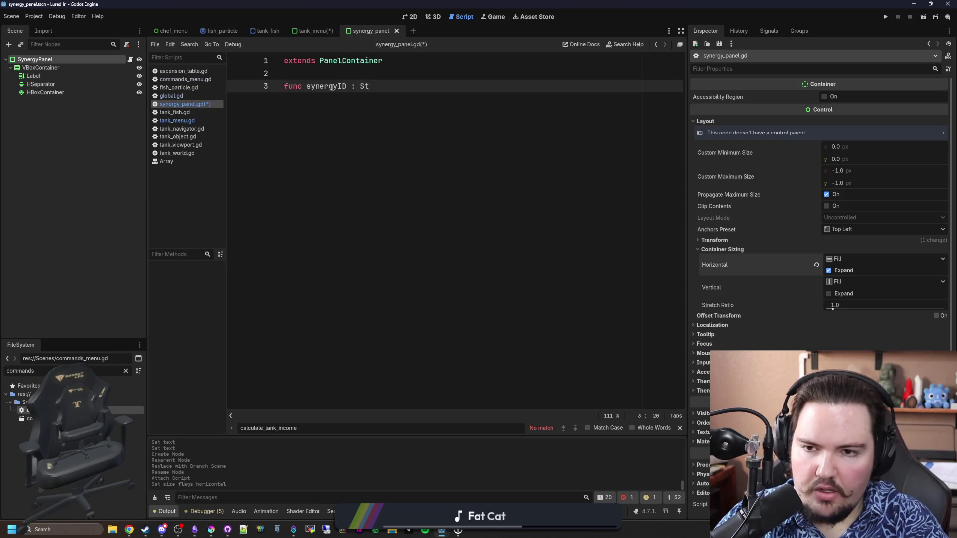
type("ring")
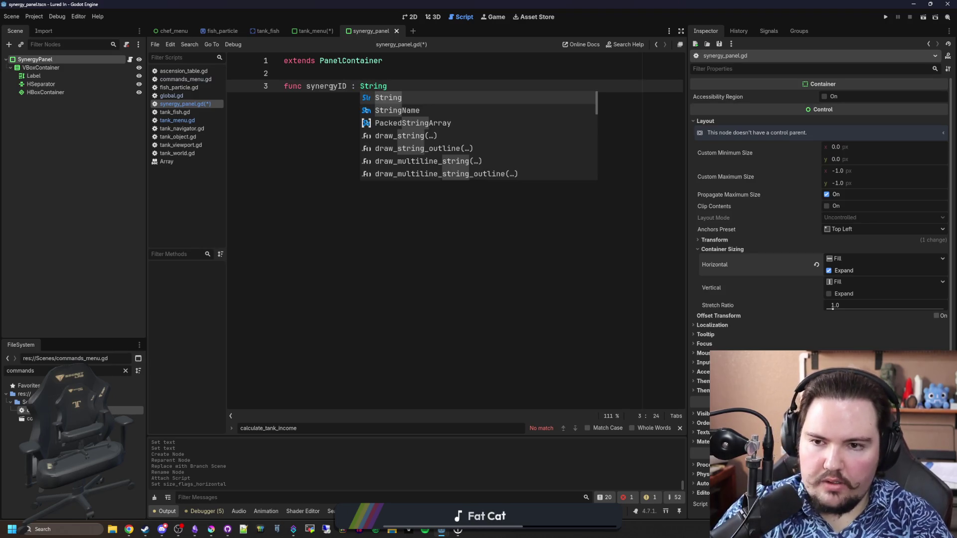
key("BackSpace")
key("Escape")
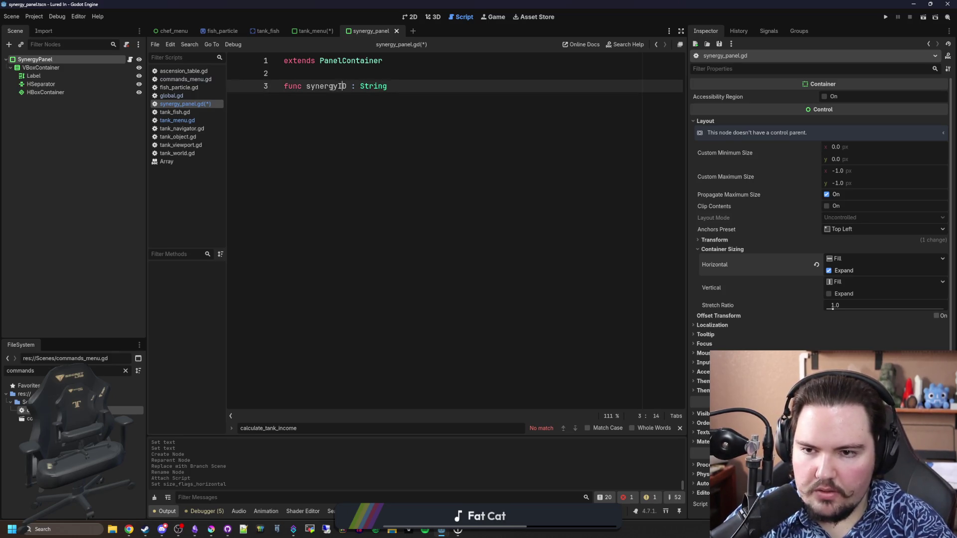
key("Home")
key("Delete")
key("Delete")
key("Delete")
type("var")
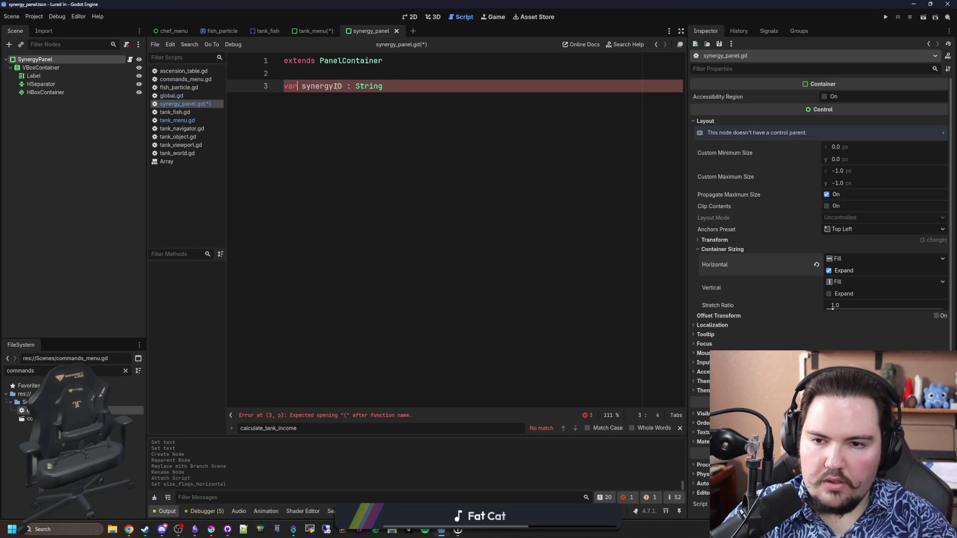
key("End")
key("Return")
key("Return")
type("_ready()\"")
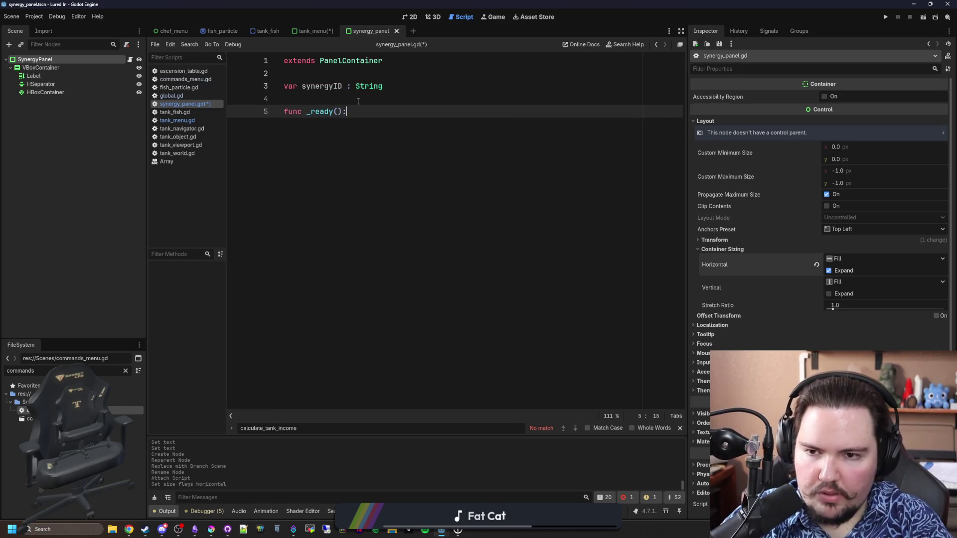
key("Return")
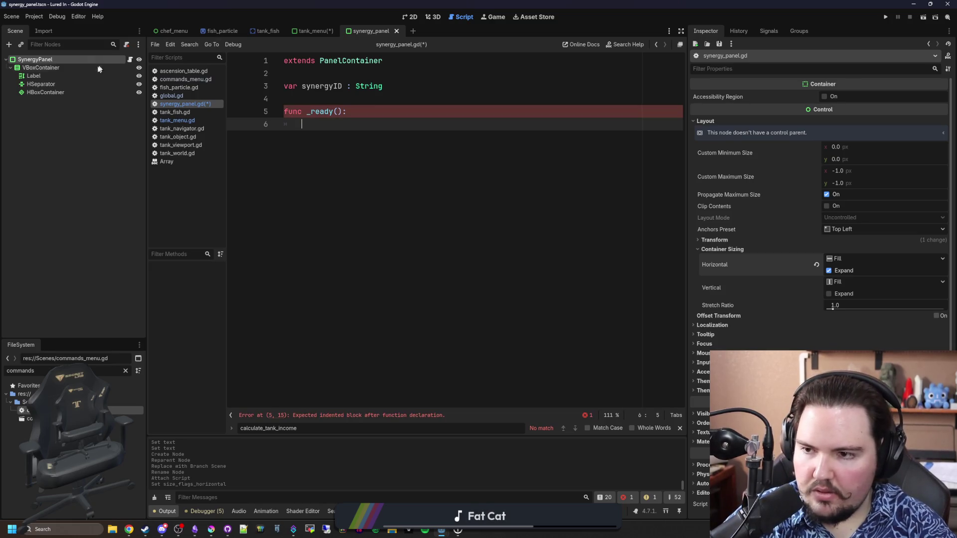
double_click(84, 93)
Rename the HBoxContainer node to IconContainer
left_click_drag(92, 95, 18, 94)
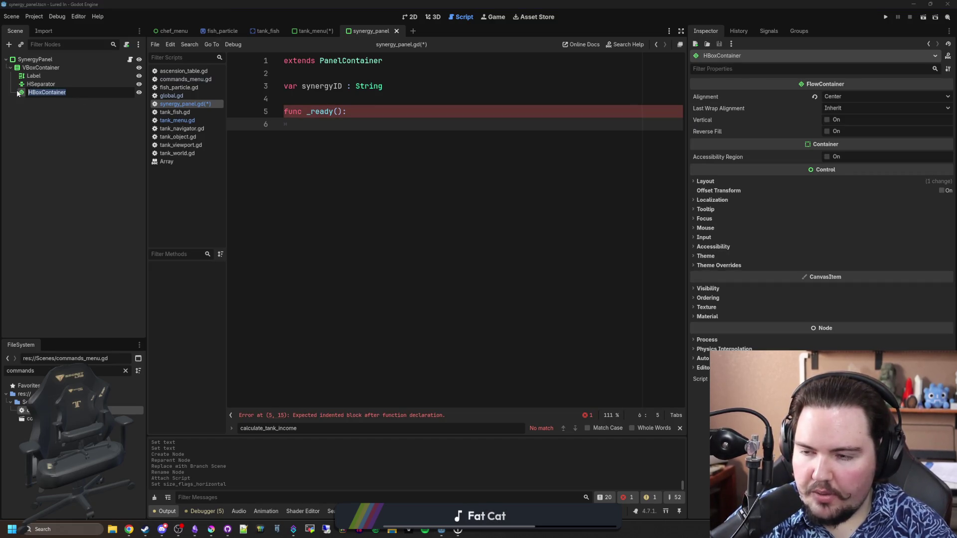
type("Id")
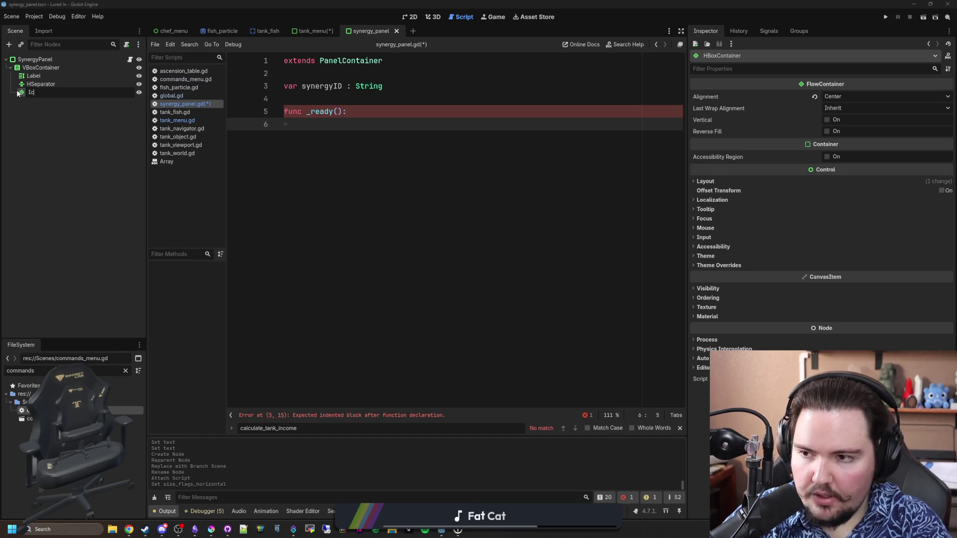
type("ner")
key("Return")
Add a $VBoxContainer/IconContainer reference inside _ready() with blank lines above it
mouse_move(30, 93)
left_mouse_down()
mouse_move(25, 100)
mouse_move(363, 125)
left_mouse_up()
left_click(364, 113)
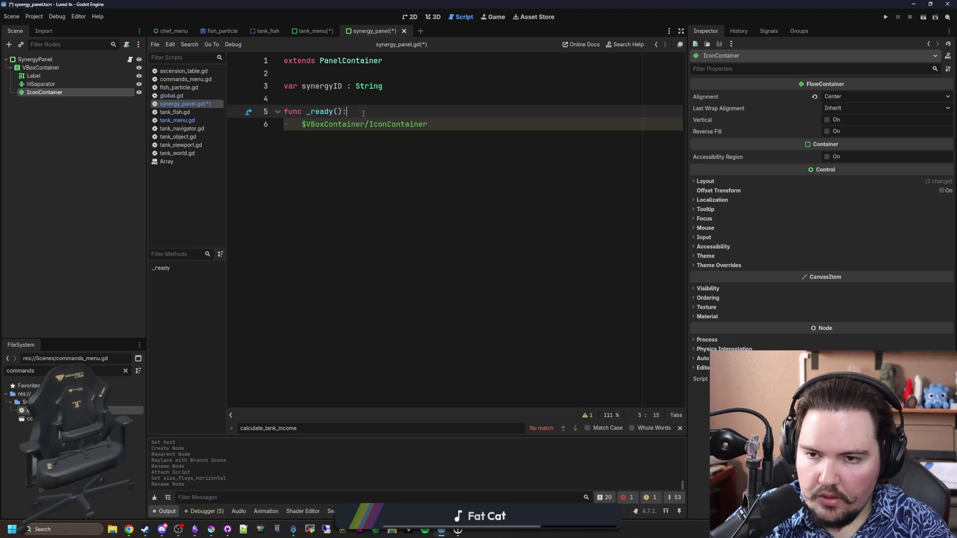
key("Return")
key("Return")
key("Up")
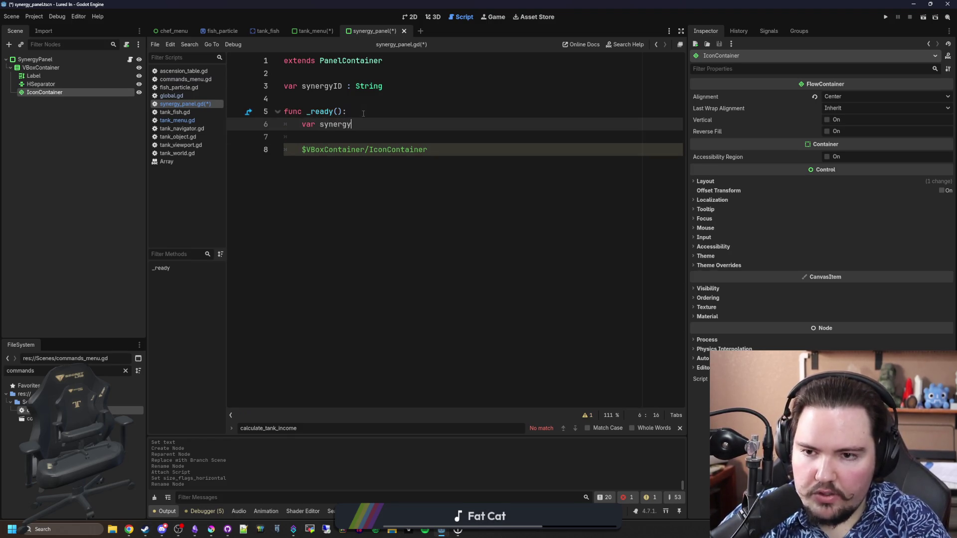
Write var synergyData = Global.synergies.get(synergyID) and start a loop line below it
type("Global.syn")
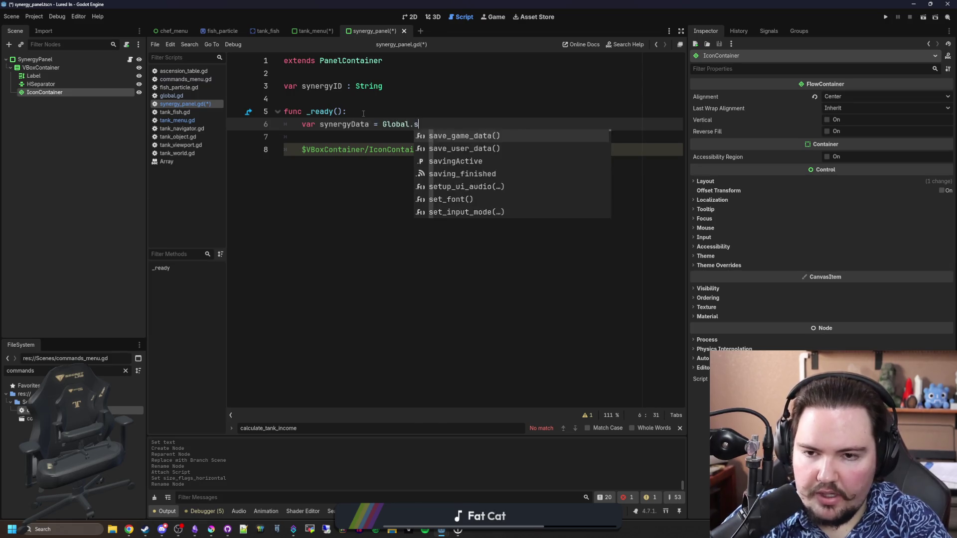
key("Return")
type(".get(syner")
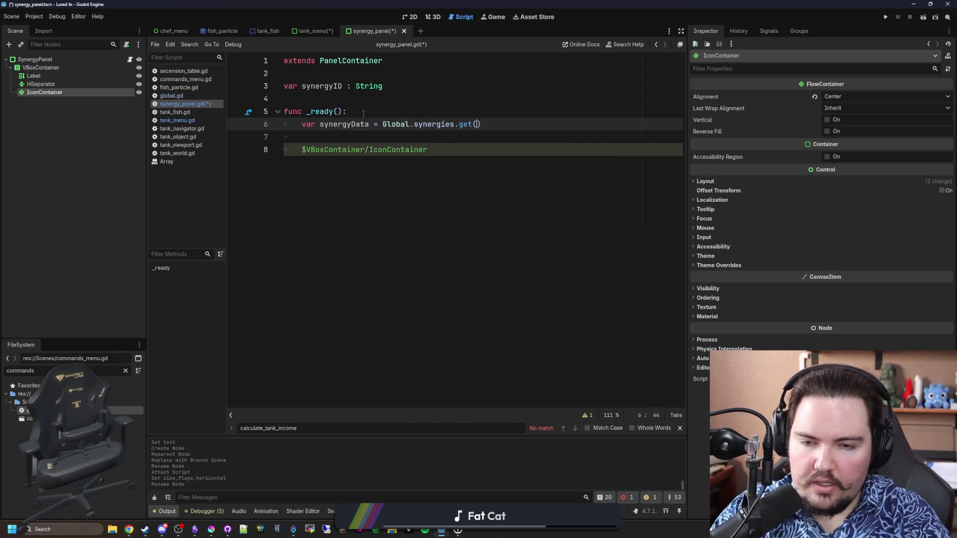
type("gyID")
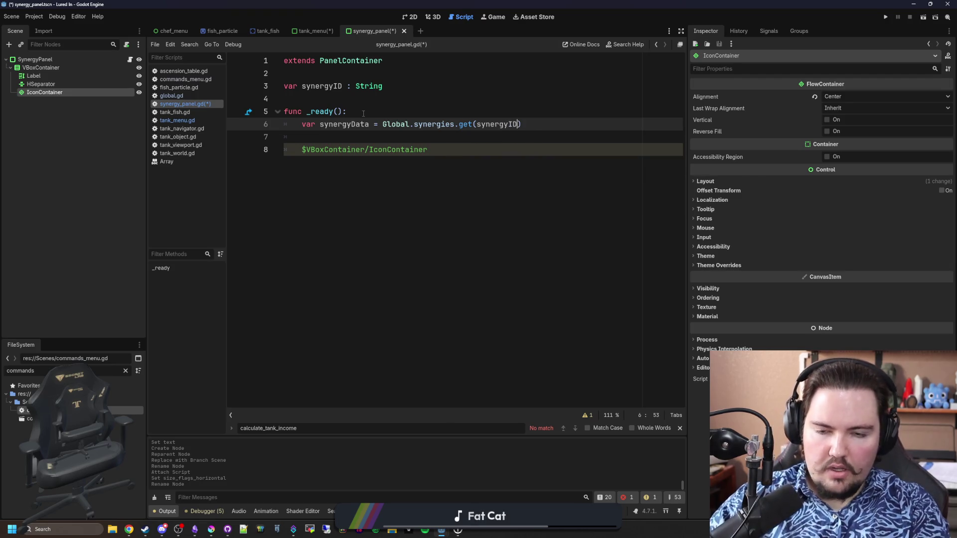
key("Down")
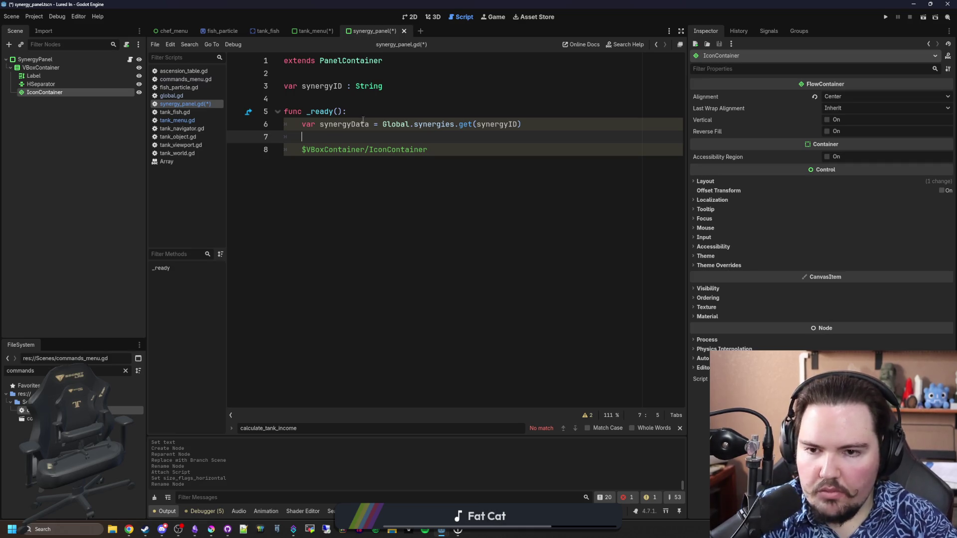
key("Return")
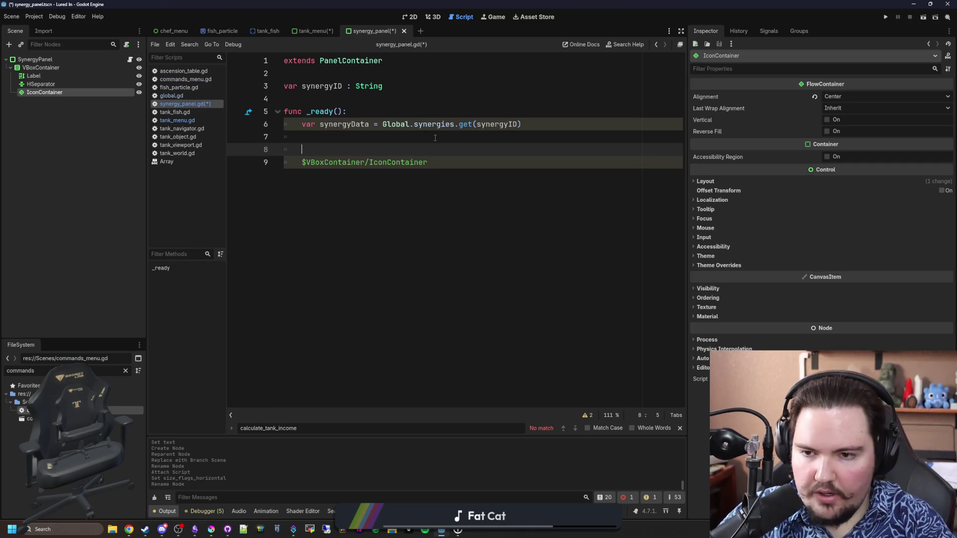
type("for i in sy")
key("BackSpace")
key("BackSpace")
key("BackSpace")
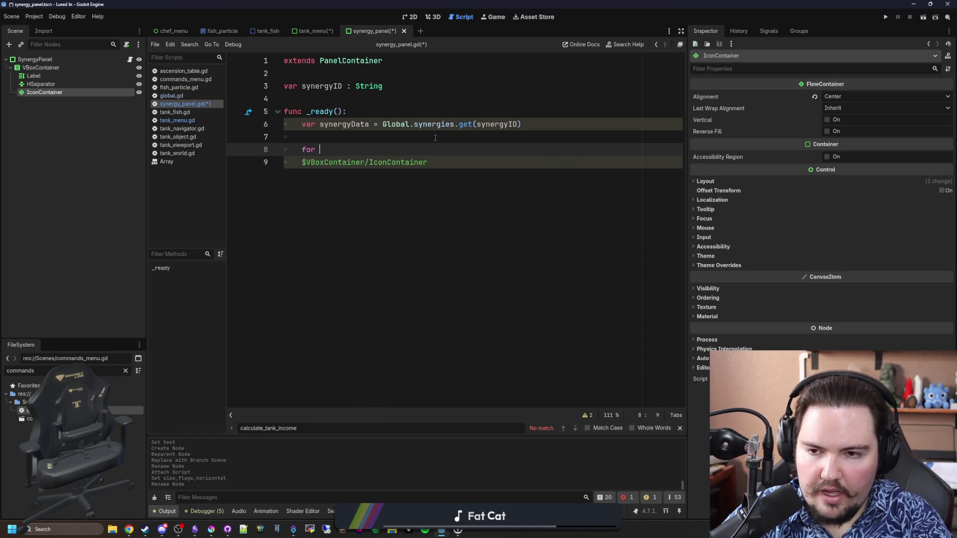
Loop over synergyData and indent the IconContainer add_child(icon) call into the loop
type("nergyData.Fish:")
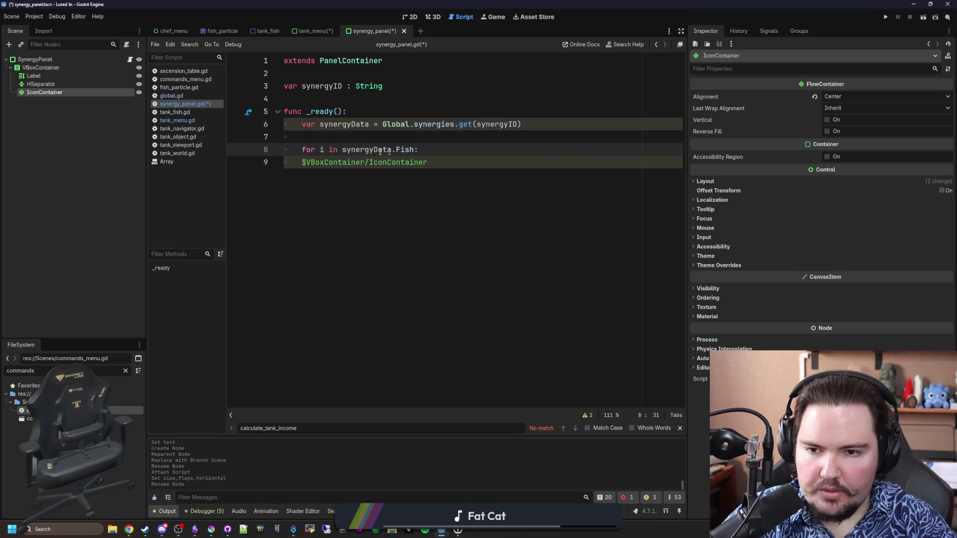
left_click(299, 166)
key("Tab")
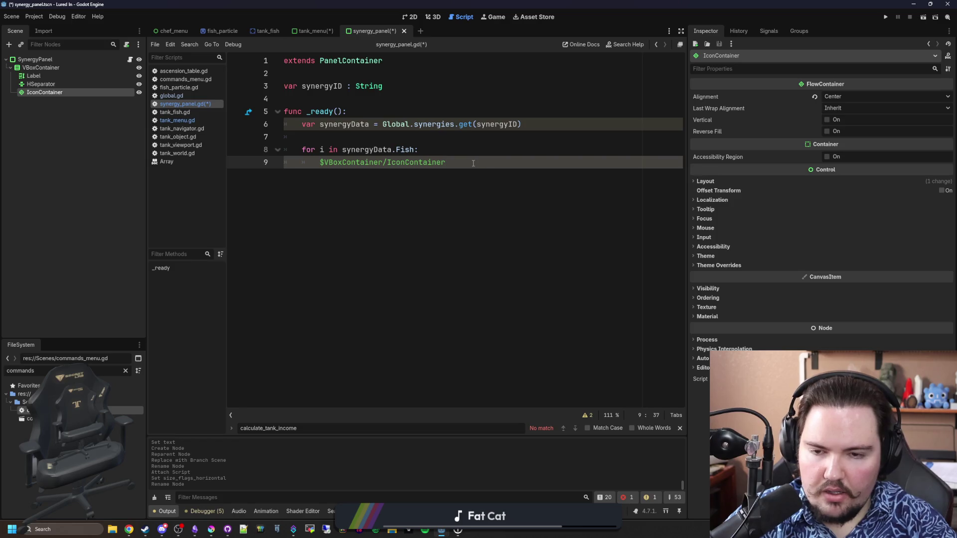
type(".add_child()")
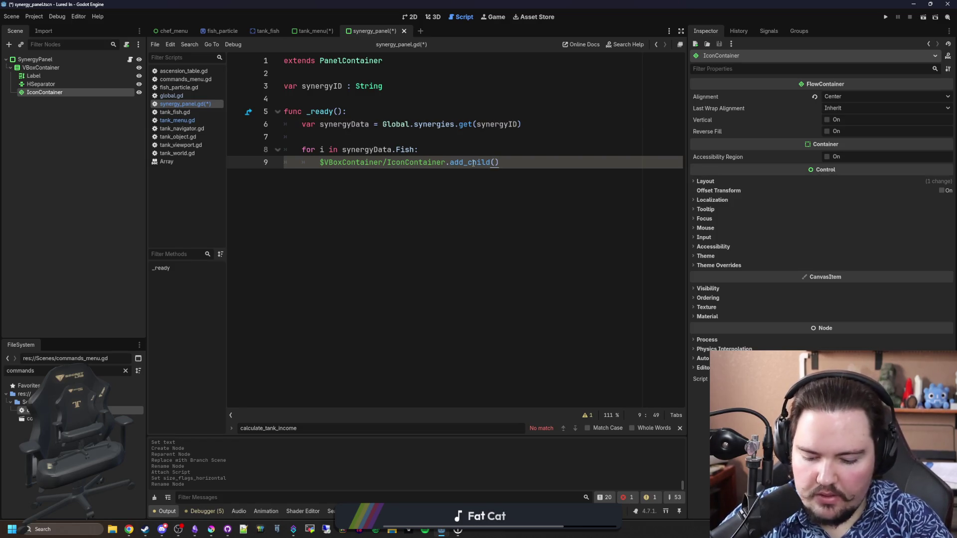
type("con")
Create the icon above it with TextureRect.new() instead of a preload call
key("ctrl+shift+Return")
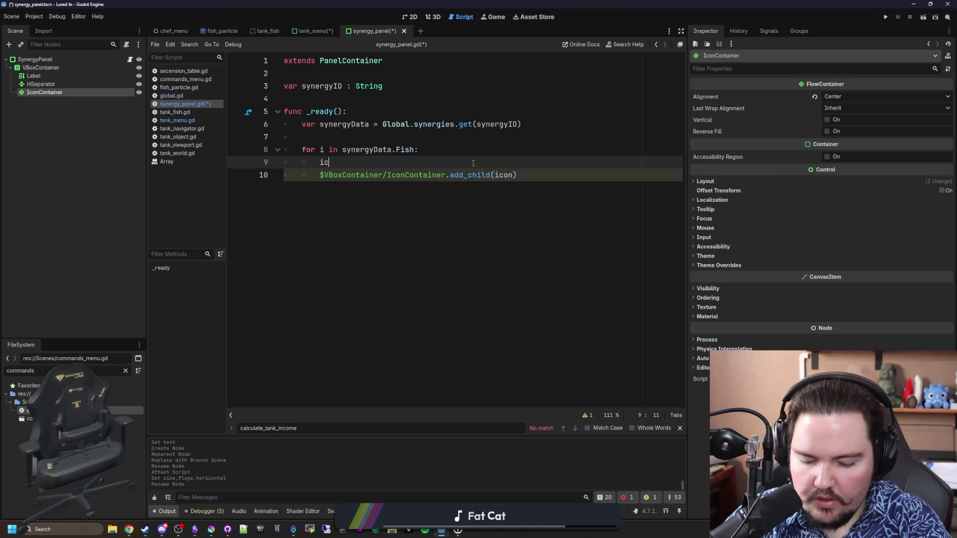
type("oad()")
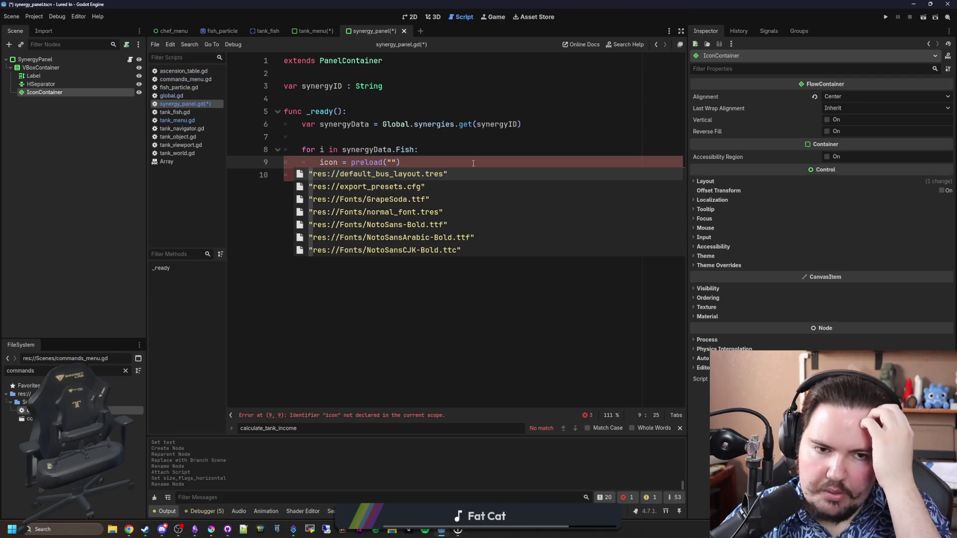
left_click(472, 163)
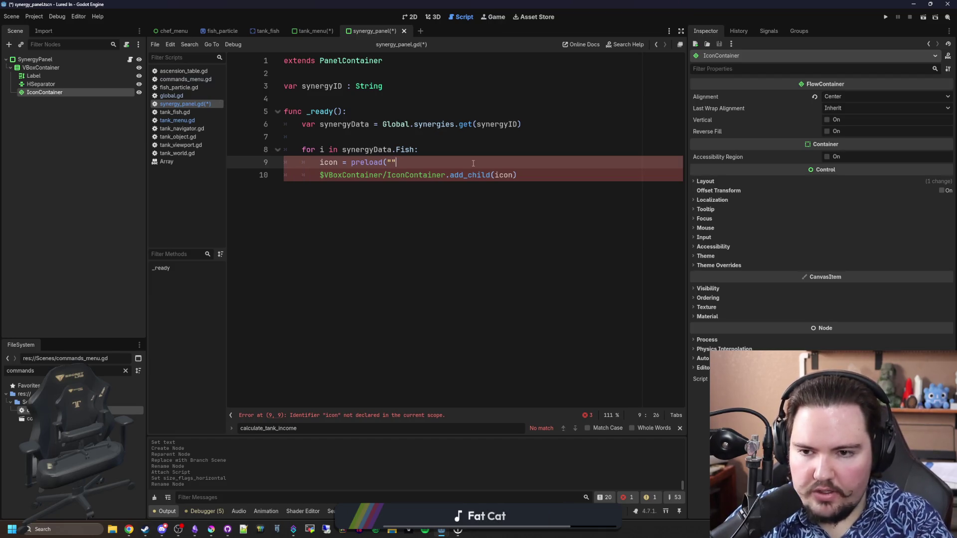
key("BackSpace")
key("BackSpace")
key("BackSpace")
type("Textu")
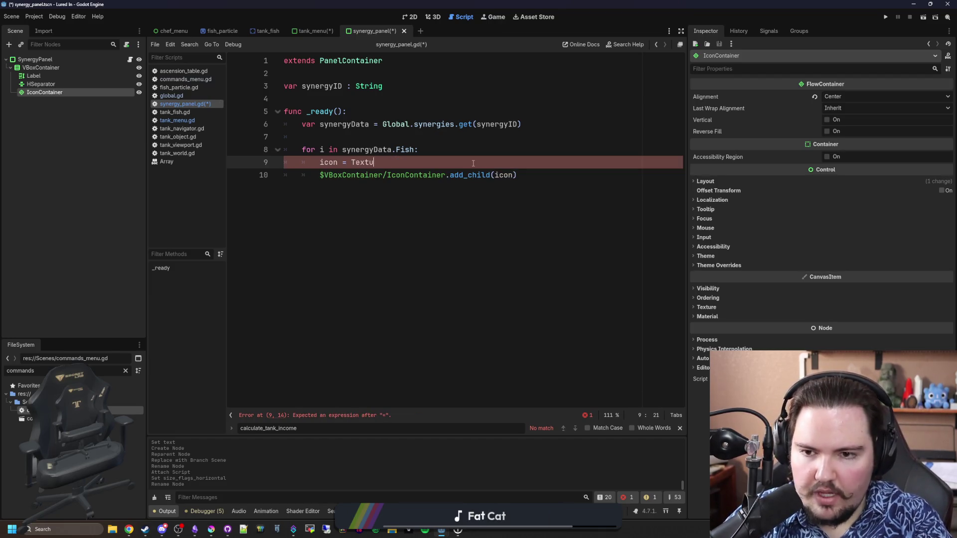
type("new")
key("Return")
key("Return")
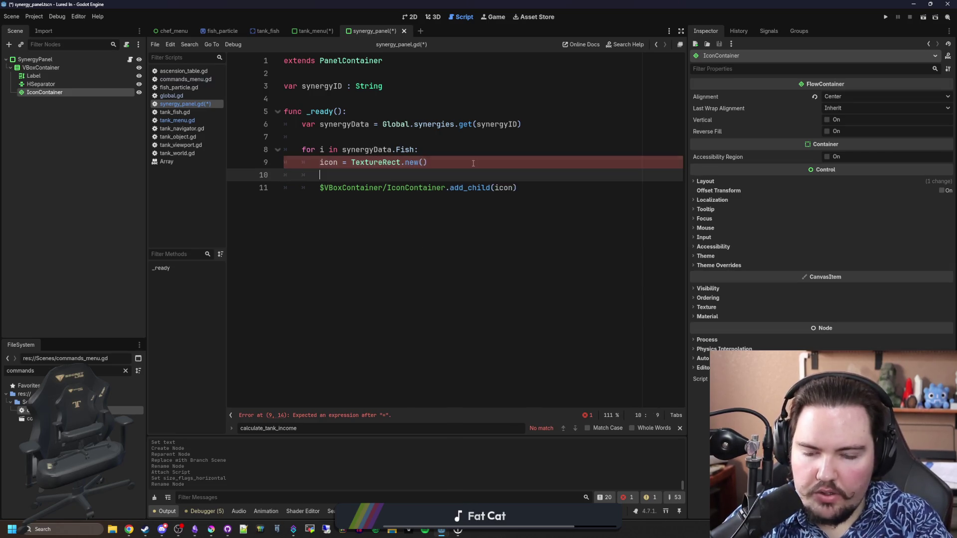
type("icon.texture =")
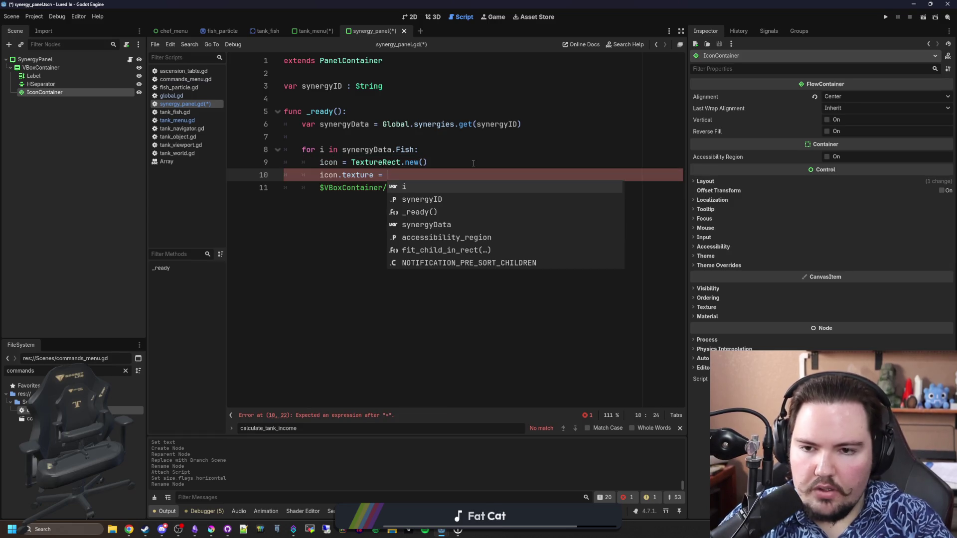
Insert blank lines after line 9 and begin the fish lookup with Global
left_click(473, 162)
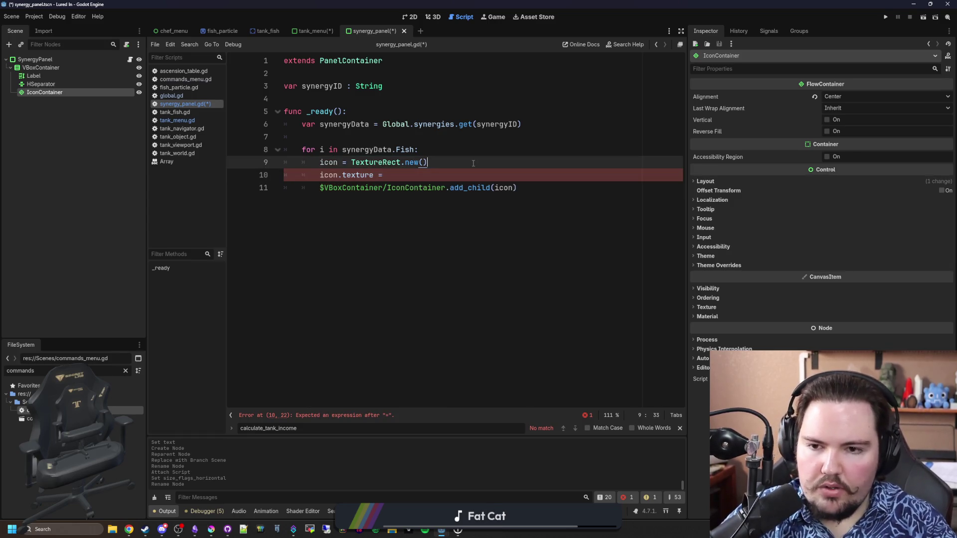
key("Return")
key("Return")
key("Return")
key("Up")
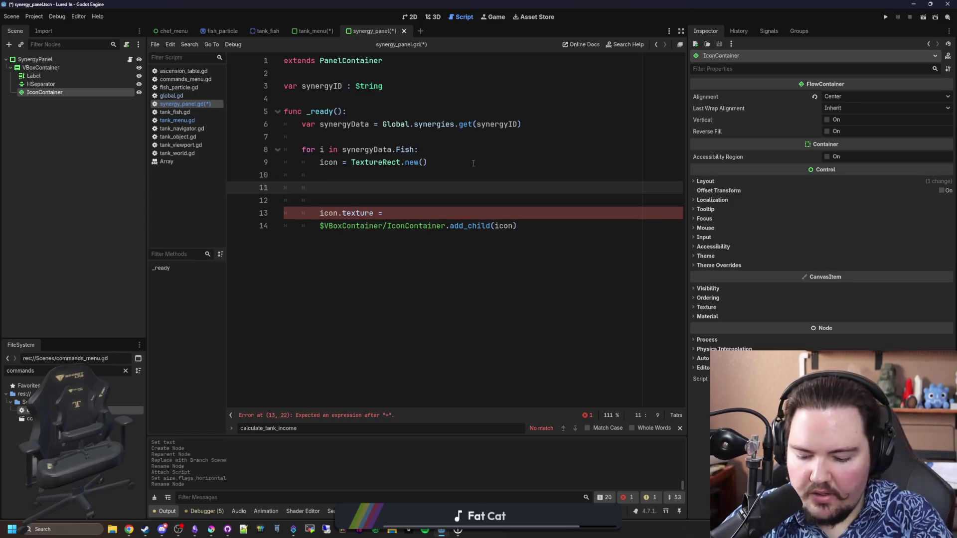
type("= GLobal.")
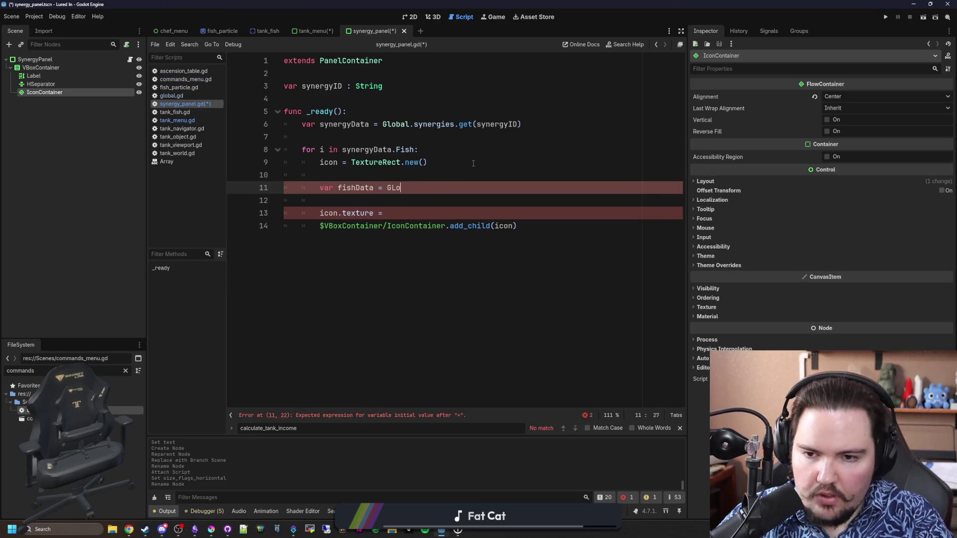
Complete fishData = Global.itemsTable.get(i[1]) and open a new line inside the fish loop
type("Table.get(")
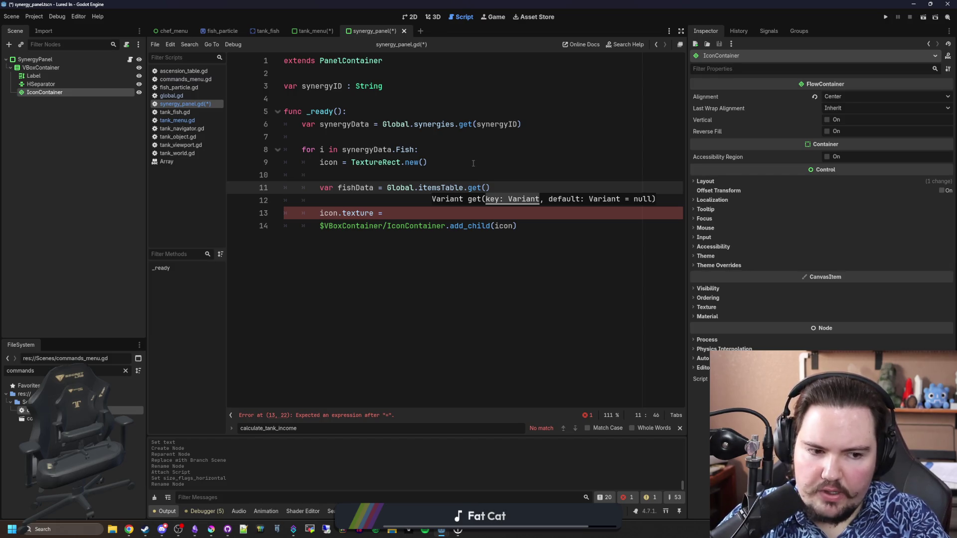
type("i[1")
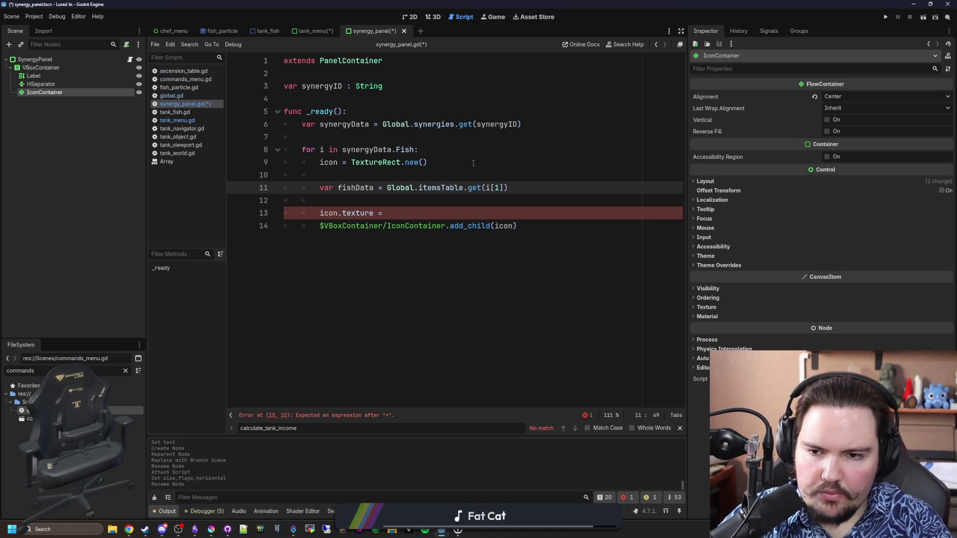
left_click(432, 147)
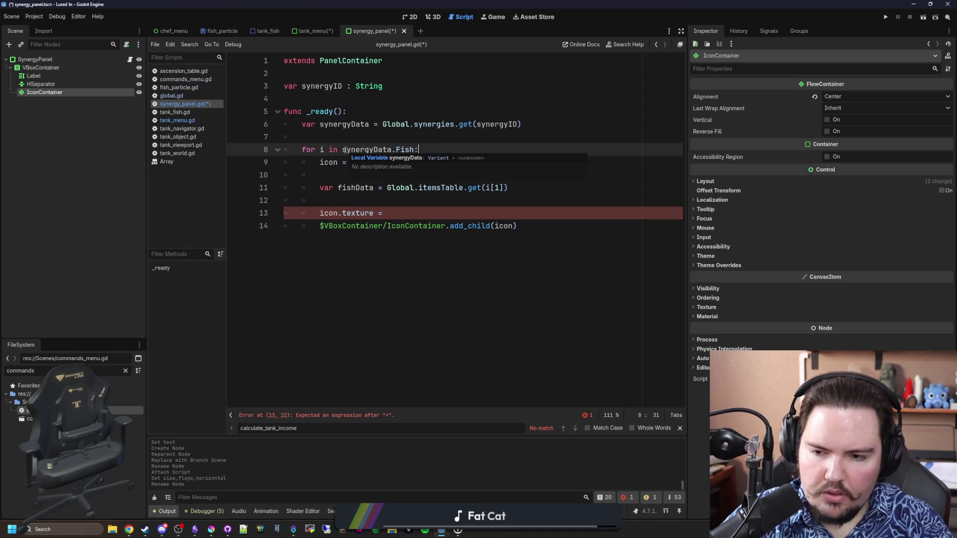
key("Return")
Rename the loop variable to entry and add an inner 'for count in entry[0]:' loop
type("for count in")
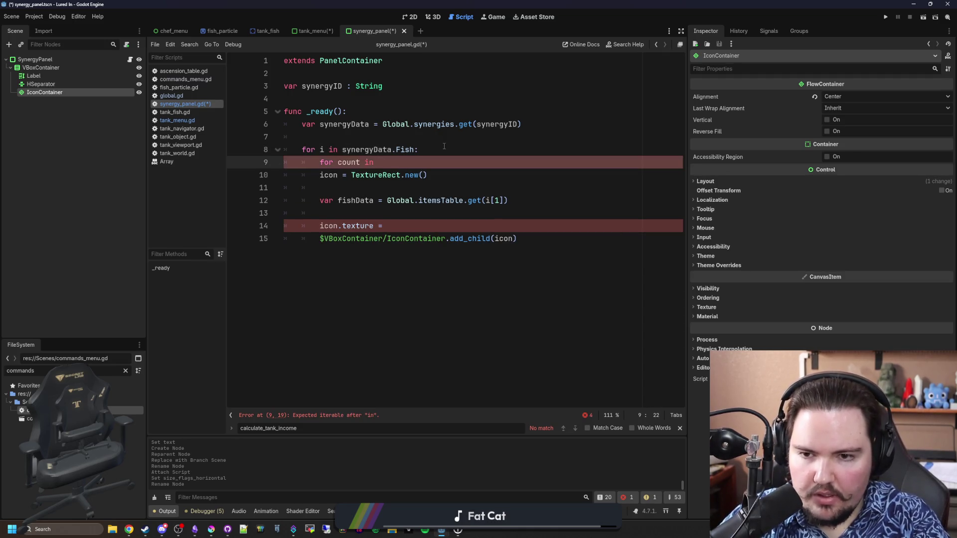
key("Up")
key("BackSpace")
key("BackSpace")
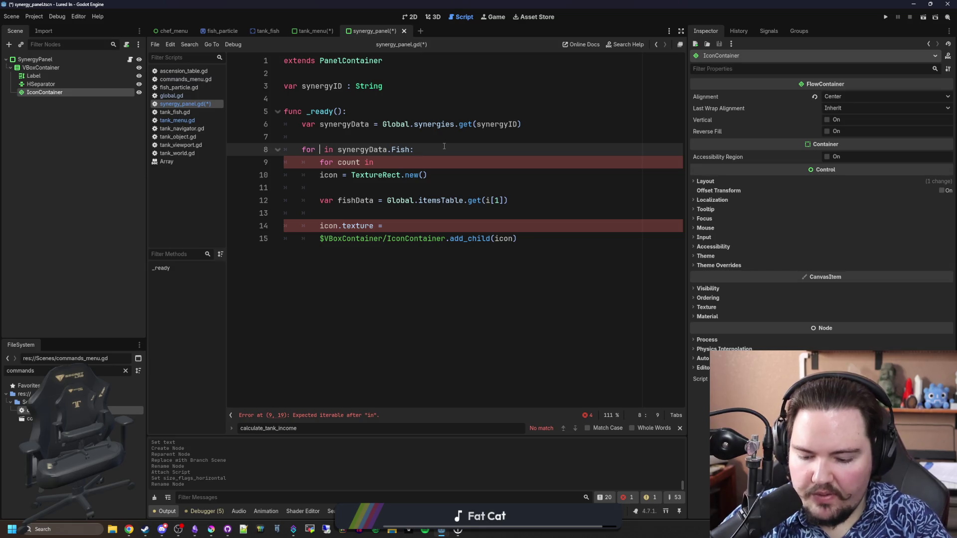
type("entry")
key("Down")
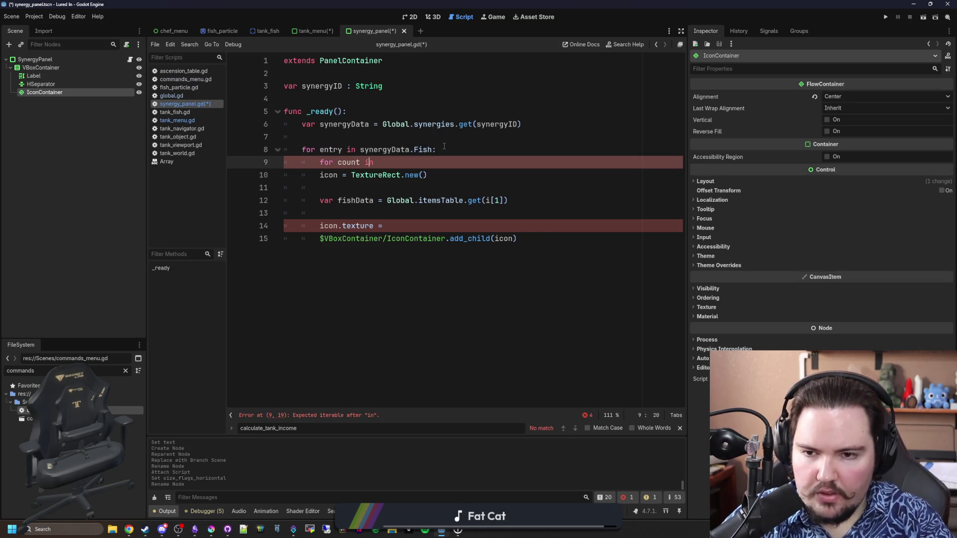
type("entry")
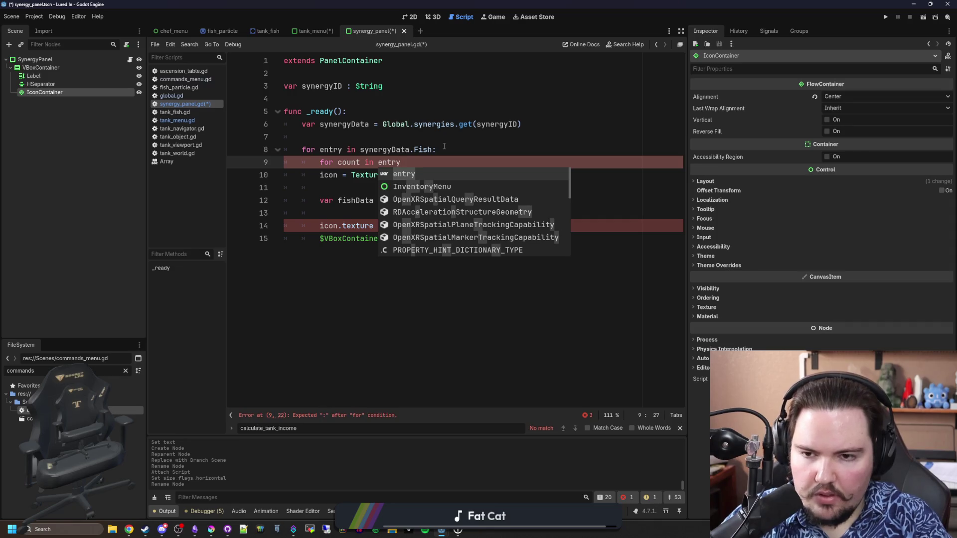
type("[0")
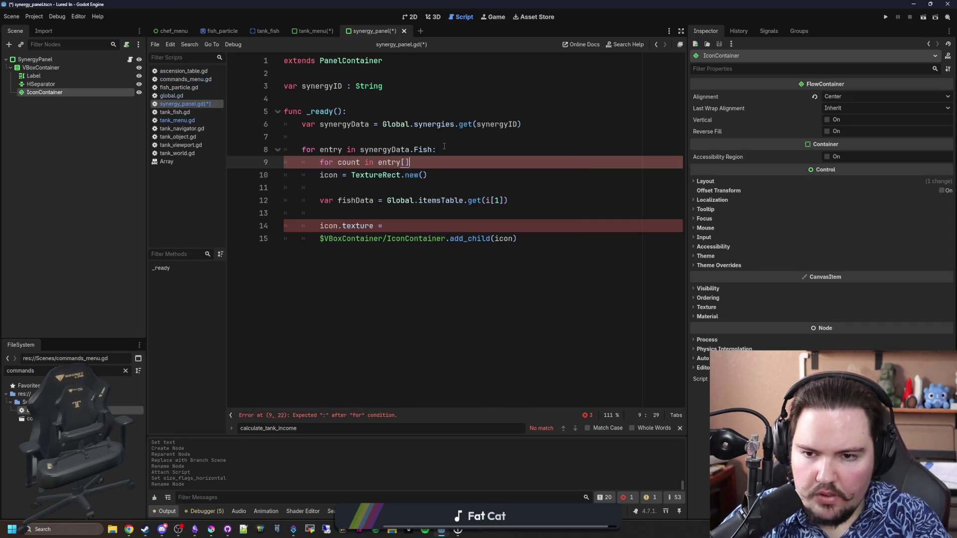
type("]:")
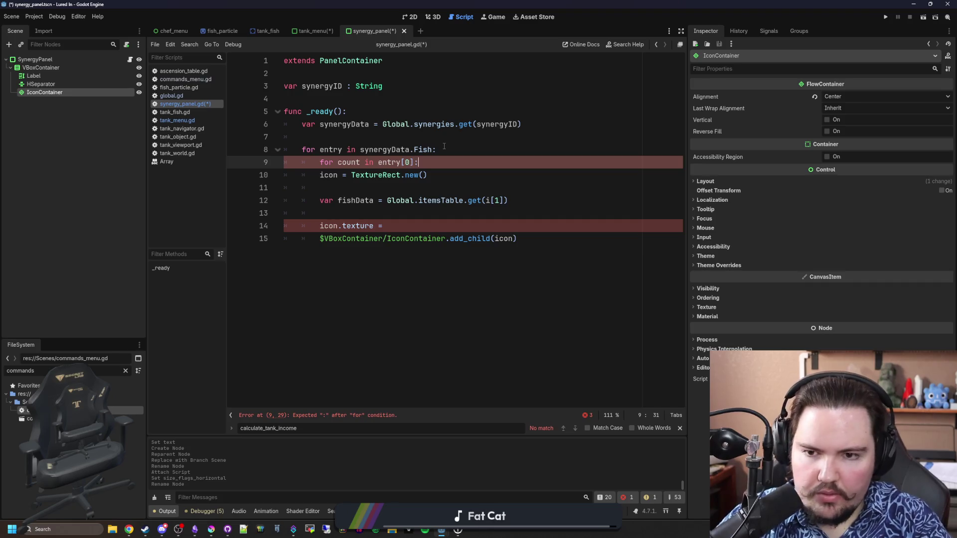
Indent the loop body under the count loop and use entry in the items lookup
left_click_drag(528, 239, 251, 175)
key("Tab")
left_click(472, 177)
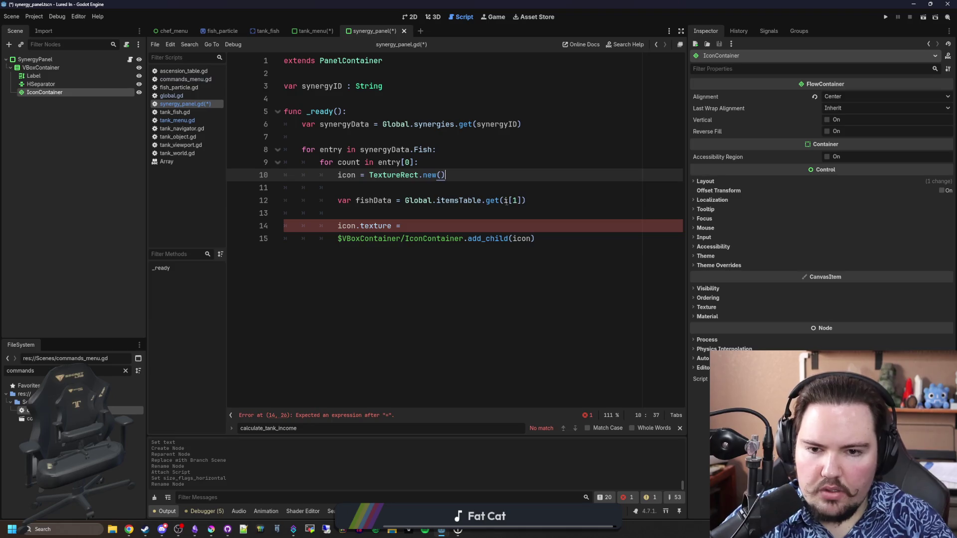
double_click(507, 202)
type("entry")
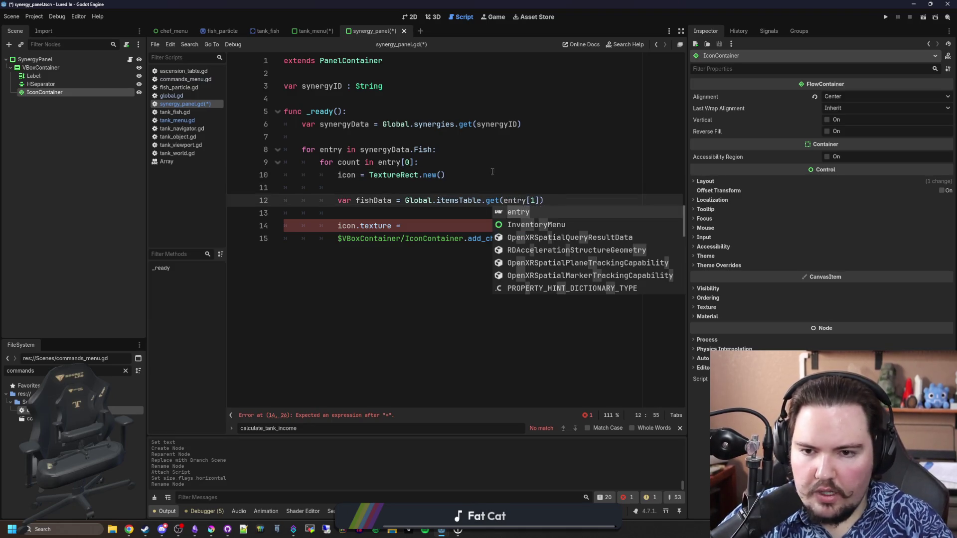
left_click(496, 175)
Move the fishData lookup above the count loop and delete the spare blank line
left_click(397, 217)
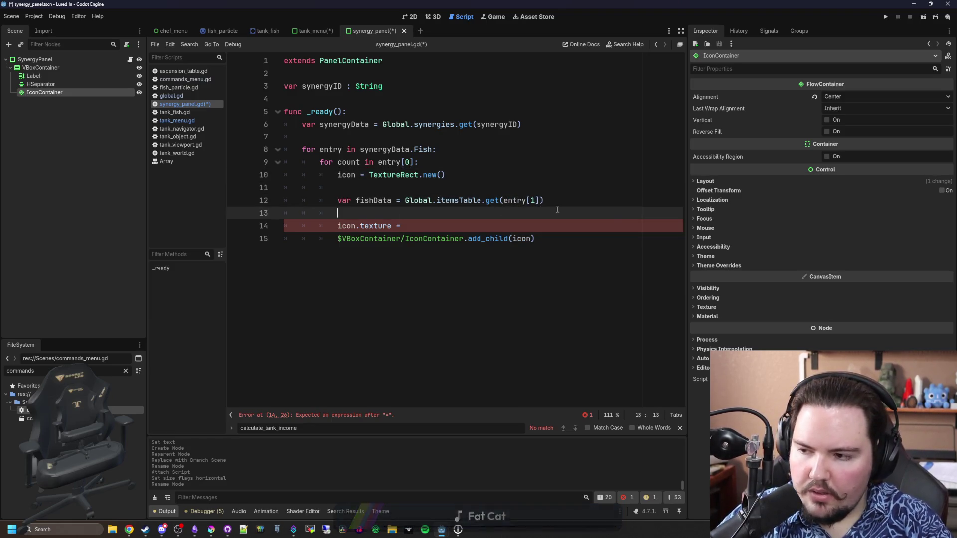
key("shift+Up")
key("ctrl+x")
left_click(452, 151)
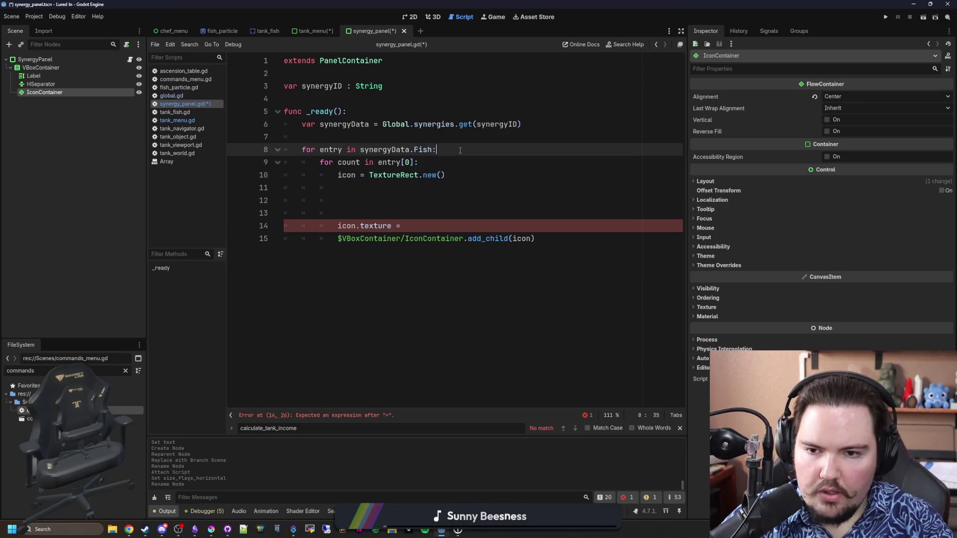
key("Return")
key("ctrl+v")
key("Return")
left_click(417, 226)
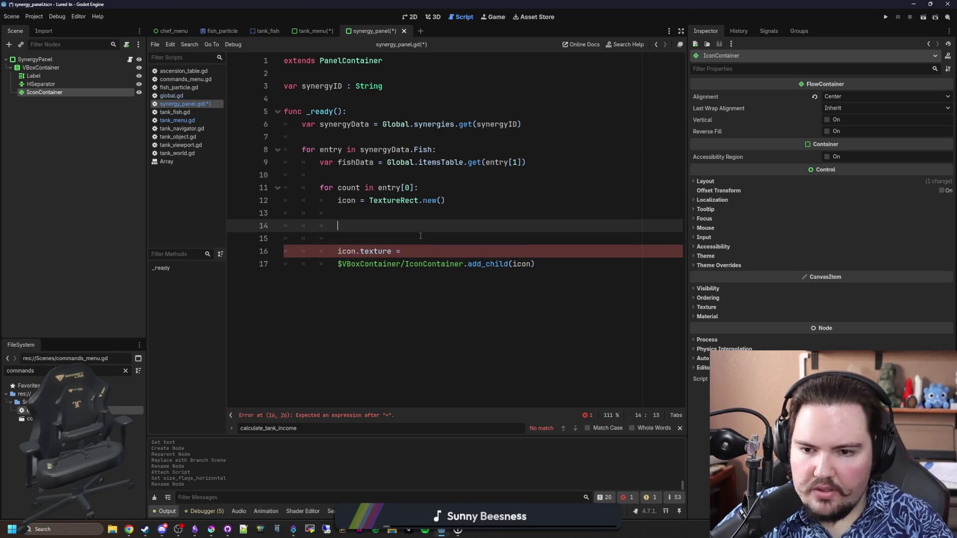
key("ctrl+shift+k")
key("ctrl+shift+k")
Set icon.texture = fishData.Sprite
left_click(504, 223)
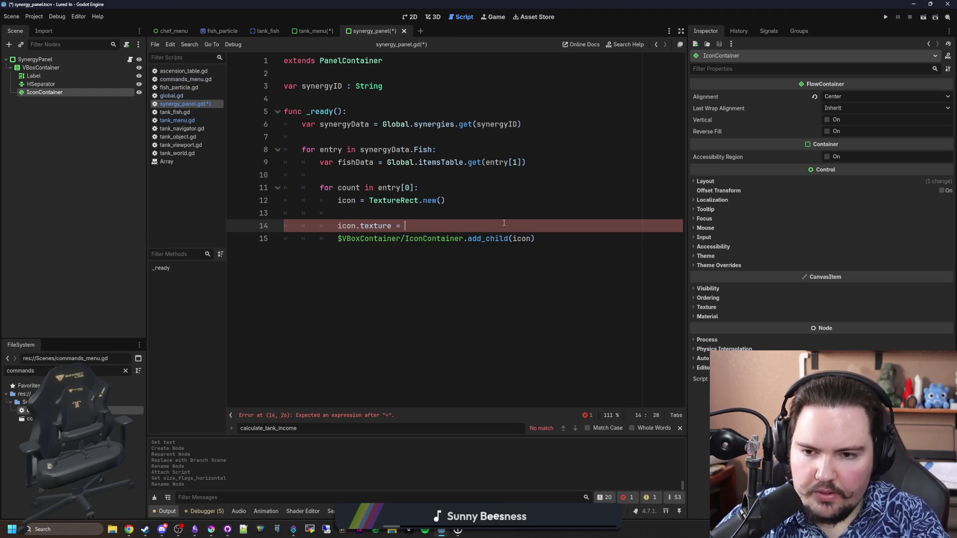
type("fishData.Sprite")
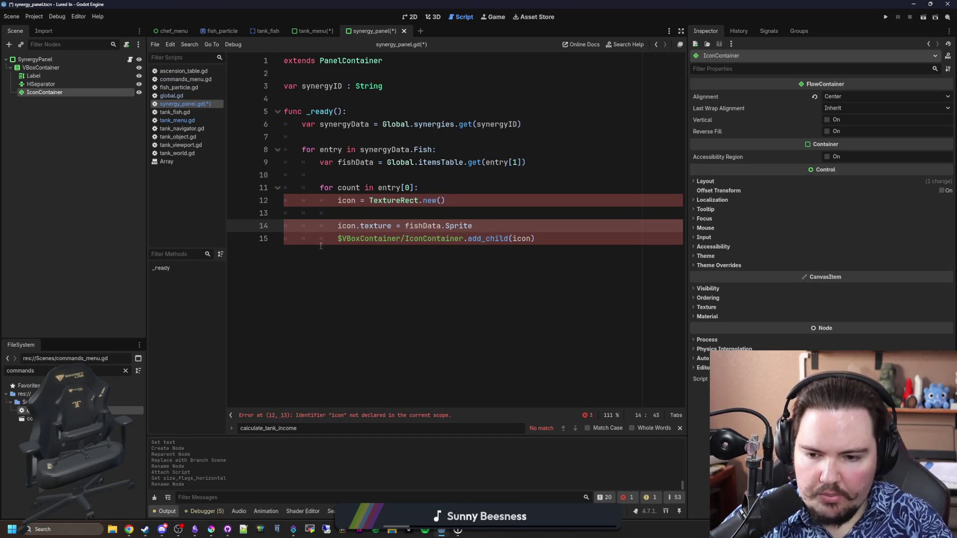
left_click(338, 200)
Declare var icon and set icon.custom_minimum_size.y = 32.0
type("var")
left_click(395, 214)
key("Return")
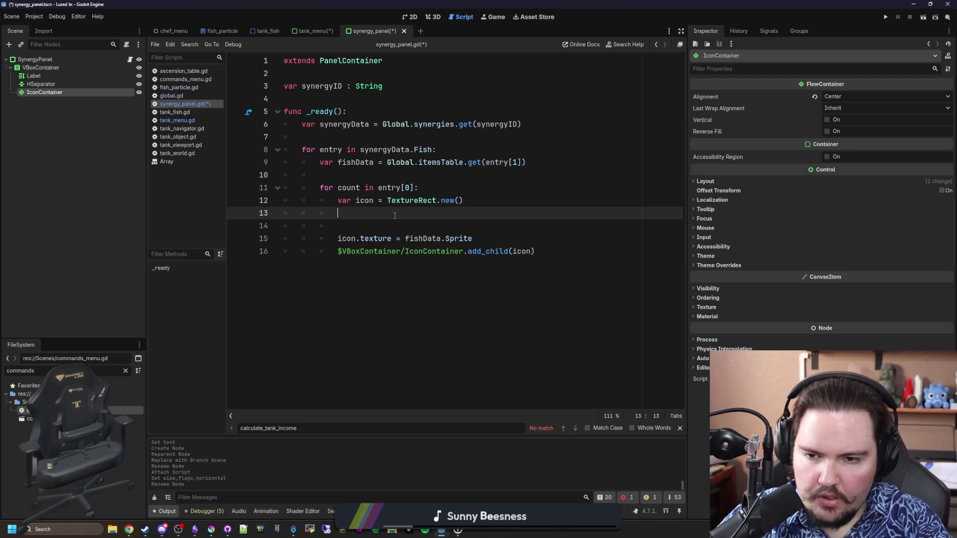
type("icon.min")
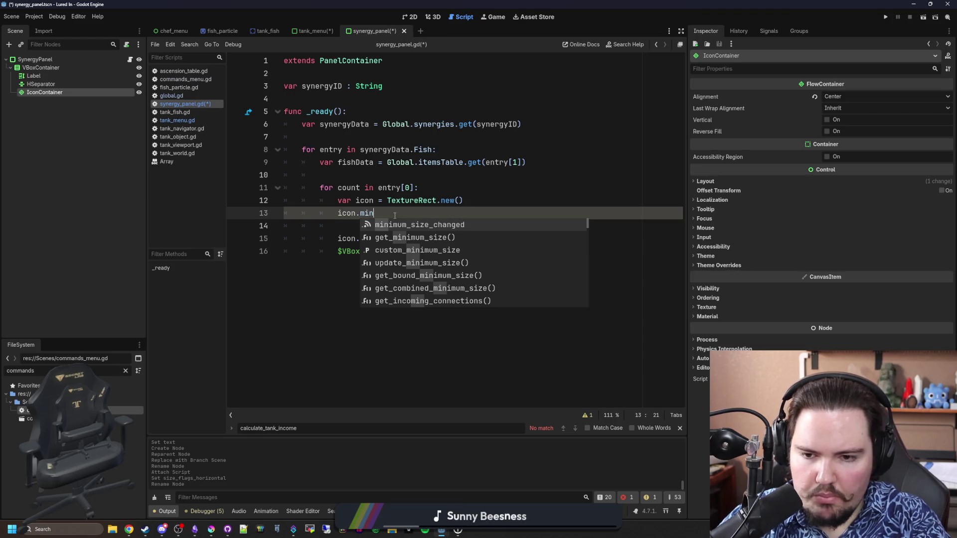
key("BackSpace")
key("BackSpace")
key("BackSpace")
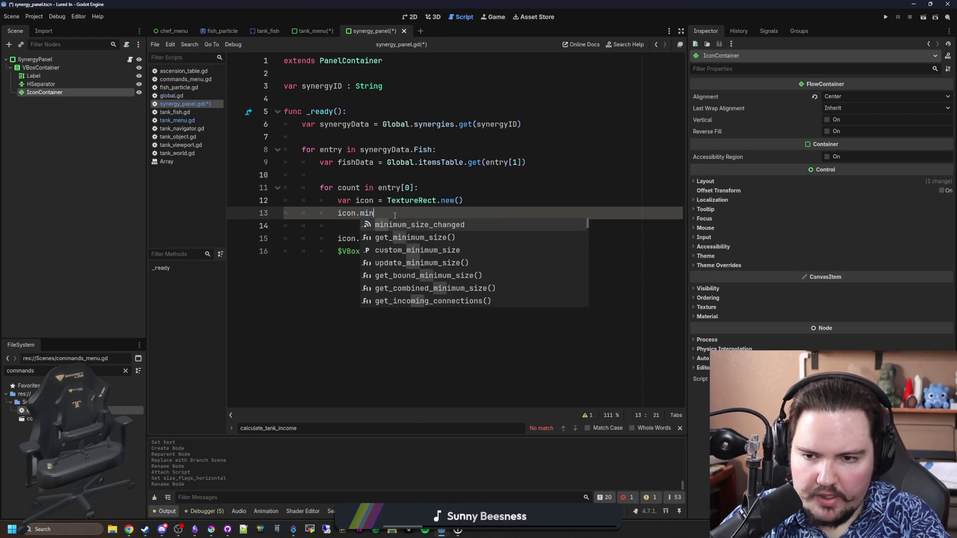
type("custom_min")
key("Return")
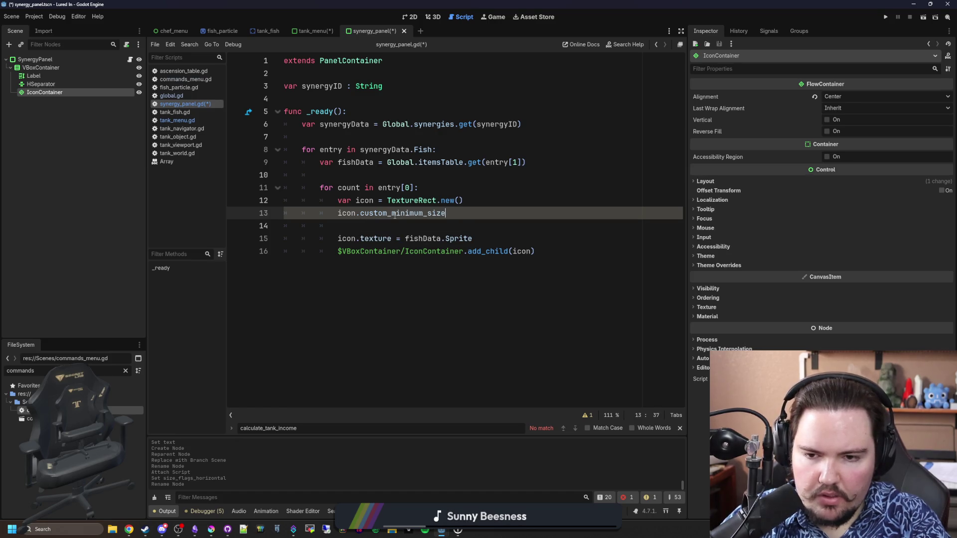
type(".y = 32")
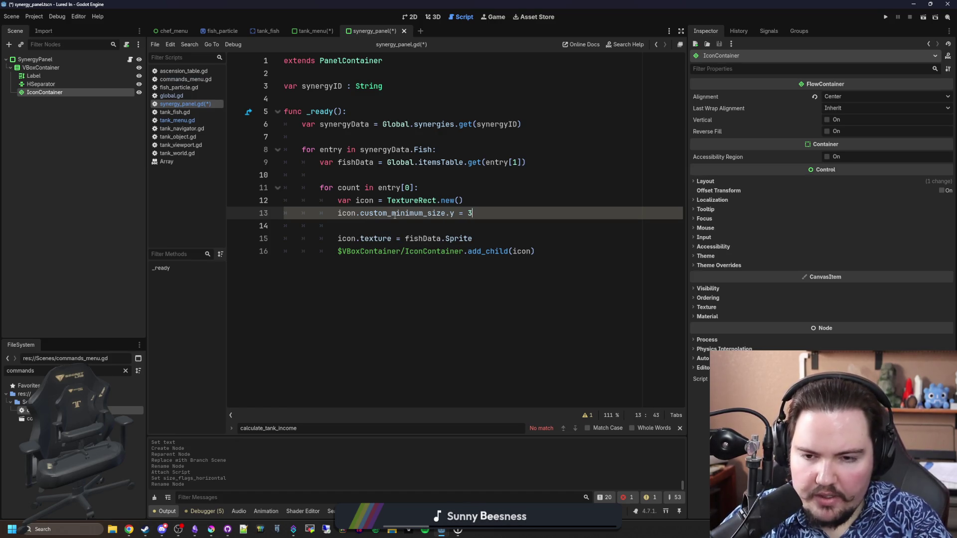
type(".0")
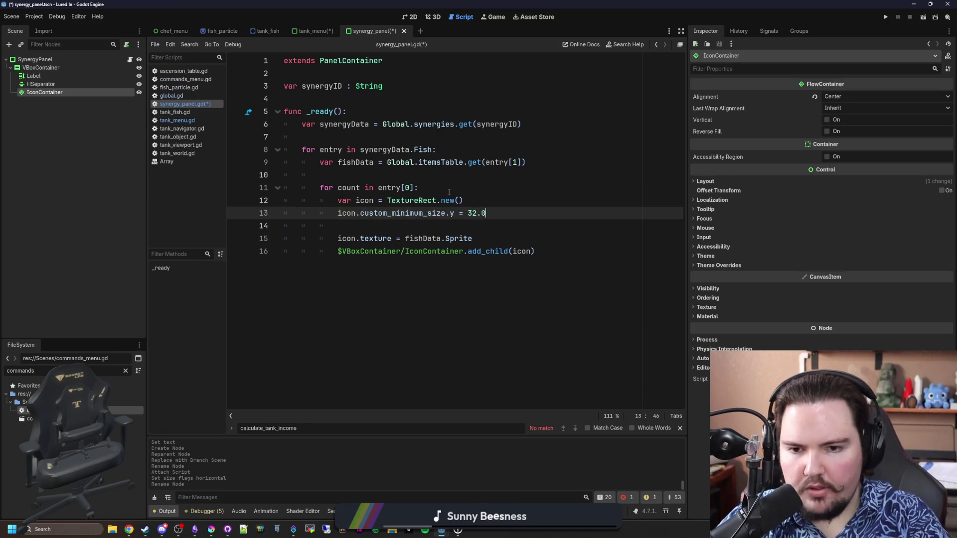
key("Return")
Set icon.stretch_mode to STRETCH_KEEP_ASPECT_CENTERED and expand_mode to EXPAND_FIT_WIDTH_PROPORTIONAL
type("icon.st")
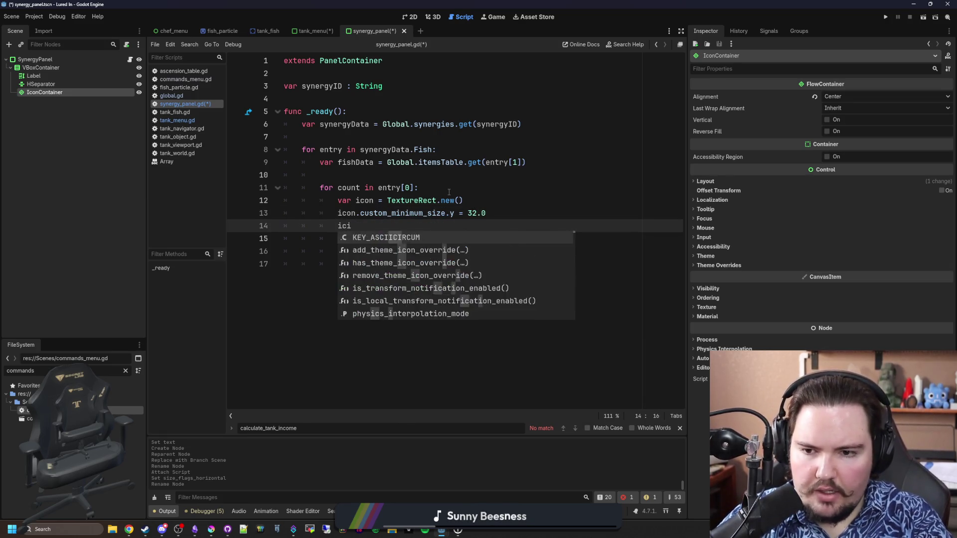
type("re")
key("Return")
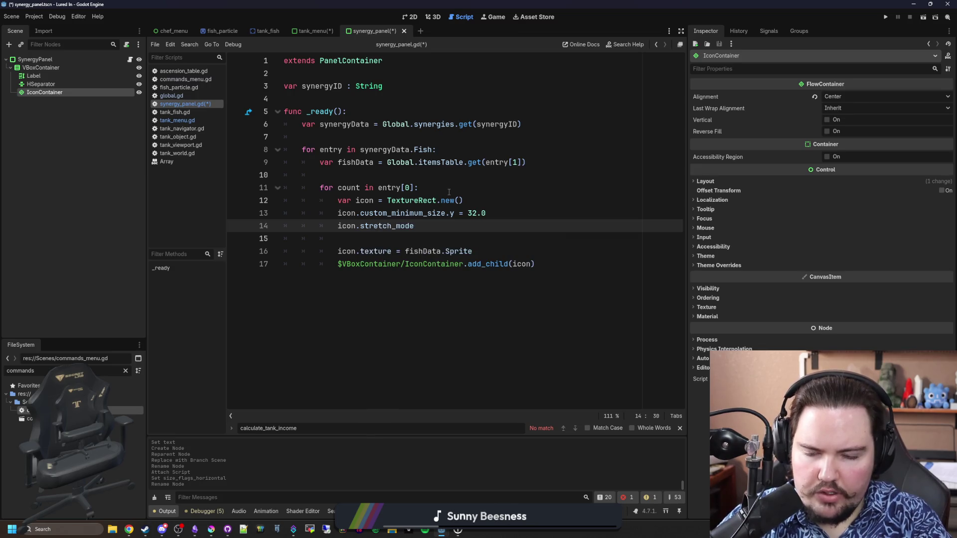
type("=")
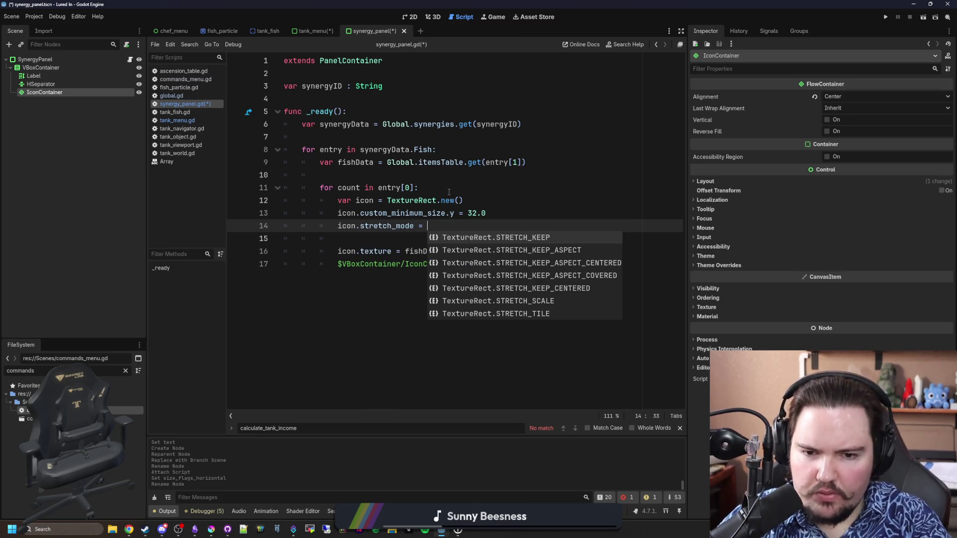
key("Down")
key("Down")
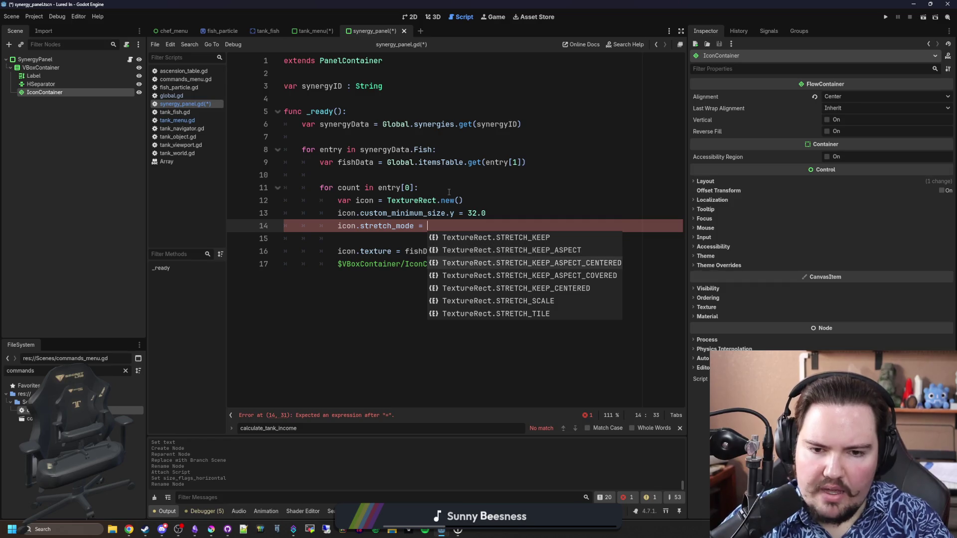
key("Return")
key("Return")
type("icon.")
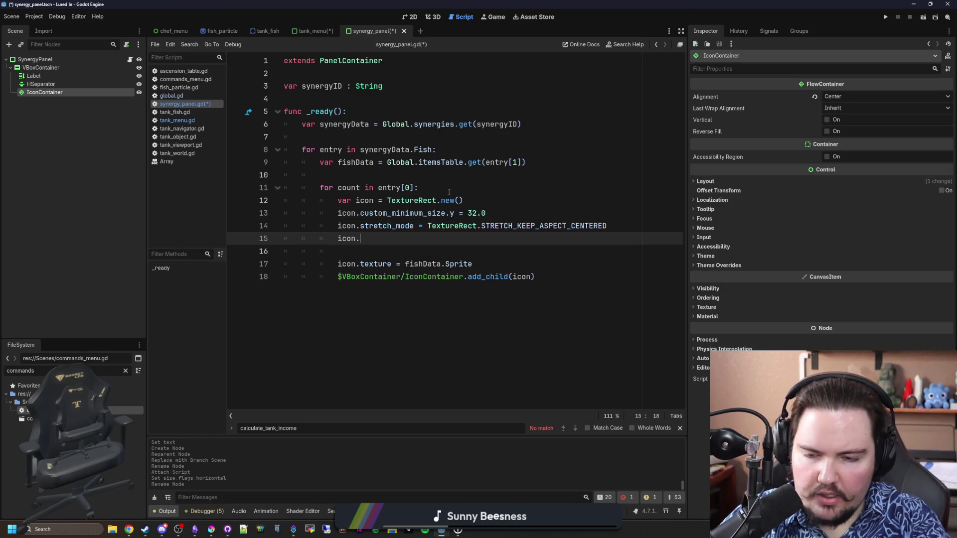
type("e")
key("Return")
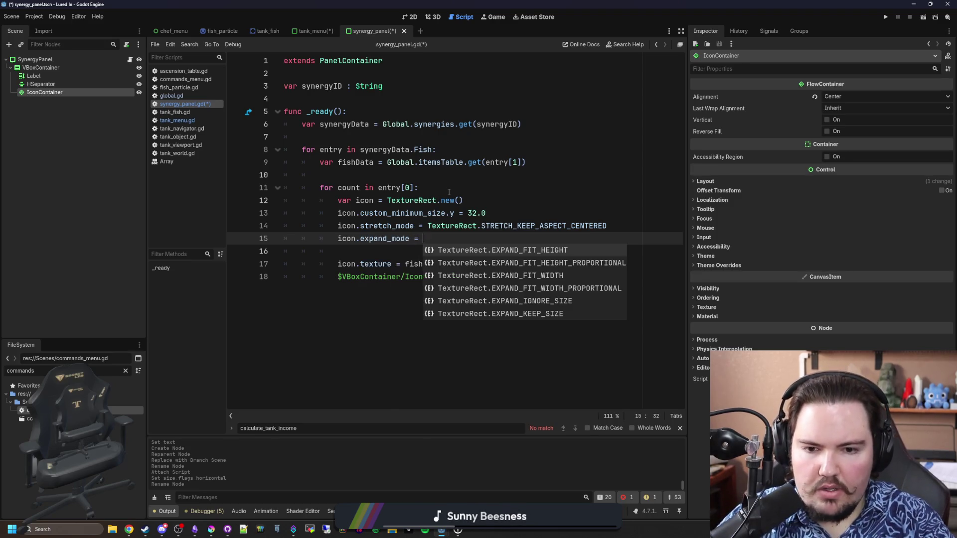
key("Down")
key("Down")
key("Down")
key("Return")
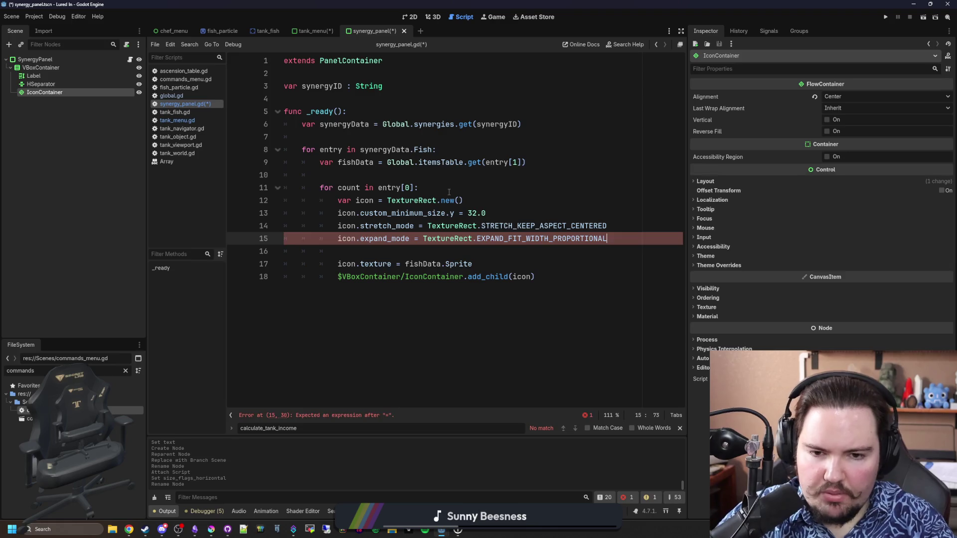
Remove the empty line 16 and save synergy_panel.gd
left_click(407, 255)
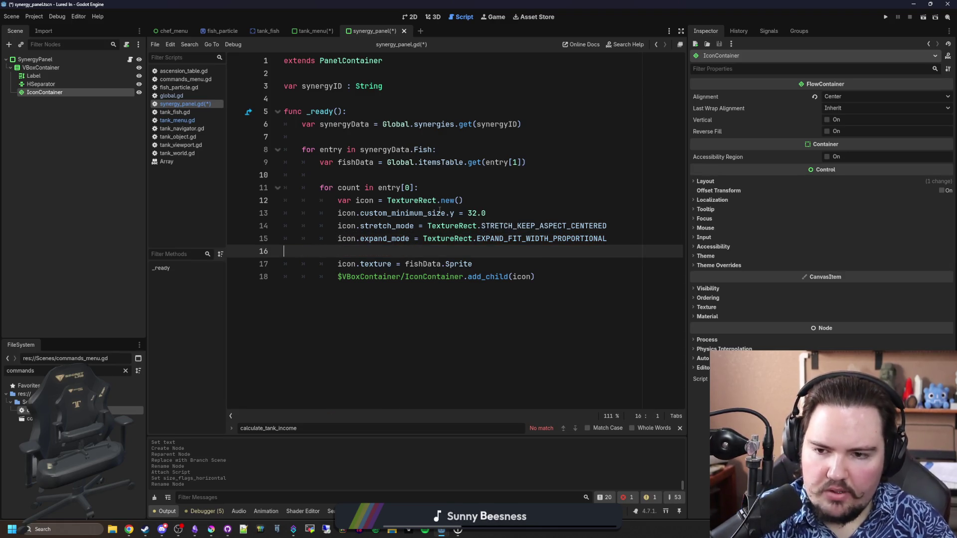
key("BackSpace")
left_click(517, 251)
key("ctrl+s")
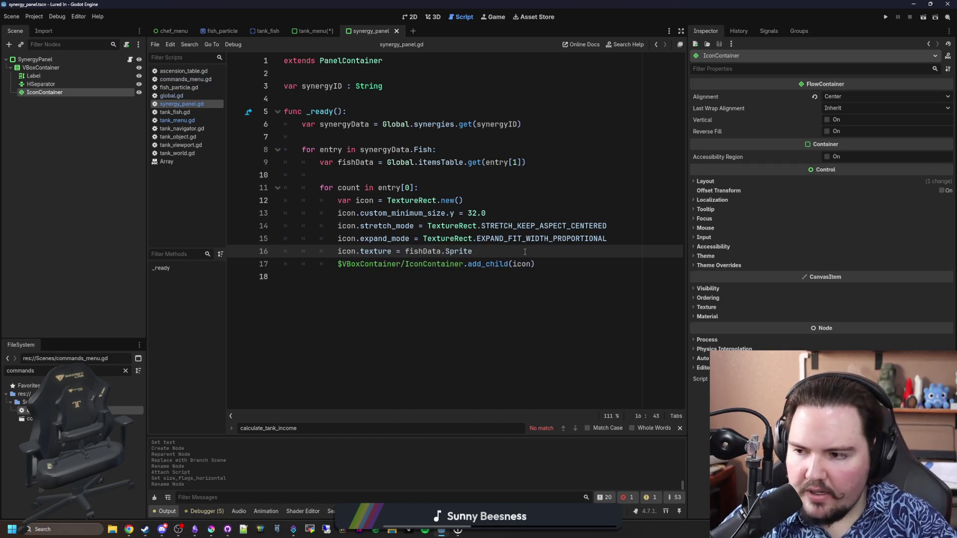
Insert blank lines after the synergyData line for new code
left_click(356, 175)
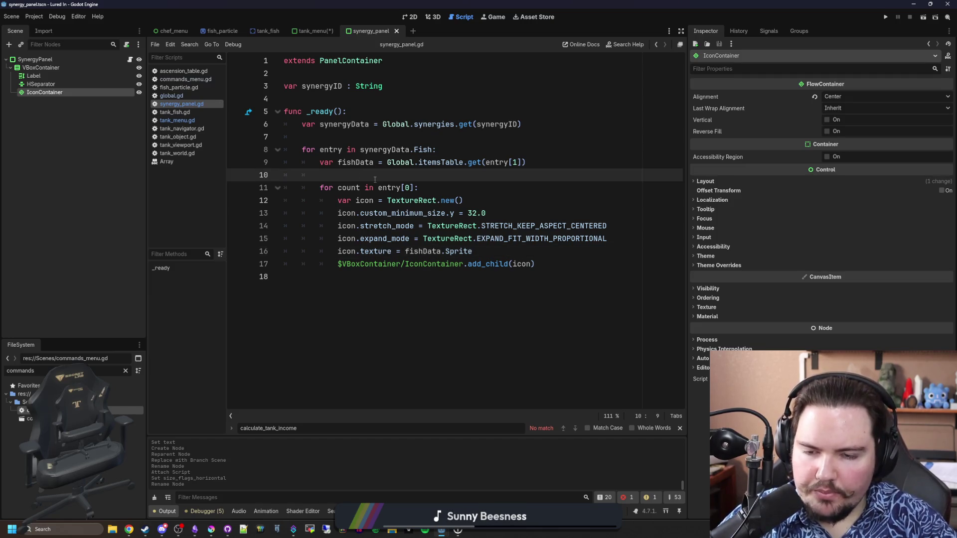
left_click(355, 135)
key("Return")
key("Return")
key("Up")
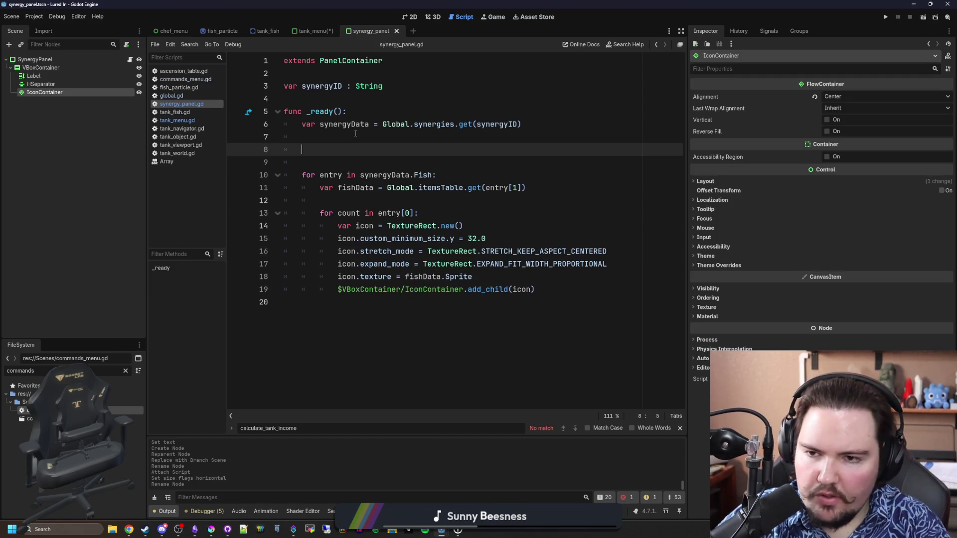
Set the Label's text to "{0}\n{1}".format([tr(synergyData.Name), Global.format_number(synergyData.Multiplier)])
left_click_drag(33, 75, 393, 151)
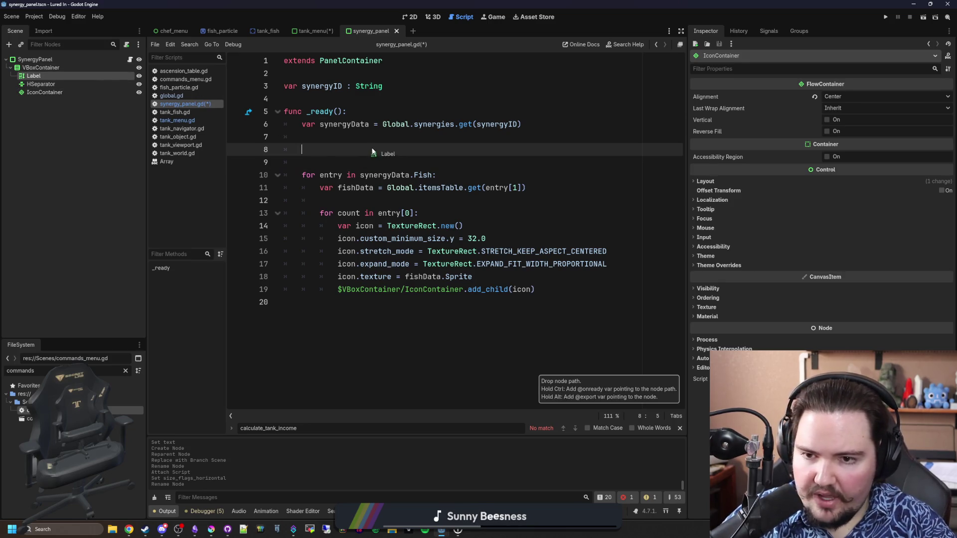
left_click(410, 150)
type(".text = \"")
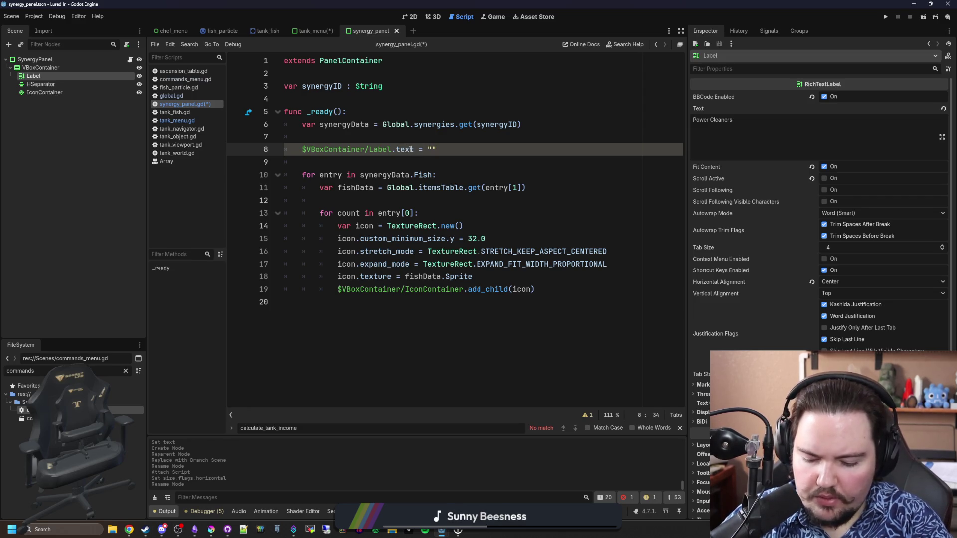
type("syner")
key("BackSpace")
key("BackSpace")
key("BackSpace")
key("BackSpace")
key("BackSpace")
type("{0")
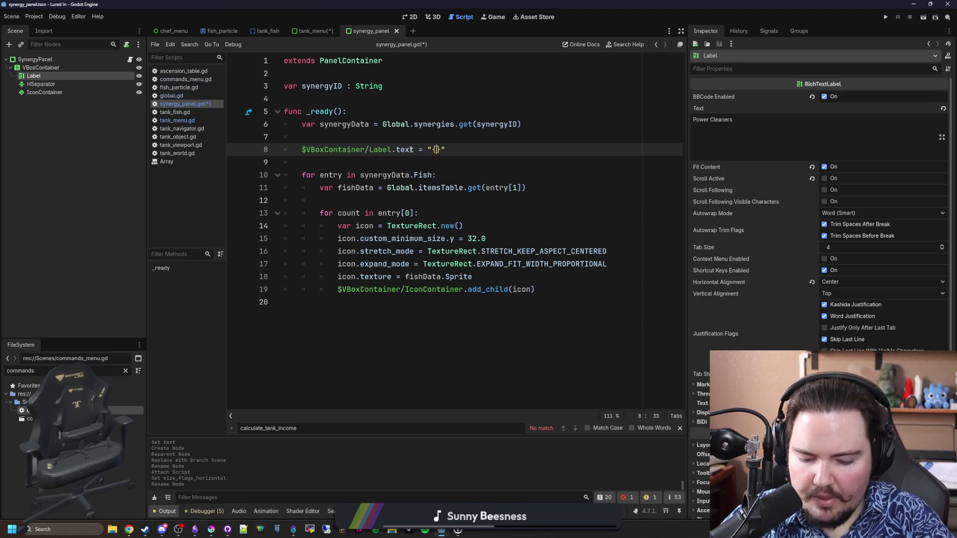
type("}\\n{1")
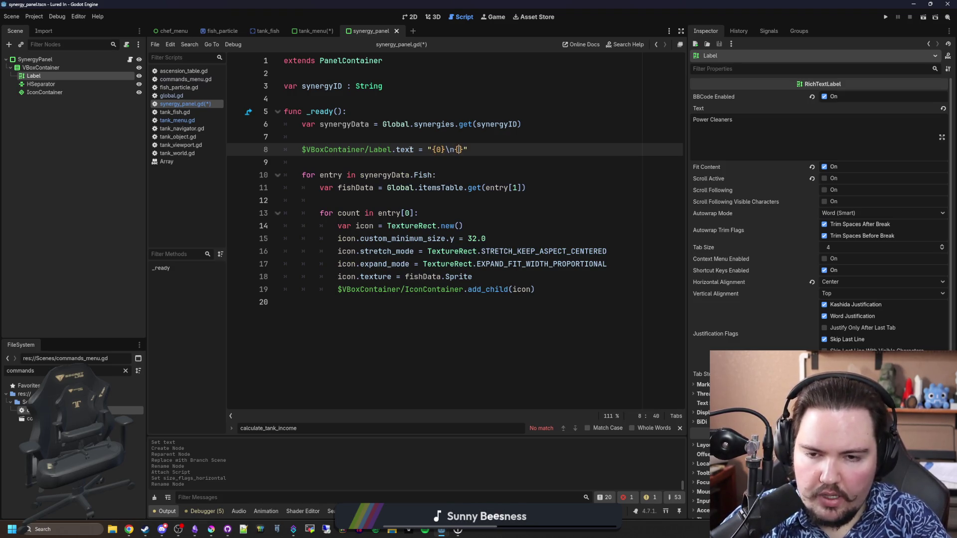
type("}\".format()")
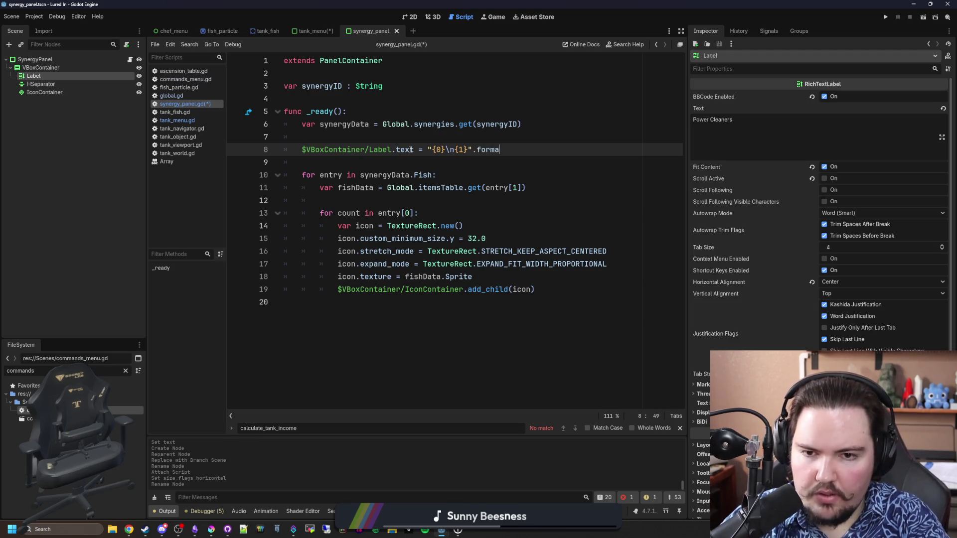
key("Left")
type("[")
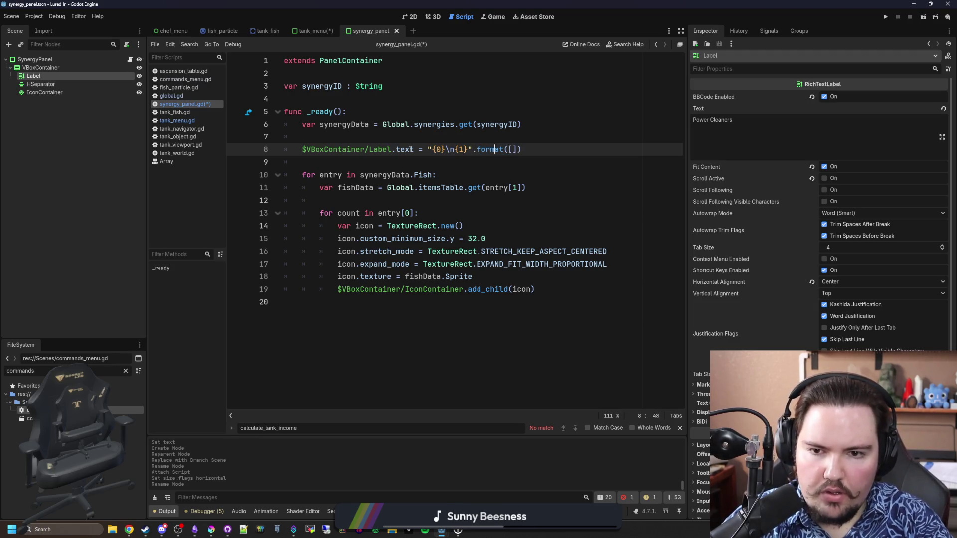
left_click(512, 149)
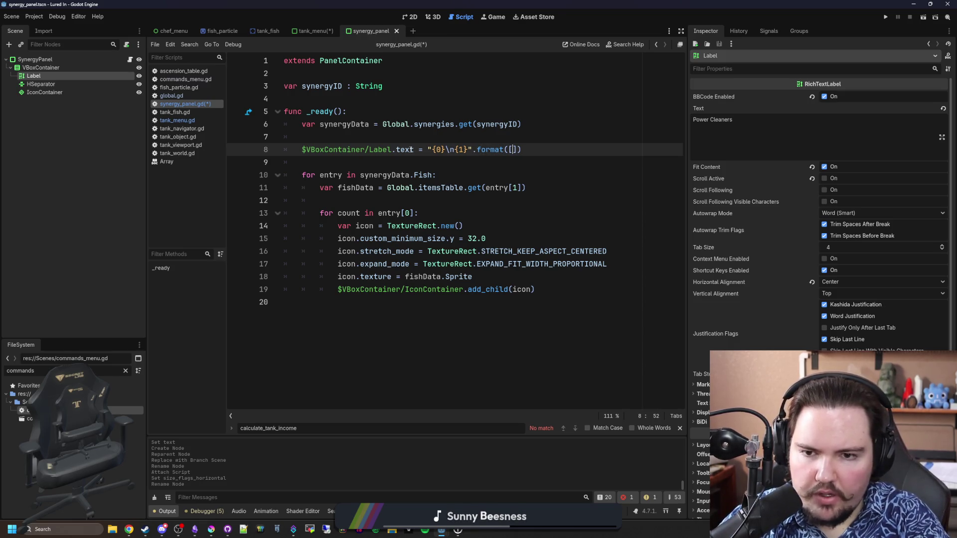
type("synergyData.")
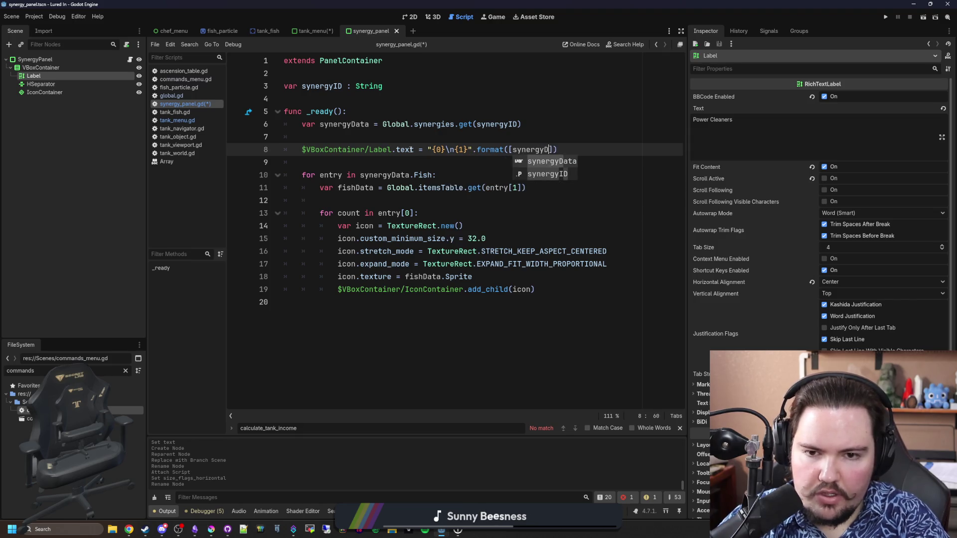
type("Name")
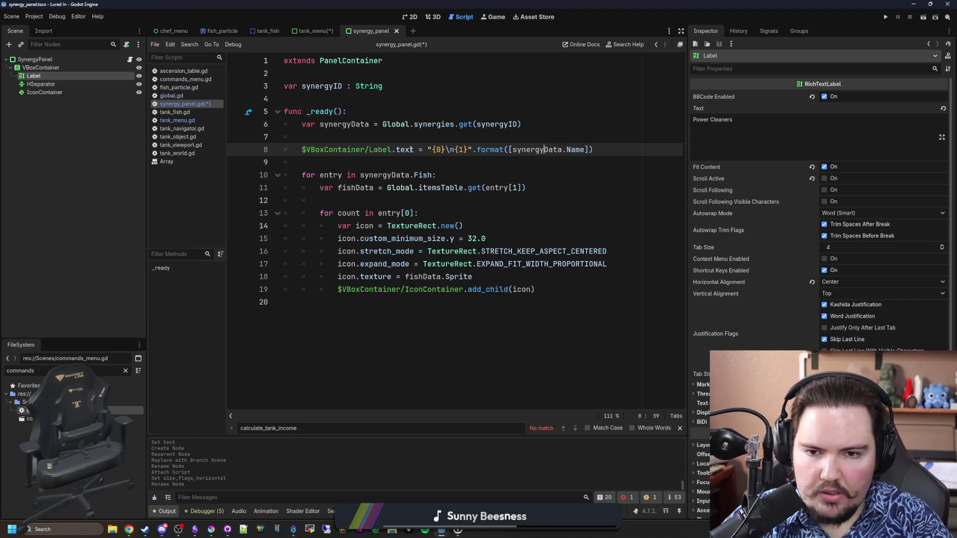
type("tr(")
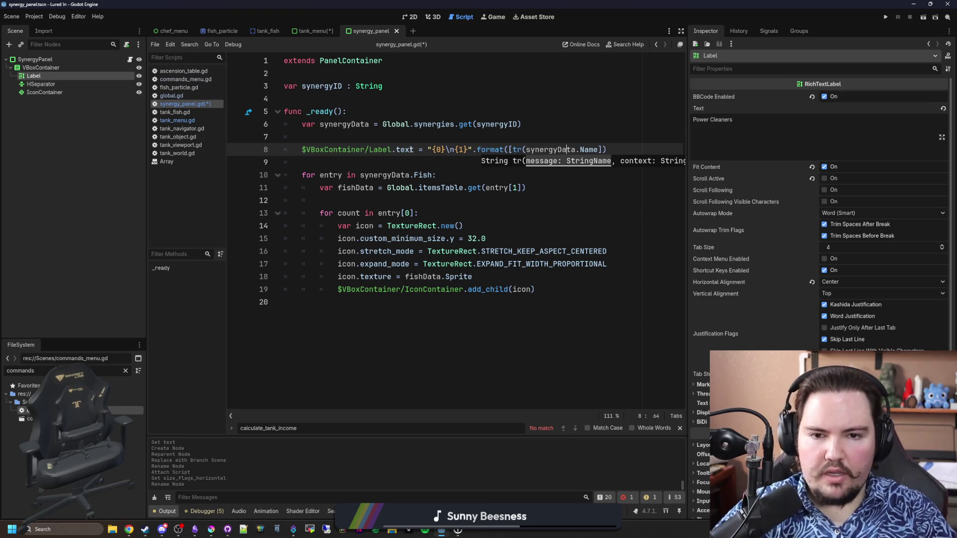
key("Right")
key("Right")
key("Right")
type("), ")
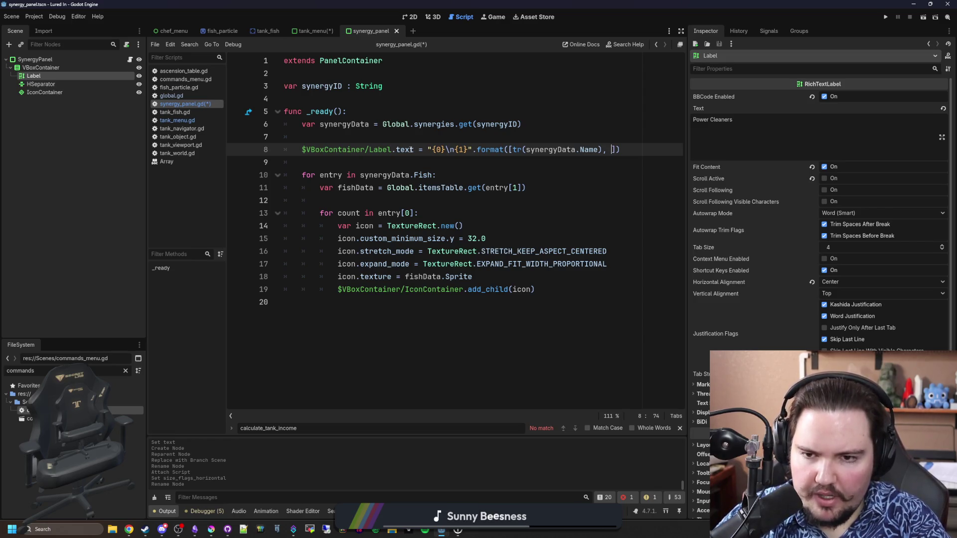
type("Global.format_number(")
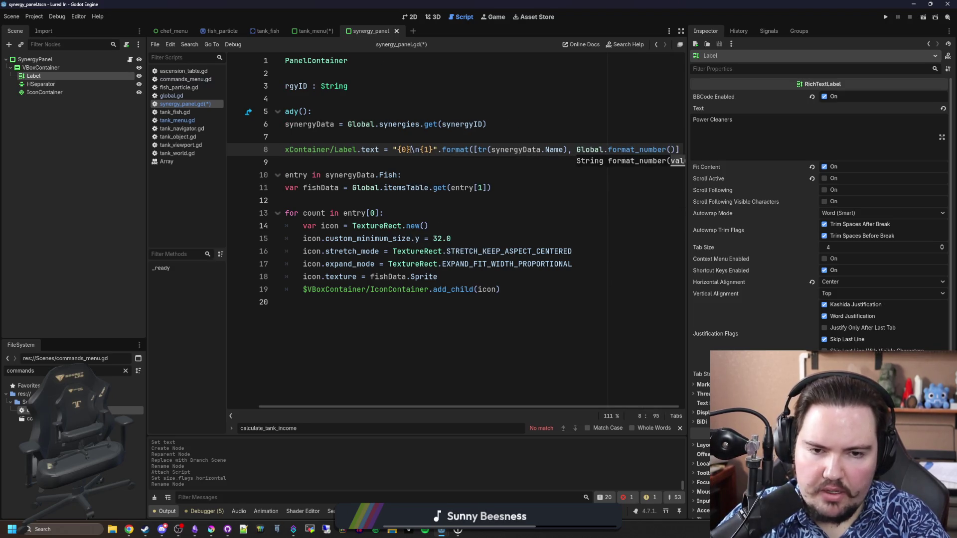
type("synergyData.")
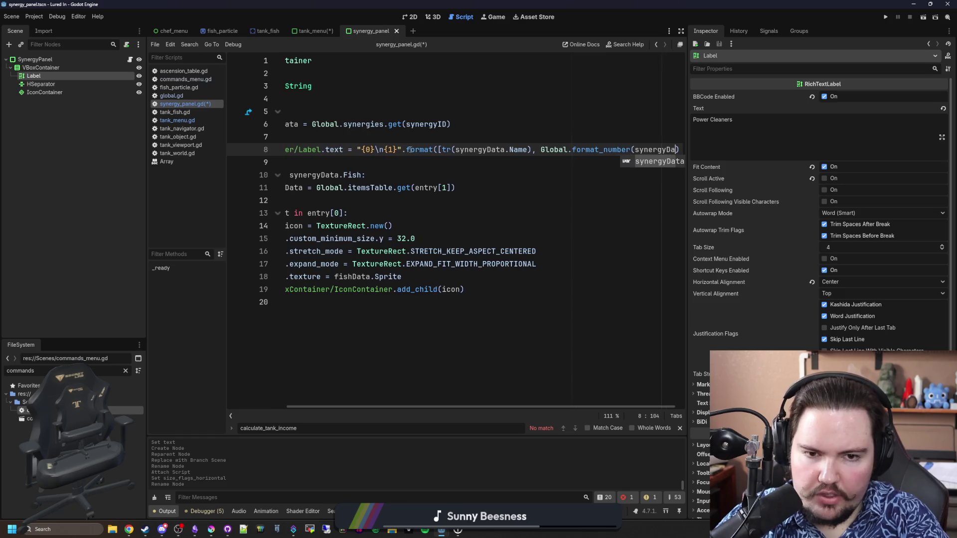
type("Multiplier")
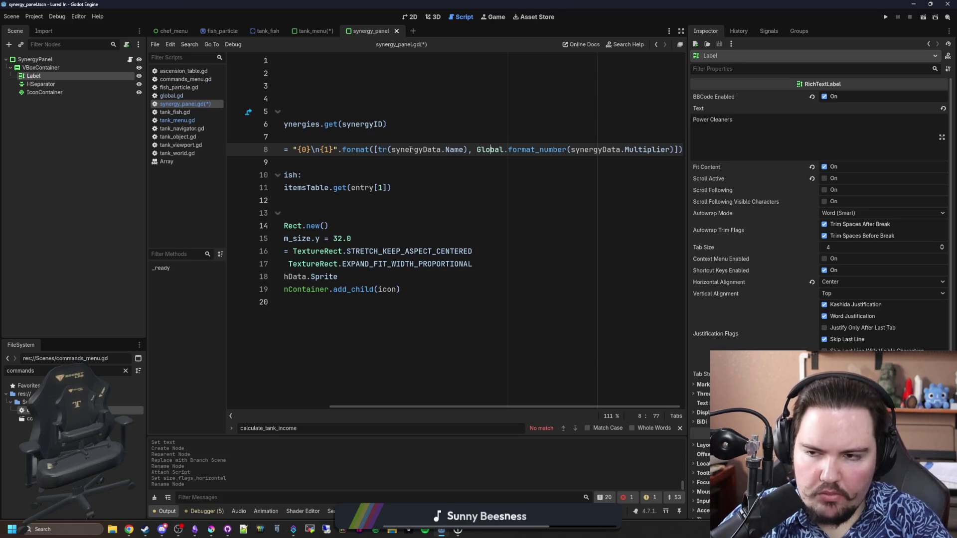
Wrap the multiplier as [color=gray]x{1}[/color] in the format string and save the script
type("x")
key("Left")
key("Left")
key("Left")
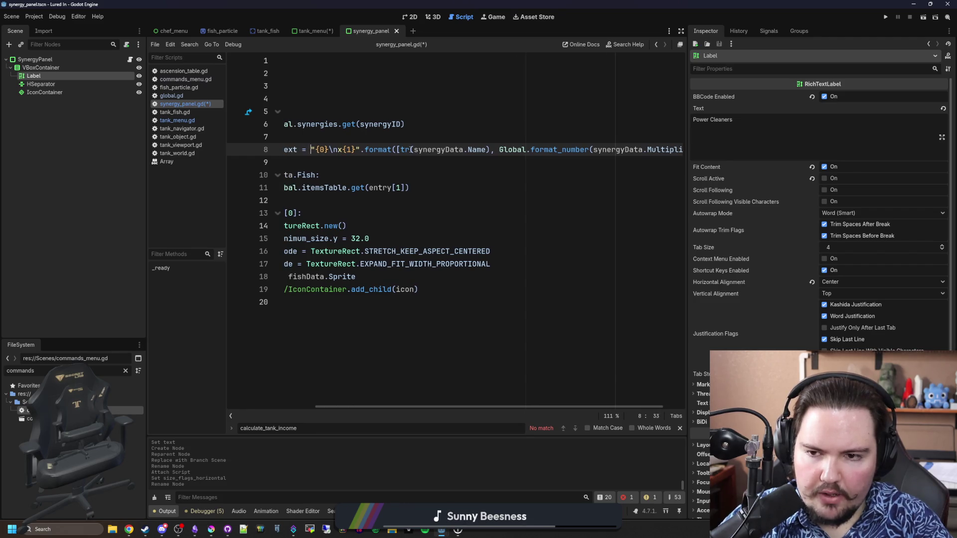
type("[color=gray")
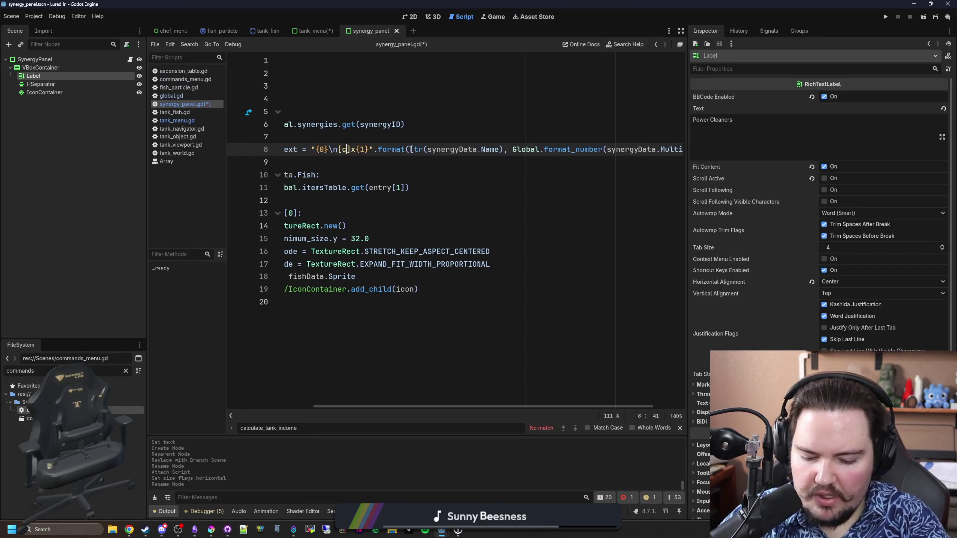
type("]x{1}[/color")
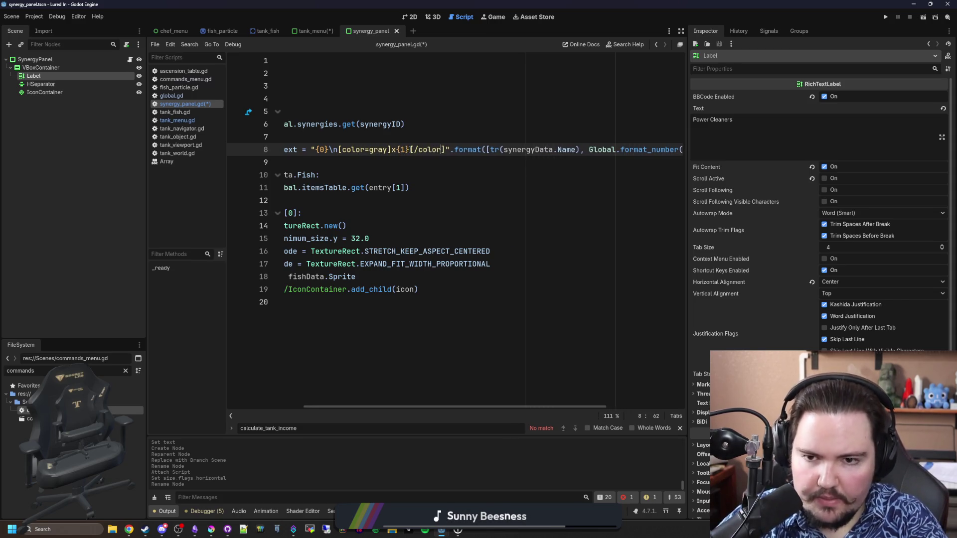
scroll(337, 141, "left", 5)
left_click(325, 163)
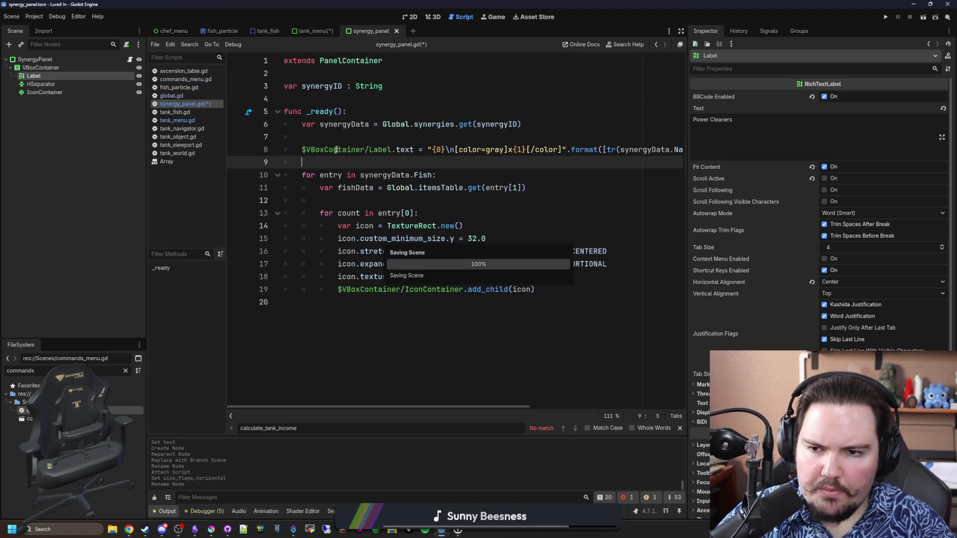
key("Up")
key("Up")
key("ctrl+s")
key("ctrl+s")
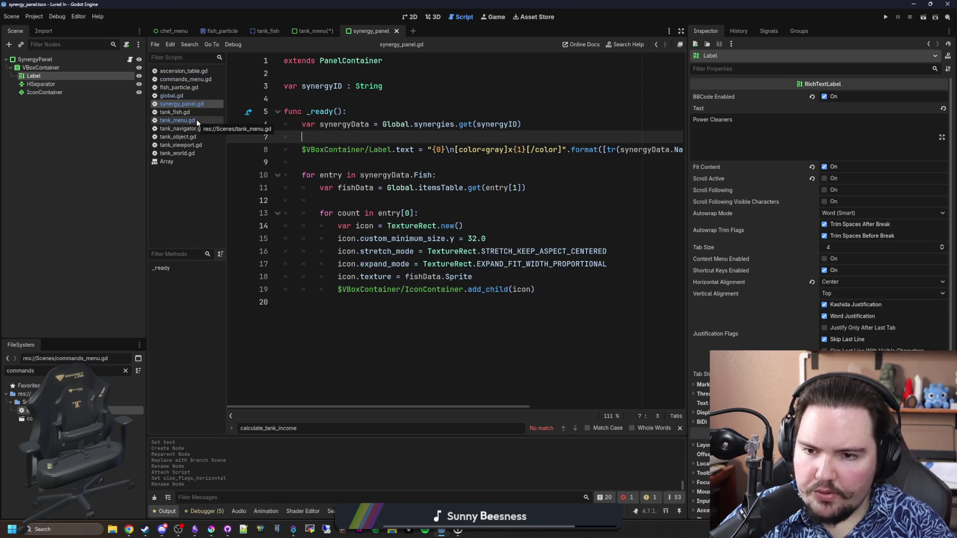
Open tank_menu.gd, tidy the blank lines around update_synergy_panel, and save
left_click(196, 120)
left_click(353, 246)
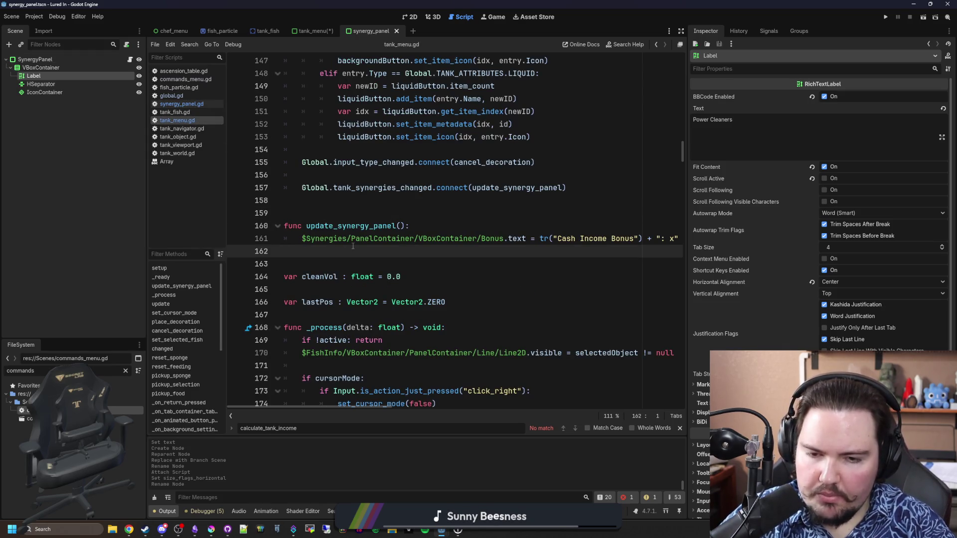
key("ctrl+s")
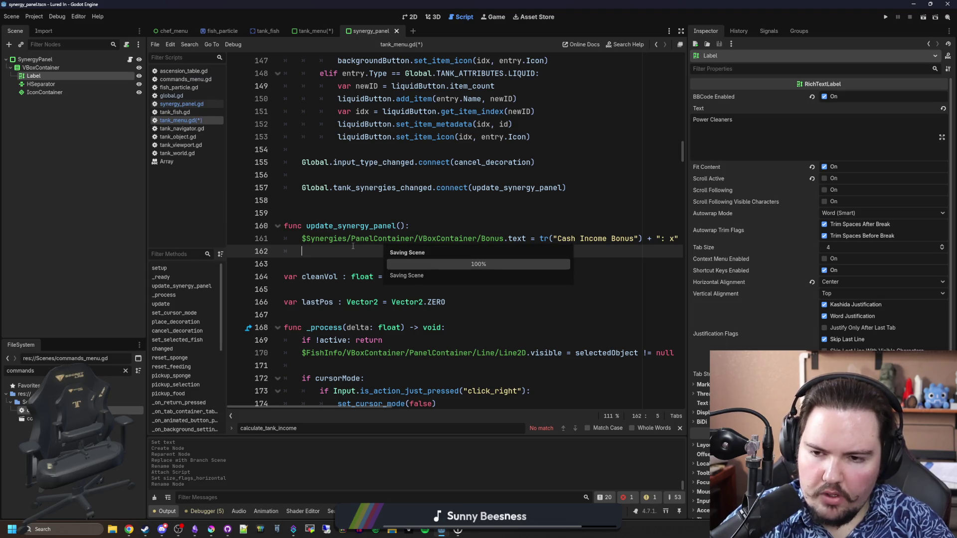
key("ctrl+z")
left_click(326, 238)
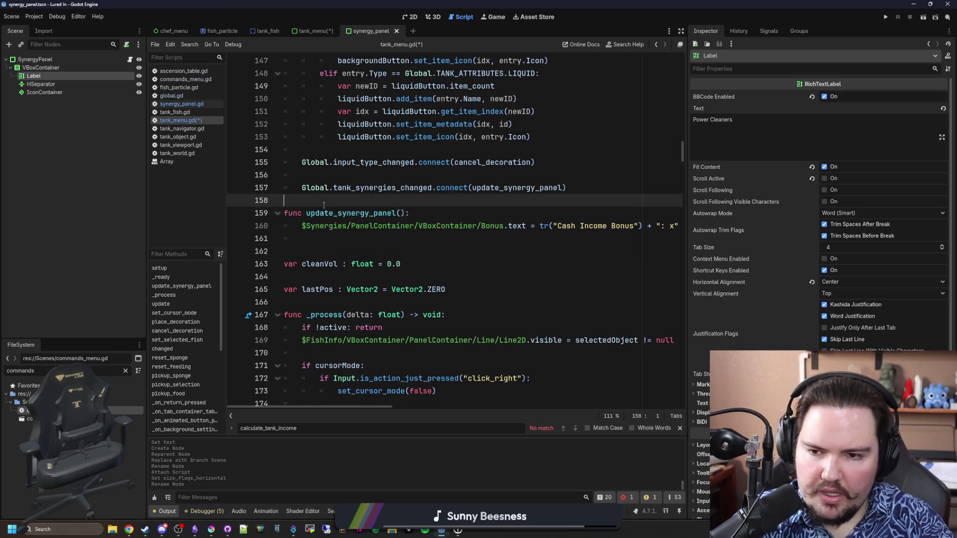
key("ctrl+y")
double_click(357, 227)
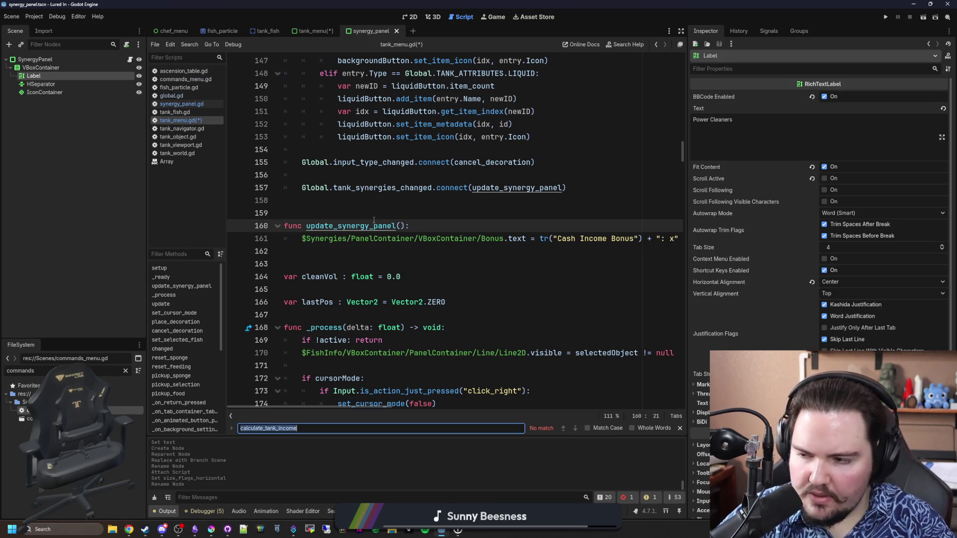
left_click(391, 209)
key("ctrl+s")
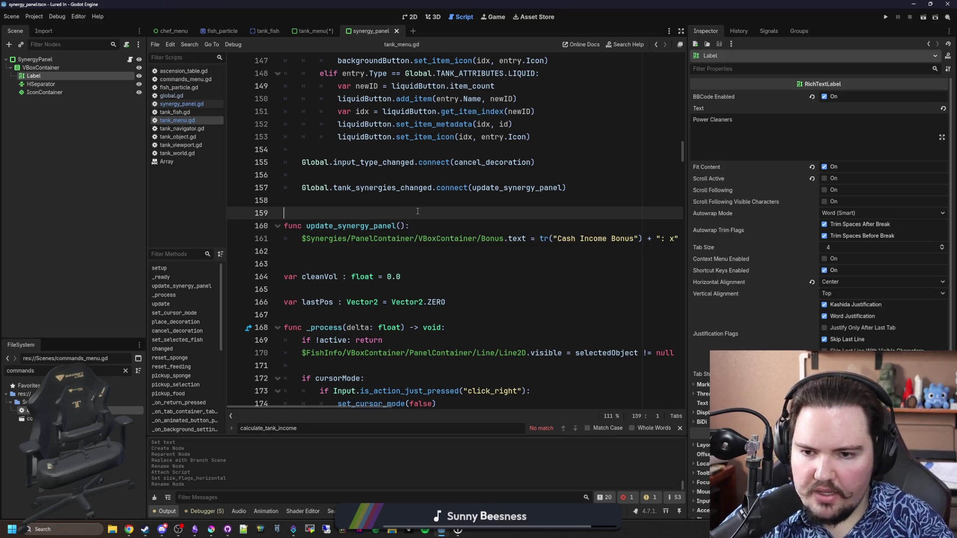
In _ready, add a 'for i in Global.synergies' line after the signal connections
key("ctrl+f")
type("_ready")
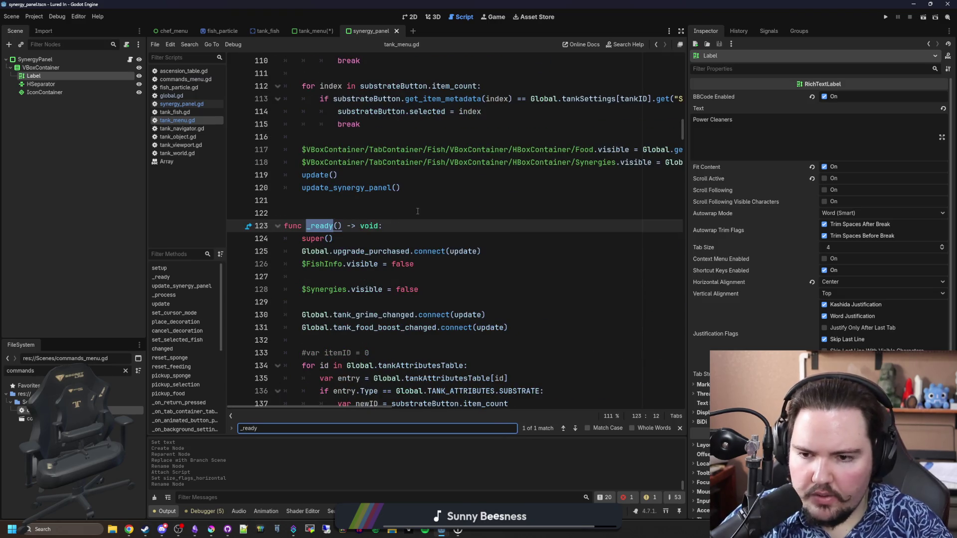
scroll(417, 211, "down", 10)
left_click(423, 227)
key("BackSpace")
key("BackSpace")
left_click(592, 232)
key("Return")
key("Return")
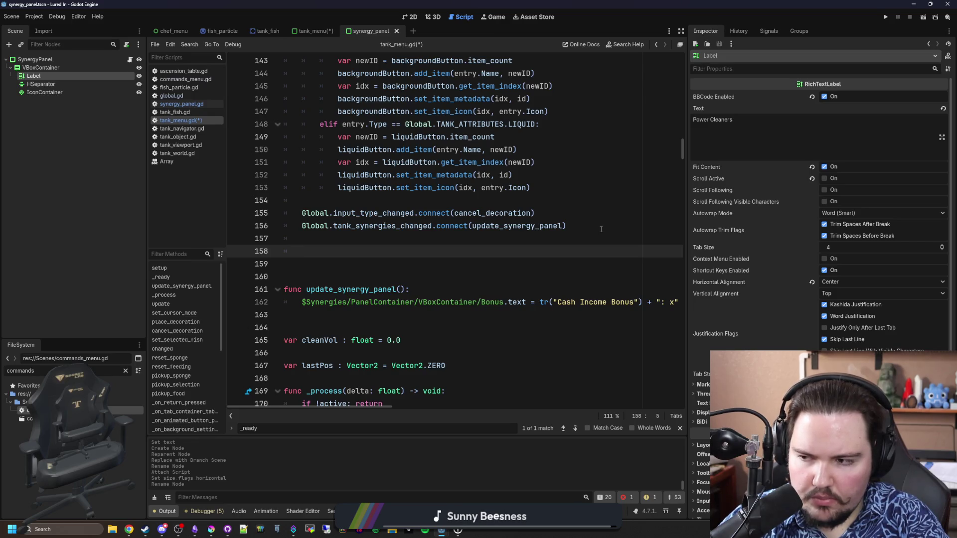
type("for i in Global.")
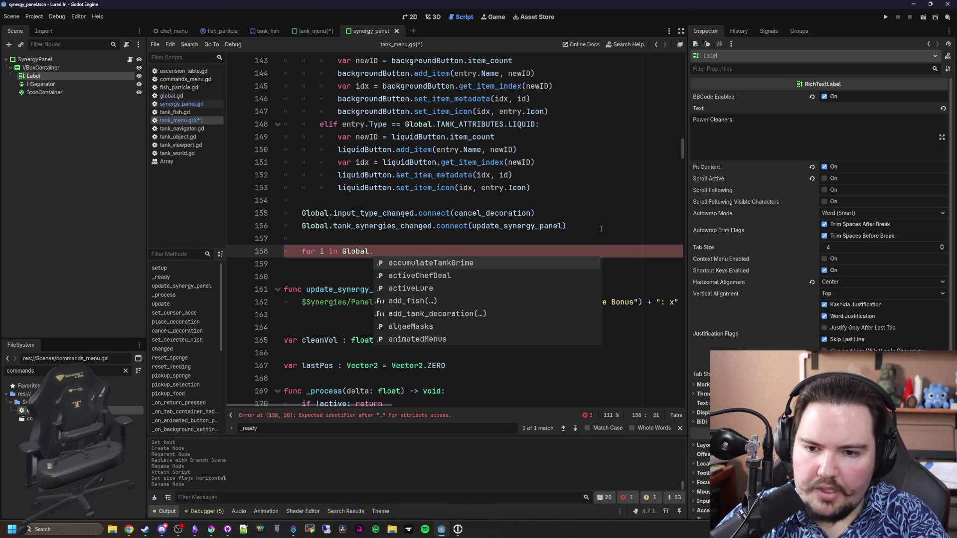
type("synergies")
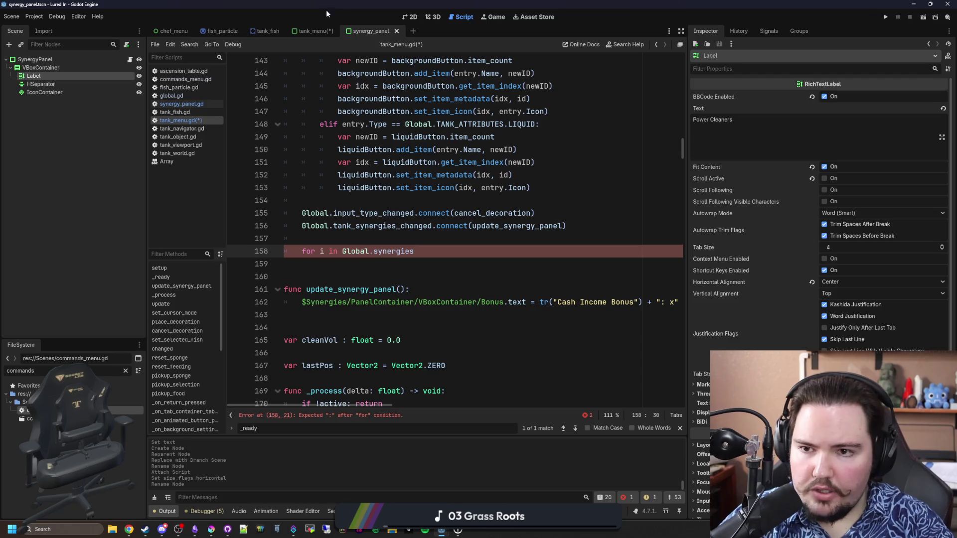
Finish the loop header with a colon and a placeholder pass body, then save
left_click(315, 29)
left_click(436, 239)
left_click(434, 251)
type(":")
key("Return")
type("pass")
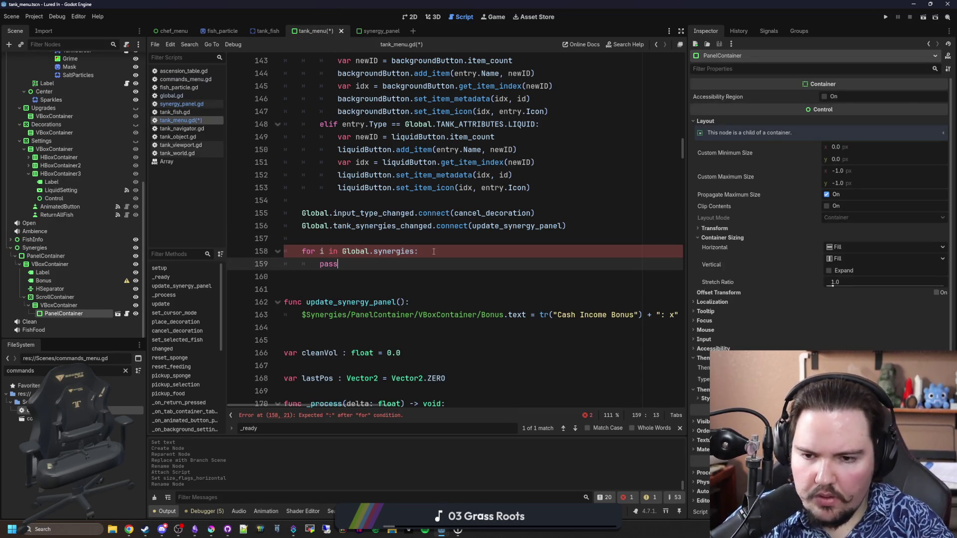
key("Up")
key("End")
key("ctrl+s")
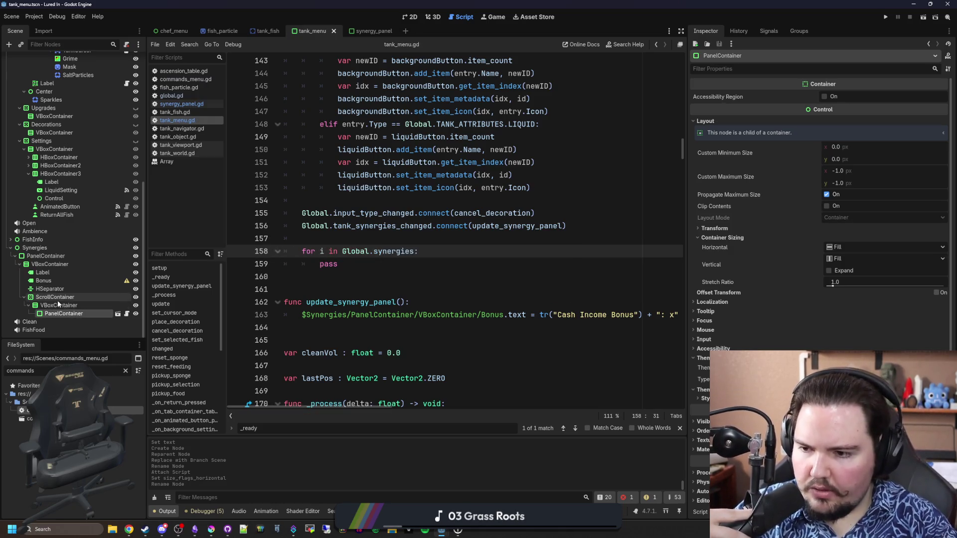
Replace pass with the Synergies list container's path calling add_child()
mouse_move(52, 306)
left_mouse_down()
mouse_move(339, 279)
mouse_move(338, 266)
left_mouse_up()
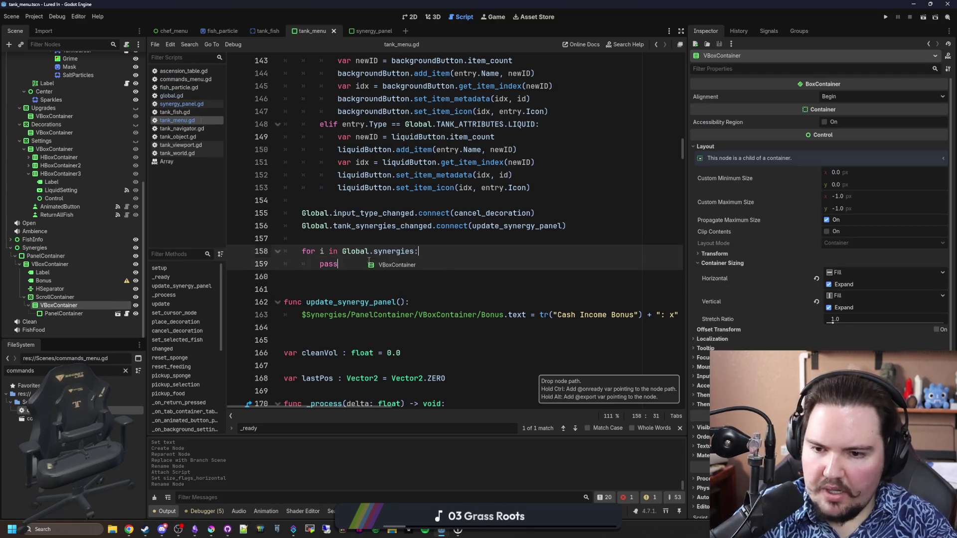
left_click(338, 266)
key("BackSpace")
key("BackSpace")
key("BackSpace")
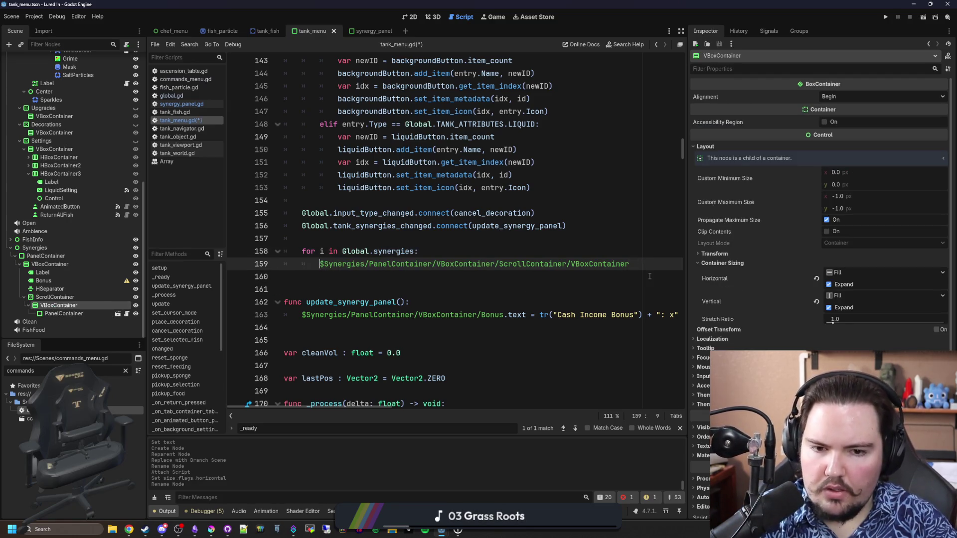
left_click(632, 265)
type("add_child()")
Add 'var panel = preload(synergy_panel.tscn).instantiate()' above the add_child call
key("ctrl+shift+Return")
type("preload()")
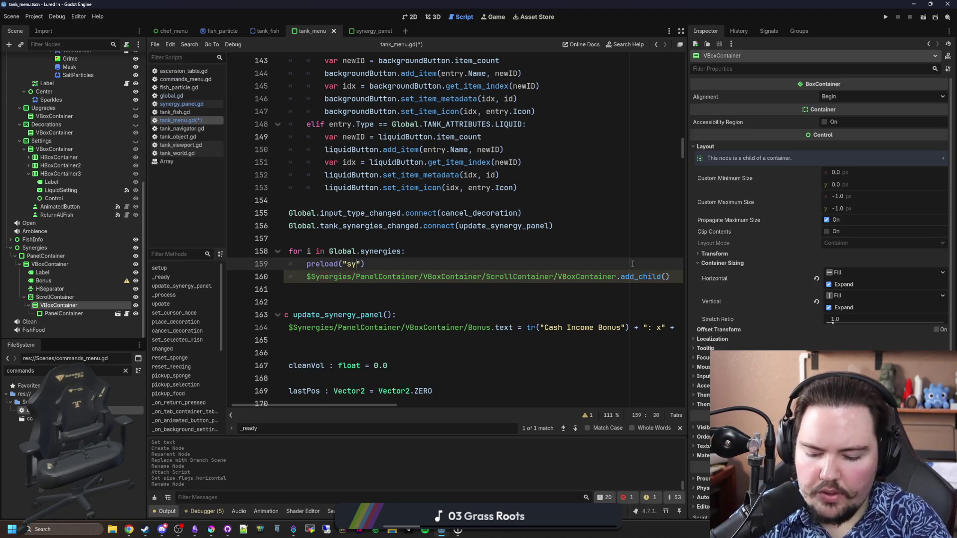
type("pa")
key("Down")
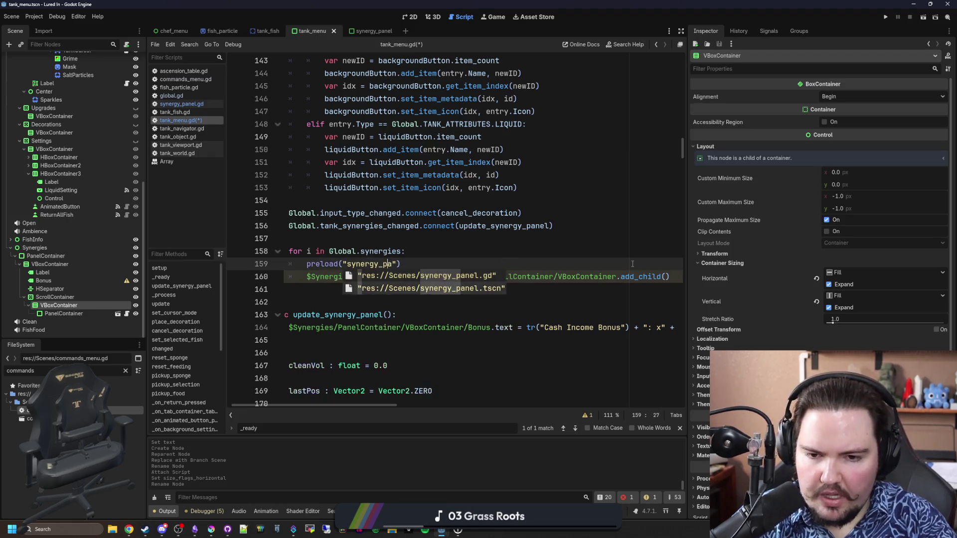
key("Return")
key("BackSpace")
key("Delete")
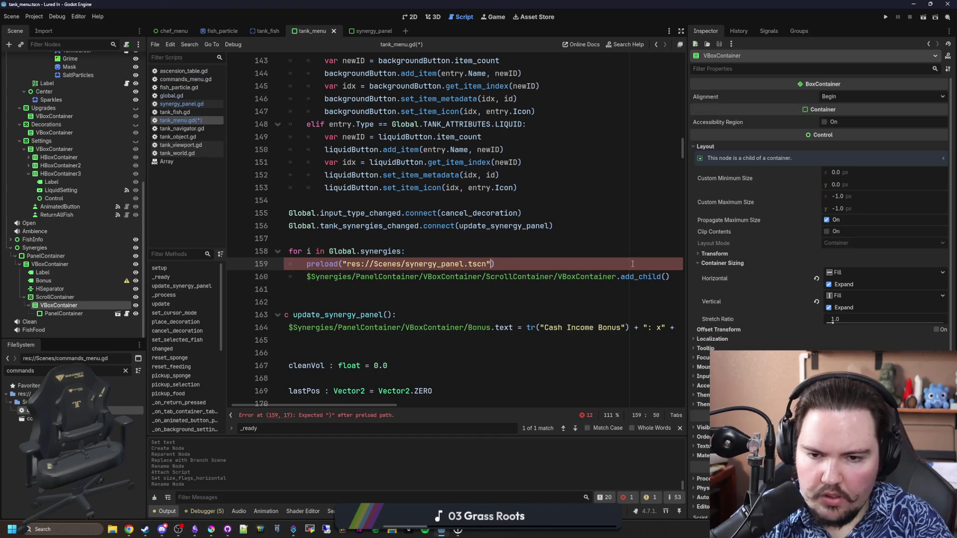
type(".instant")
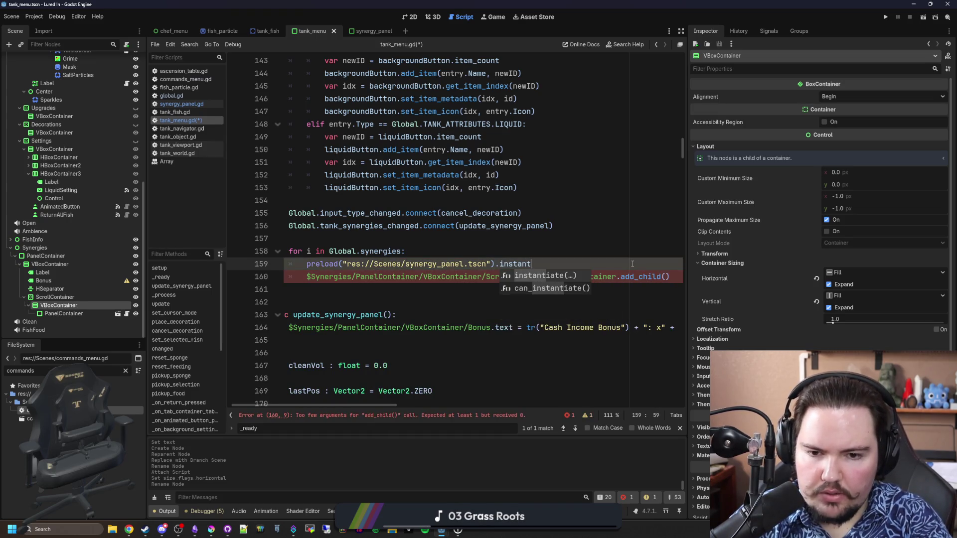
key("Return")
key("Left")
key("Home")
type("var panel =")
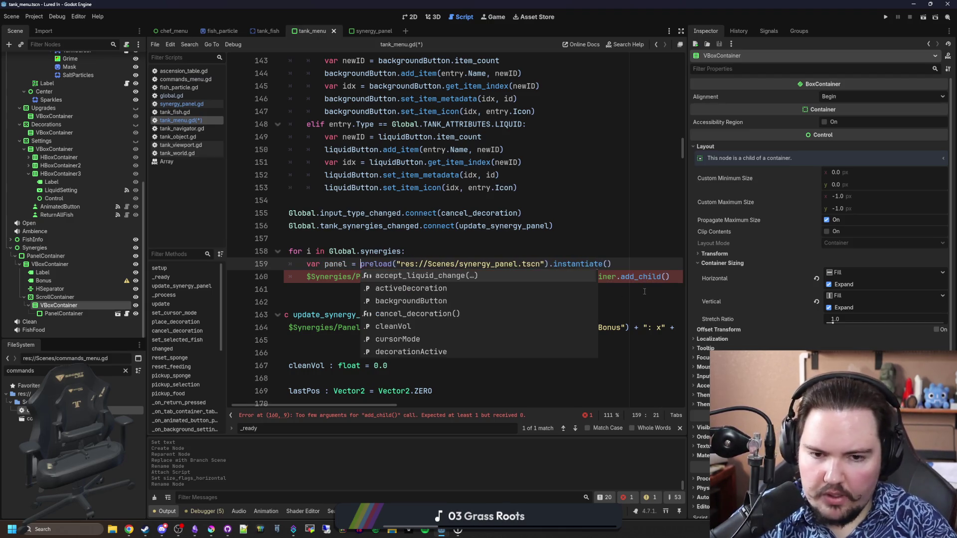
Set the panel's synergyID, pass panel into add_child(), and save
left_click(634, 267)
key("Return")
type(".synergyID =")
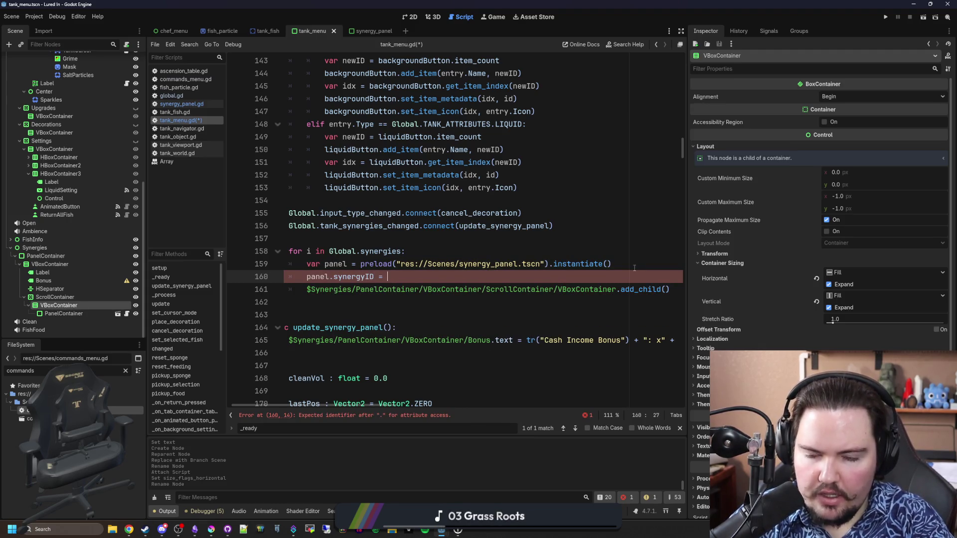
key("Escape")
key("Up")
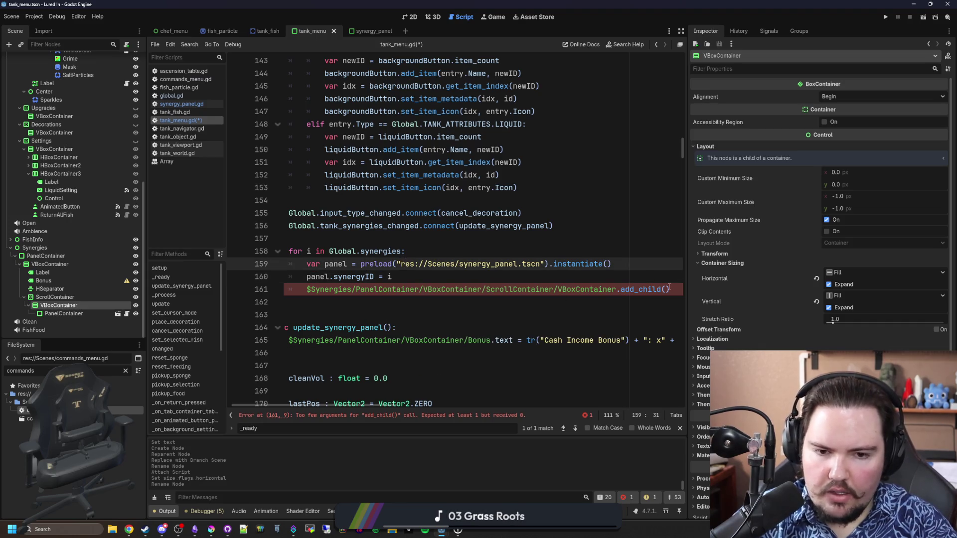
left_click(667, 289)
type("panel")
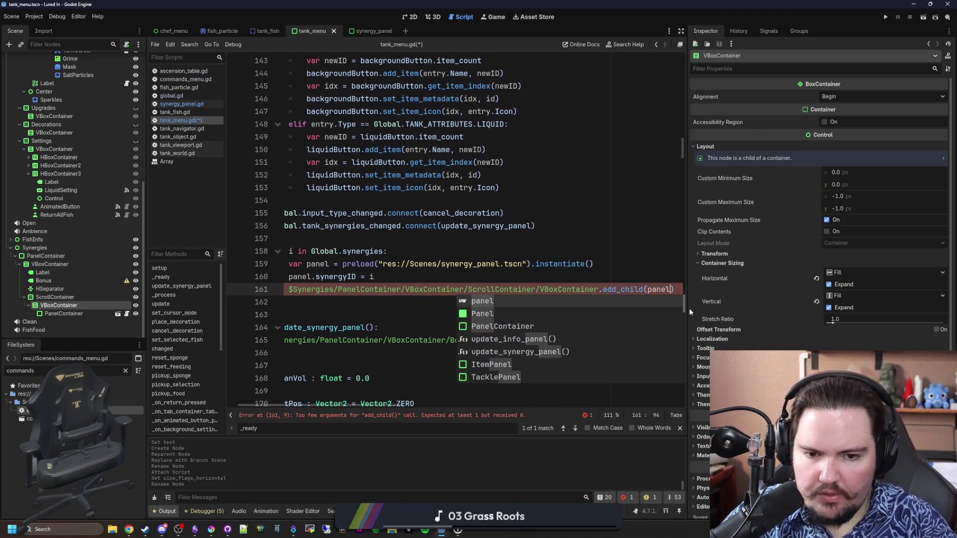
left_click(441, 235)
key("ctrl+s")
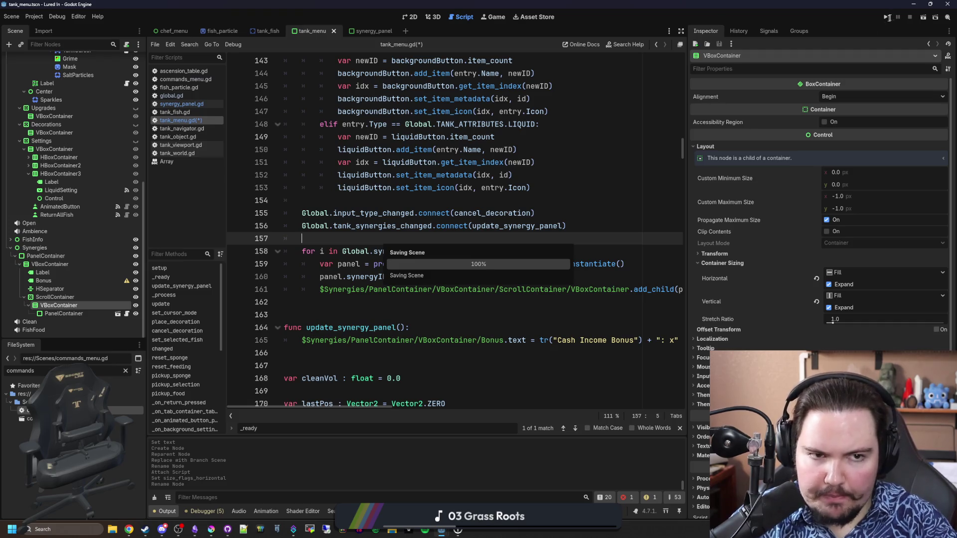
Run the project, start the game, and inspect the null synergyData at synergy_panel.gd line 8
left_click(885, 19)
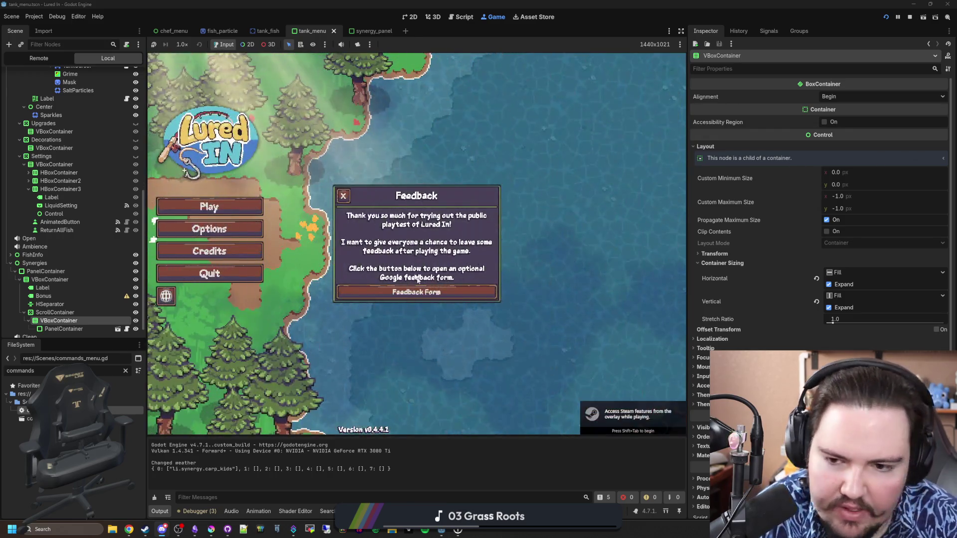
left_click(251, 217)
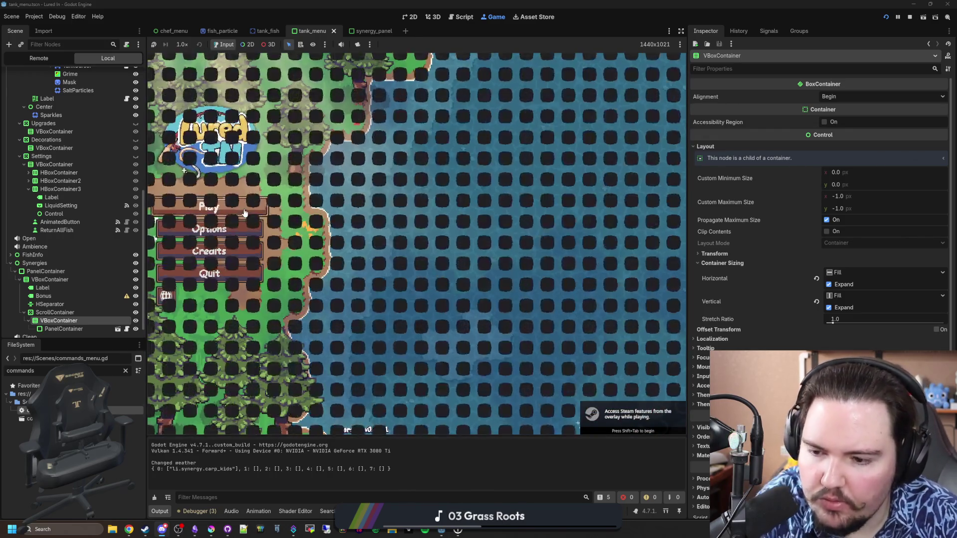
left_click(245, 212)
mouse_move(433, 251)
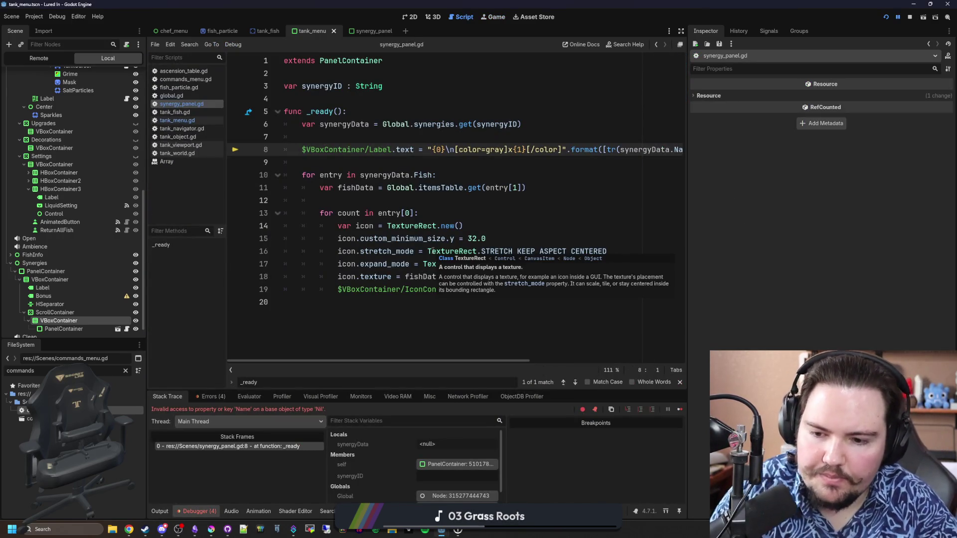
scroll(533, 176, "right", 5)
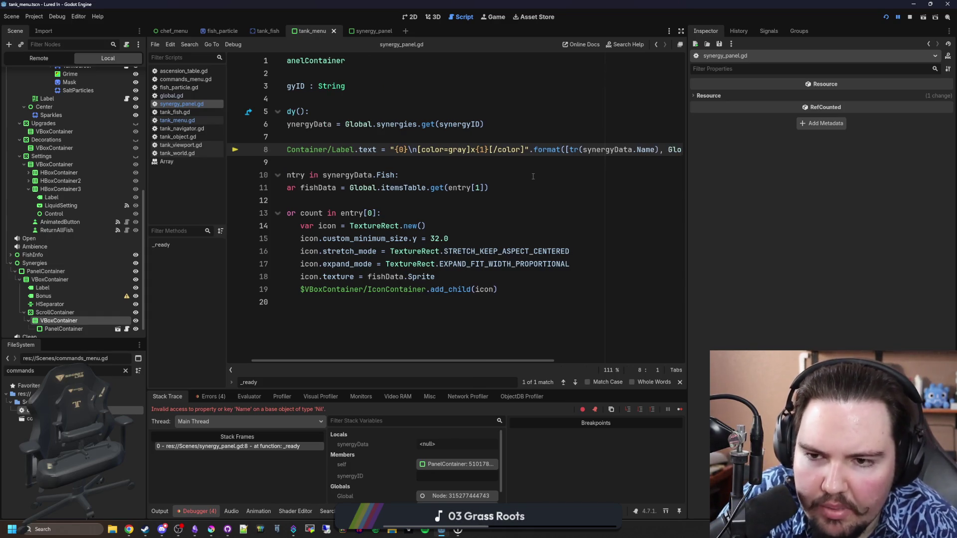
scroll(516, 153, "left", 5)
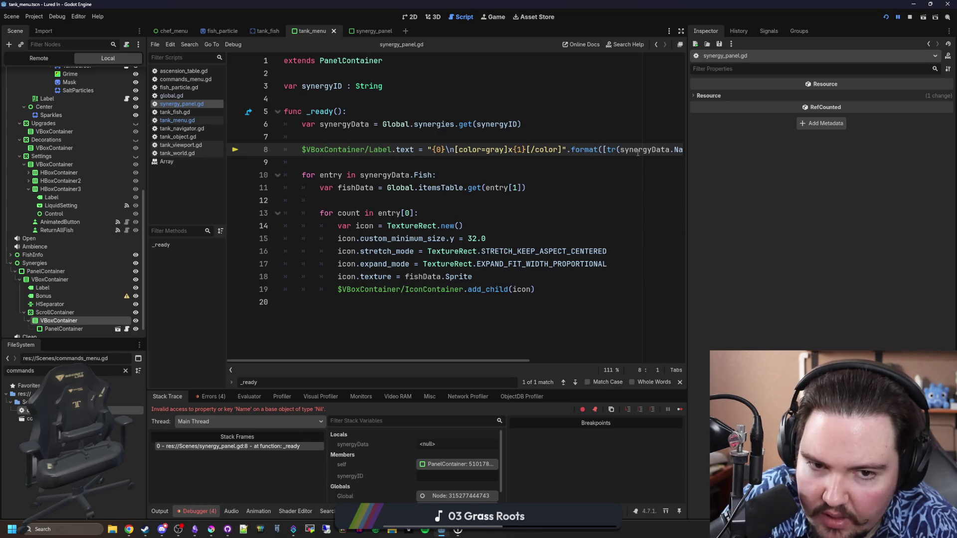
mouse_move(667, 145)
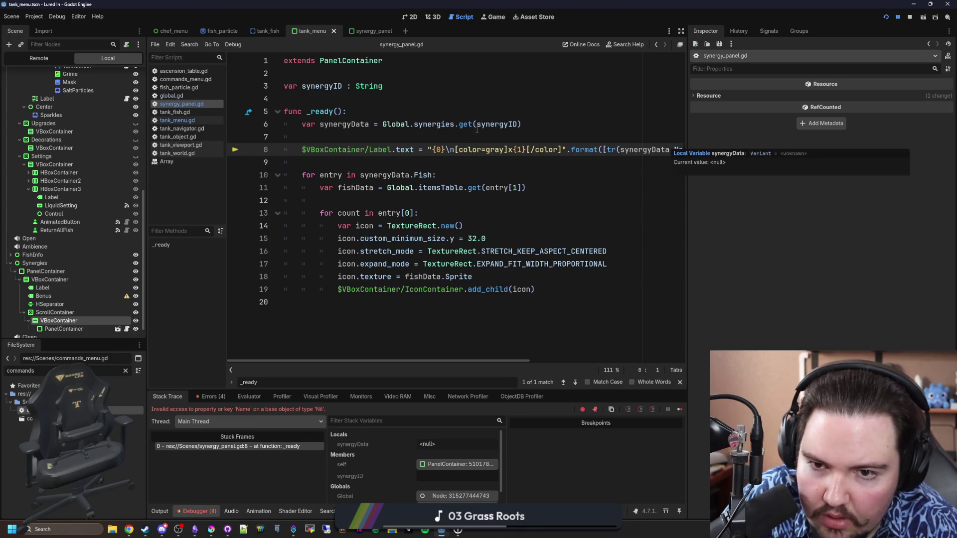
mouse_move(492, 125)
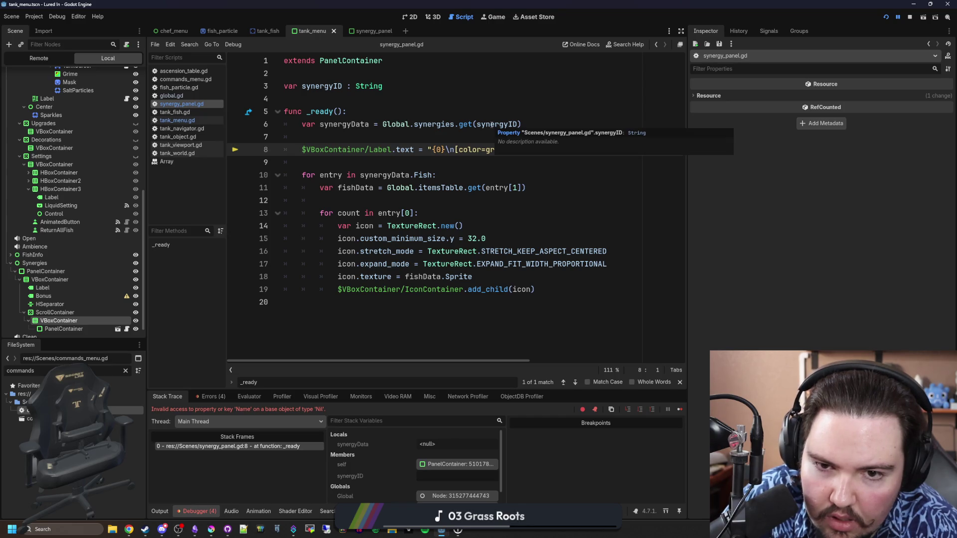
scroll(375, 457, "down", 1)
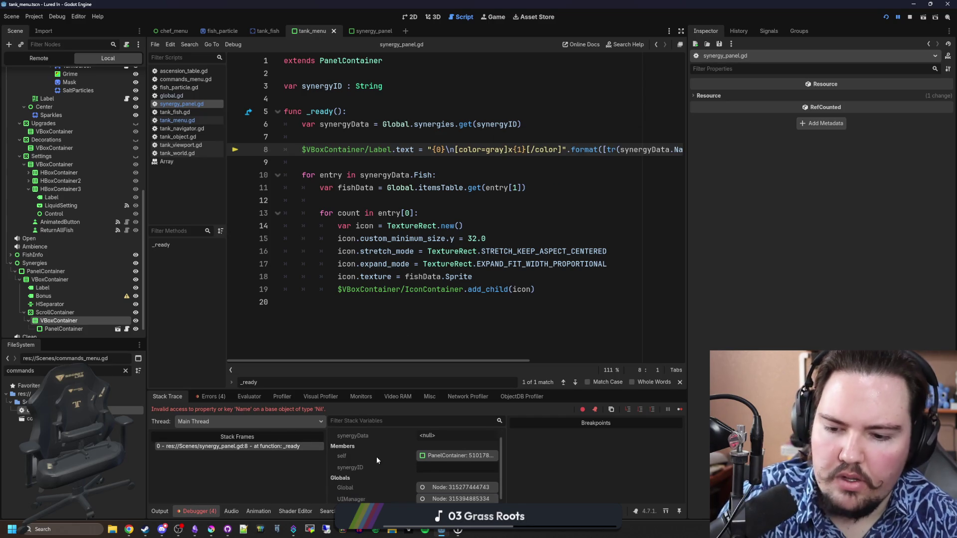
scroll(74, 321, "up", 1)
scroll(76, 306, "down", 2)
Remove the placeholder panel from the Synergies list and rerun the project
mouse_move(69, 315)
left_mouse_down()
mouse_move(449, 249)
mouse_move(453, 259)
left_mouse_up()
left_click(526, 195)
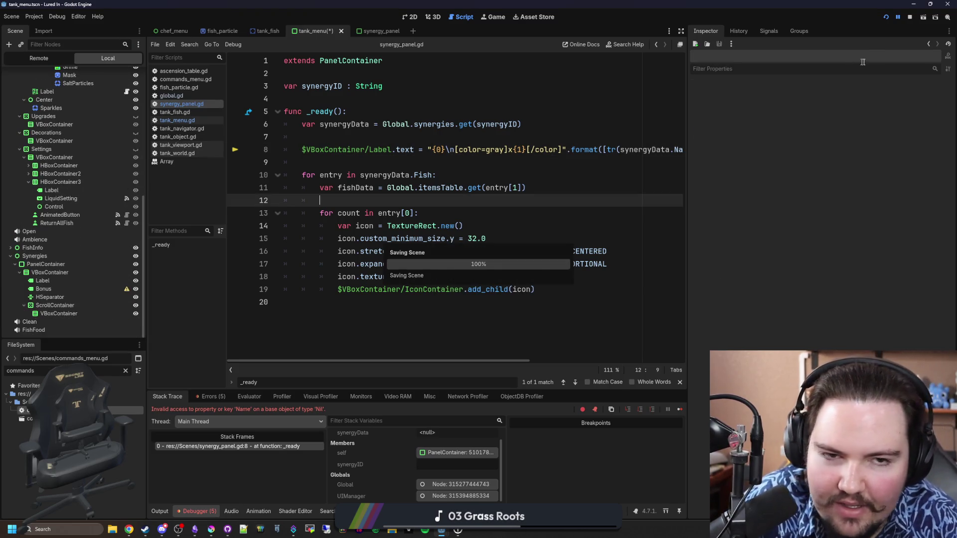
left_click(885, 16)
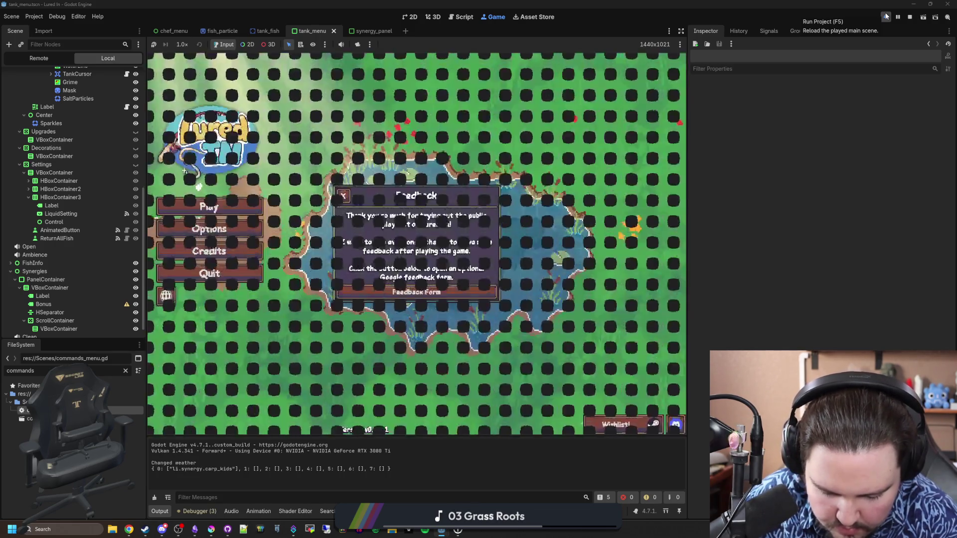
Start the game, reach the null fishData break at line 18, and open global.gd
left_click(341, 199)
left_click(239, 207)
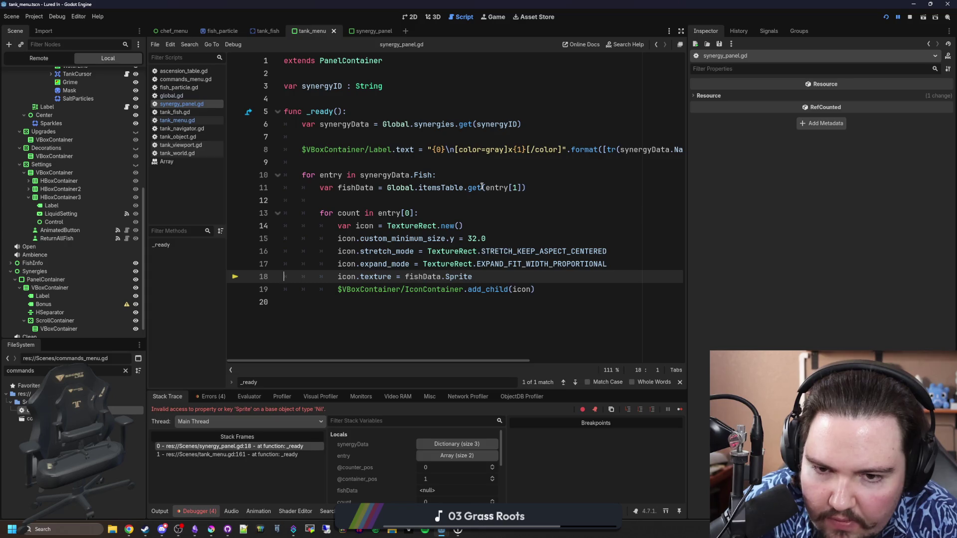
mouse_move(497, 187)
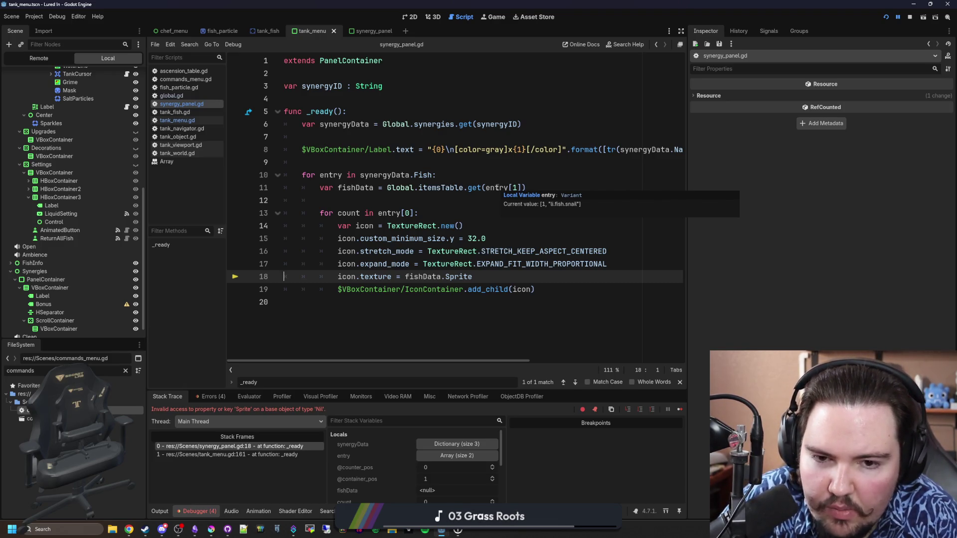
left_click(171, 95)
left_click(454, 201)
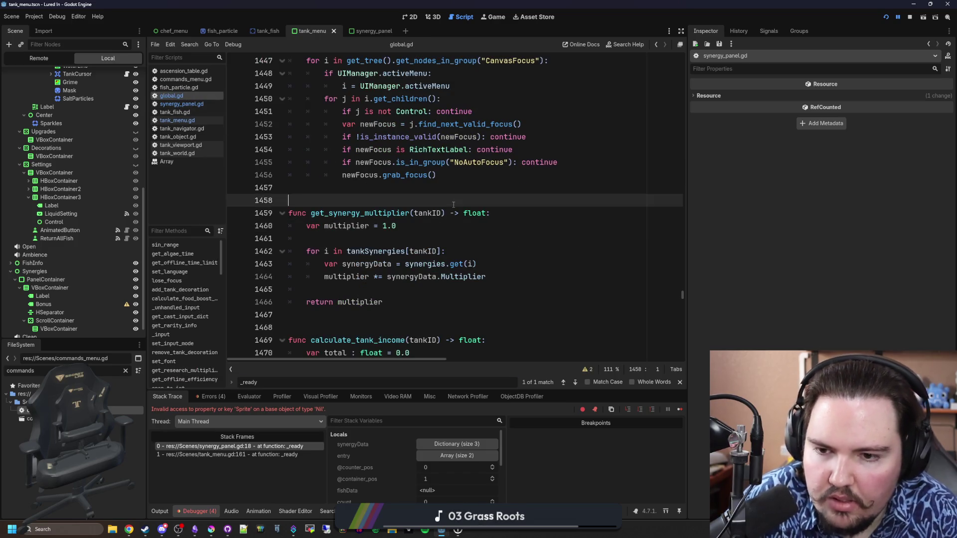
Change Power Cleaners' li.fish.snail to li.fish.freshwater_snail, save, and stop the game
key("ctrl+f")
type("synergy")
key("Return")
key("Return")
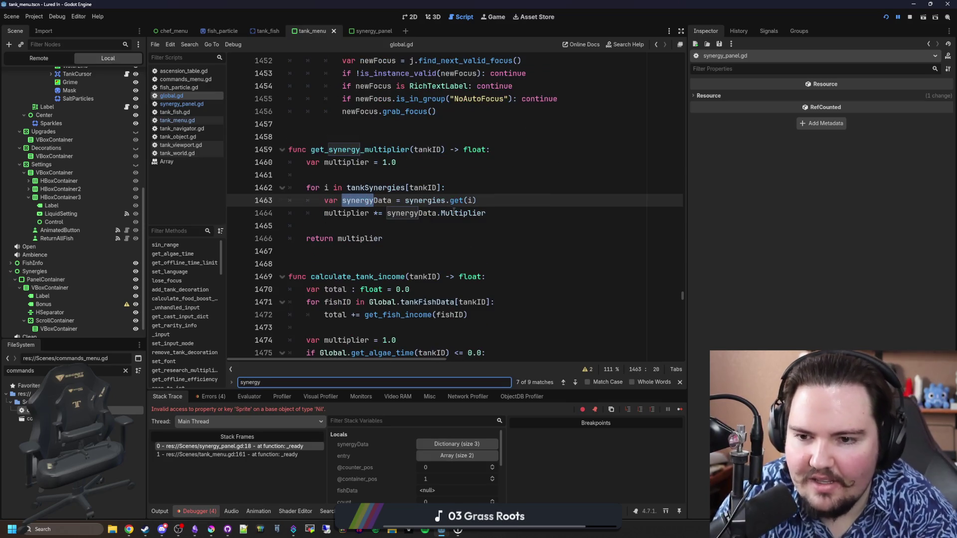
key("Return")
key("Return")
key("Return")
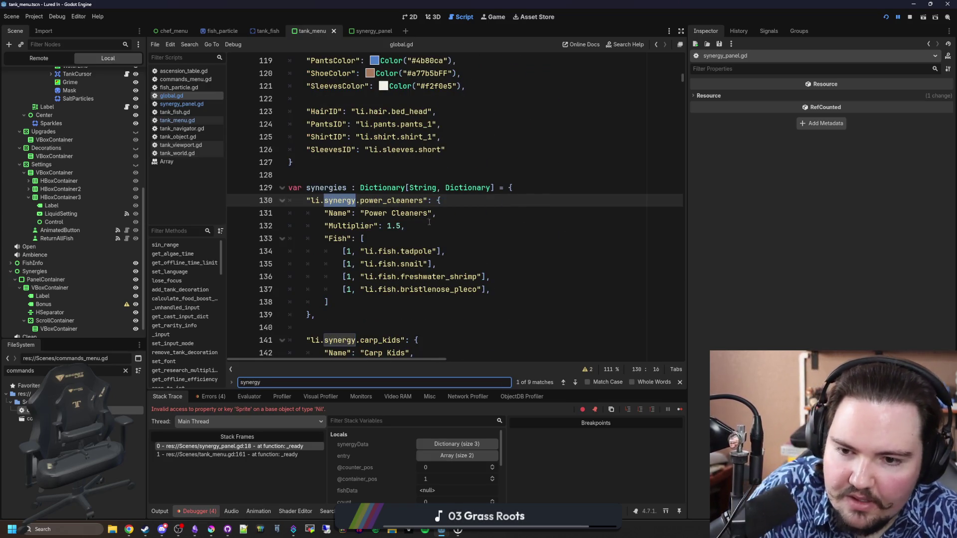
left_click(401, 264)
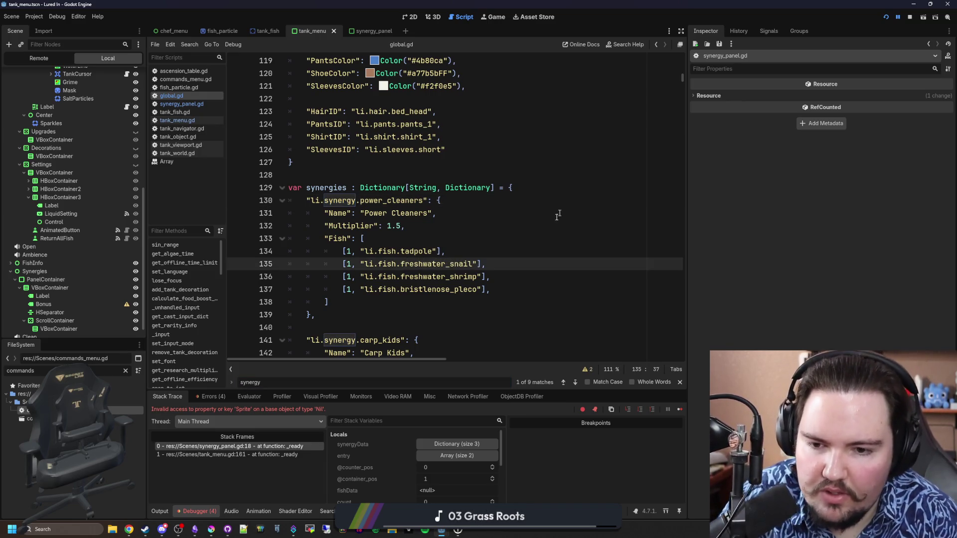
left_click(532, 252)
key("ctrl+s")
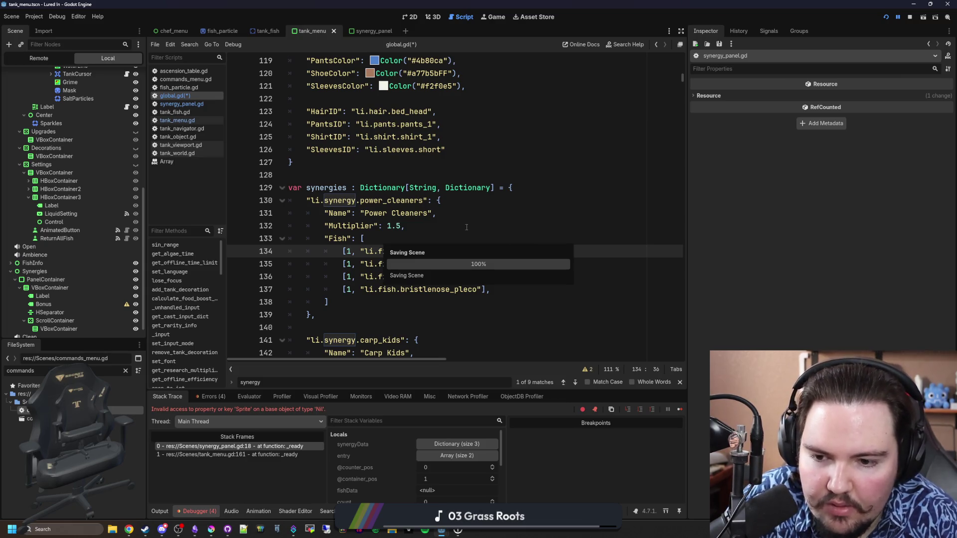
left_click(909, 17)
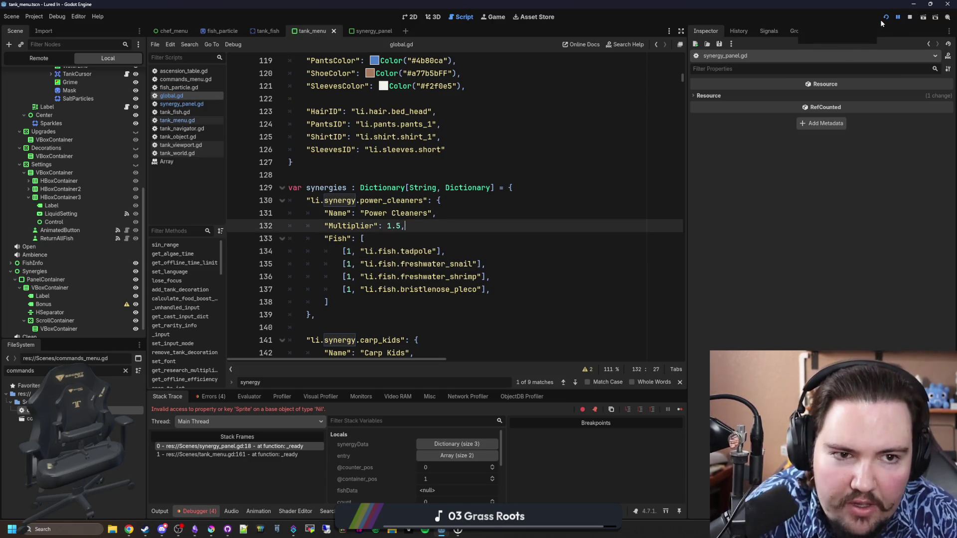
Run the game, open Fish Tank 1's Synergies panel, and scroll through the generated synergy panels
left_click(886, 18)
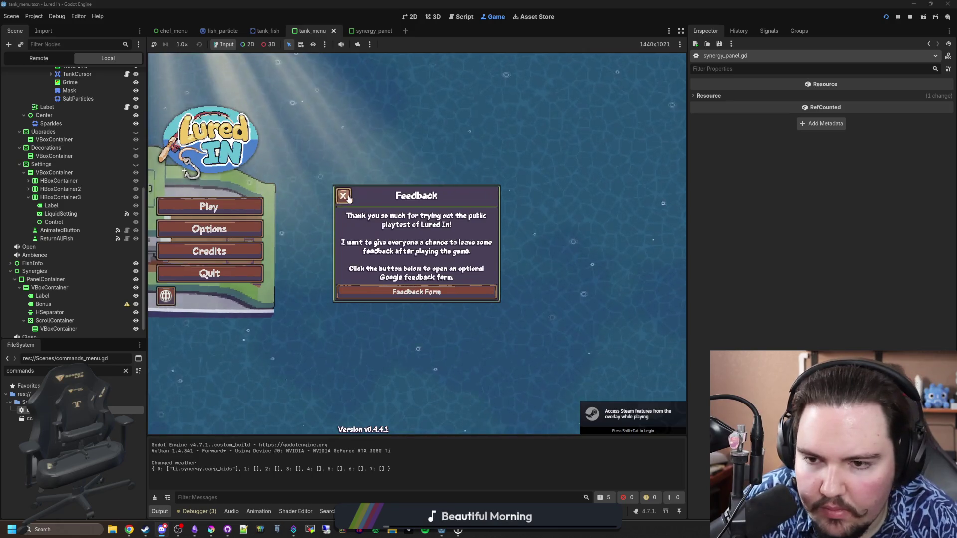
left_click(211, 214)
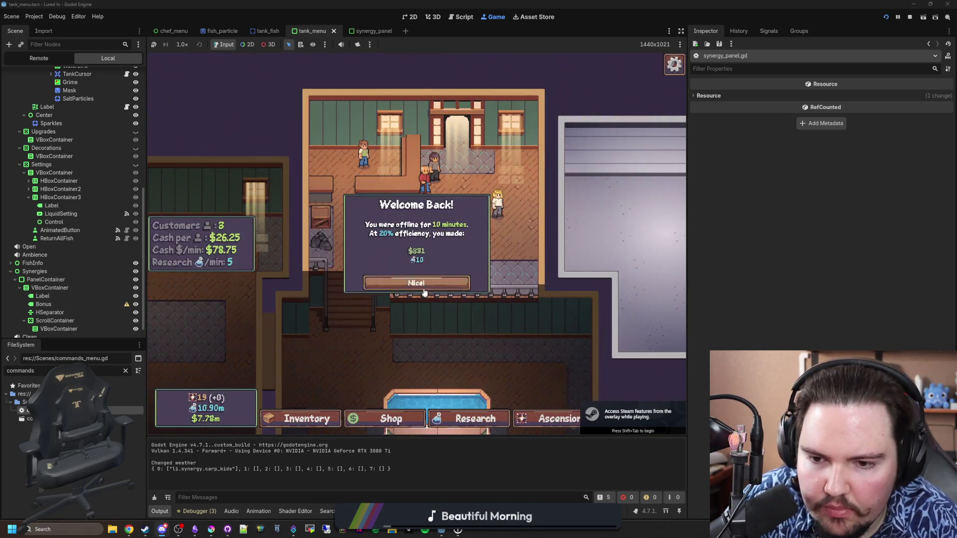
left_click(414, 280)
left_click(451, 273)
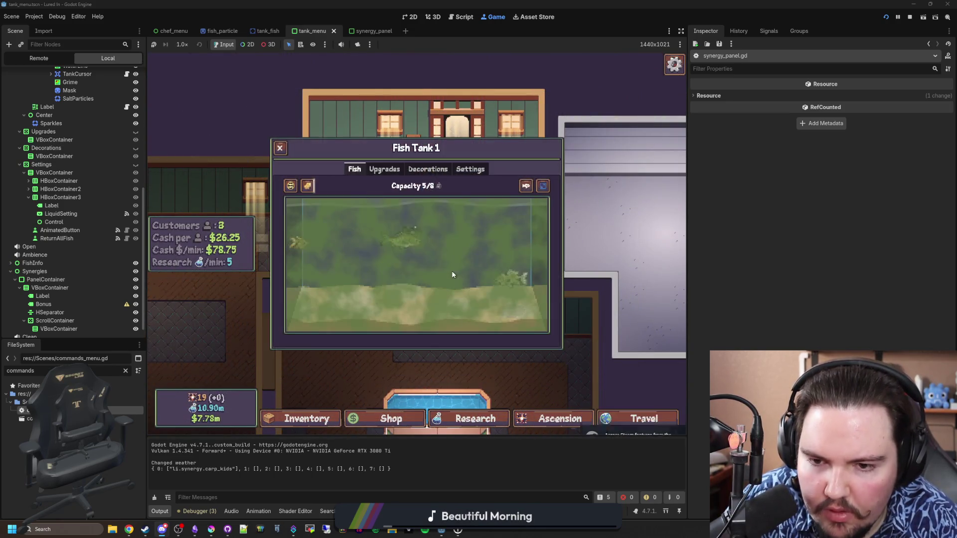
left_click(308, 186)
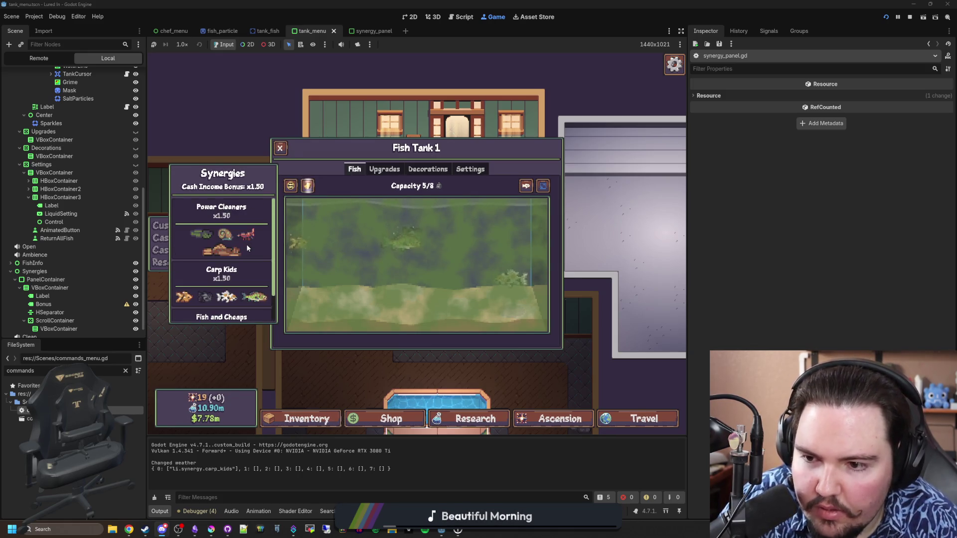
scroll(247, 248, "down", 2)
scroll(247, 249, "up", 2)
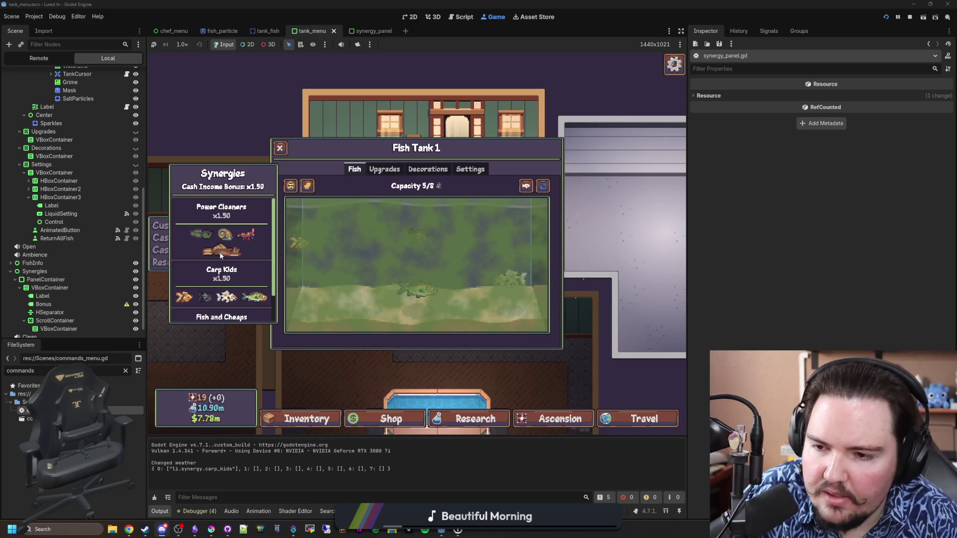
scroll(220, 256, "down", 1)
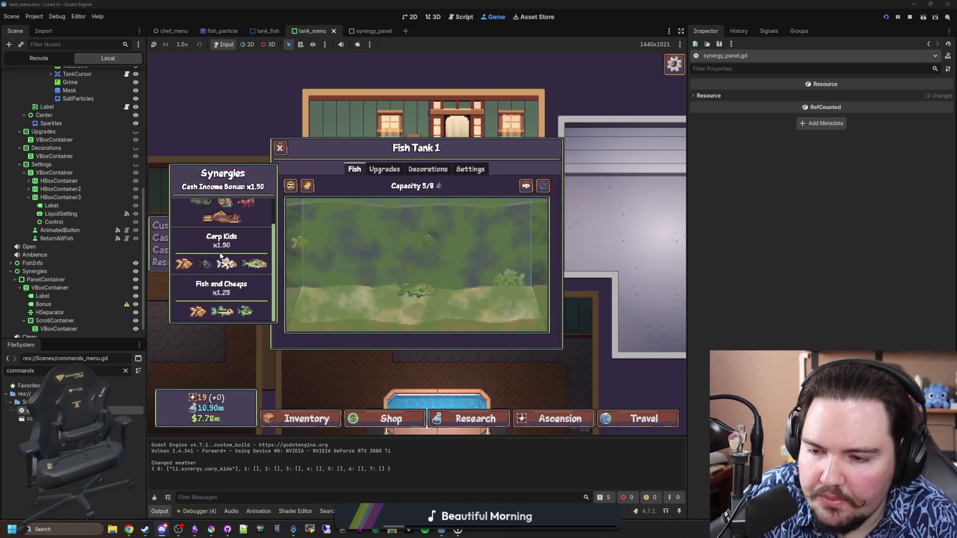
scroll(220, 256, "up", 1)
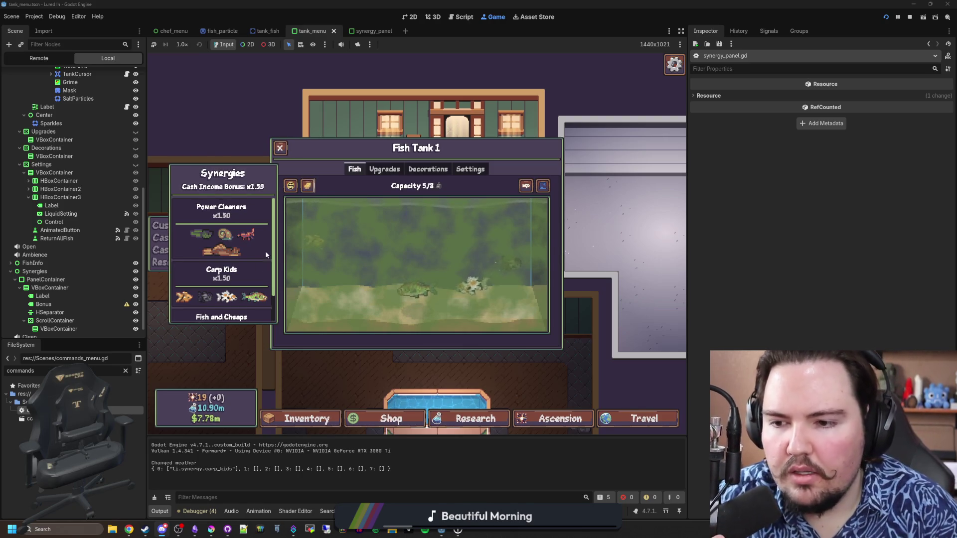
scroll(262, 268, "down", 2)
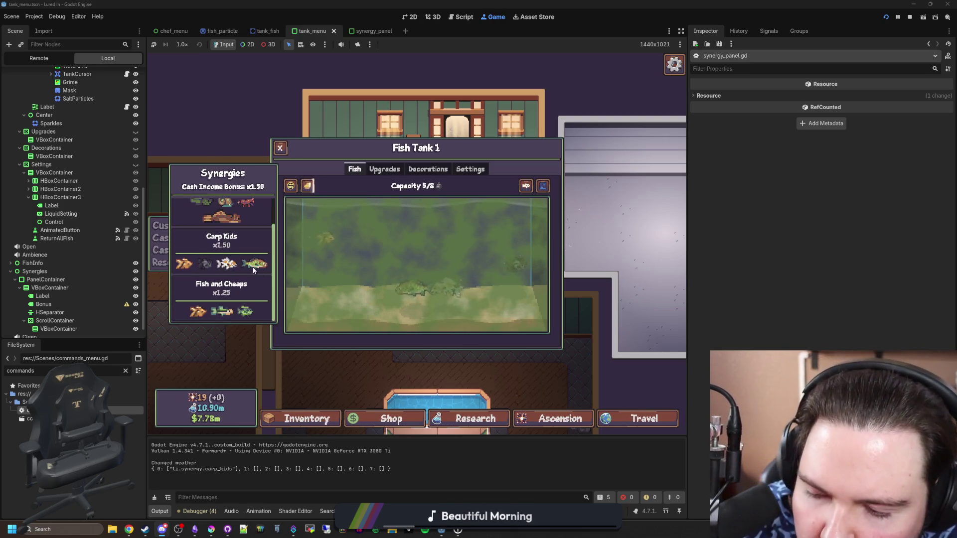
scroll(254, 269, "up", 1)
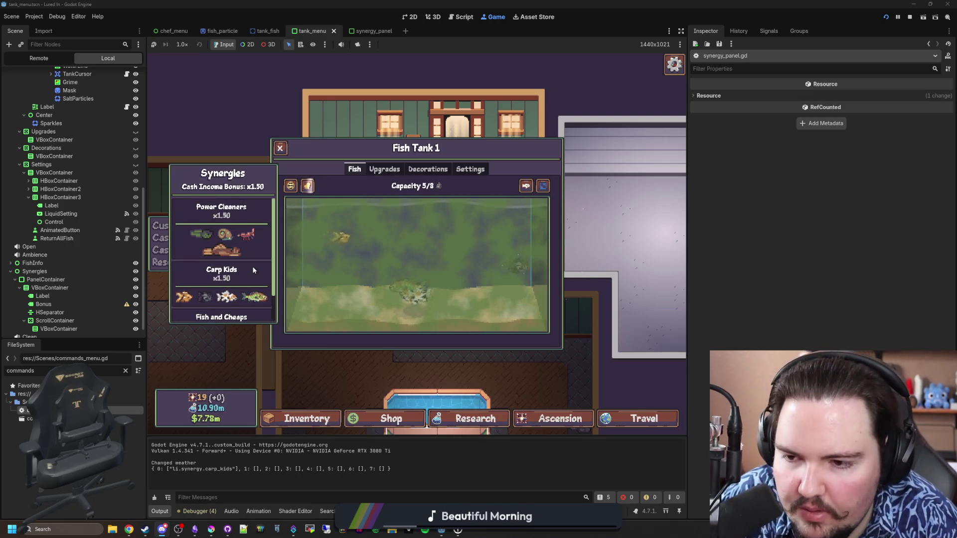
scroll(253, 270, "down", 1)
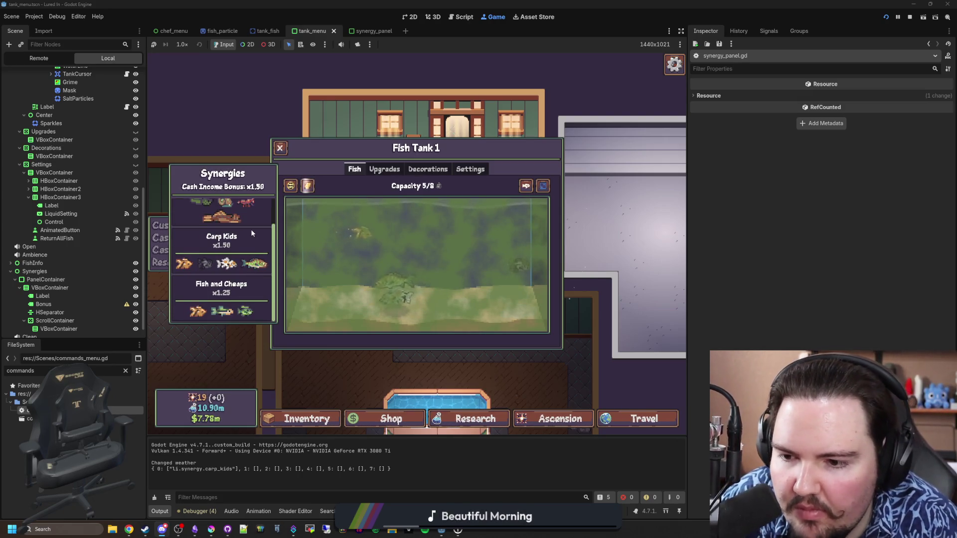
scroll(244, 268, "up", 1)
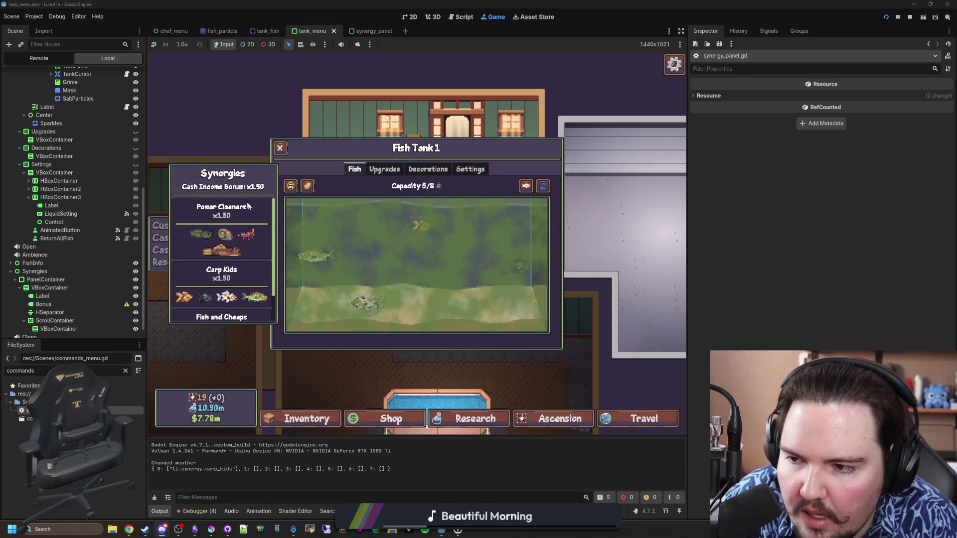
scroll(78, 298, "down", 1)
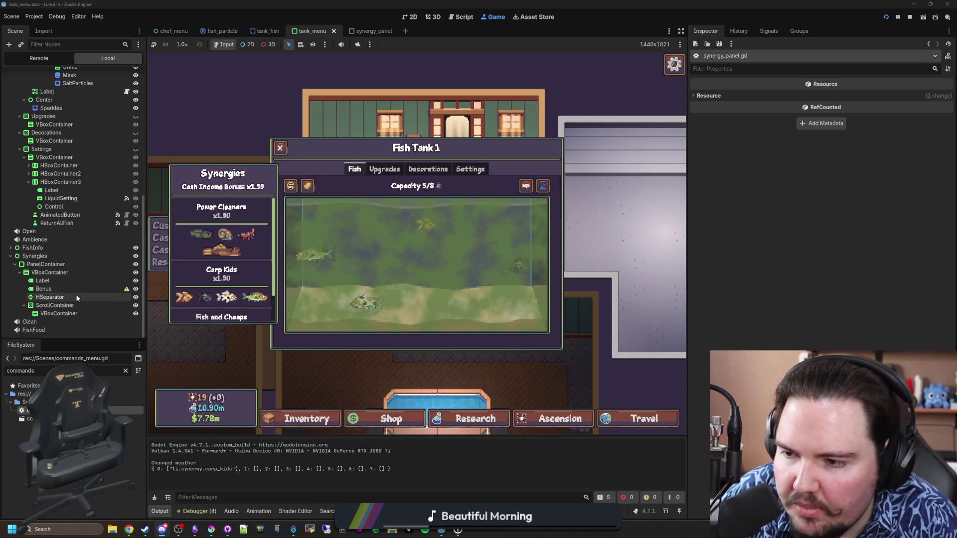
Filter the FileSystem by 'panel' and open synergy_panel.gd
left_click(125, 371)
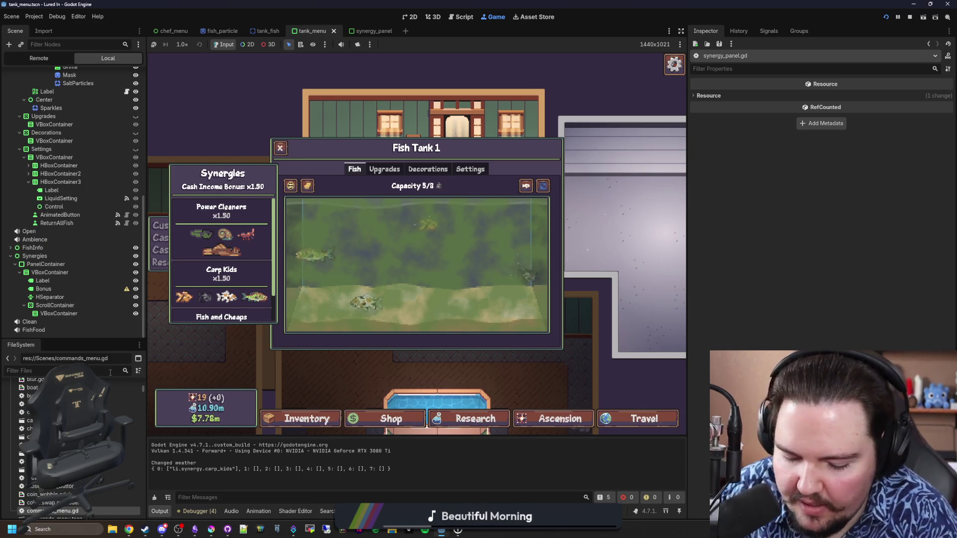
type("panel")
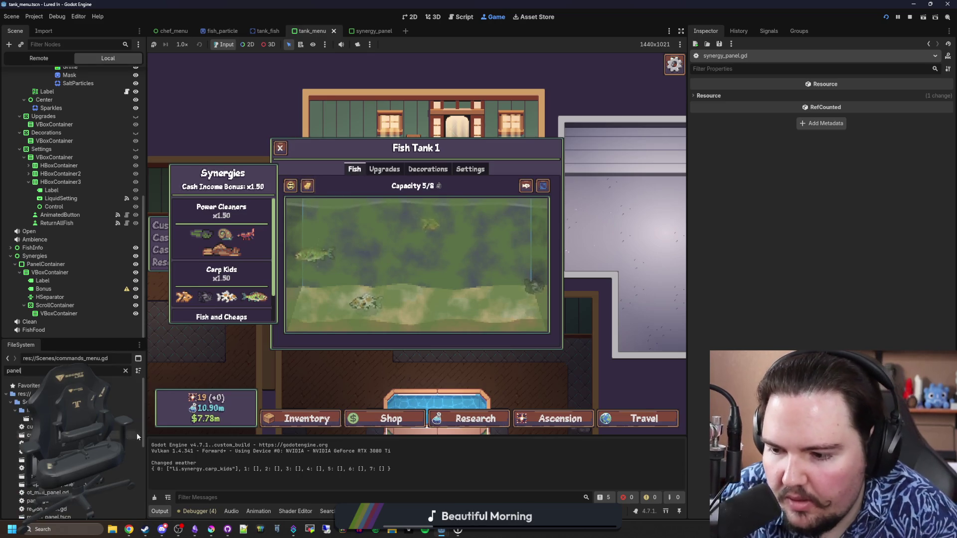
scroll(75, 449, "down", 3)
double_click(64, 492)
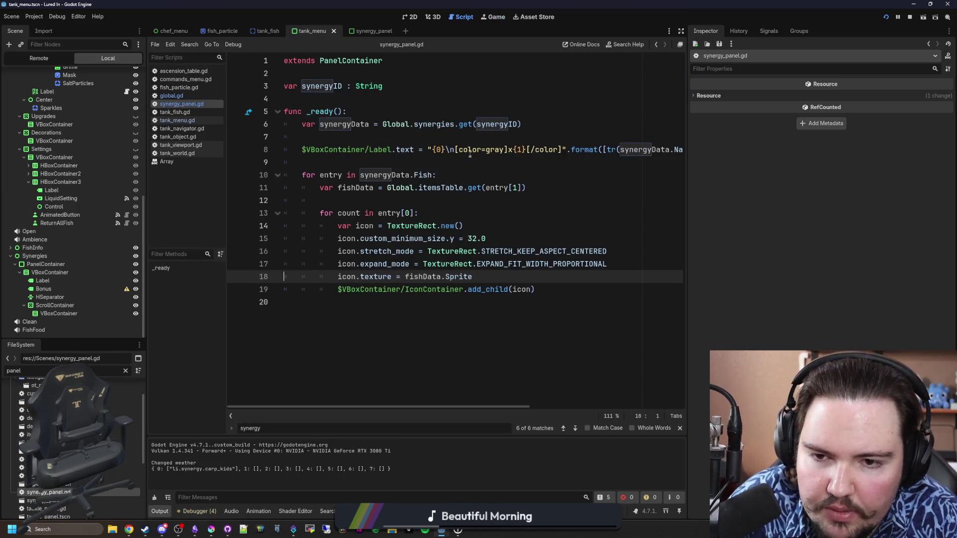
Change line 8's label format to ' [color=gray](x{1})' after the name, save, and return to the game
left_click(466, 150)
key("BackSpace")
key("BackSpace")
type("(")
key("Delete")
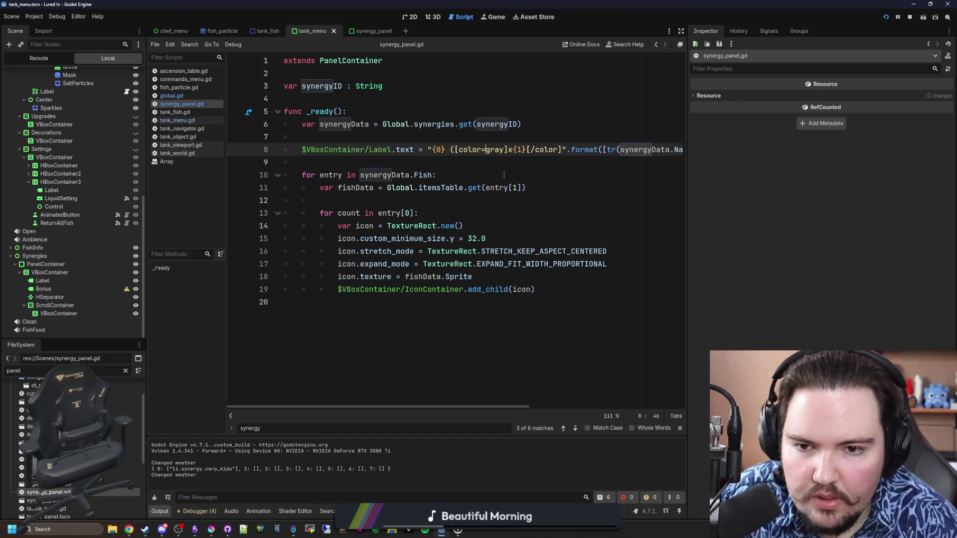
key("BackSpace")
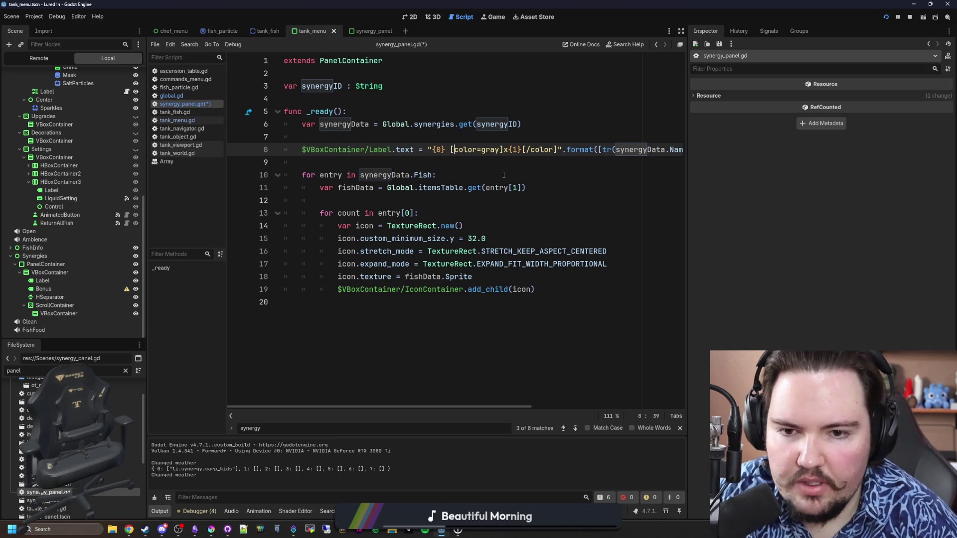
type("(x{1})")
left_click(503, 175)
key("ctrl+s")
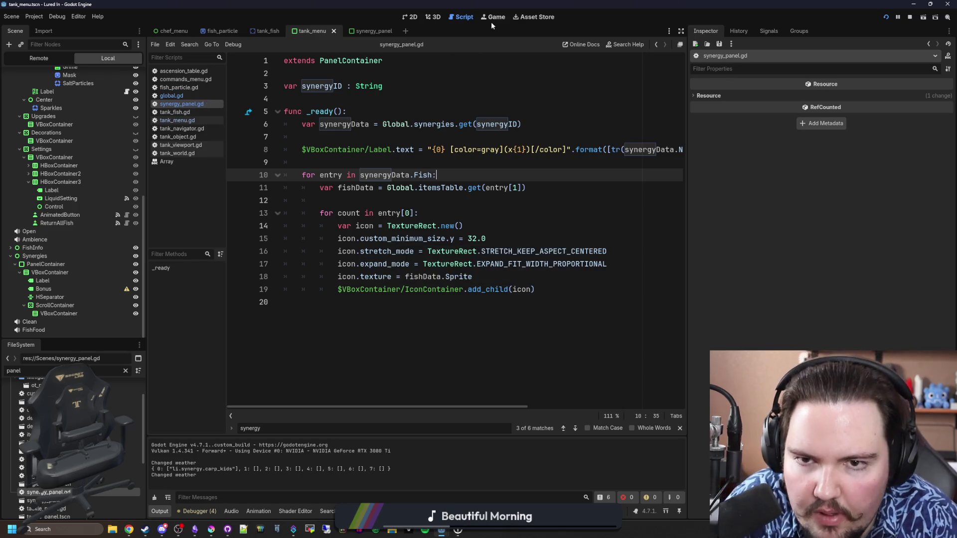
left_click(492, 18)
key("Escape")
key("Escape")
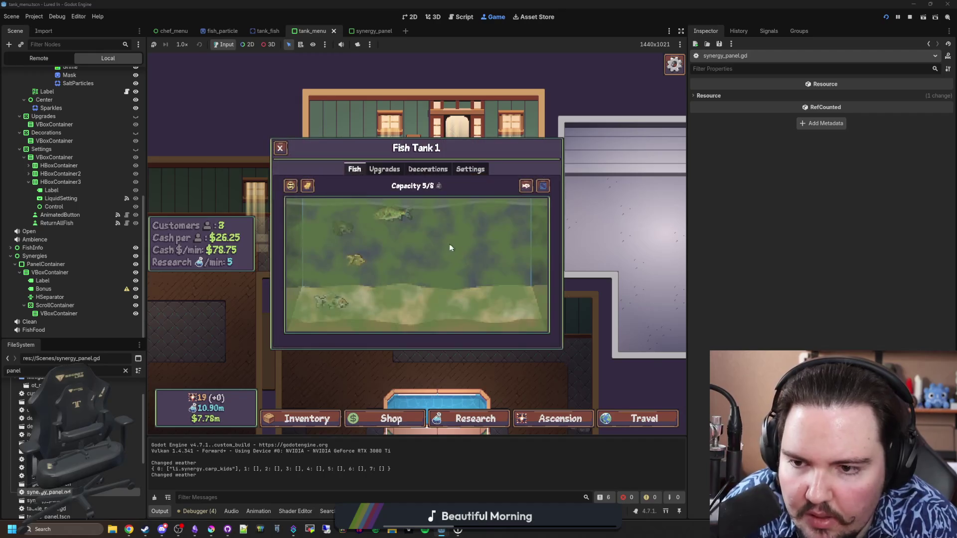
Check the Synergies panel shows inline multipliers like Power Cleaners (x1.50), then stop the game
left_click(290, 186)
scroll(274, 276, "down", 1)
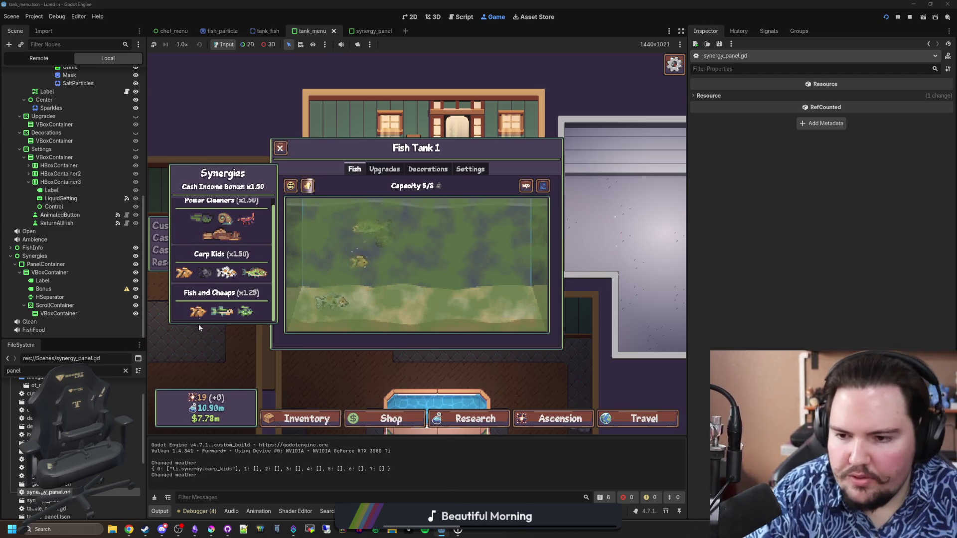
scroll(199, 319, "up", 1)
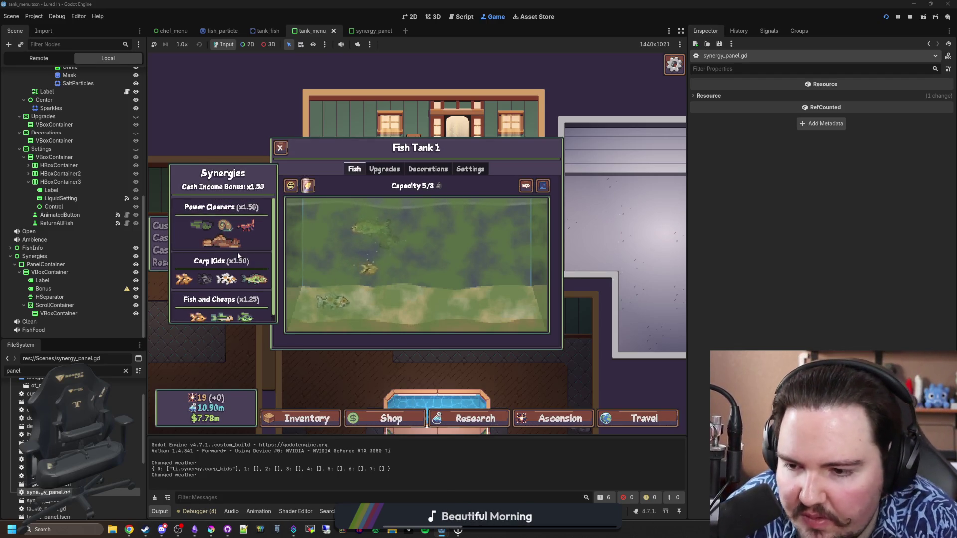
scroll(235, 259, "down", 1)
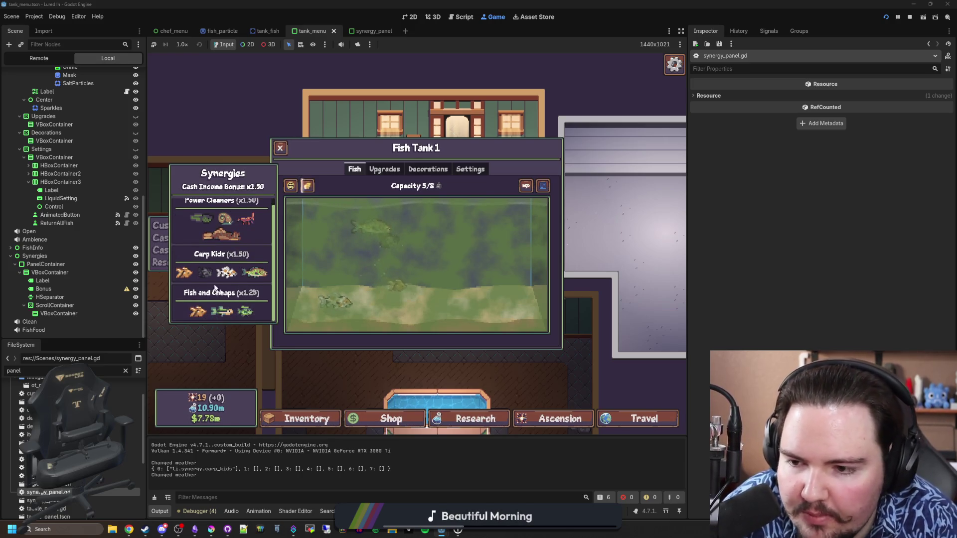
scroll(214, 254, "up", 1)
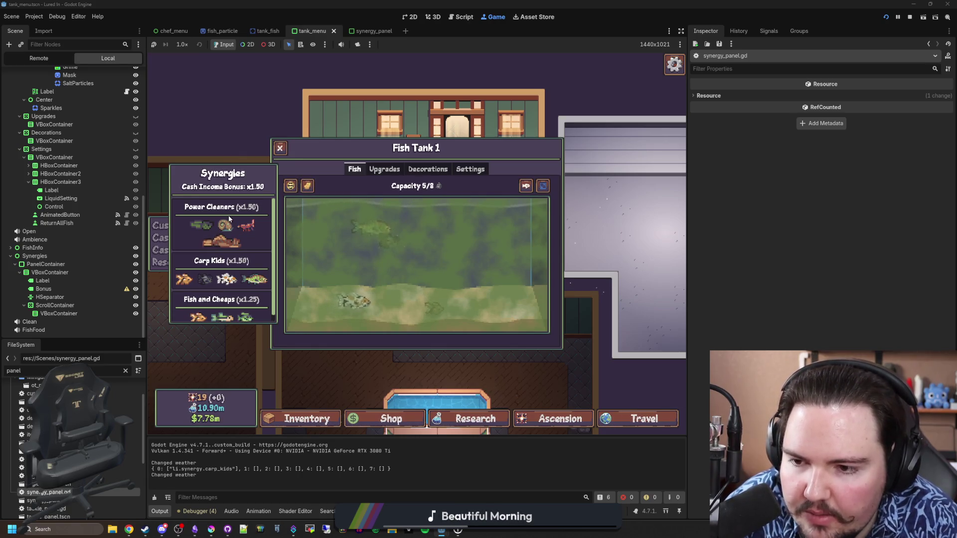
scroll(236, 222, "down", 1)
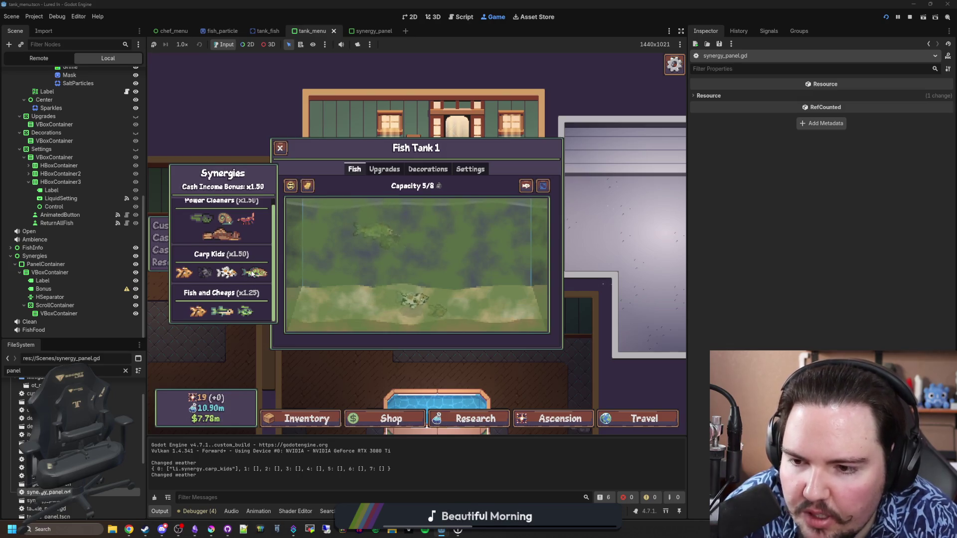
scroll(222, 269, "up", 1)
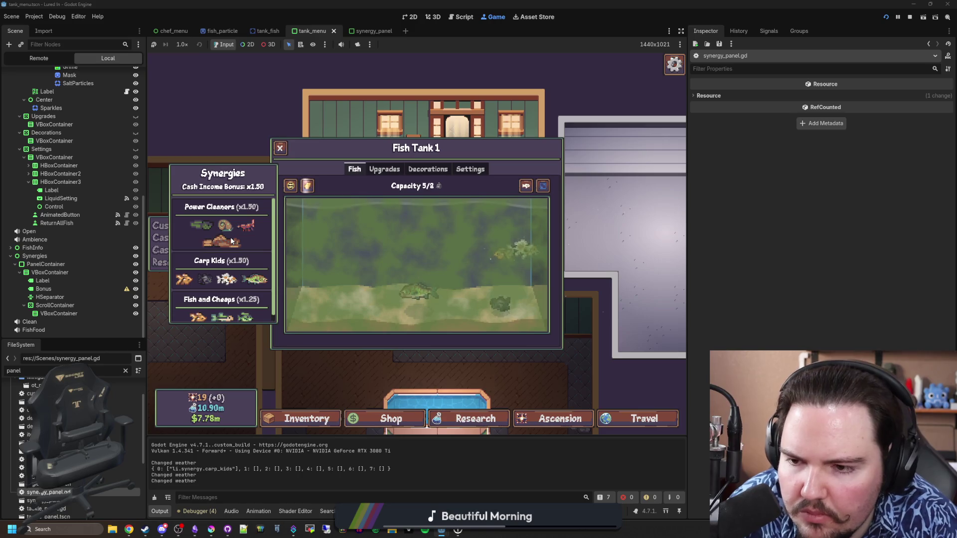
left_click(907, 17)
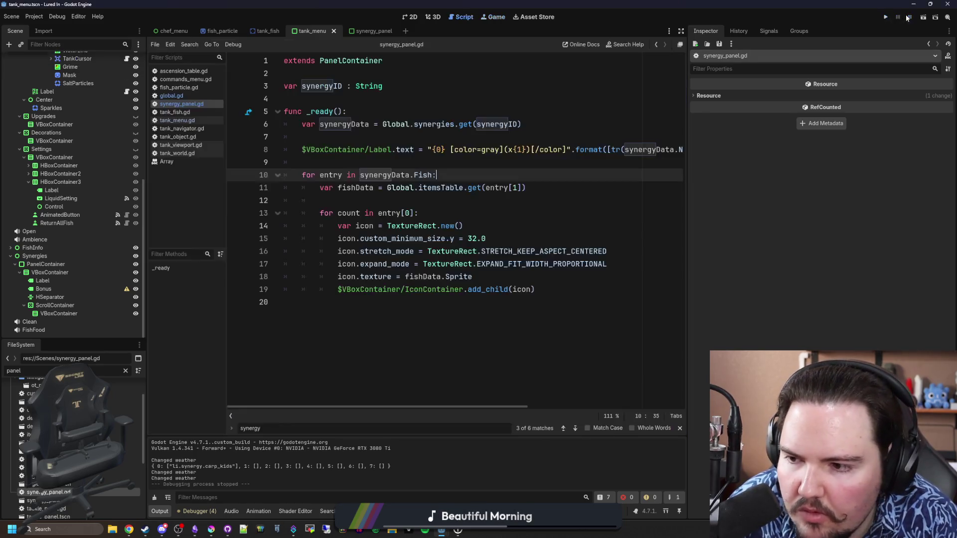
Toggle the HSeparator and ScrollContainer visibility in the tank menu scene and save it
left_click(59, 305)
left_click(136, 305)
left_click(136, 297)
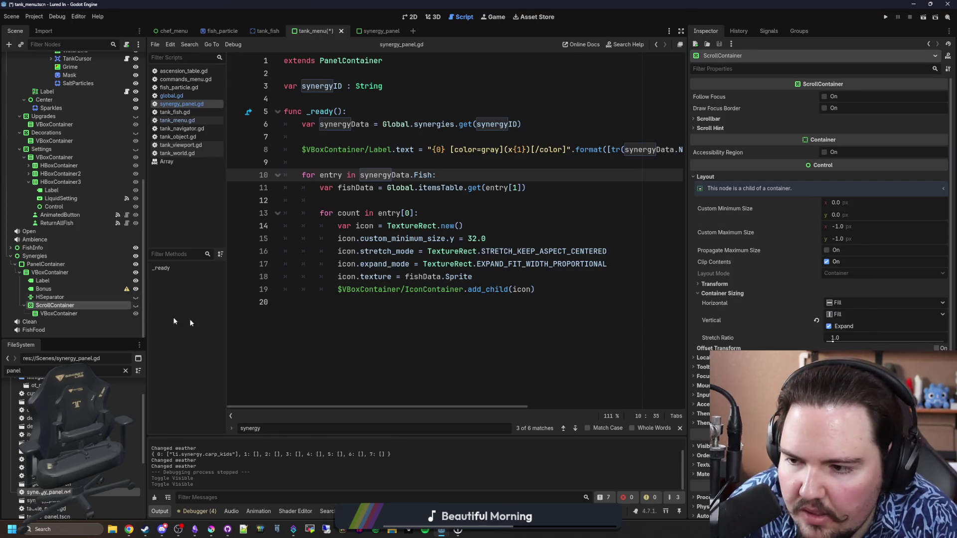
left_click(135, 297)
left_click(135, 306)
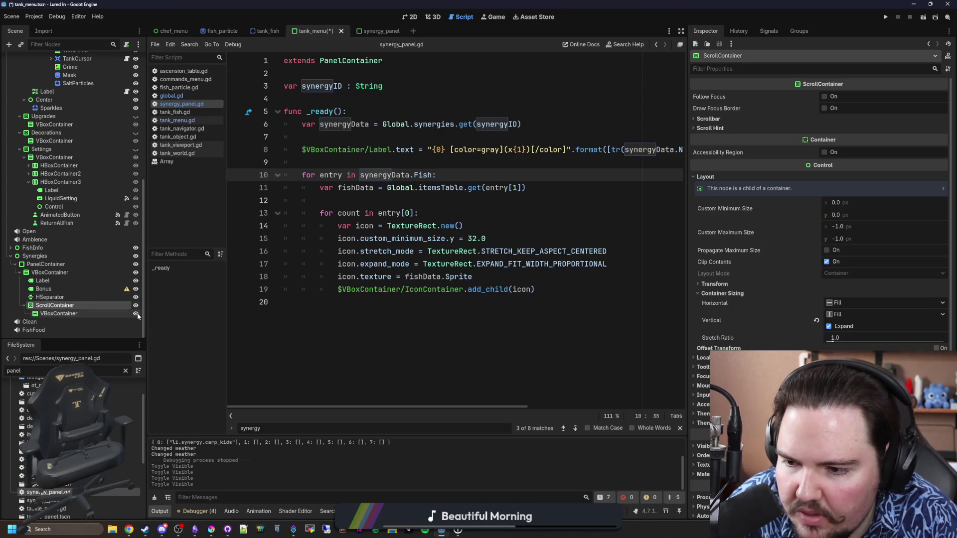
left_click(287, 302)
key("ctrl+s")
Open synergy_panel.tscn, hide its IconContainer and HSeparator, and save the scene
double_click(30, 500)
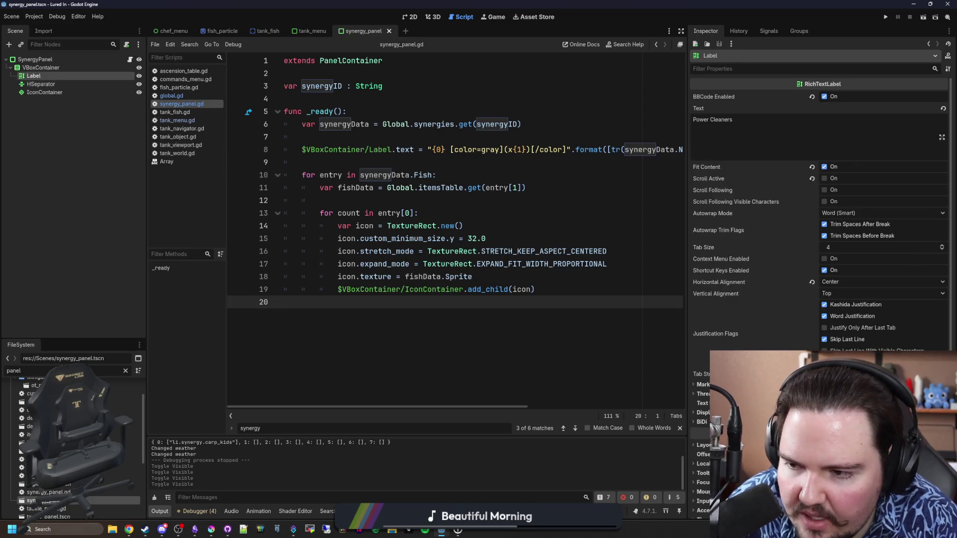
left_click(139, 92)
left_click(139, 84)
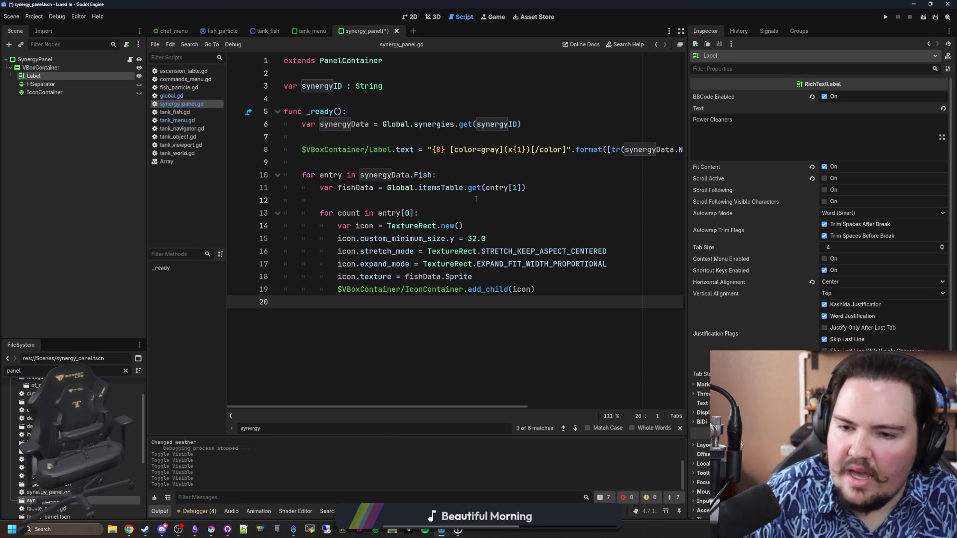
left_click(476, 200)
key("ctrl+s")
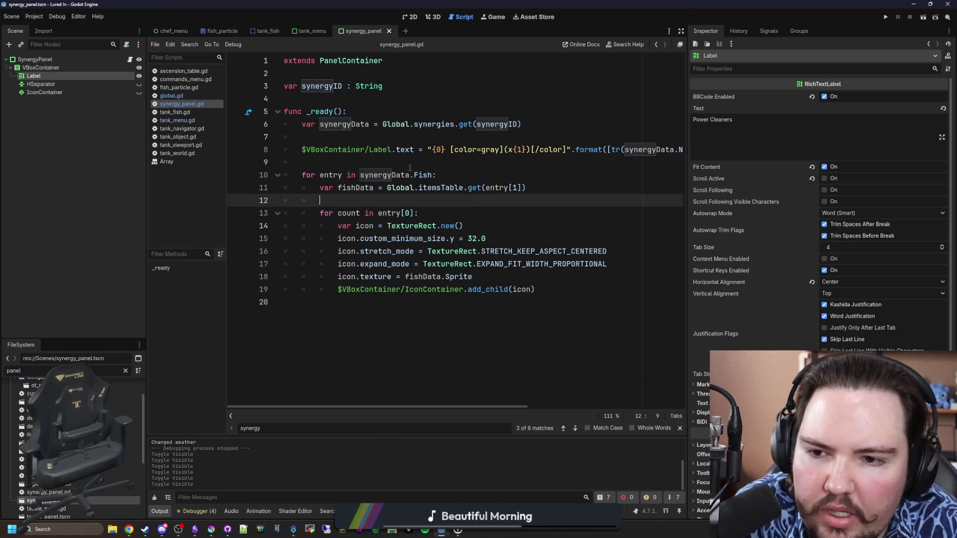
Insert blank lines below the label text line and inside the fish loops of synergy_panel.gd
left_click(409, 165)
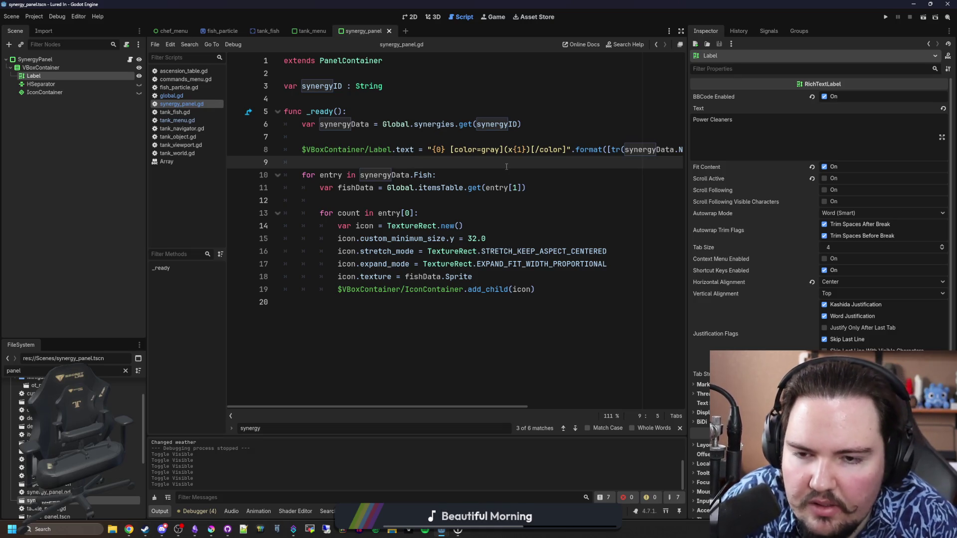
key("Return")
key("Return")
key("Up")
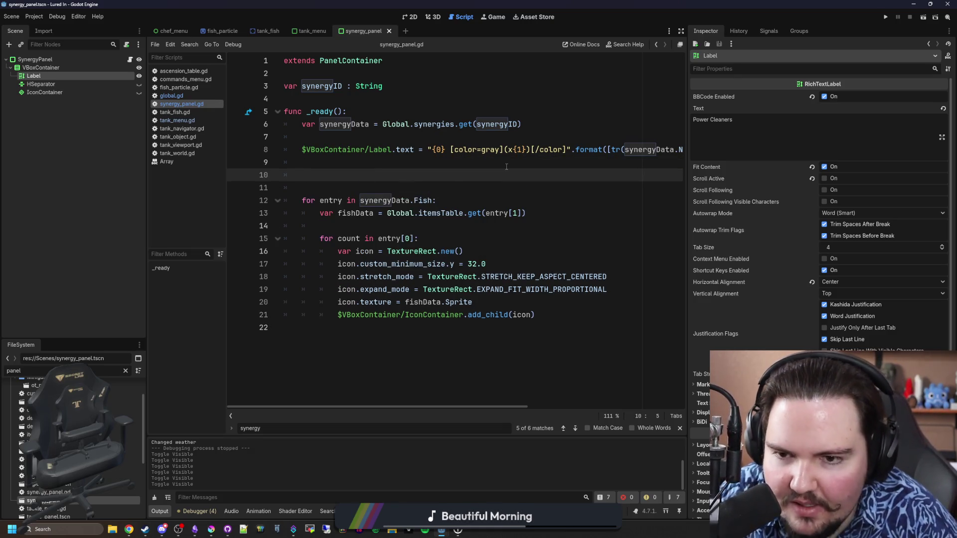
left_click_drag(395, 150, 301, 149)
key("ctrl+c")
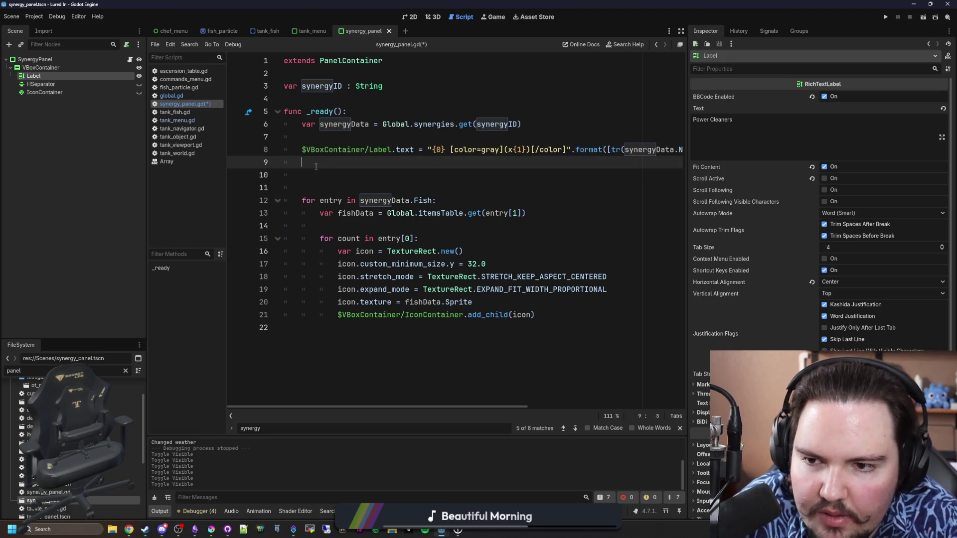
left_click(325, 172)
key("ctrl+v")
key("shift+Home")
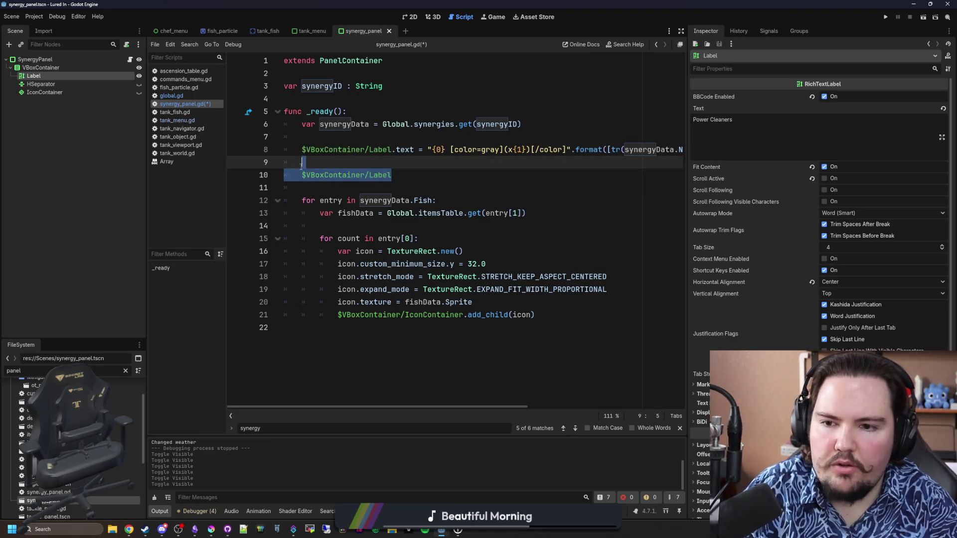
key("BackSpace")
left_click(389, 230)
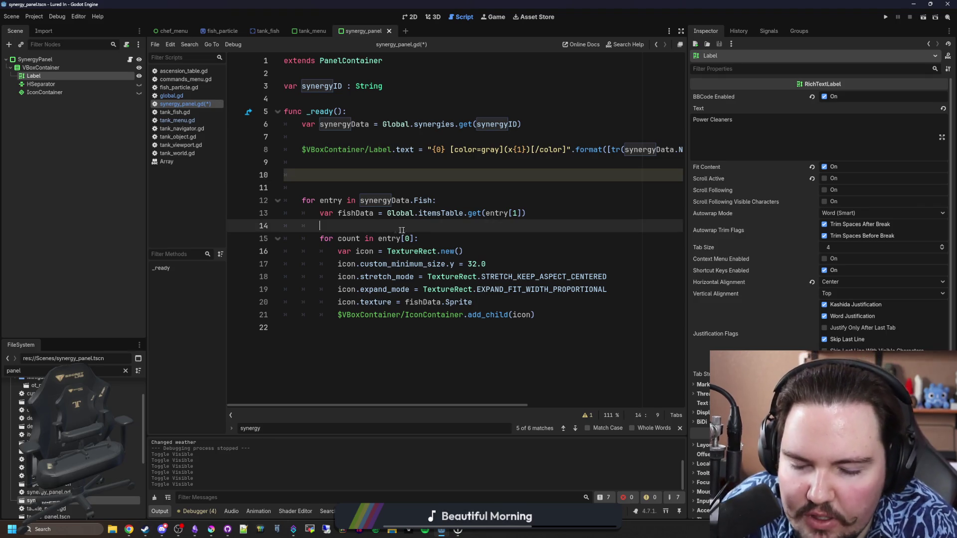
left_click(444, 238)
key("Return")
key("Return")
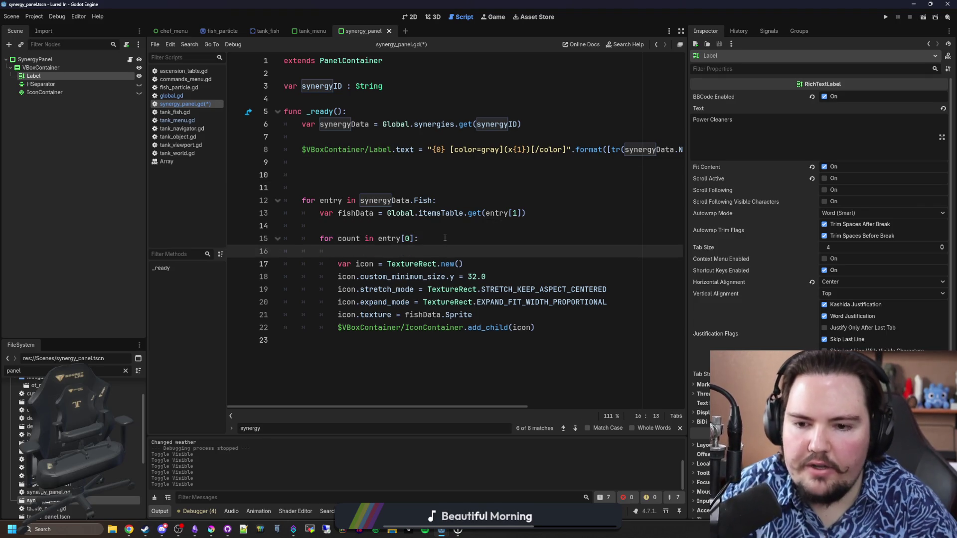
Paste the label reference into the inner loop and comment out the TextureRect icon code
key("Up")
key("ctrl+v")
left_click_drag(542, 350, 246, 280)
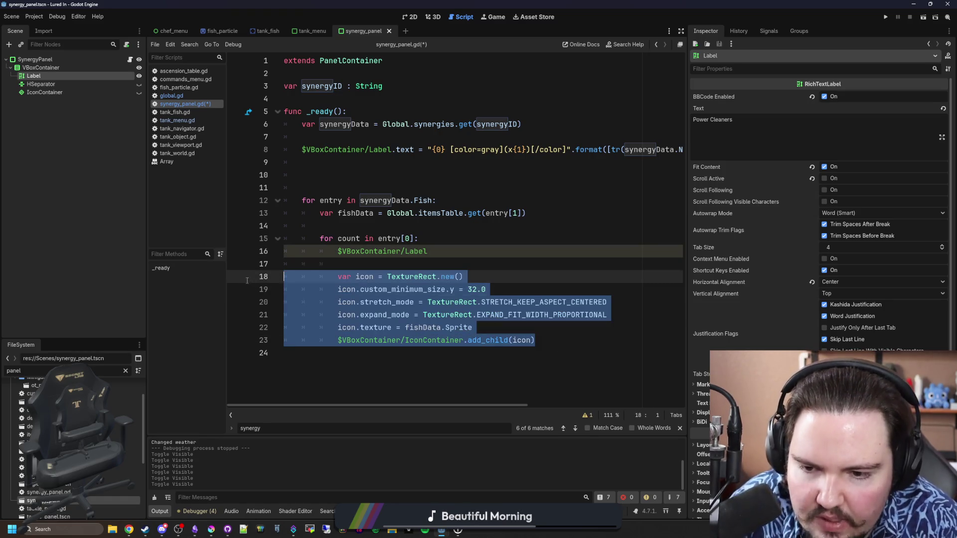
key("ctrl+k")
Make line 16 append an inline [img height=1em] tag with the fish Sprite's path to the label text
left_click(479, 253)
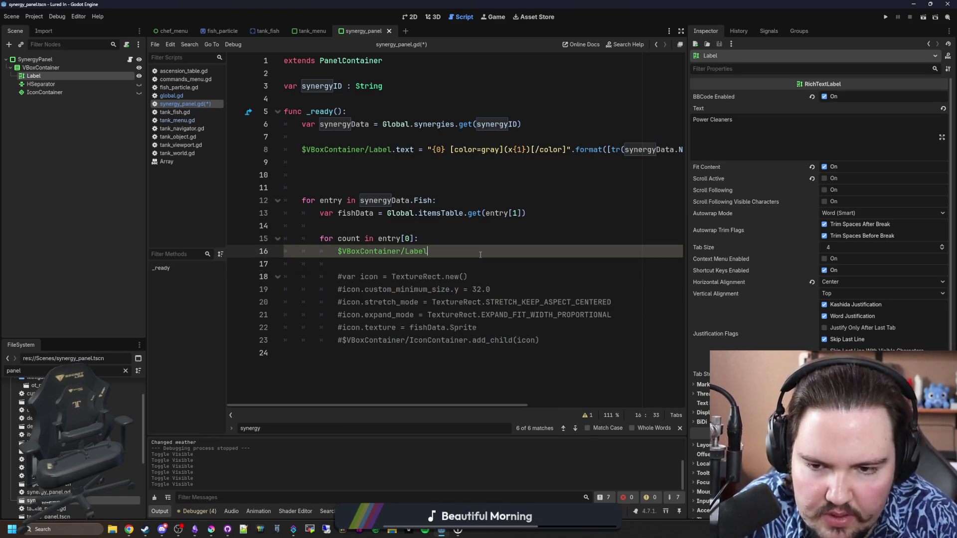
type(".text +=")
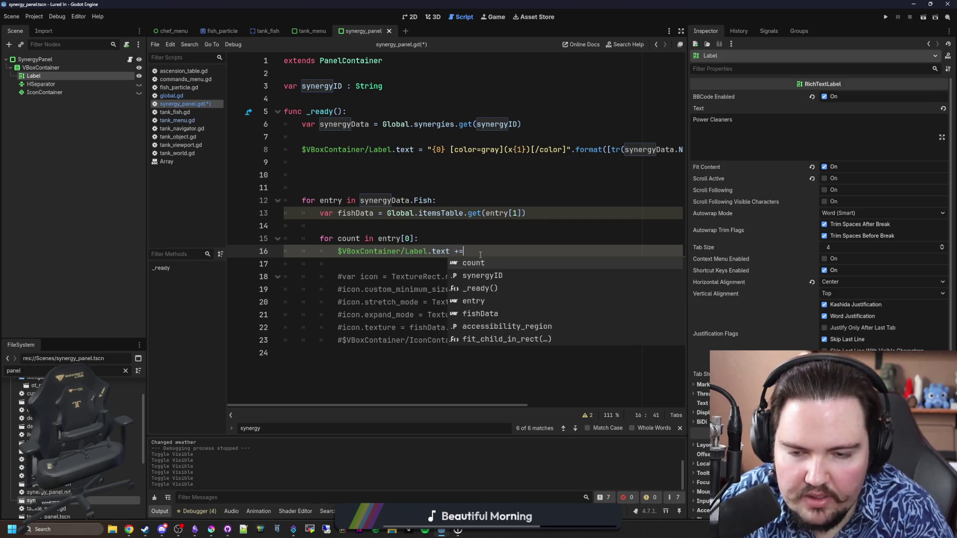
left_click(453, 183)
left_click(570, 149)
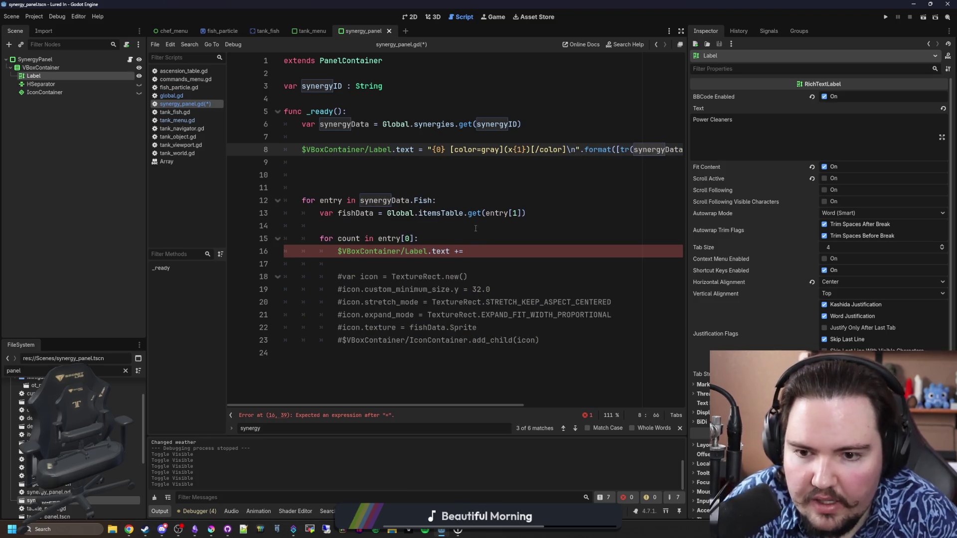
left_click(487, 251)
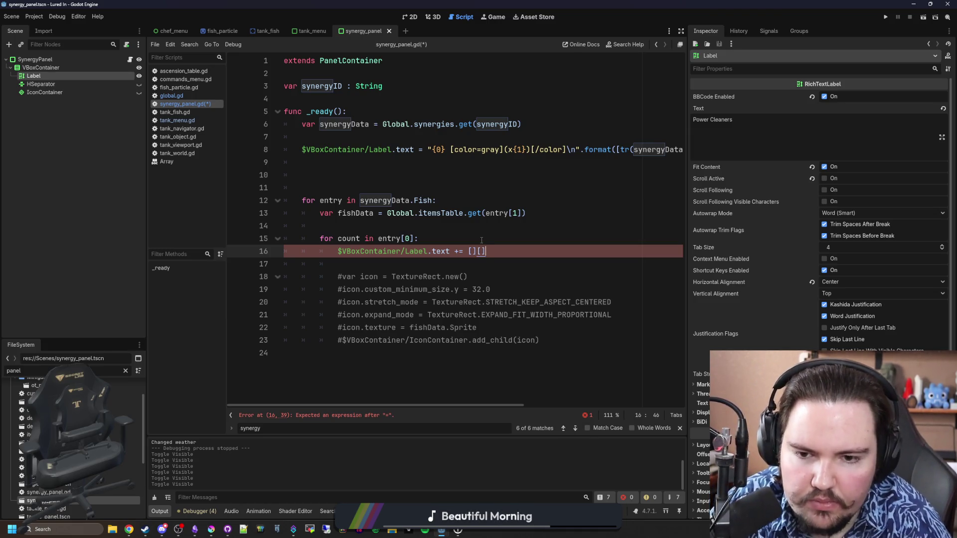
key("BackSpace")
key("BackSpace")
key("BackSpace")
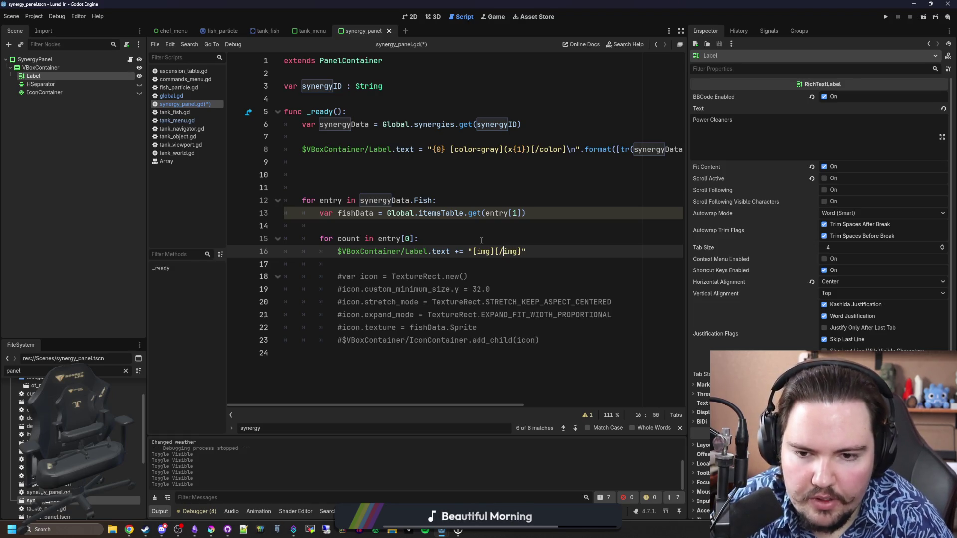
type("height=1em")
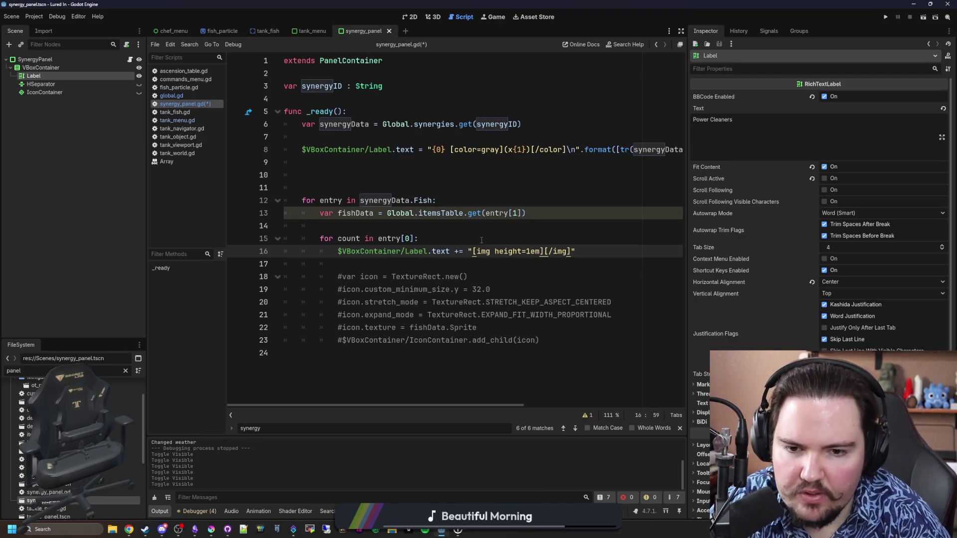
type("{0")
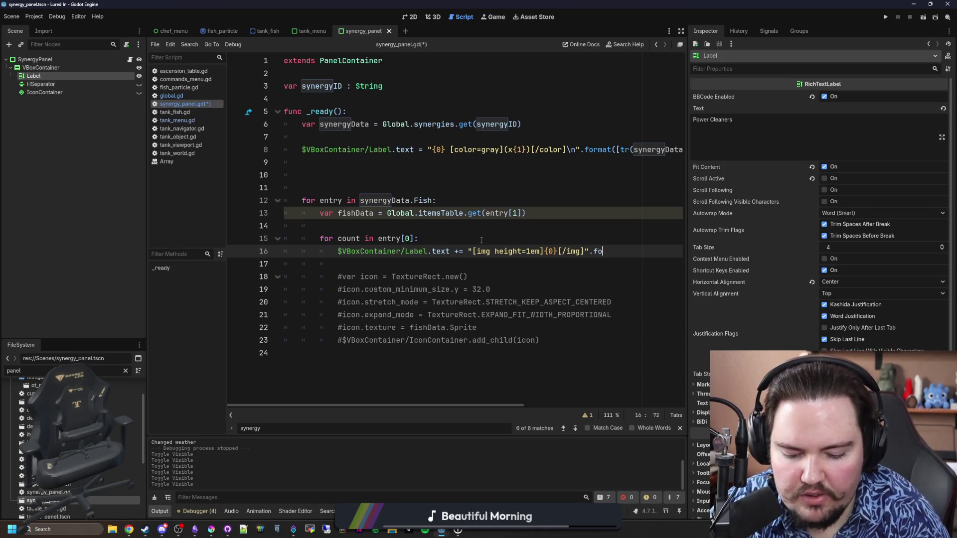
type("f")
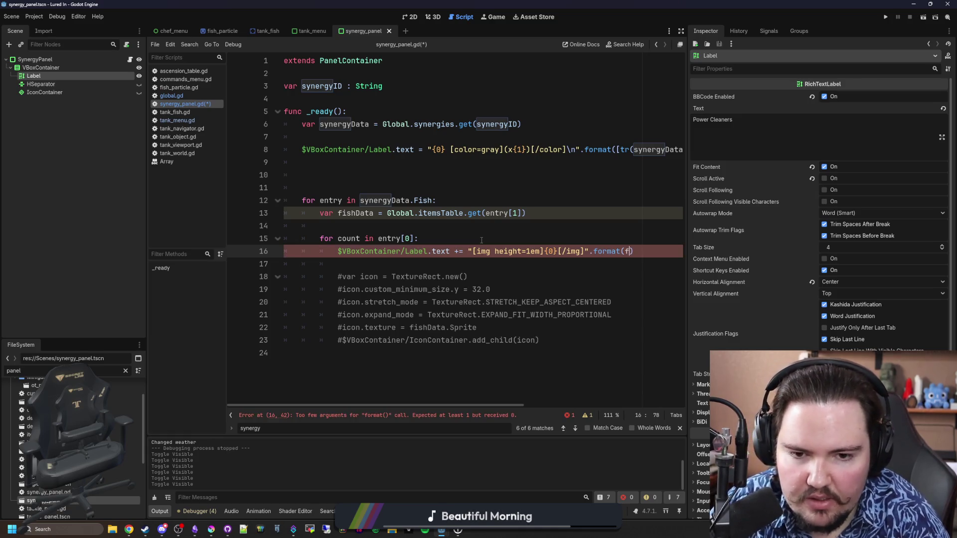
type("Sprite.get_image()")
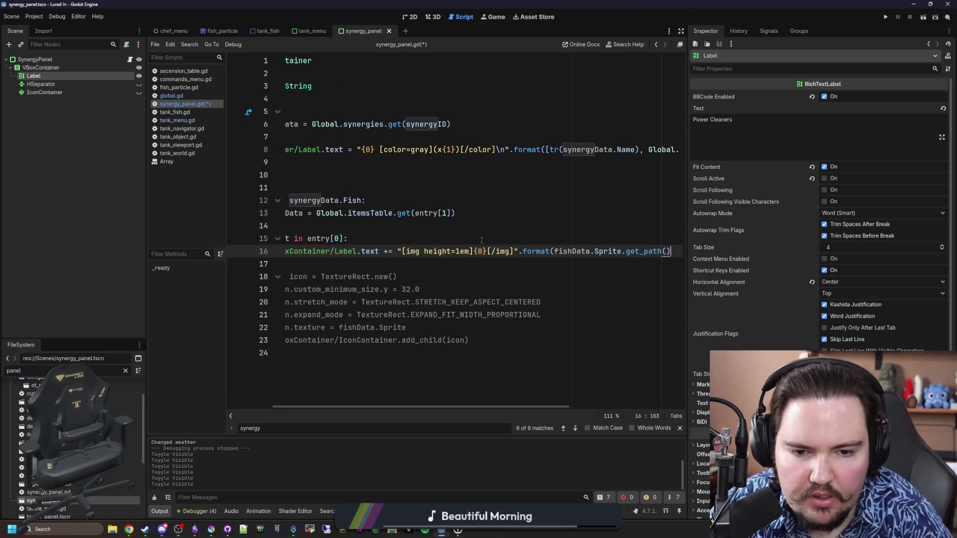
scroll(534, 181, "left", 3)
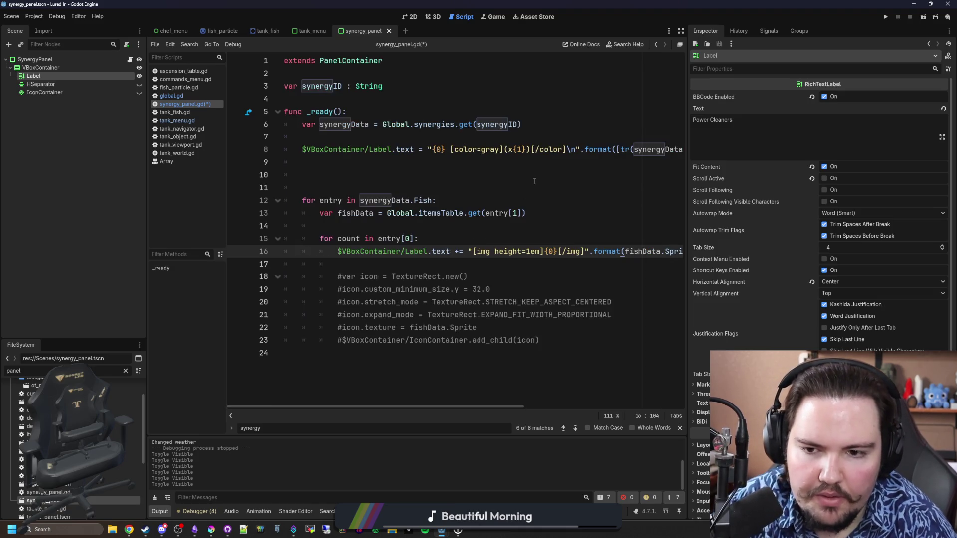
Save synergy_panel.gd and run the project to test the panel
left_click(359, 269)
key("ctrl+s")
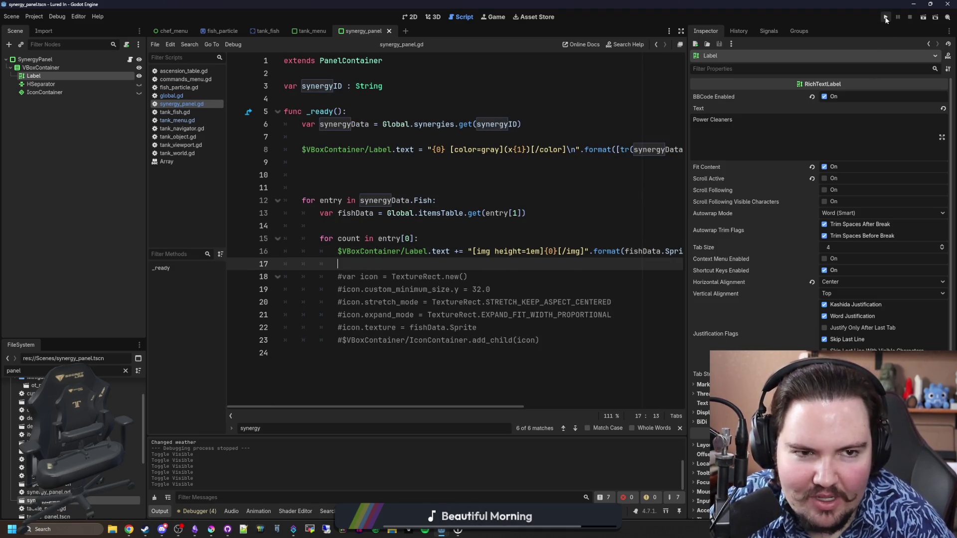
left_click(885, 18)
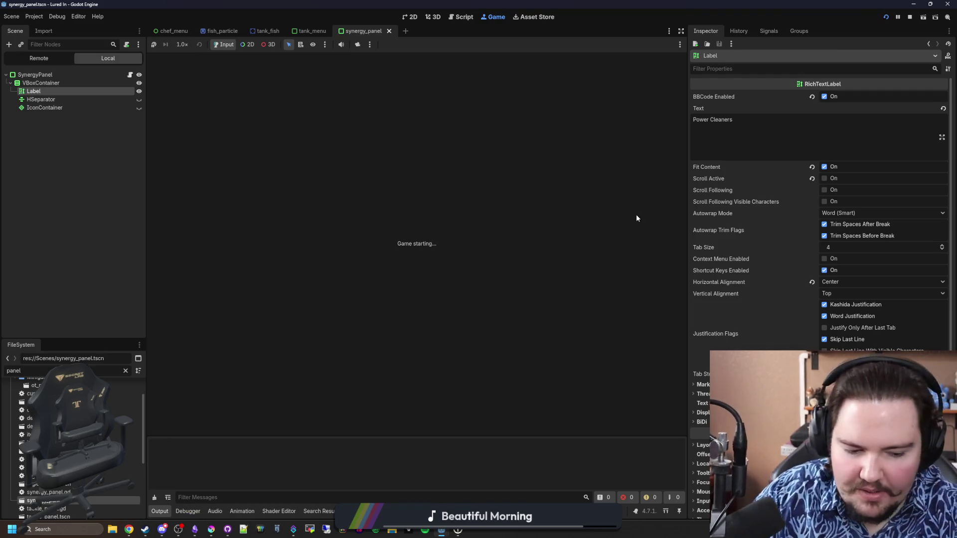
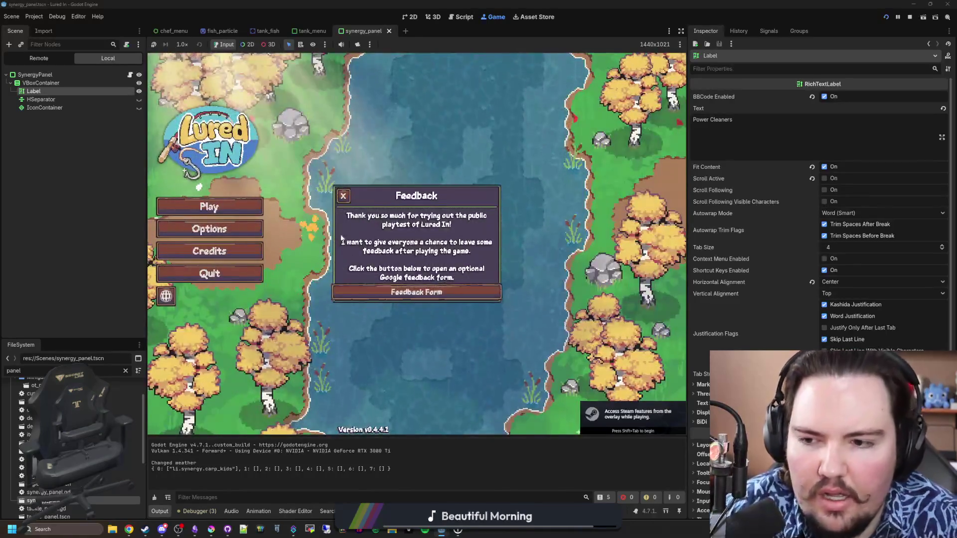
Start the game, dismiss the offline earnings summary, and show the debugger's Errors list
left_click(232, 218)
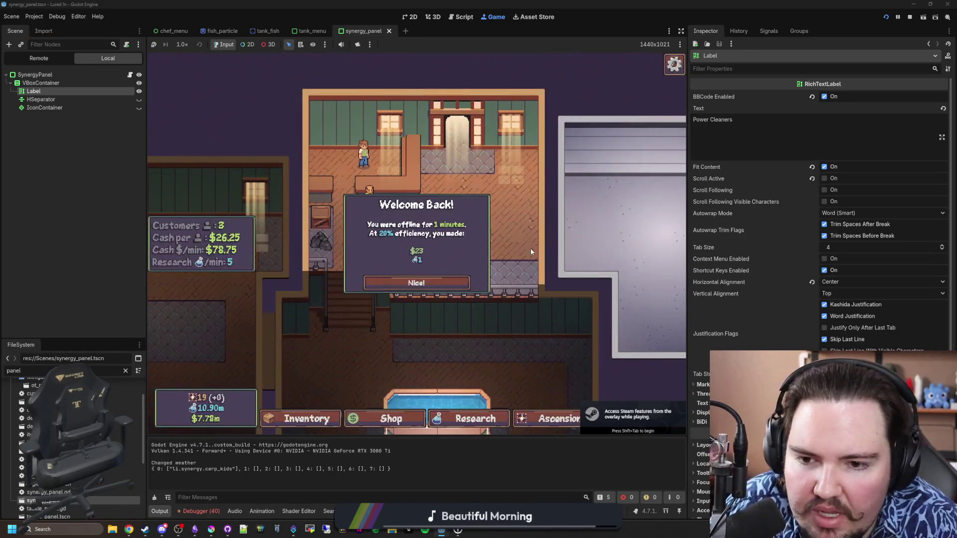
left_click(454, 264)
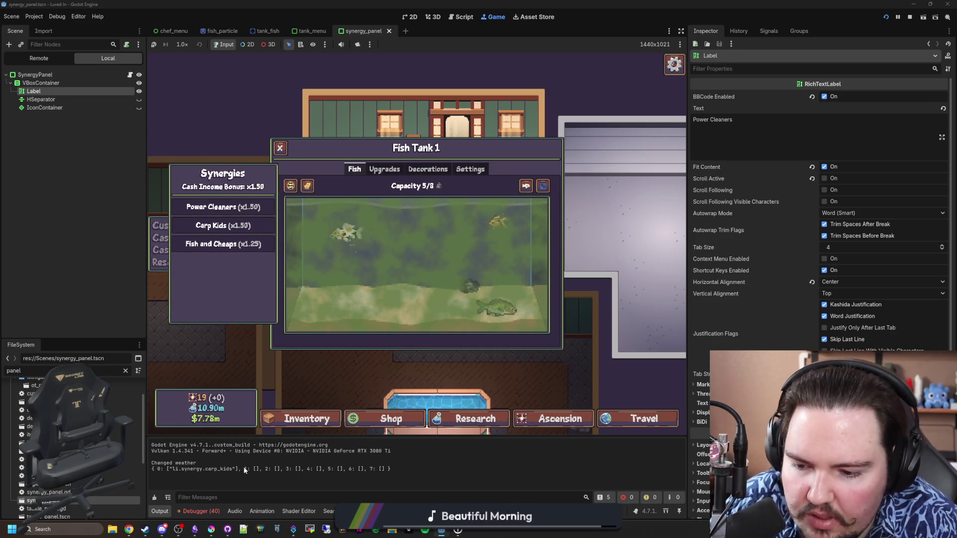
left_click(199, 511)
left_click(211, 396)
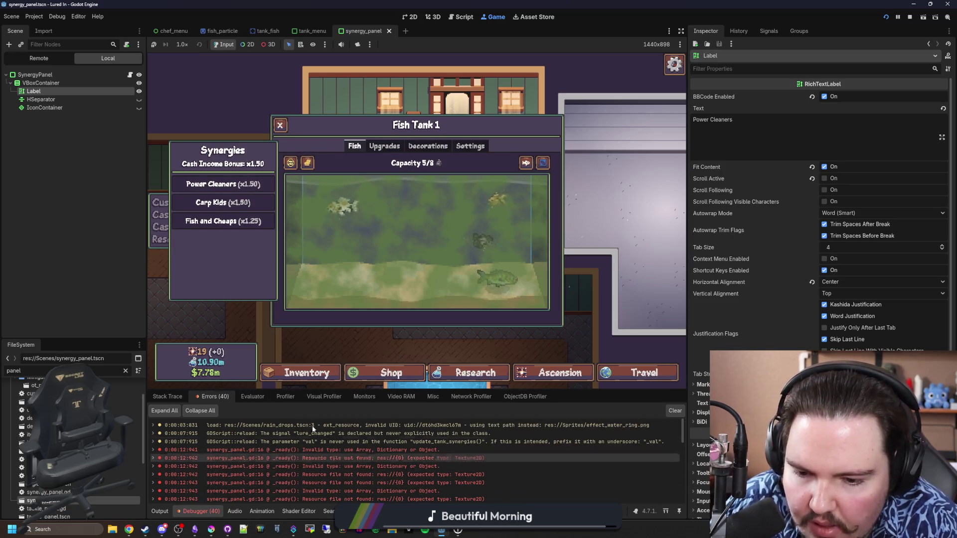
left_click(132, 76)
Jump to the Invalid type error on line 16 and wrap the format() argument in [ ]
scroll(553, 217, "right", 5)
scroll(553, 217, "left", 5)
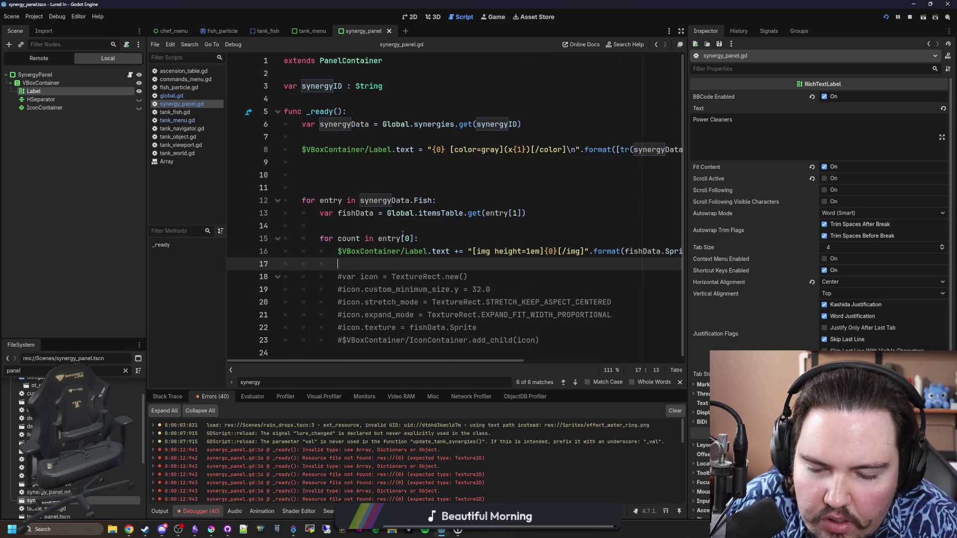
left_click(423, 453)
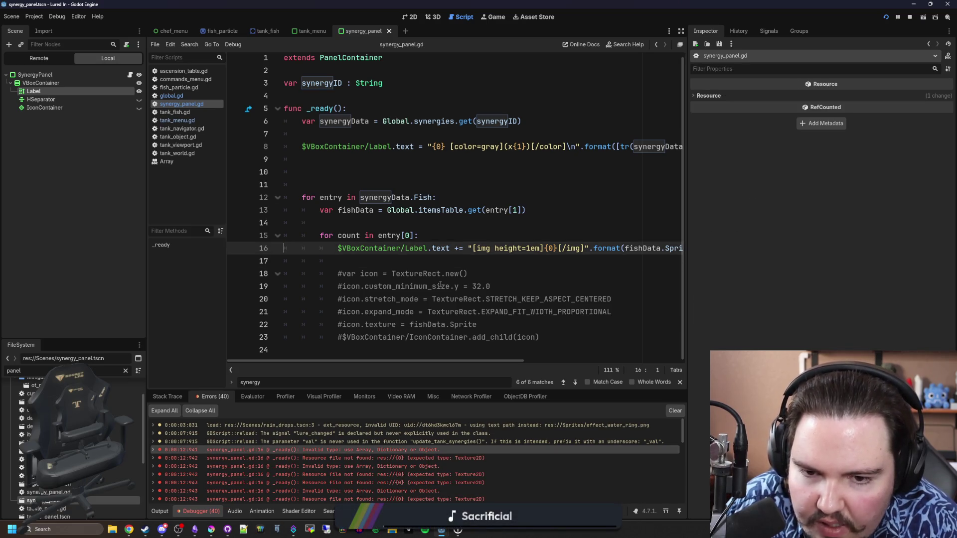
scroll(440, 284, "right", 5)
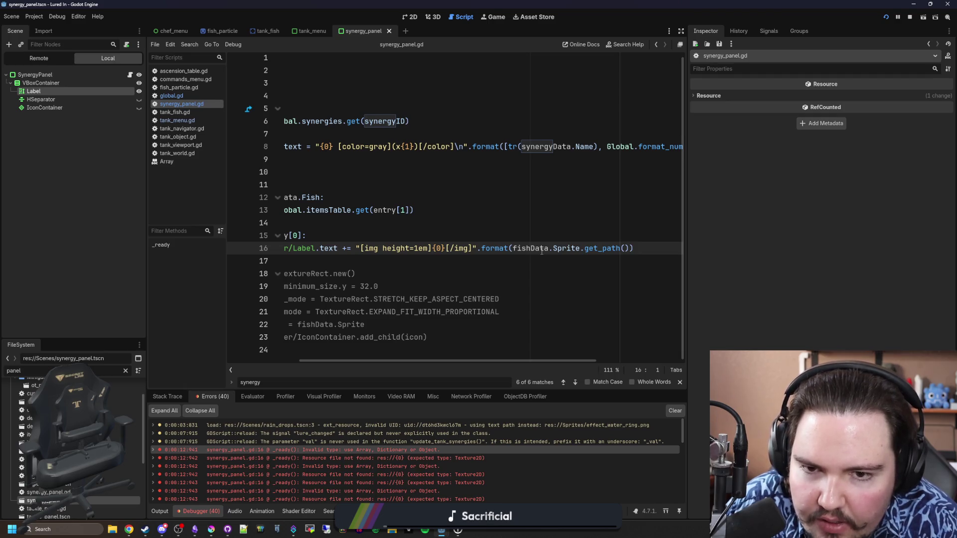
scroll(542, 250, "left", 5)
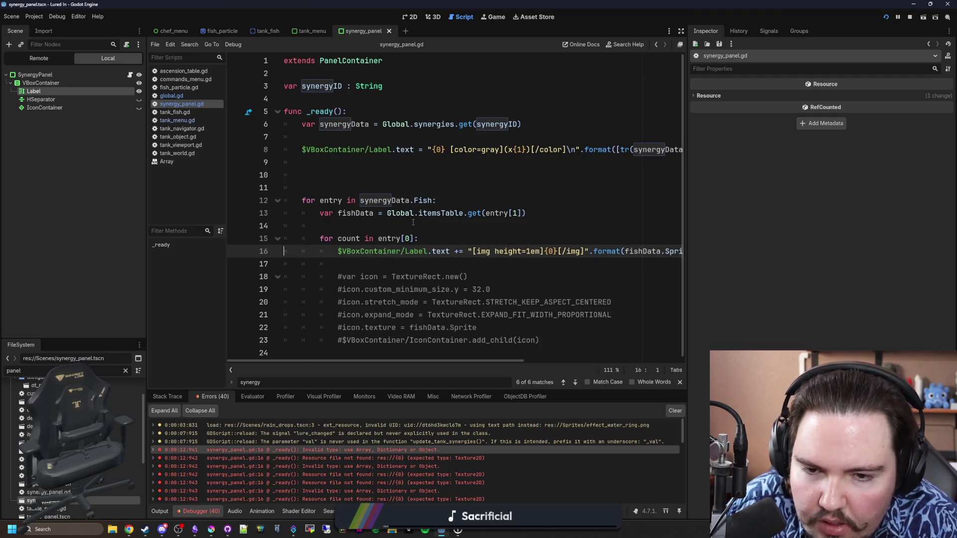
scroll(413, 222, "right", 8)
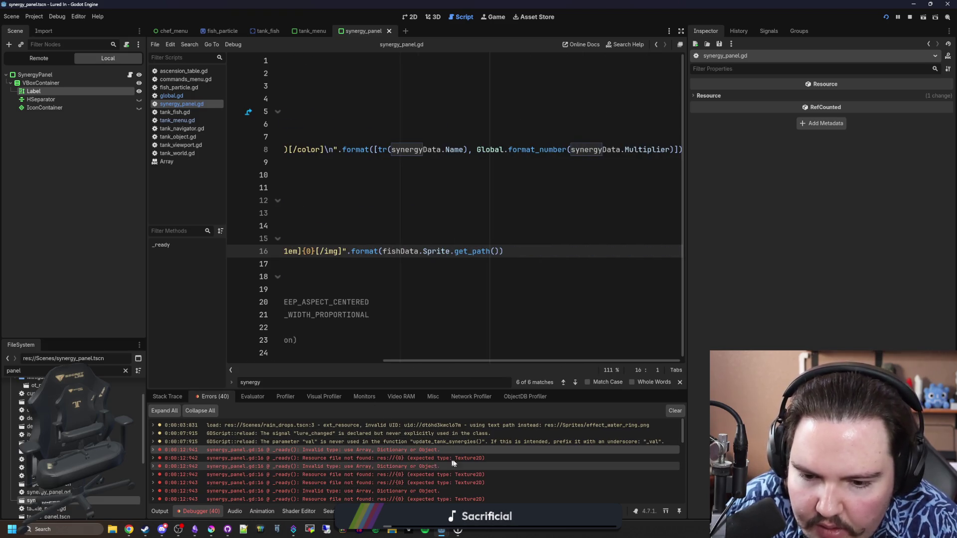
mouse_move(453, 459)
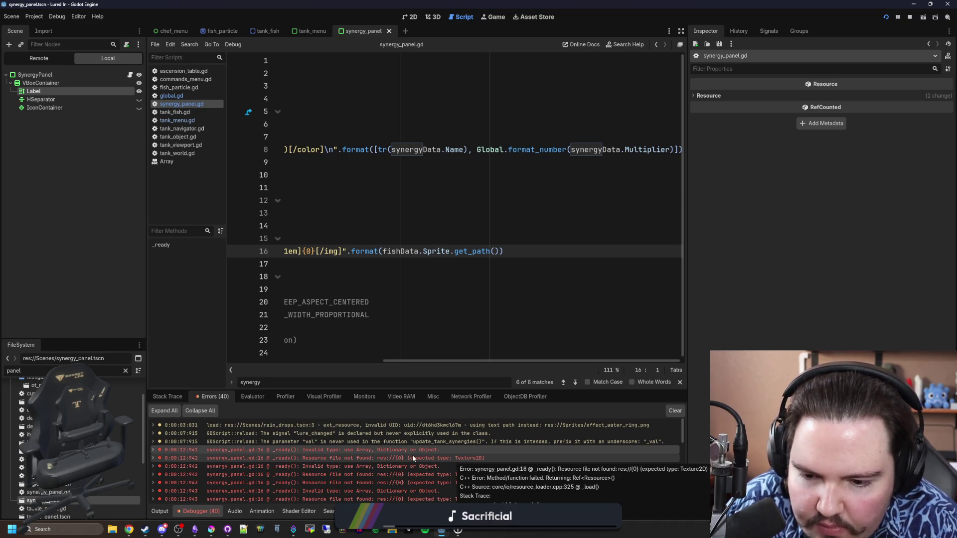
scroll(436, 244, "left", 5)
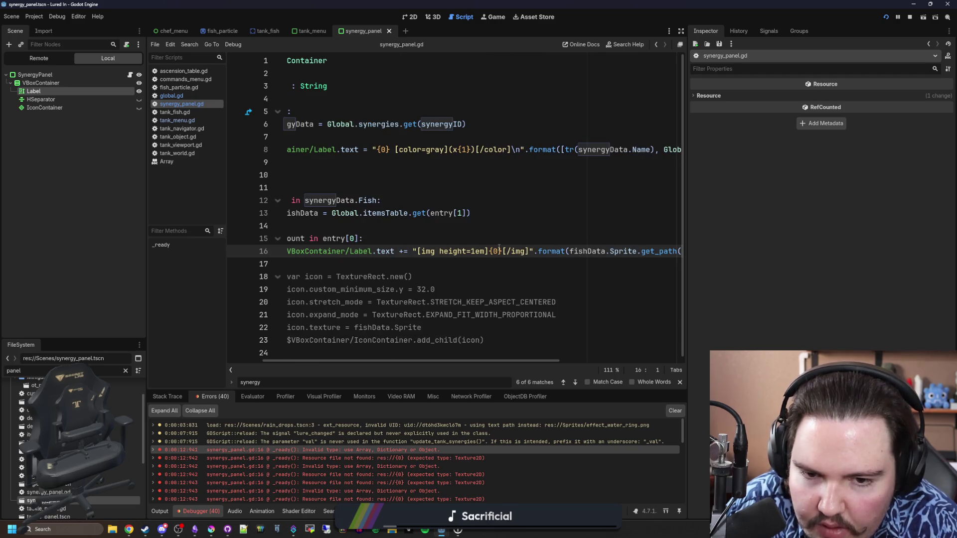
type("[")
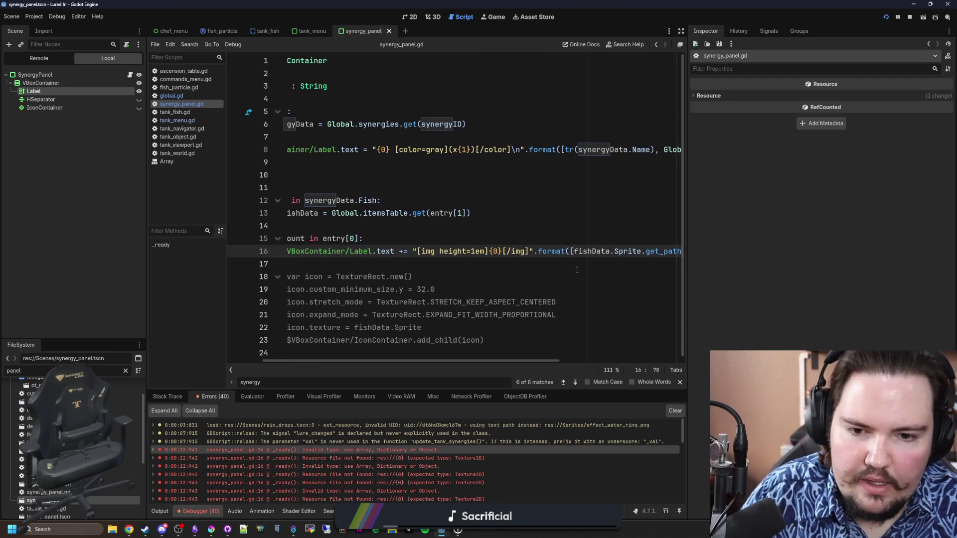
scroll(576, 269, "right", 3)
Save synergy_panel.gd, relaunch the game and open the first fish tank
left_click(536, 225)
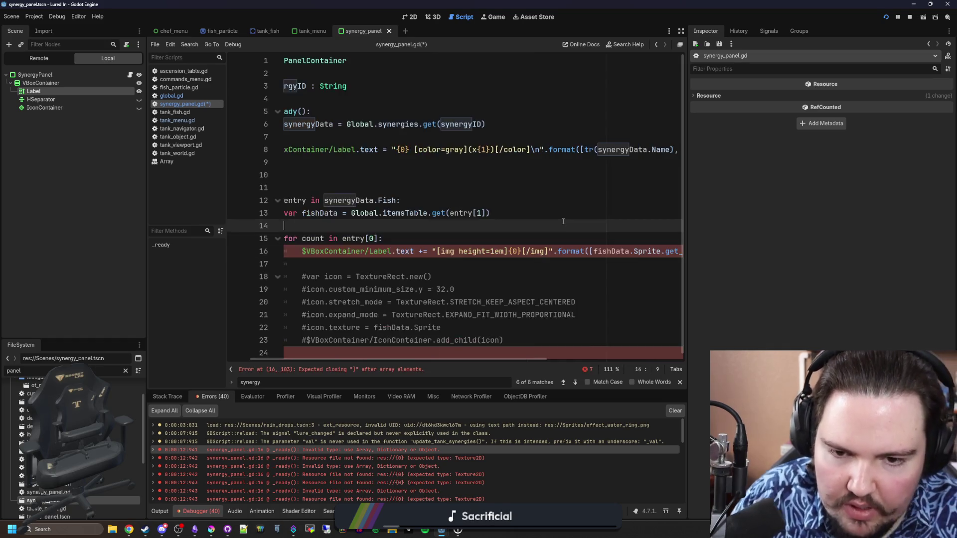
key("ctrl+s")
key("Escape")
left_click(419, 234)
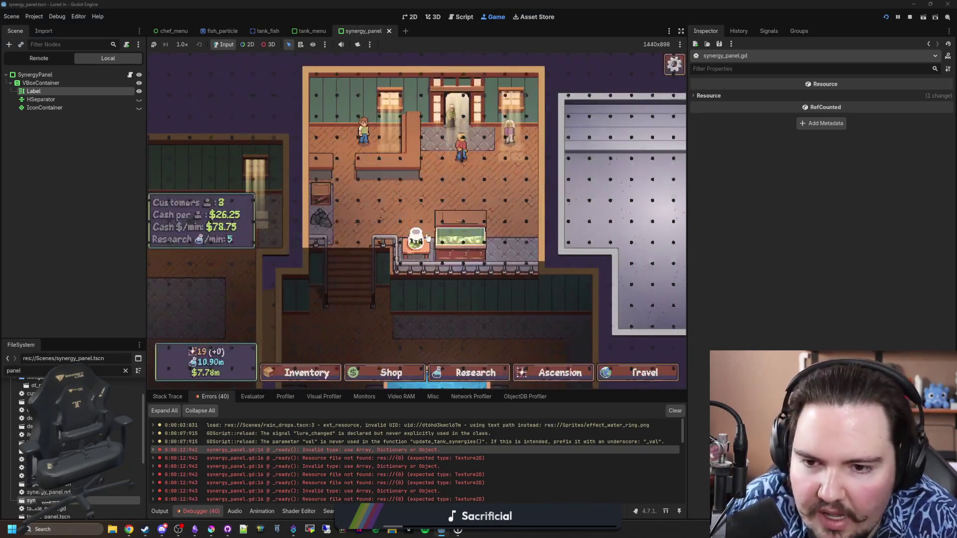
Change the icon height on line 16 of synergy_panel.gd to 2em and restart the game
left_click(307, 163)
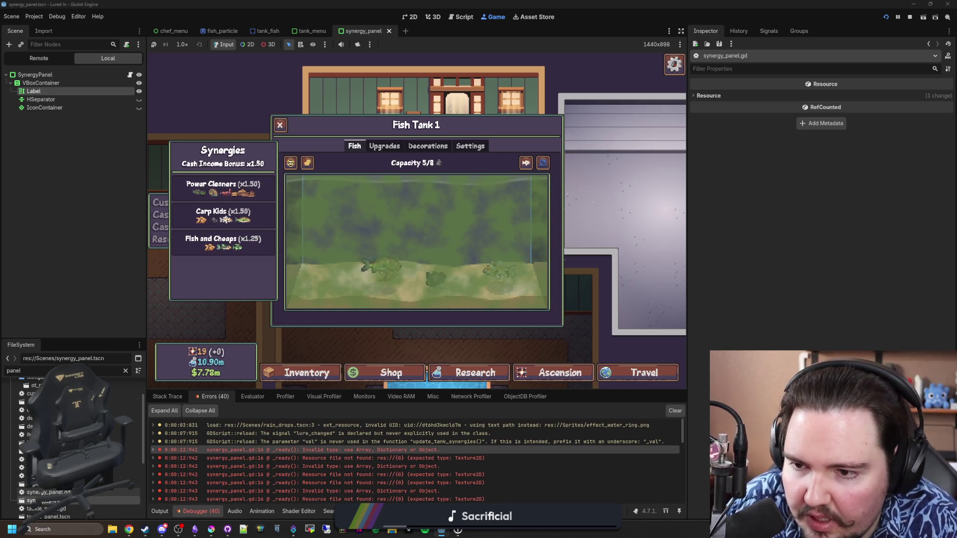
double_click(65, 492)
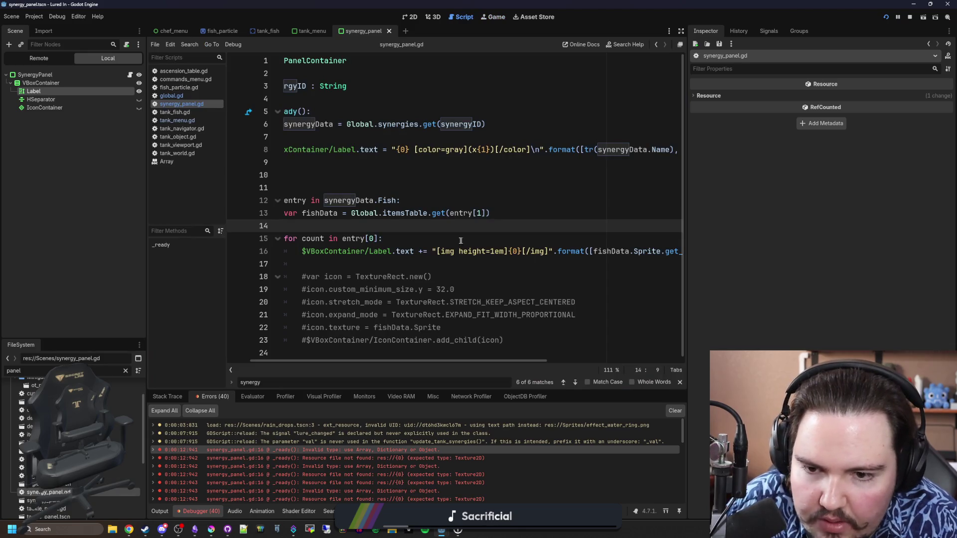
left_click(496, 250)
type("2")
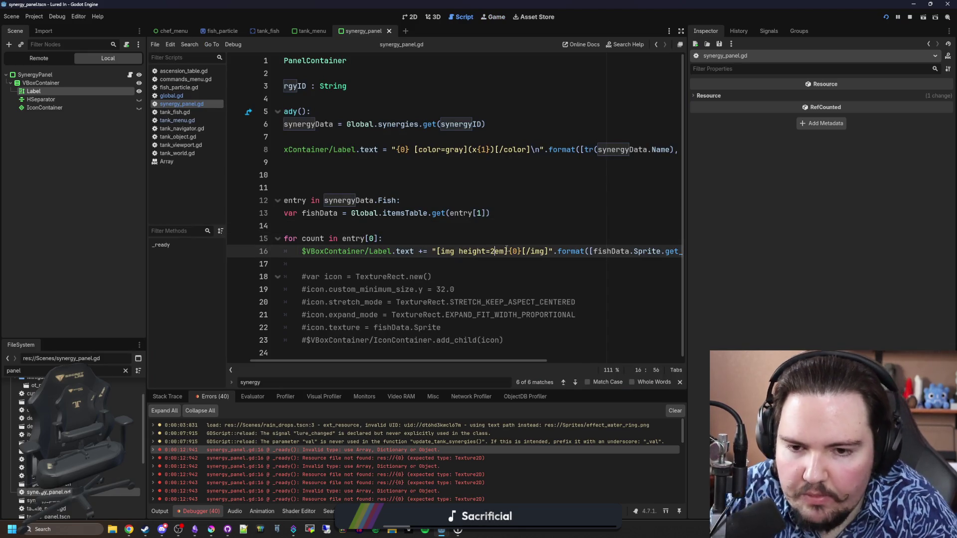
left_click(498, 18)
key("Escape")
left_click(416, 241)
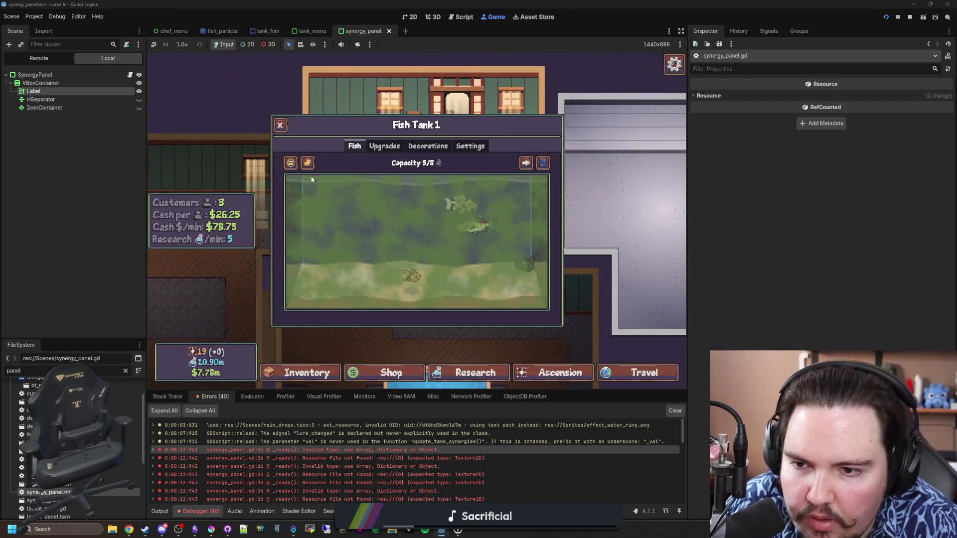
left_click(307, 163)
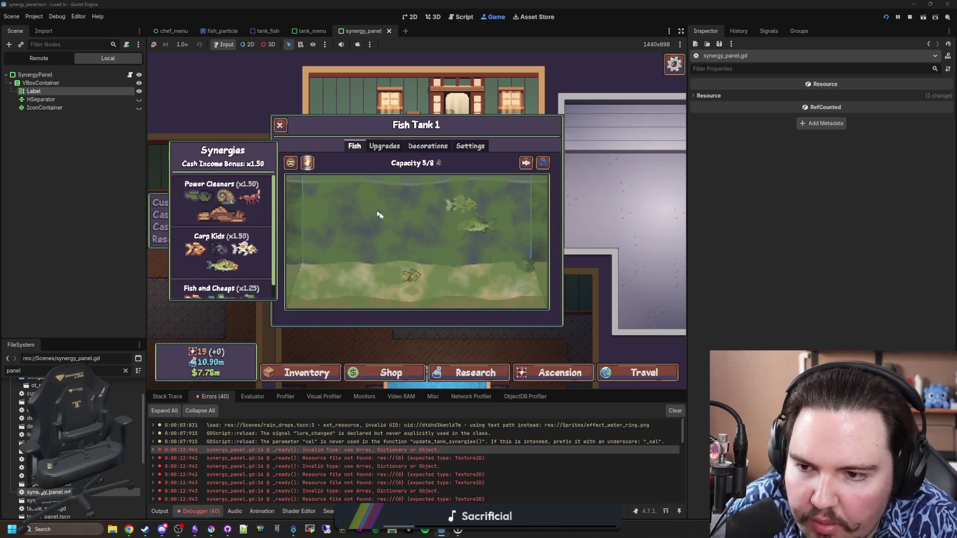
Scroll Fish Tank 1's synergy list to check the larger icons, then return to synergy_panel.gd
scroll(244, 289, "down", 2)
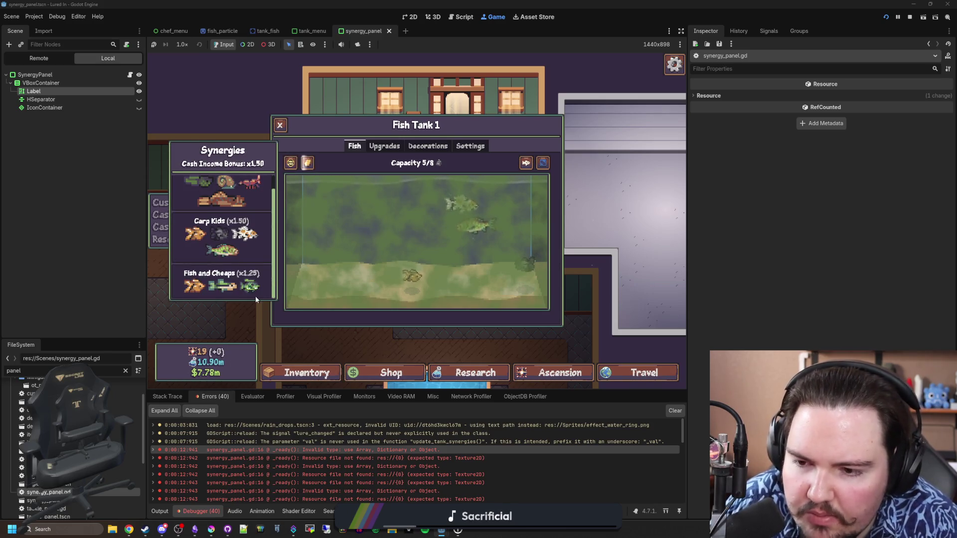
scroll(248, 239, "up", 2)
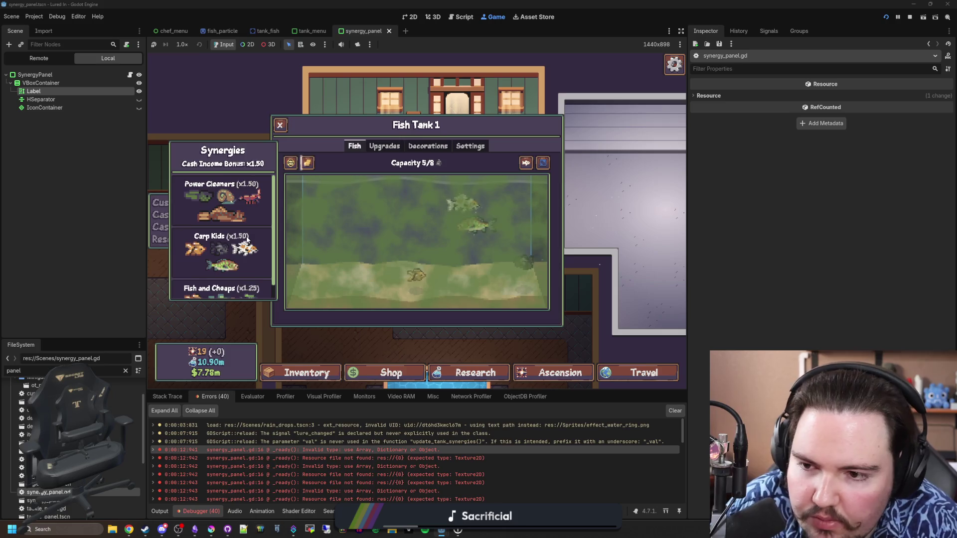
scroll(248, 239, "down", 2)
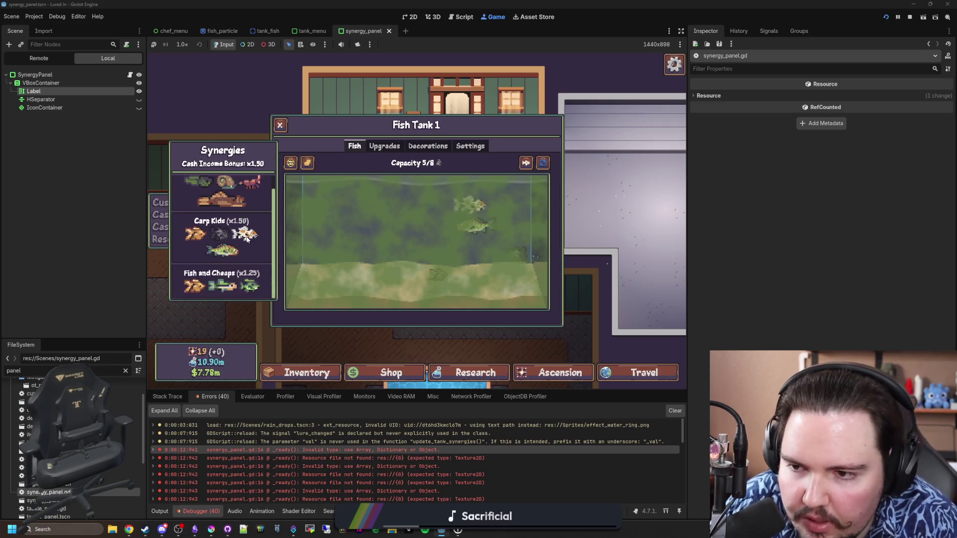
scroll(247, 239, "up", 2)
scroll(244, 240, "down", 2)
scroll(244, 240, "up", 2)
scroll(245, 242, "down", 1)
scroll(244, 243, "up", 1)
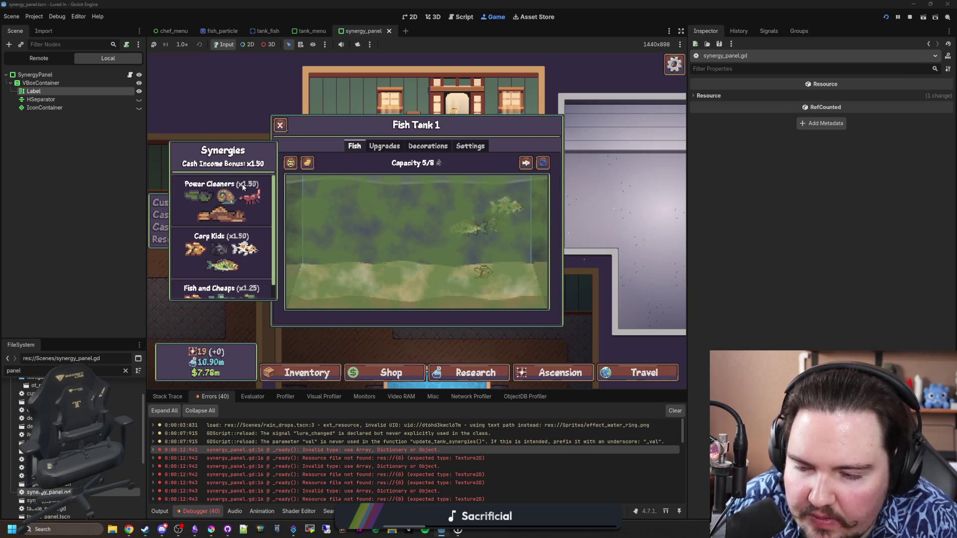
left_click(131, 76)
left_click(454, 223)
Save and remove the stray blank line above the title text on line 8
key("ctrl+s")
left_click(339, 150)
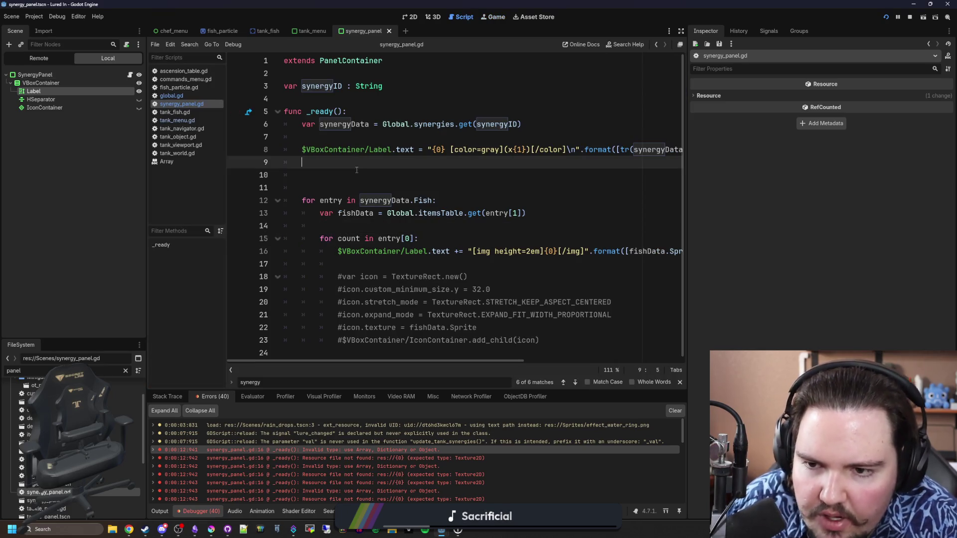
key("End")
key("ctrl+z")
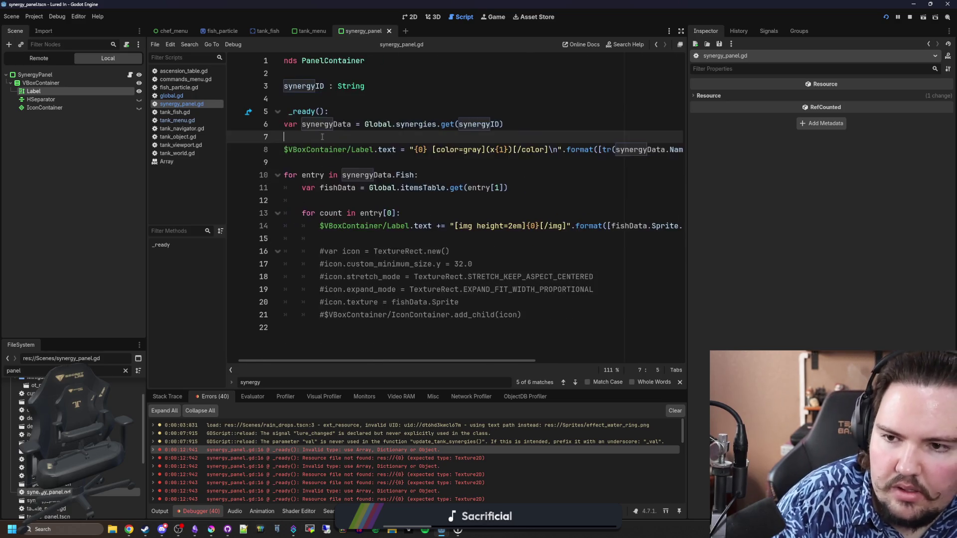
Add a set_border() function stub at the end of synergy_panel.gd
left_click(368, 319)
key("Return")
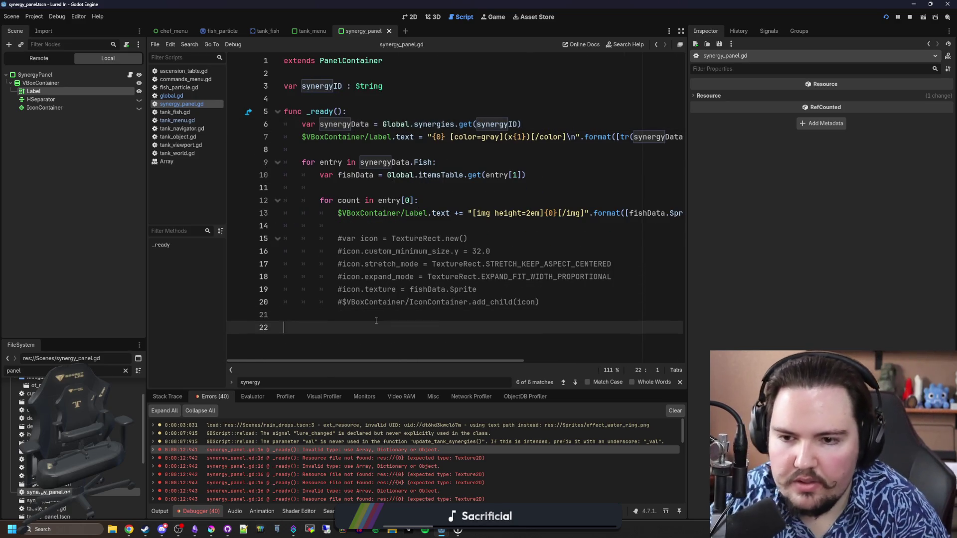
type("func set_border():")
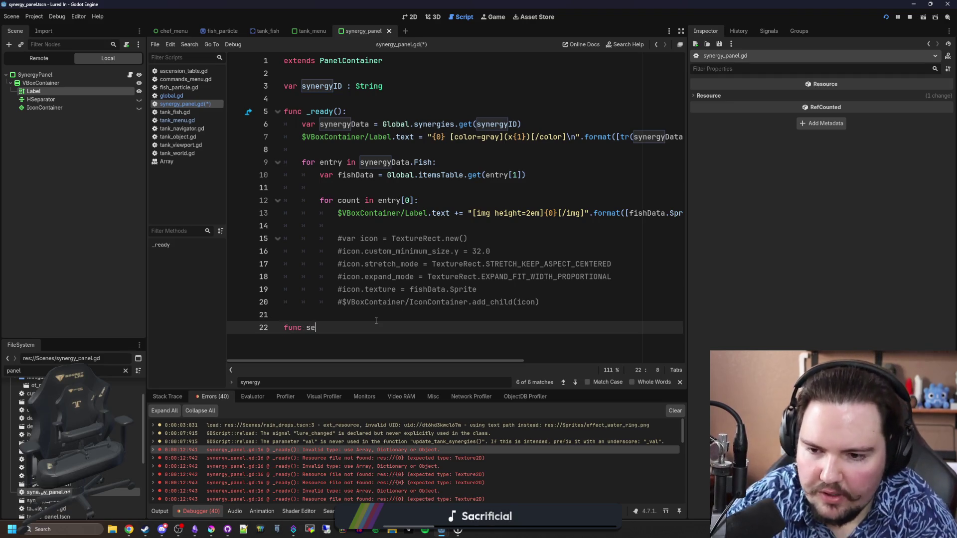
key("Return")
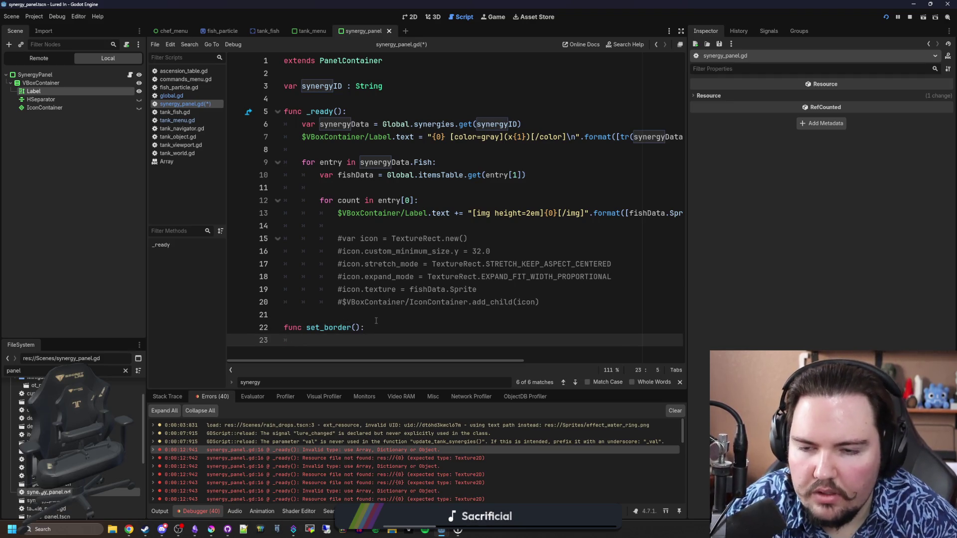
key("Up")
key("Up")
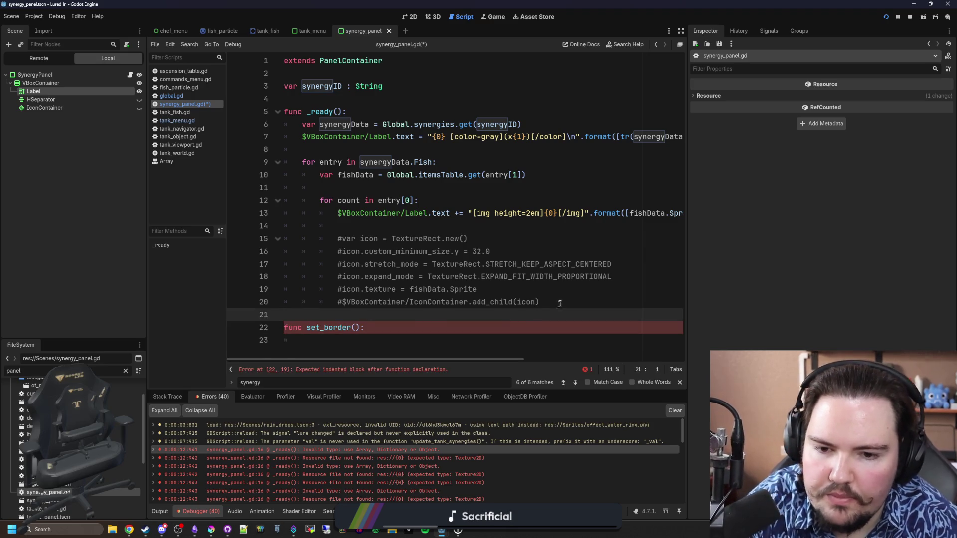
key("Return")
left_click(561, 300)
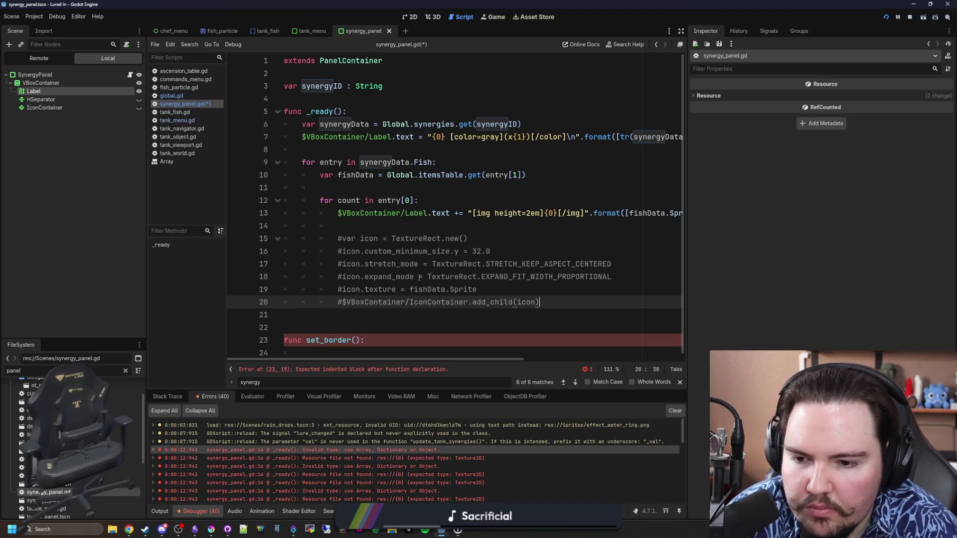
Delete the blank line between the loops and tidy the spacing in the script
left_click(374, 200)
left_click(384, 192)
key("BackSpace")
key("BackSpace")
key("BackSpace")
left_click(364, 338)
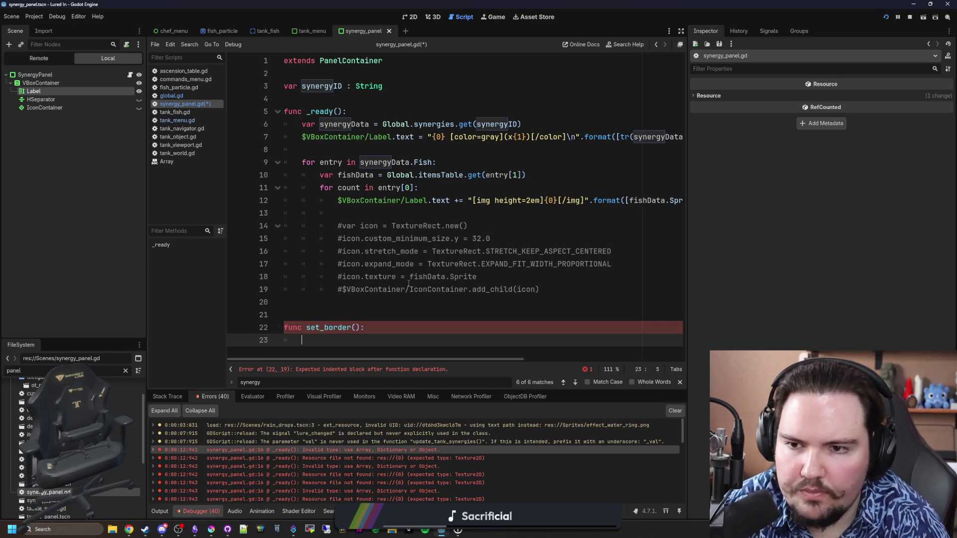
type("if")
left_click(411, 87)
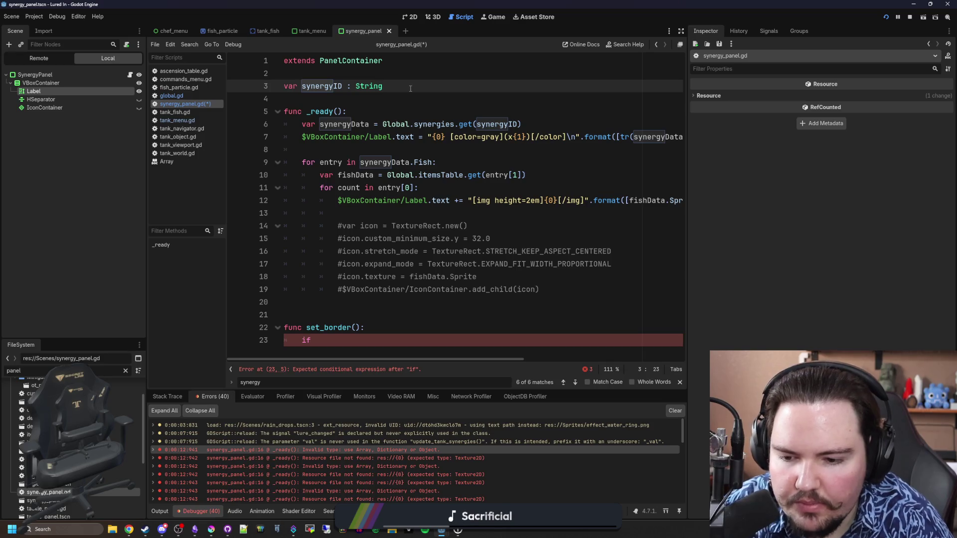
key("Return")
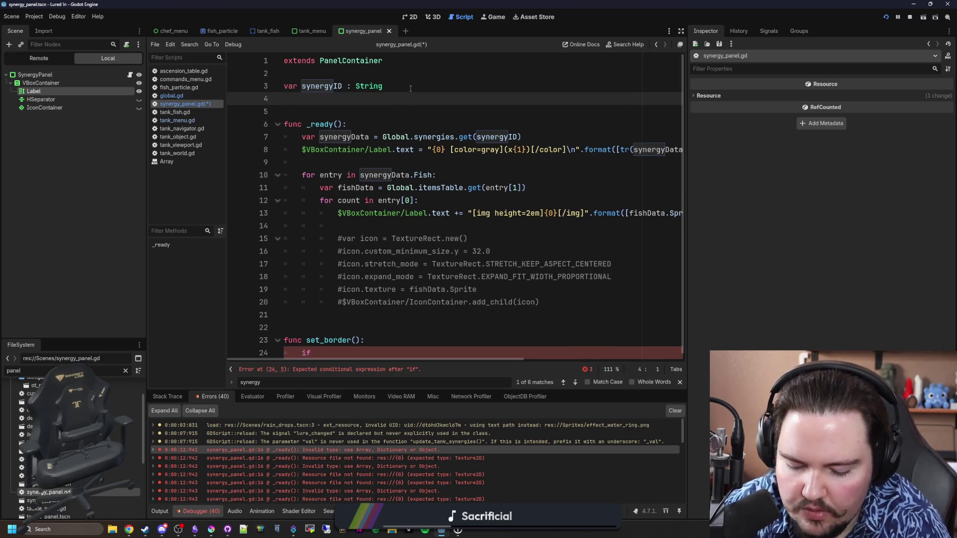
key("BackSpace")
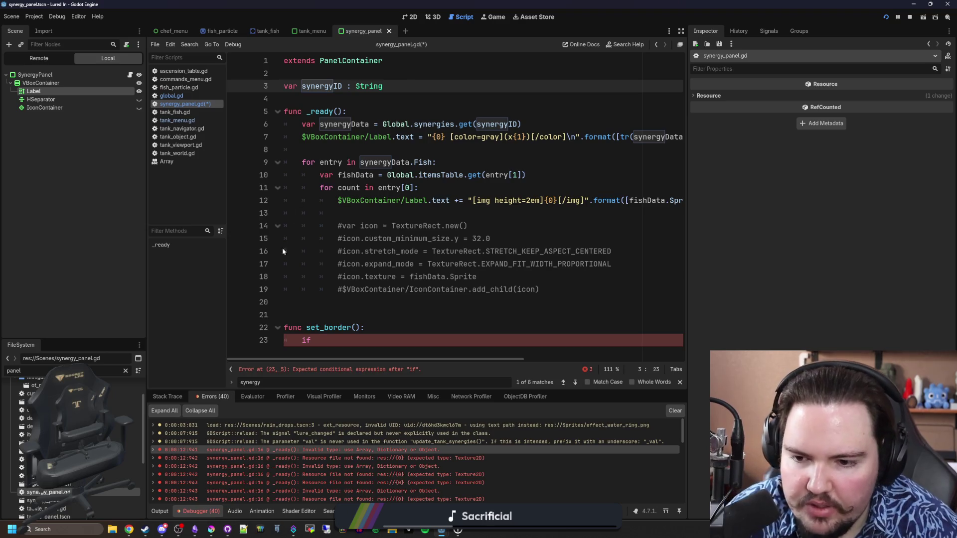
Comment out the unfinished set_border lines with Ctrl+K and save the script
left_click_drag(360, 338, 269, 327)
key("ctrl+k")
left_click(342, 302)
key("ctrl+s")
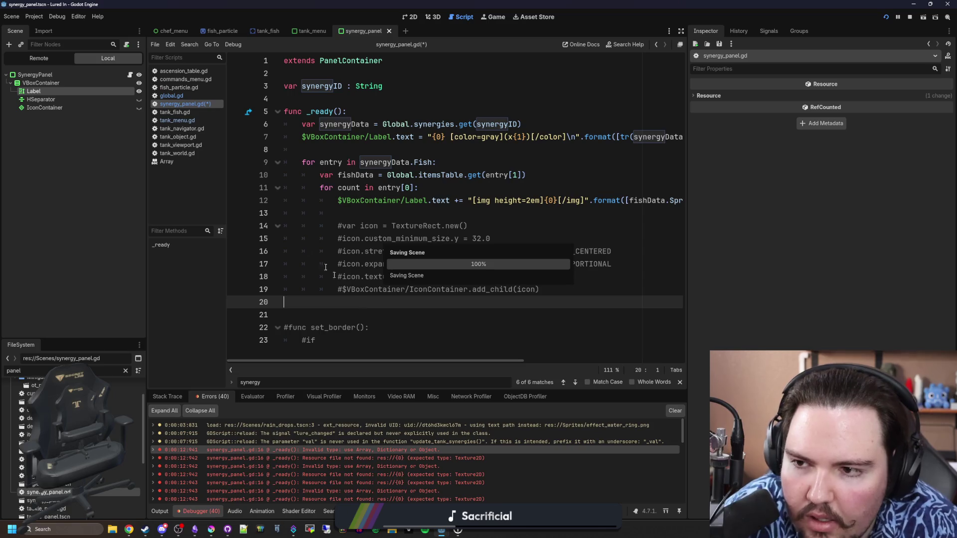
Add 'panel.tankMenu = self' after the synergyID assignment in tank_menu.gd and save
left_click(198, 96)
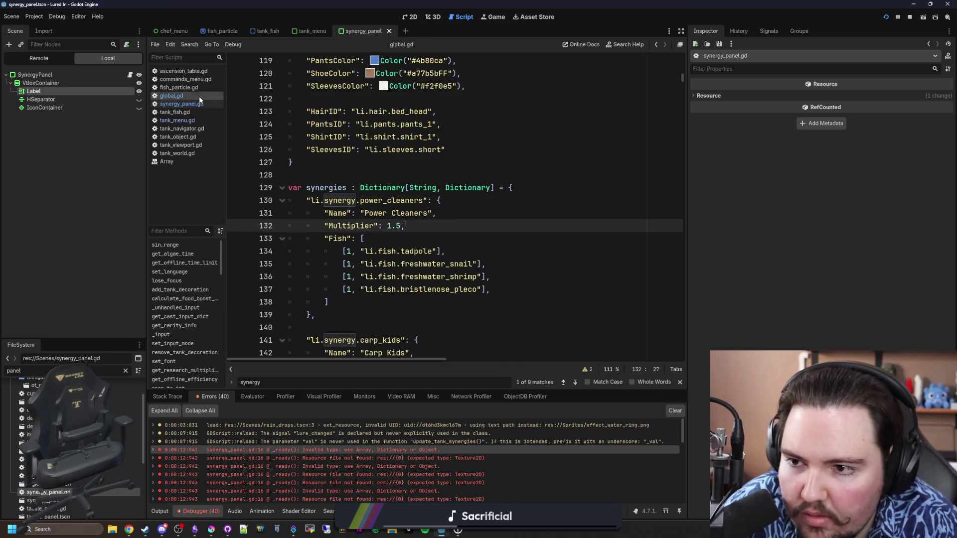
left_click(194, 118)
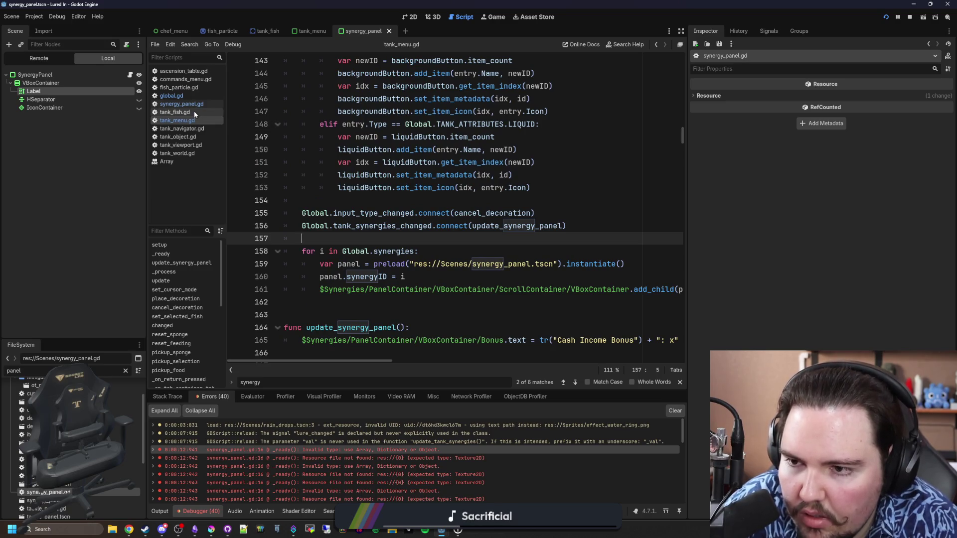
left_click(423, 272)
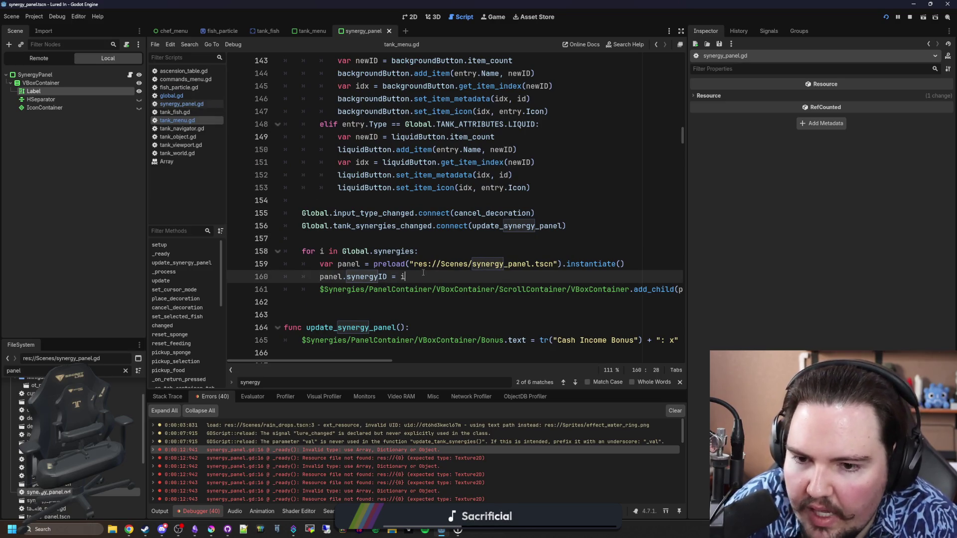
key("Return")
type("panel.")
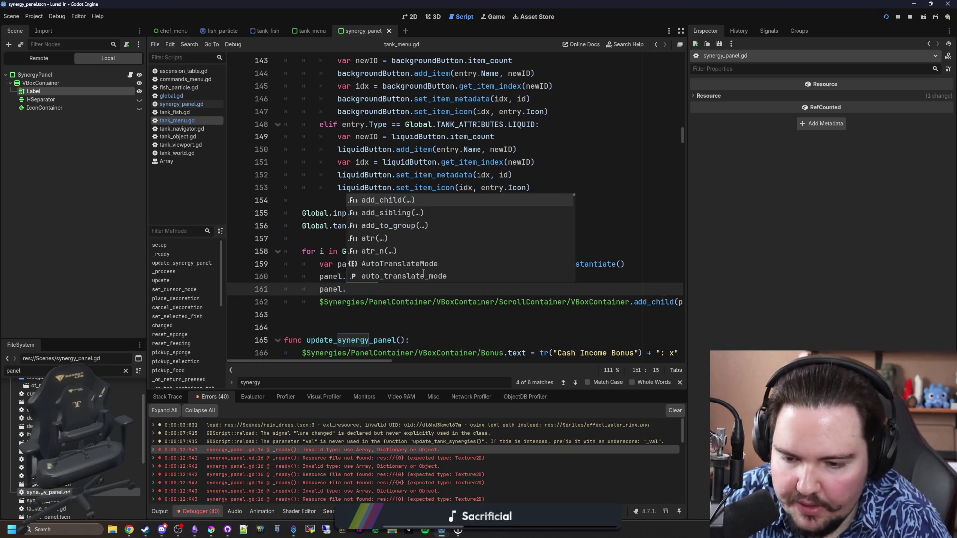
type("ui = self")
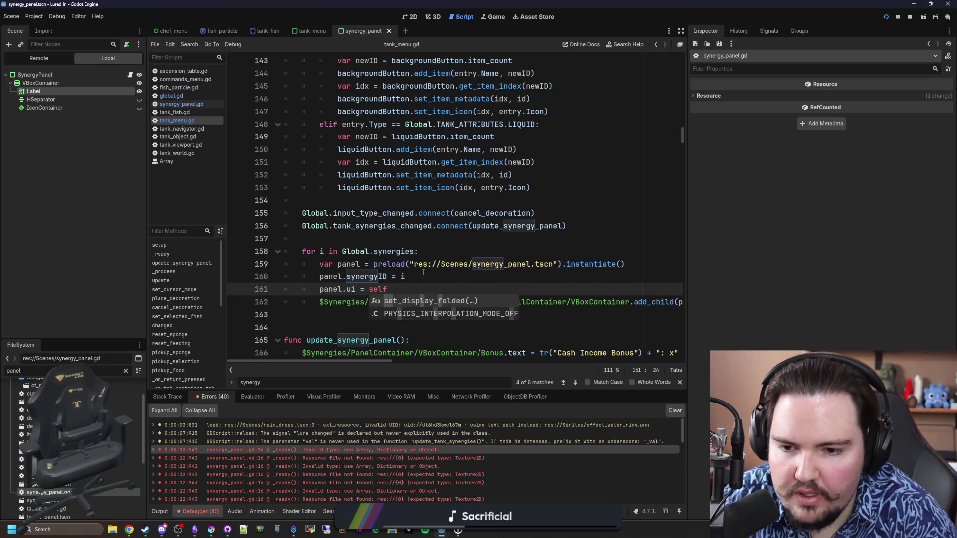
left_click(318, 241)
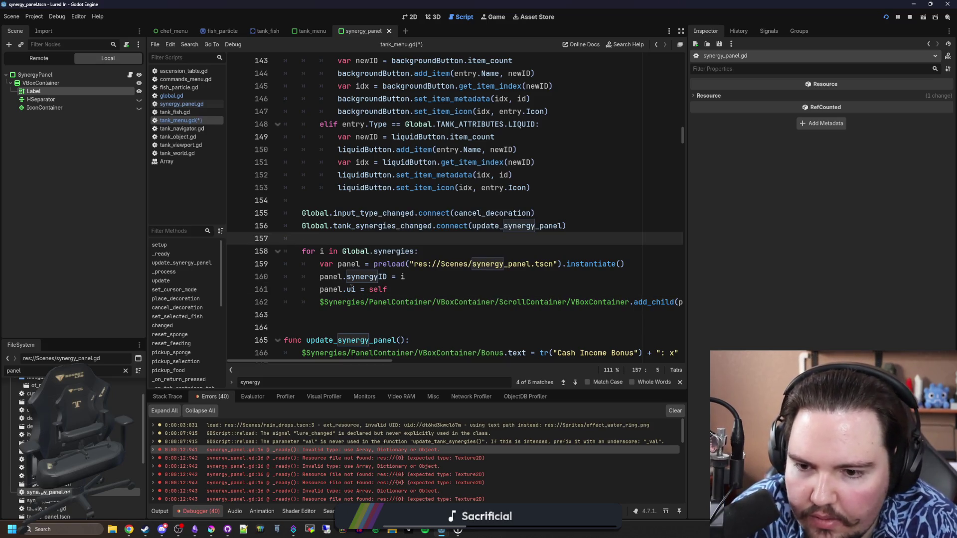
double_click(350, 289)
type("tankMenu")
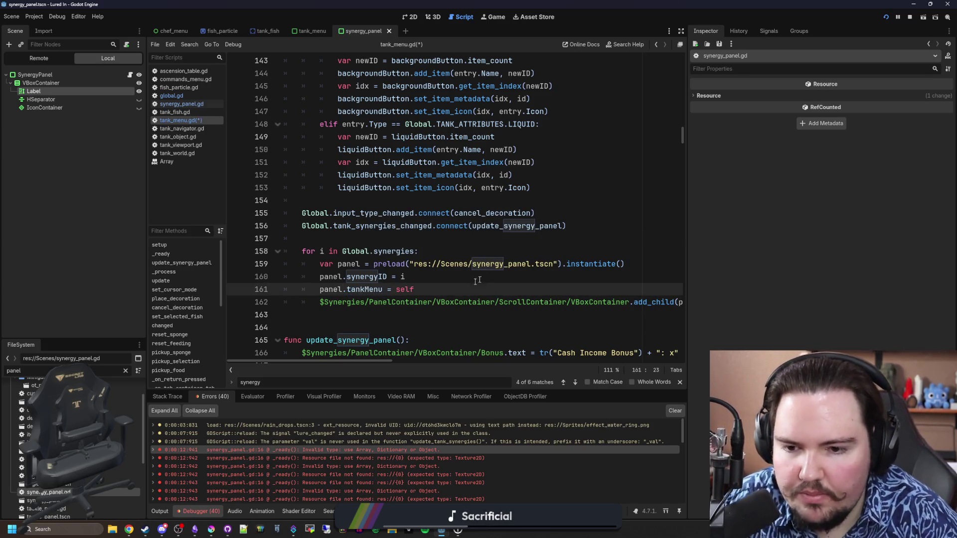
left_click(485, 277)
key("ctrl+s")
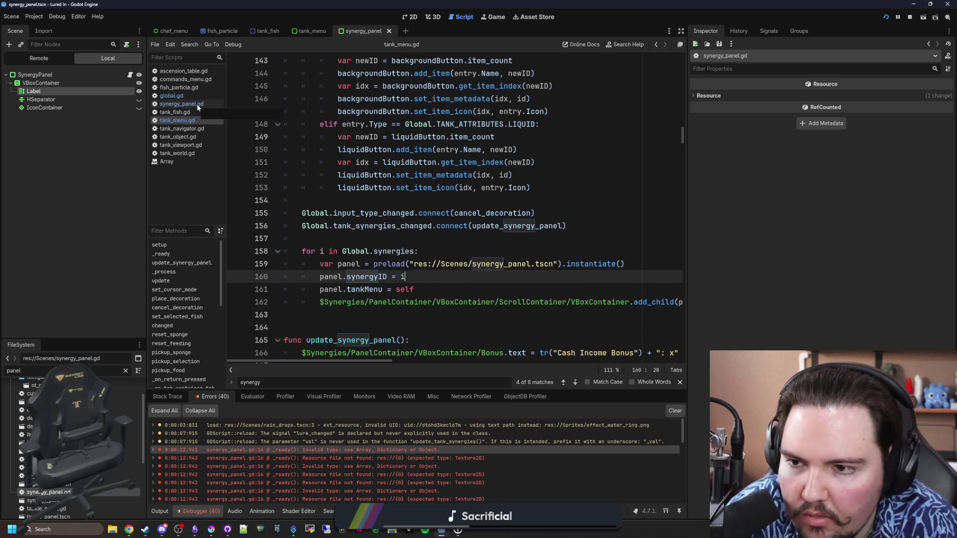
Uncomment set_border in synergy_panel.gd and add a new indented line in _ready
left_click(196, 104)
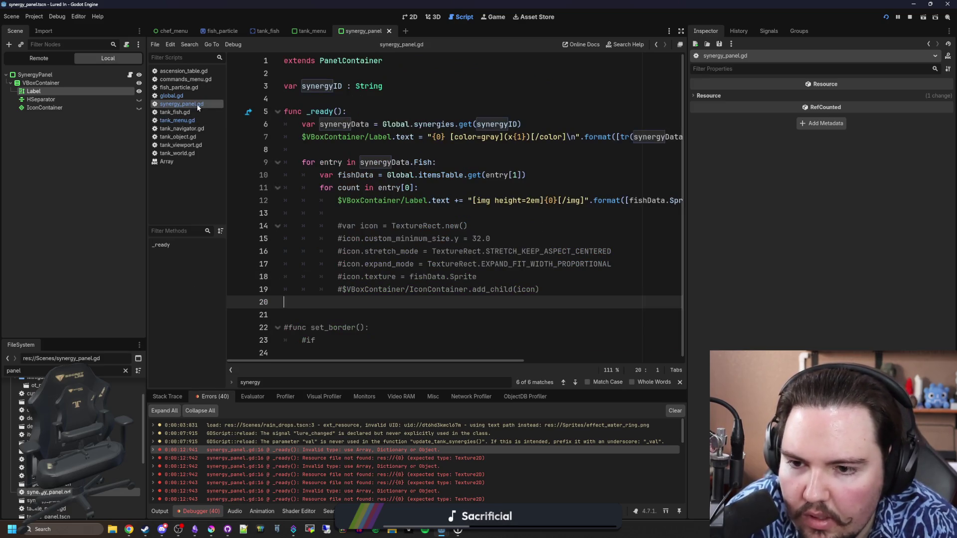
left_click(291, 330)
key("ctrl+k")
key("Down")
key("ctrl+k")
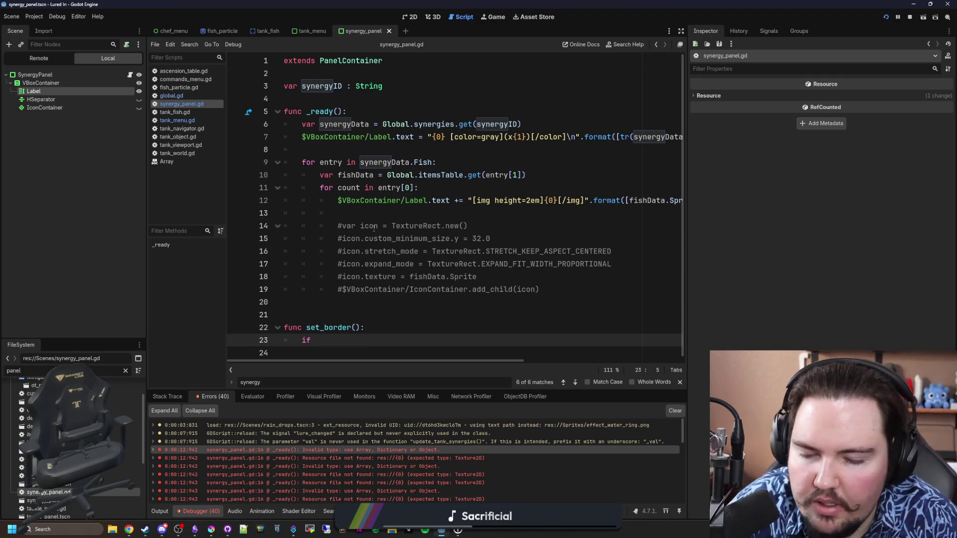
left_click(397, 303)
key("Return")
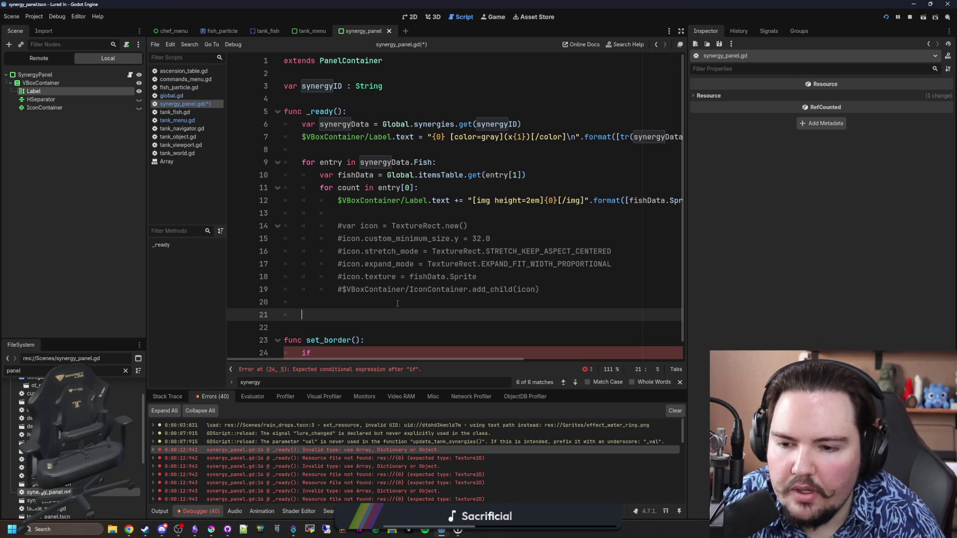
Connect Global's tank_synergies_changed signal to set_border in _ready
type("lobal.sy")
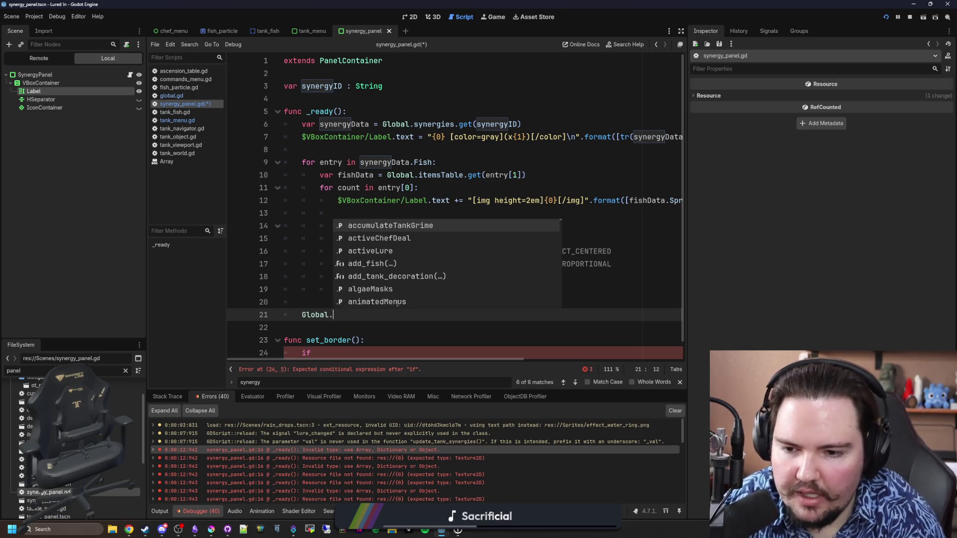
type("nergy")
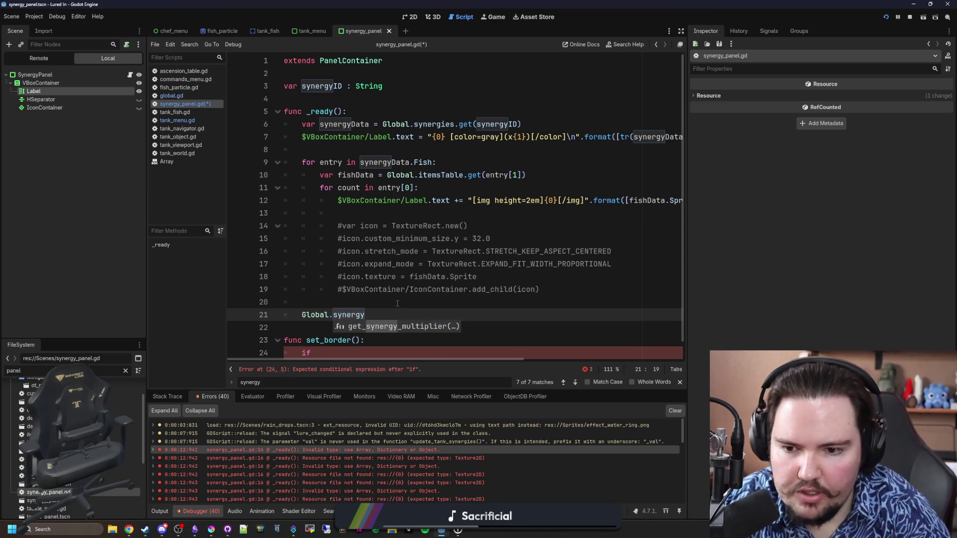
key("BackSpace")
key("BackSpace")
key("BackSpace")
key("BackSpace")
key("BackSpace")
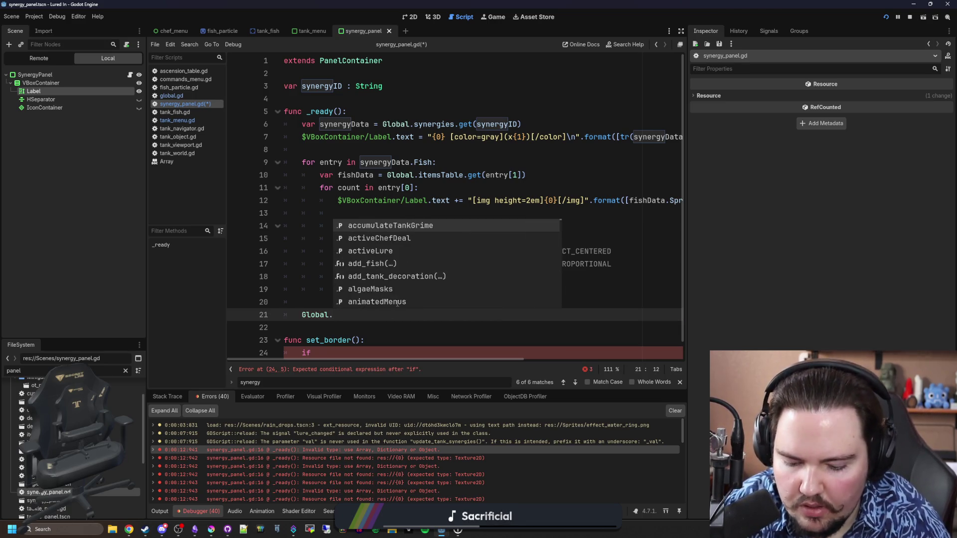
type("tank_sy")
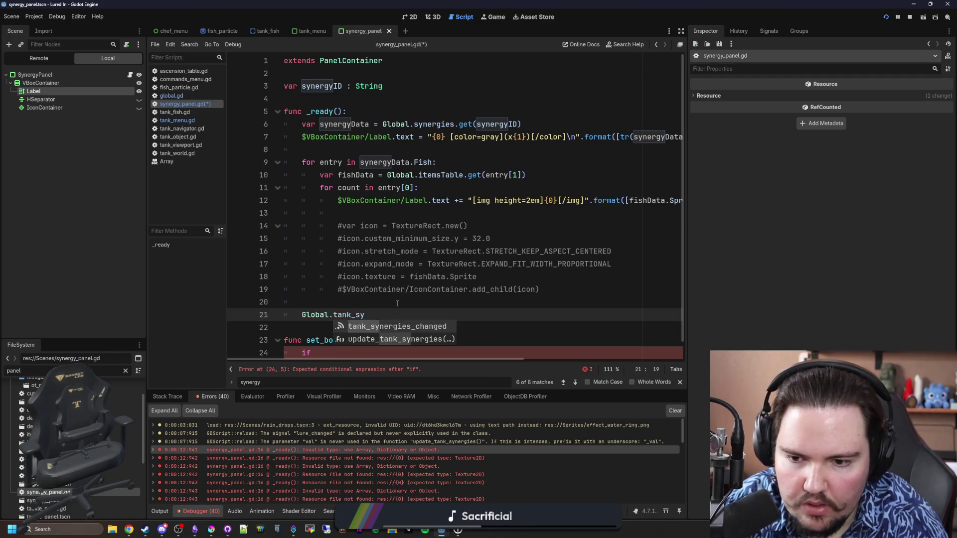
key("Return")
type(".connect(set_bor")
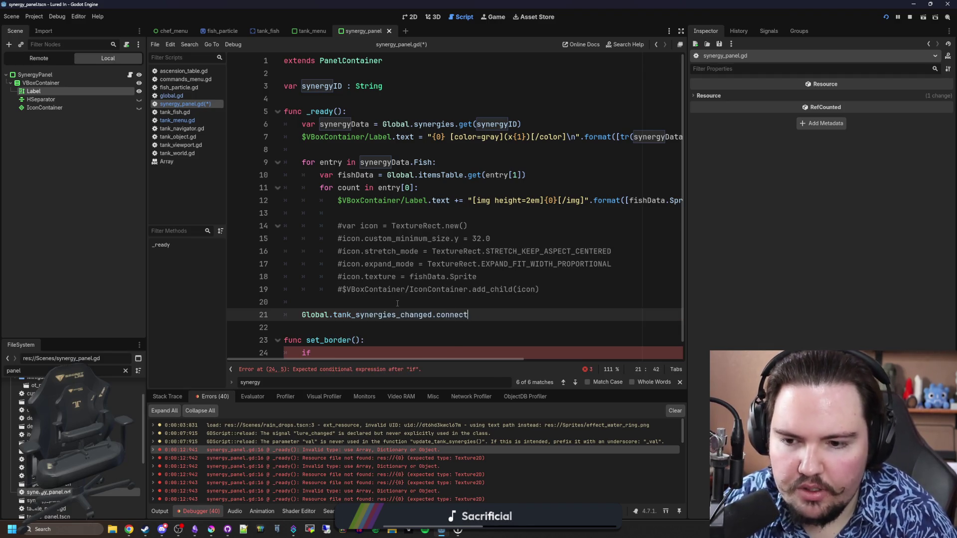
type("der")
Complete the if condition as Global.tankSynergies[ui.tankID].has(synergyID):
scroll(398, 303, "down", 1)
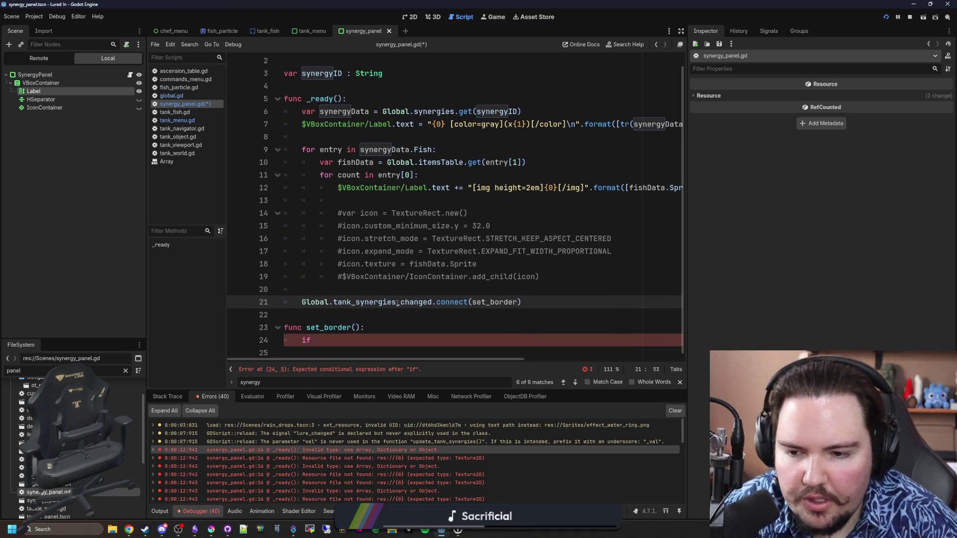
left_click(368, 346)
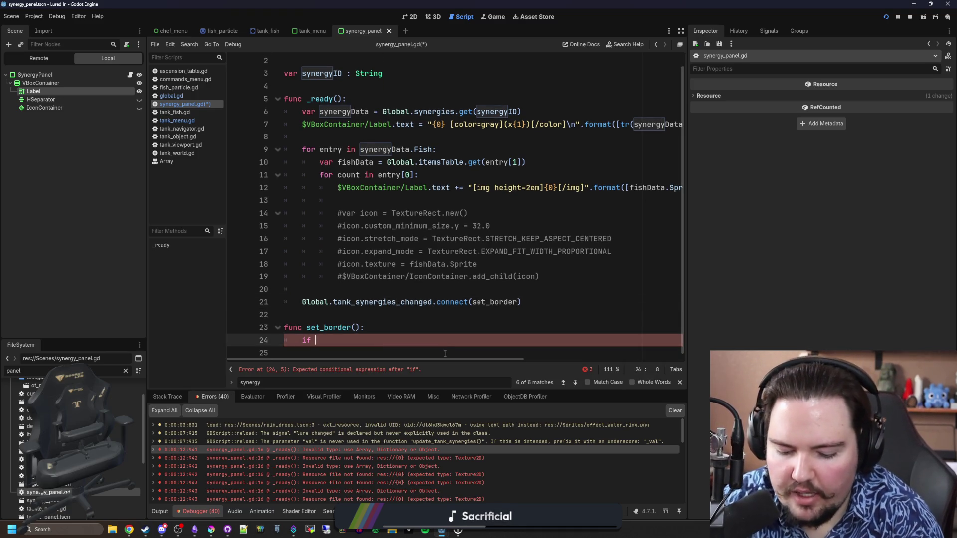
type("ui.tankI")
key("Left")
key("Left")
key("Left")
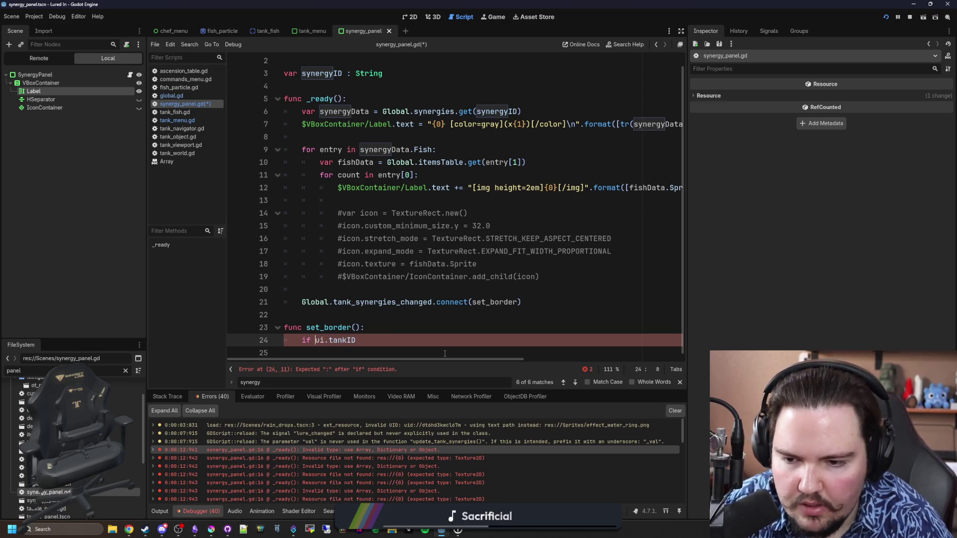
type("Global.tankSy")
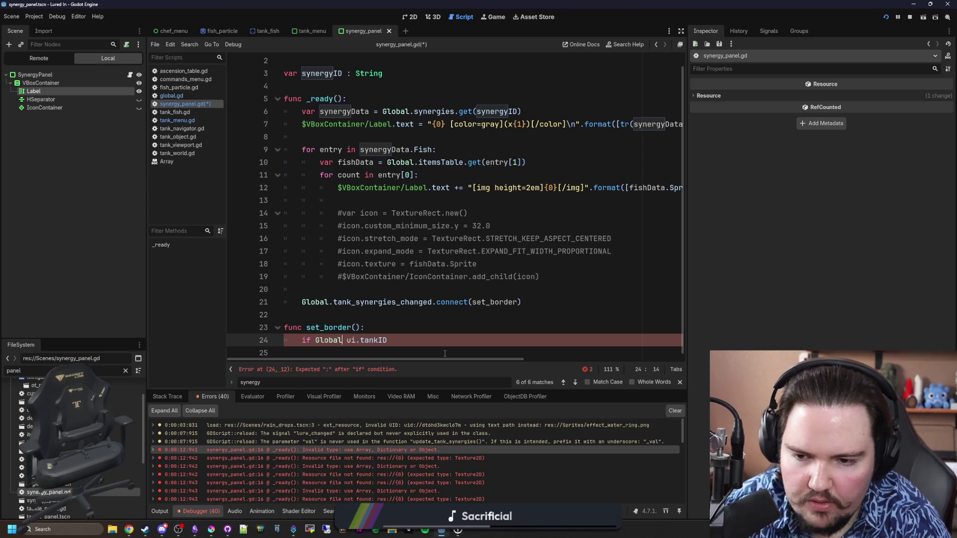
type("nergies")
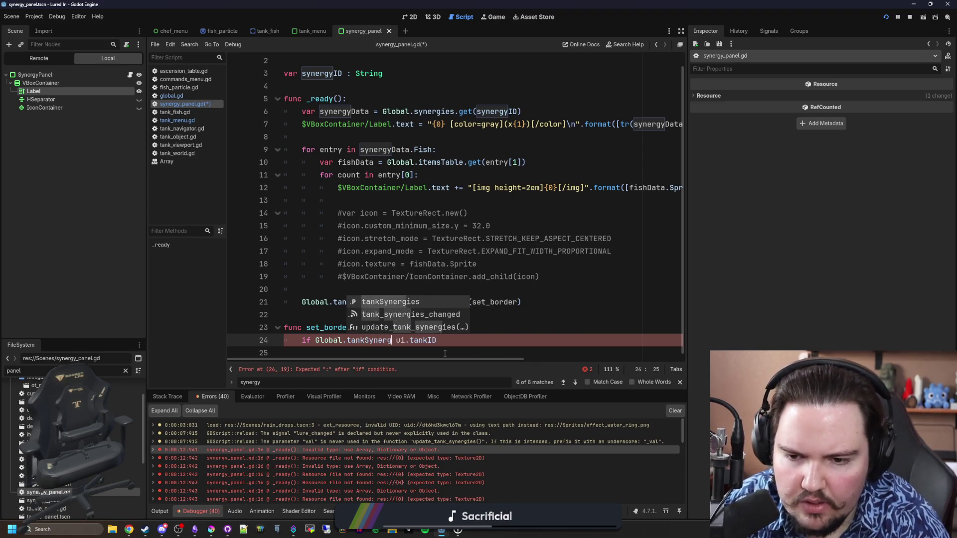
type("[ui.tan")
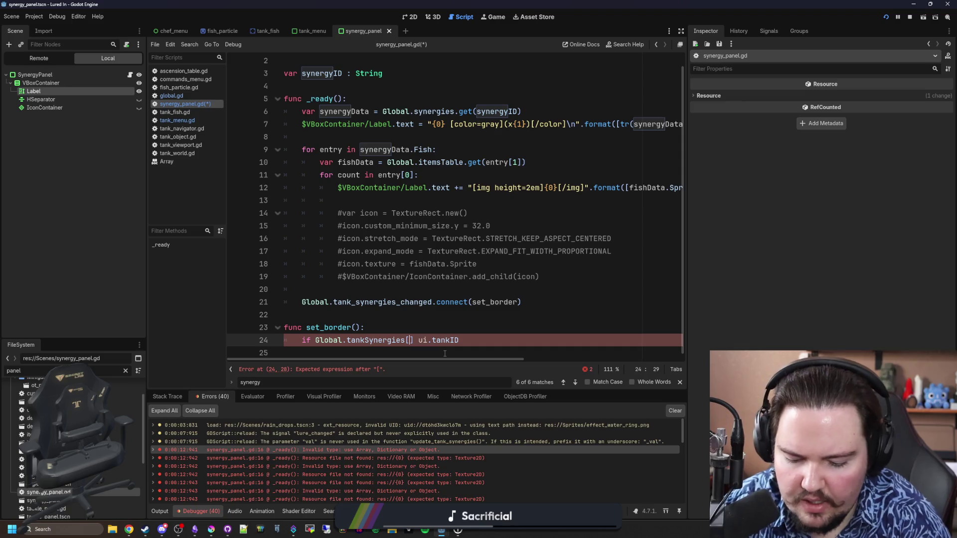
type("kID].has(")
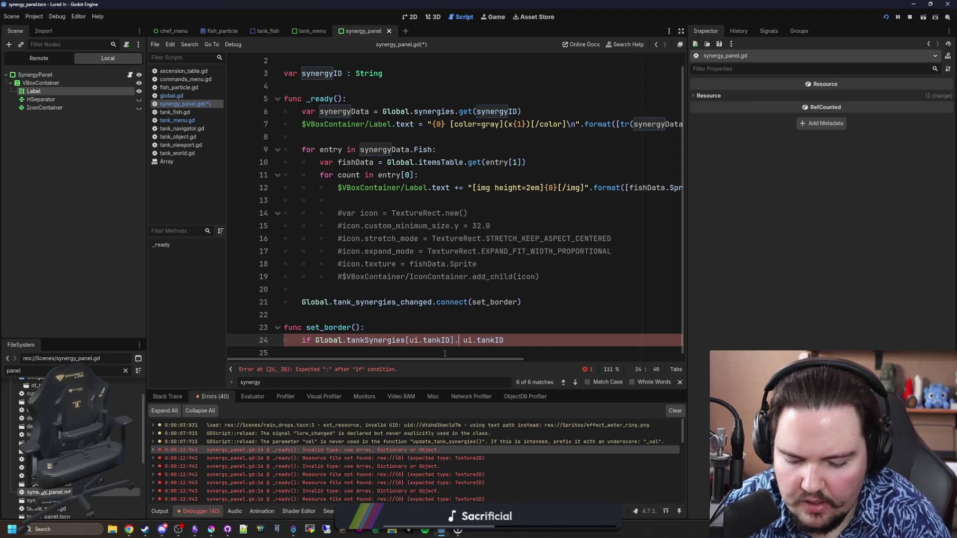
left_click_drag(528, 339, 486, 340)
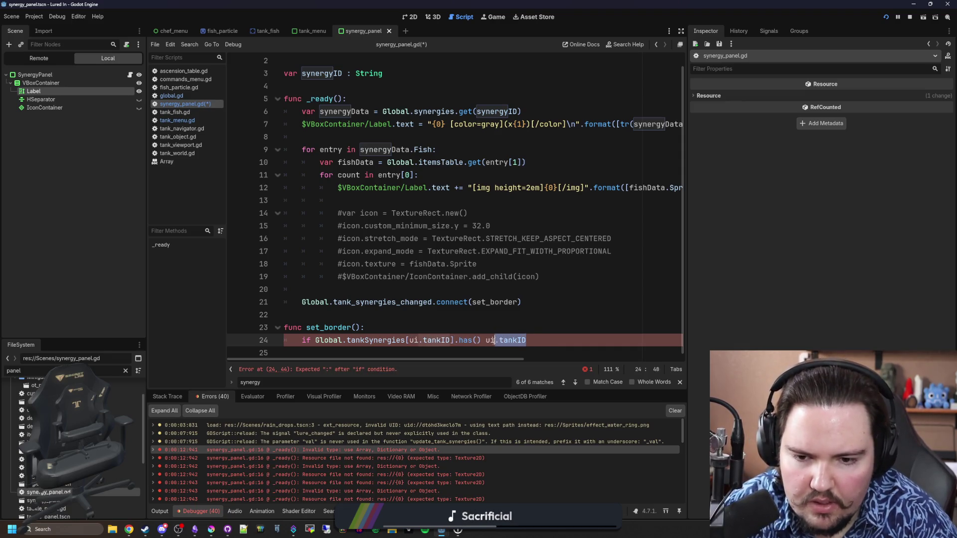
key("ctrl+x")
key("BackSpace")
key("BackSpace")
key("BackSpace")
type("synergyID):")
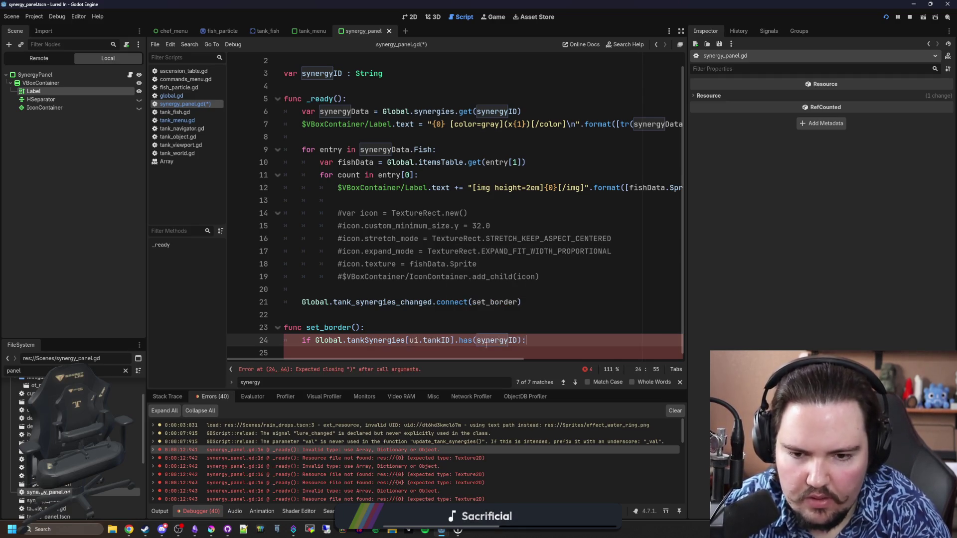
Add an else branch and set theme_type_variation = "" inside the if branch
key("Return")
key("Return")
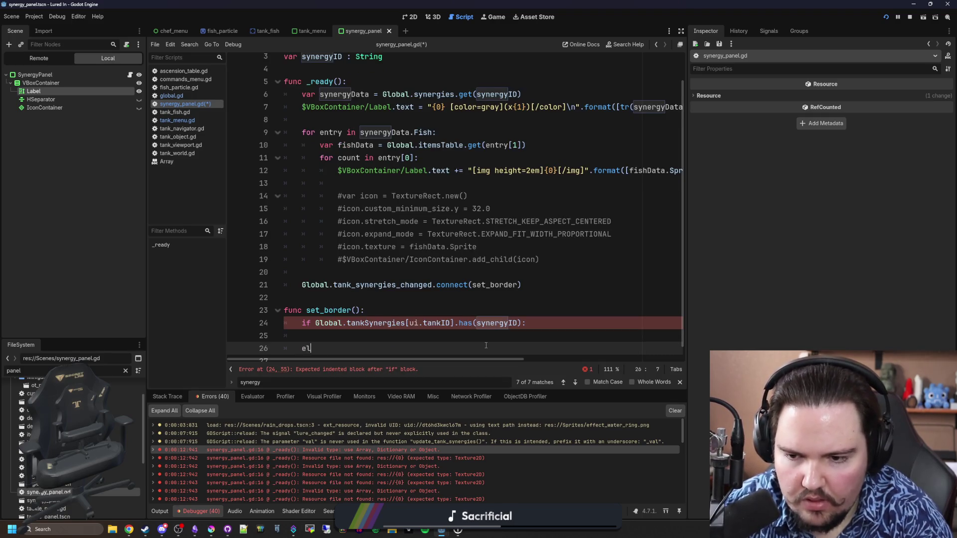
type("se:")
key("Return")
left_click(373, 327)
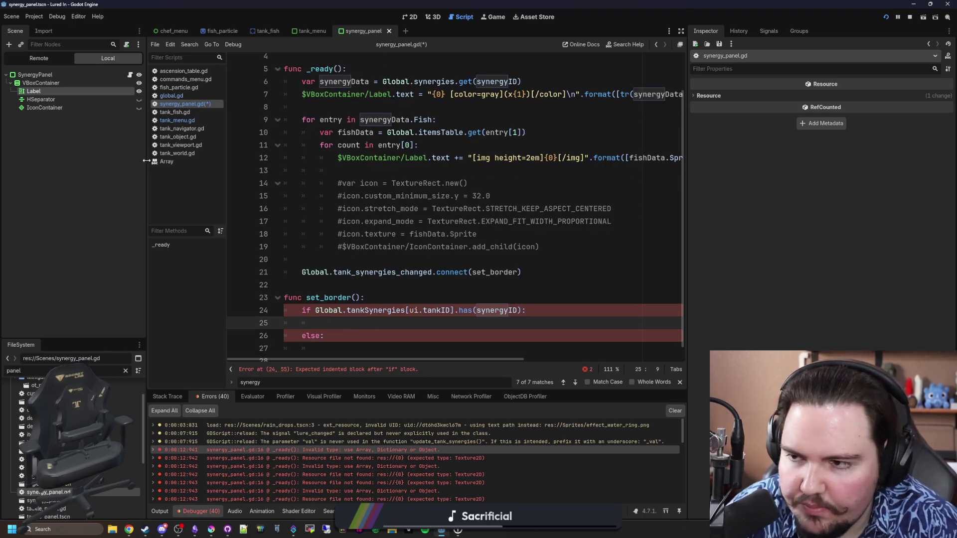
type("theme")
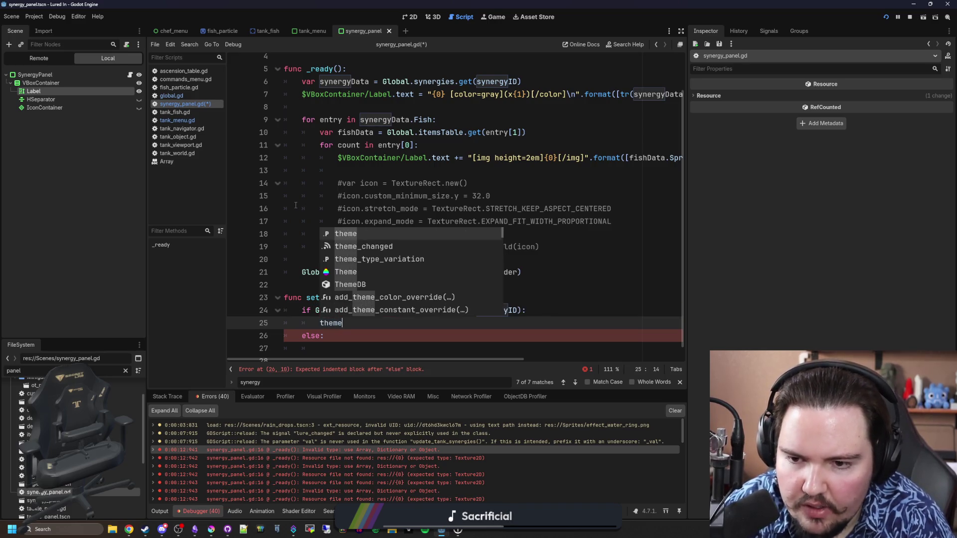
key("Down")
key("Down")
key("Return")
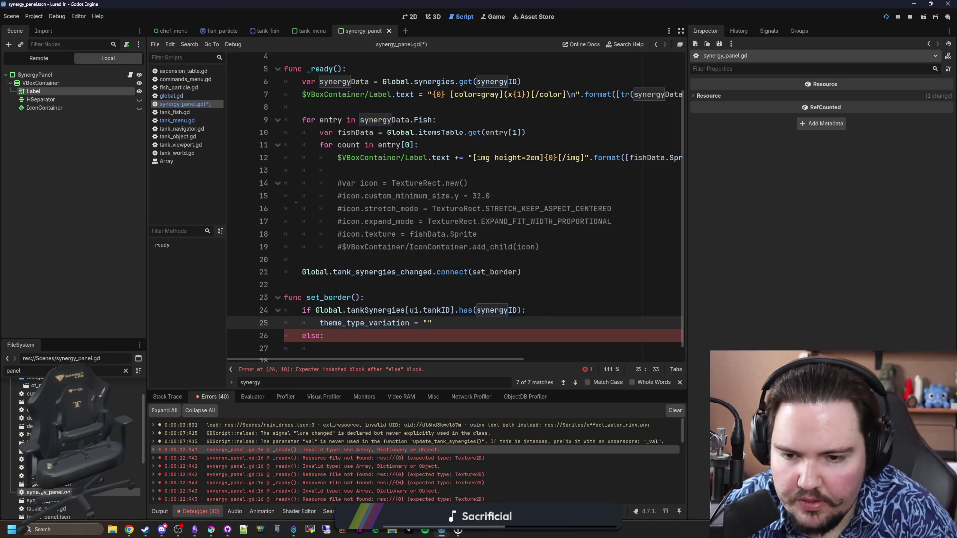
left_click(35, 74)
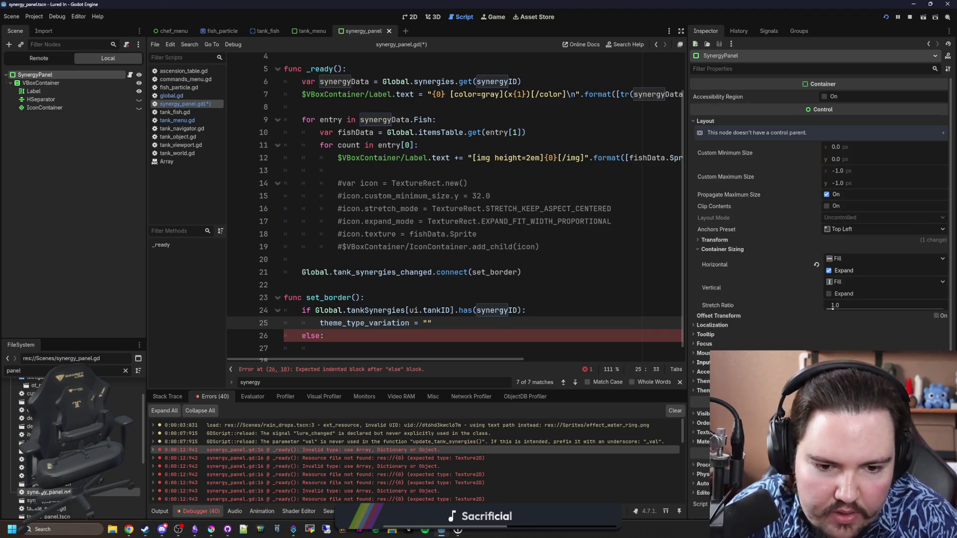
Check the Inspector's theme variations and set the if branch's string to "PanelContainerGold"
left_click(702, 381)
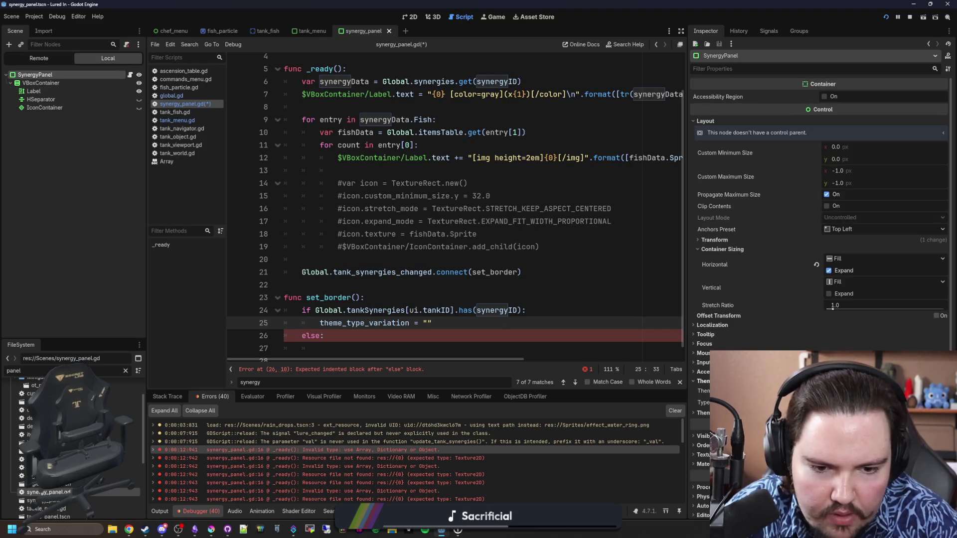
scroll(564, 308, "down", 1)
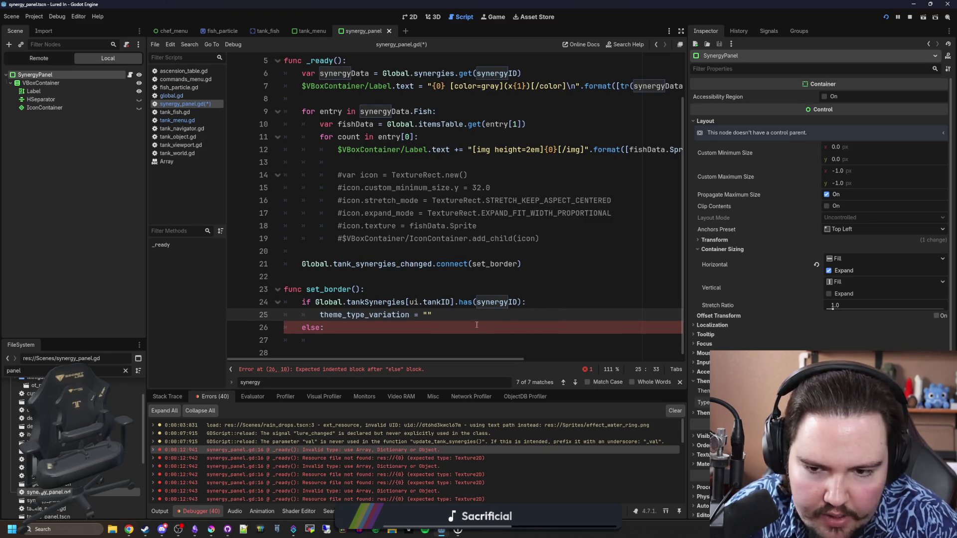
type("PanelContainerG")
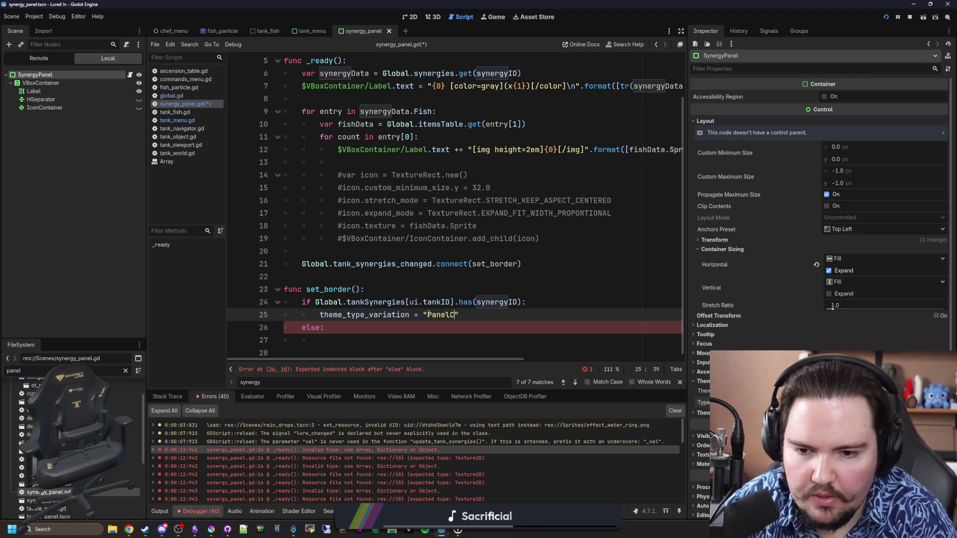
type("old")
Copy the assignment under else and change its variation to "PanelContainer3"
key("shift+Home")
key("ctrl+c")
key("Down")
key("Down")
key("ctrl+v")
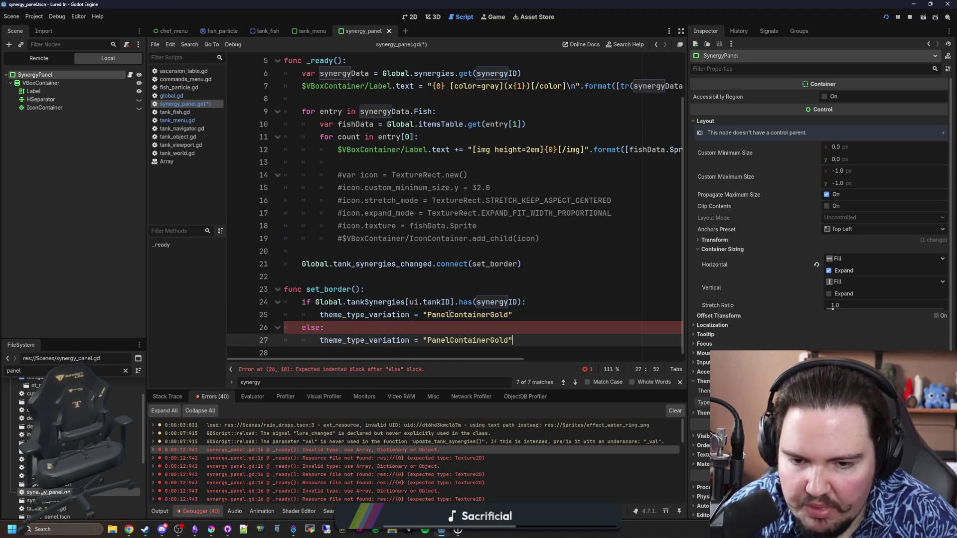
key("BackSpace")
key("BackSpace")
key("BackSpace")
type("3")
left_click(448, 313)
left_click(519, 276)
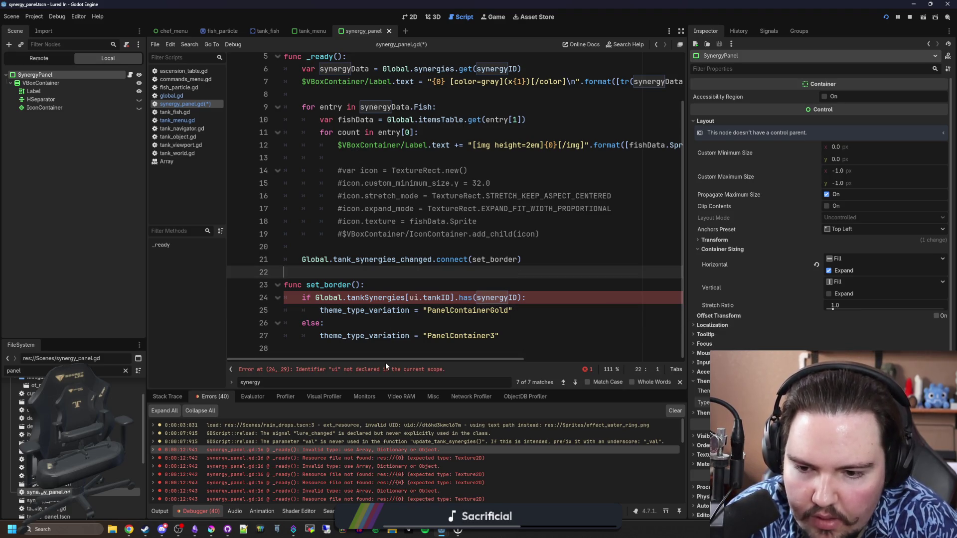
left_click(385, 370)
scroll(406, 150, "up", 2)
Declare 'var tankMenu : Control' below the synergyID declaration
left_click(406, 90)
key("Return")
type("v")
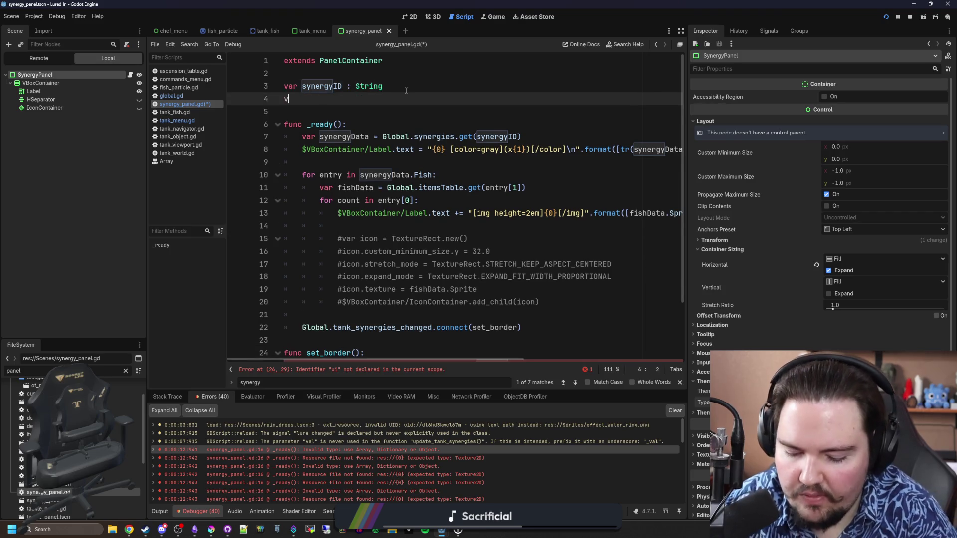
type("C")
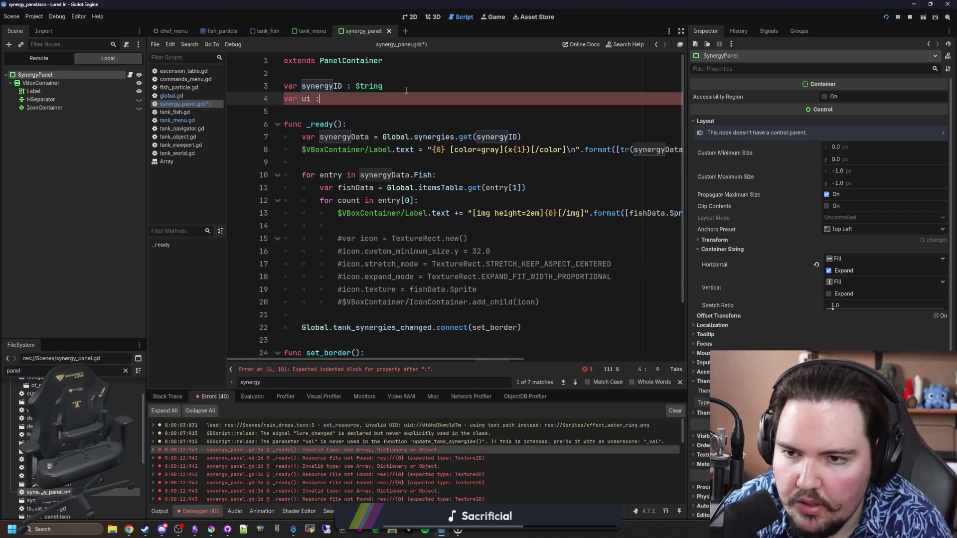
key("BackSpace")
type("tankMenu")
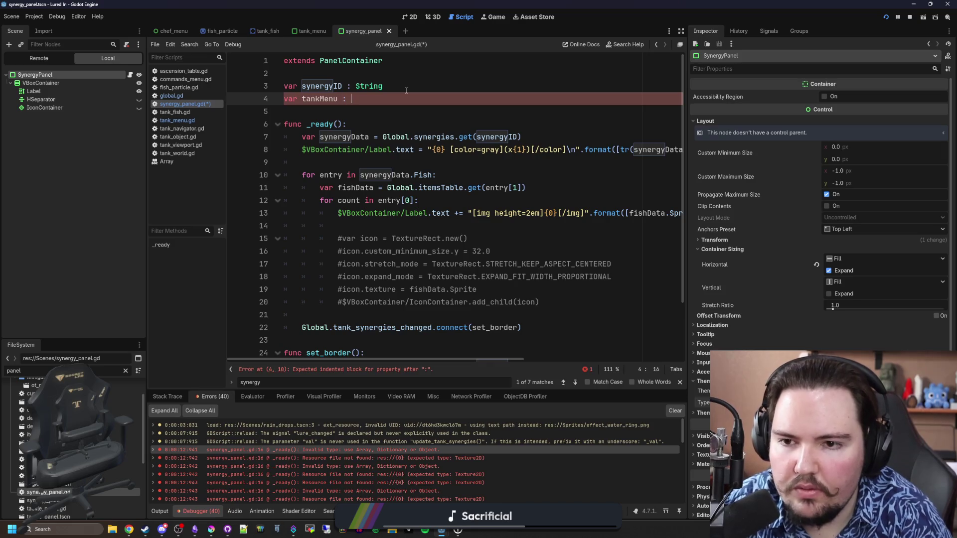
type("ntro")
key("BackSpace")
key("BackSpace")
key("BackSpace")
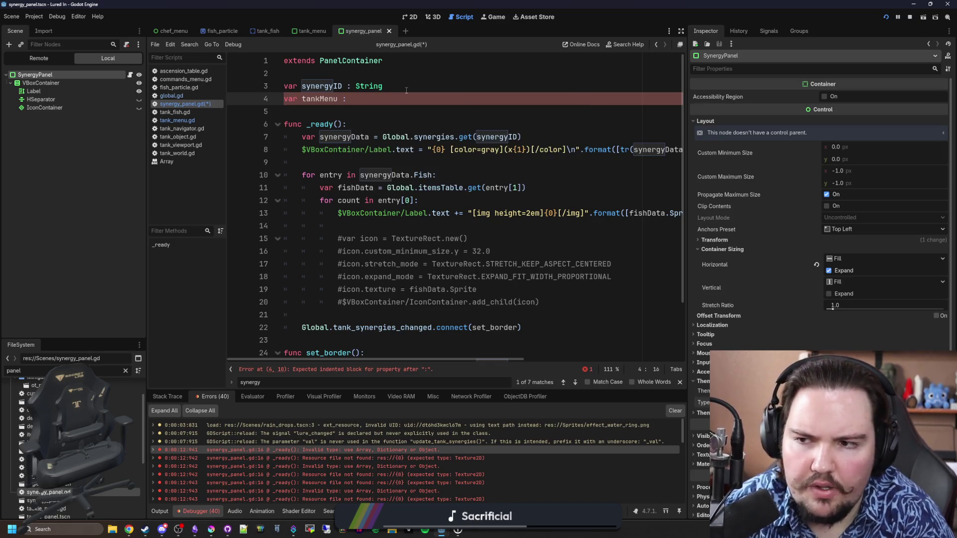
key("ctrl+space")
key("Return")
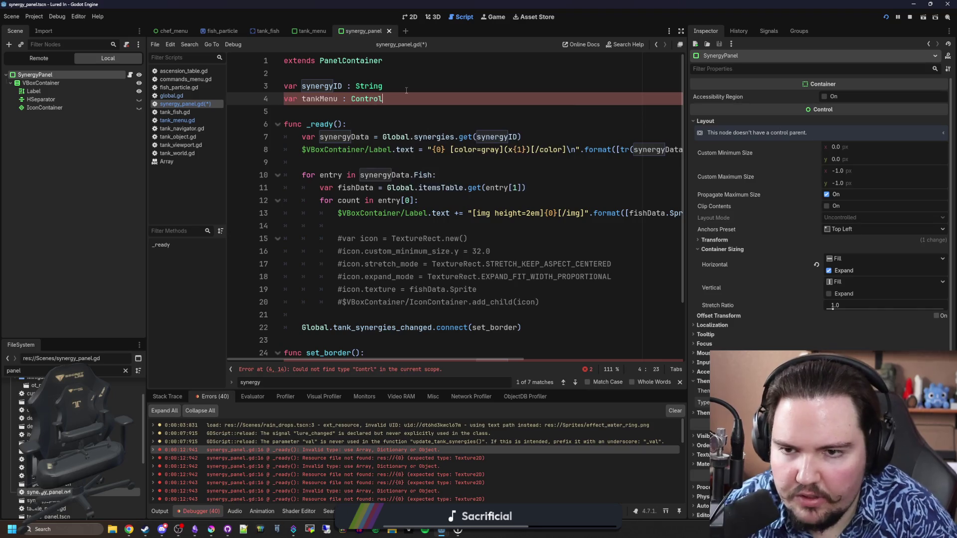
Replace the undeclared ui reference in set_border with tankMenu and save
scroll(478, 295, "down", 2)
left_click(498, 302)
double_click(413, 302)
type("tankMenu")
left_click(383, 279)
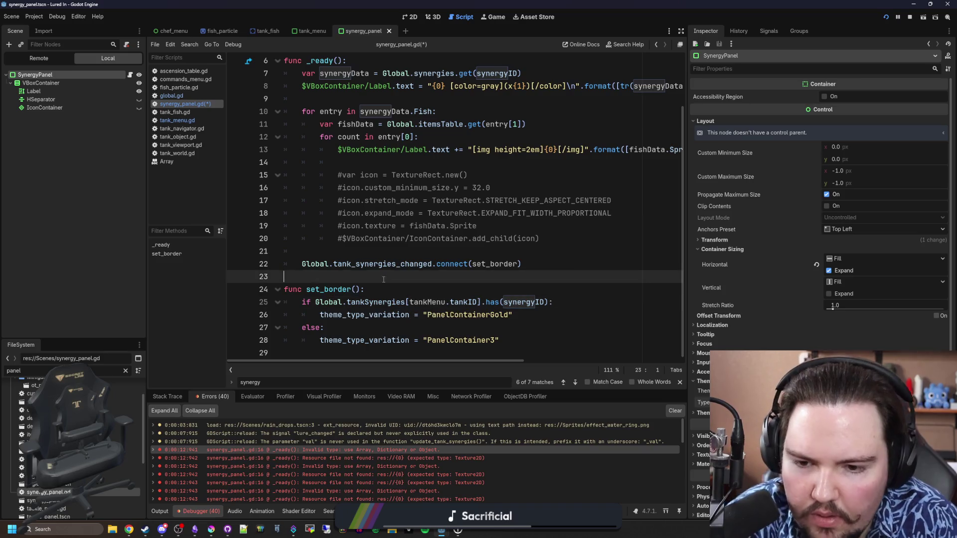
key("ctrl+s")
Run the game and open Fish Tank 1 to check its synergies, then return to the script
left_click(184, 96)
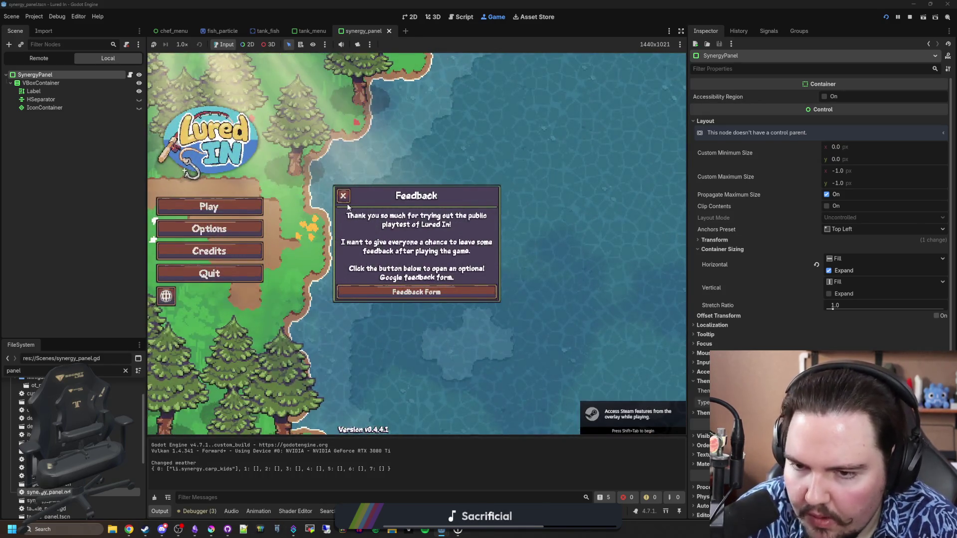
left_click(343, 197)
left_click(232, 205)
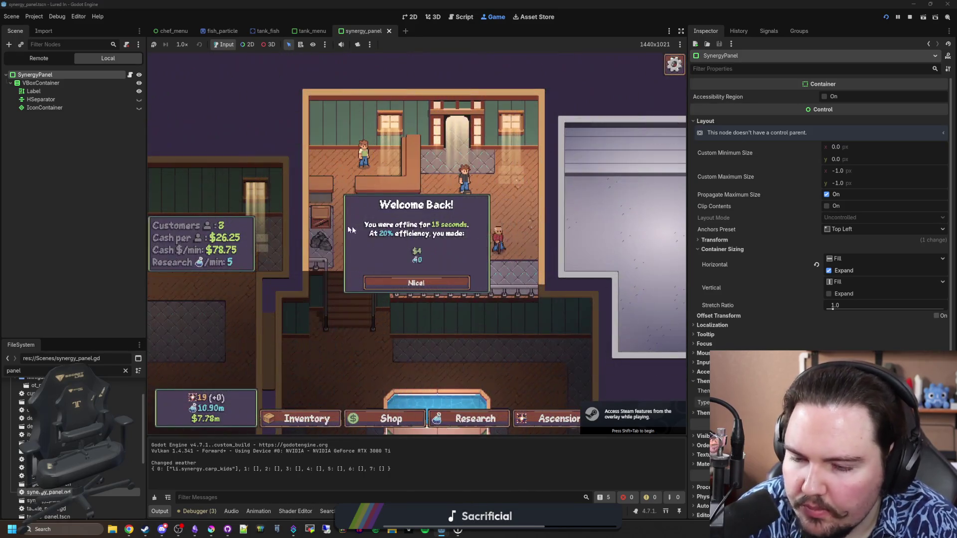
left_click(411, 282)
left_click(438, 239)
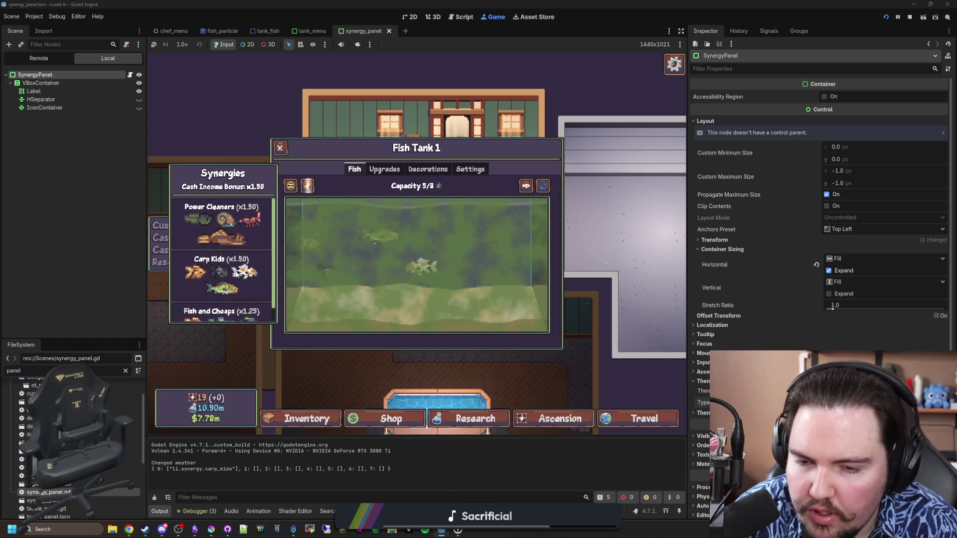
left_click(131, 74)
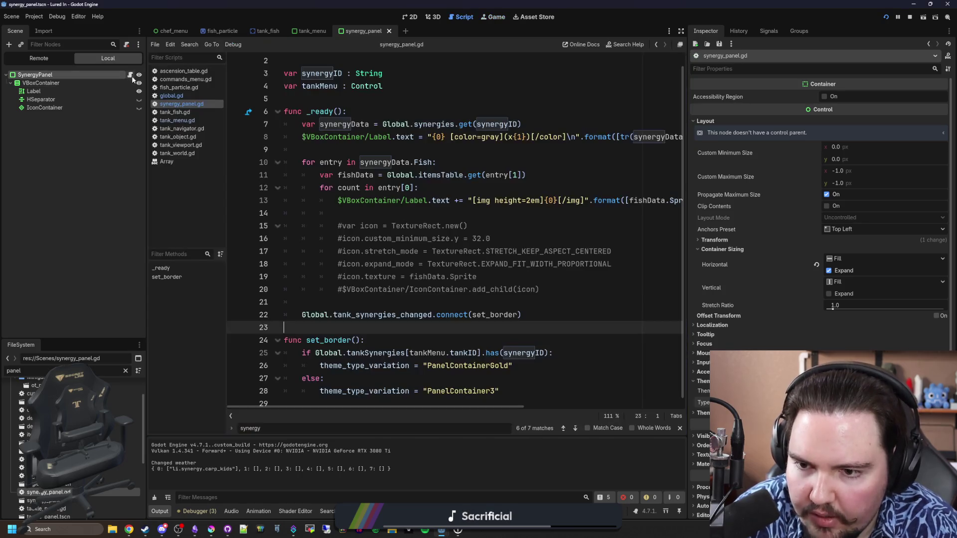
left_click(536, 315)
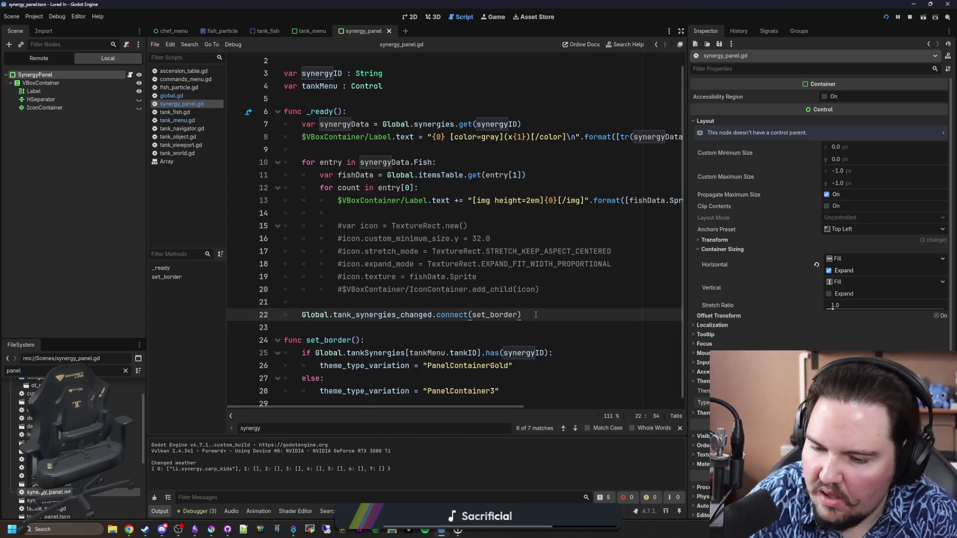
key("Return")
type("s")
key("BackSpace")
key("BackSpace")
key("BackSpace")
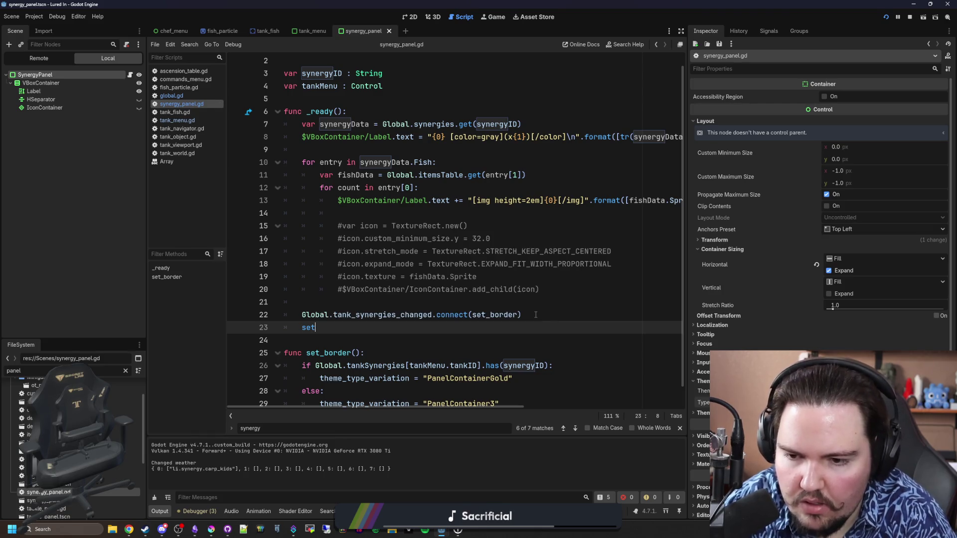
type("der()")
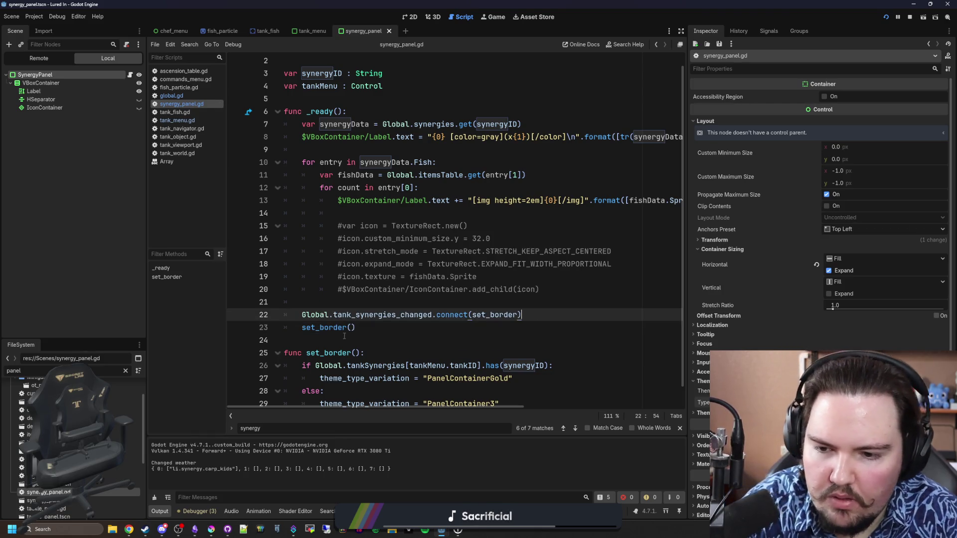
key("Down")
key("Return")
left_click(344, 302)
key("ctrl+s")
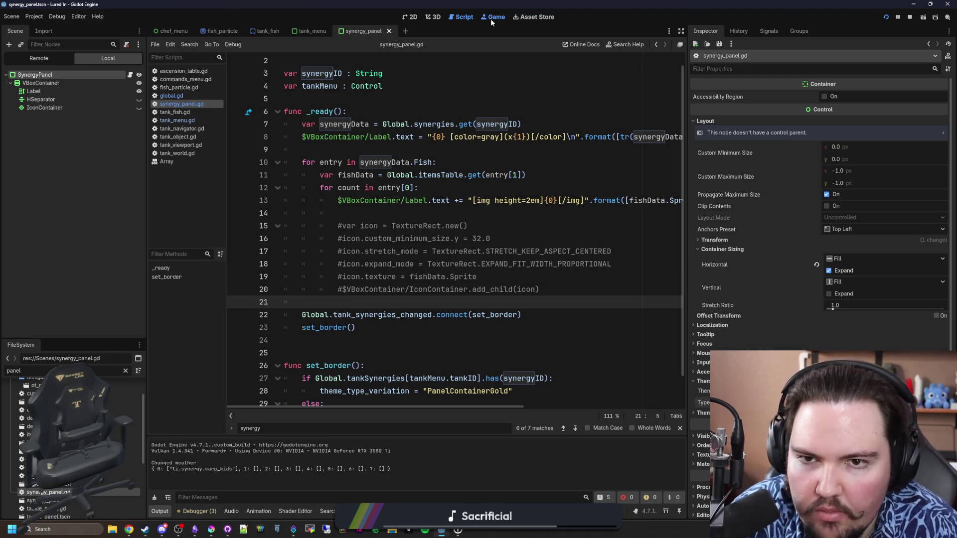
left_click(491, 19)
key("Escape")
key("Escape")
left_click(460, 265)
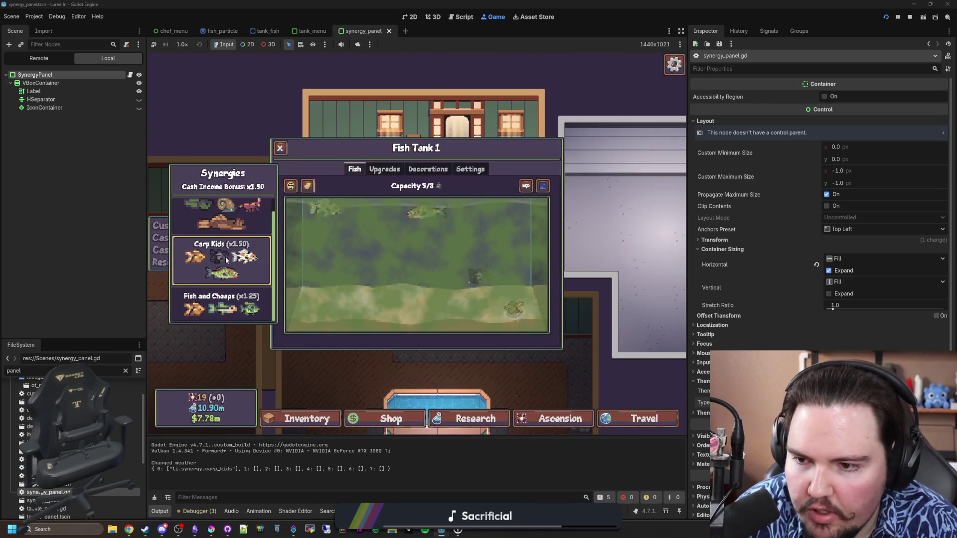
scroll(220, 277, "up", 1)
scroll(224, 278, "down", 1)
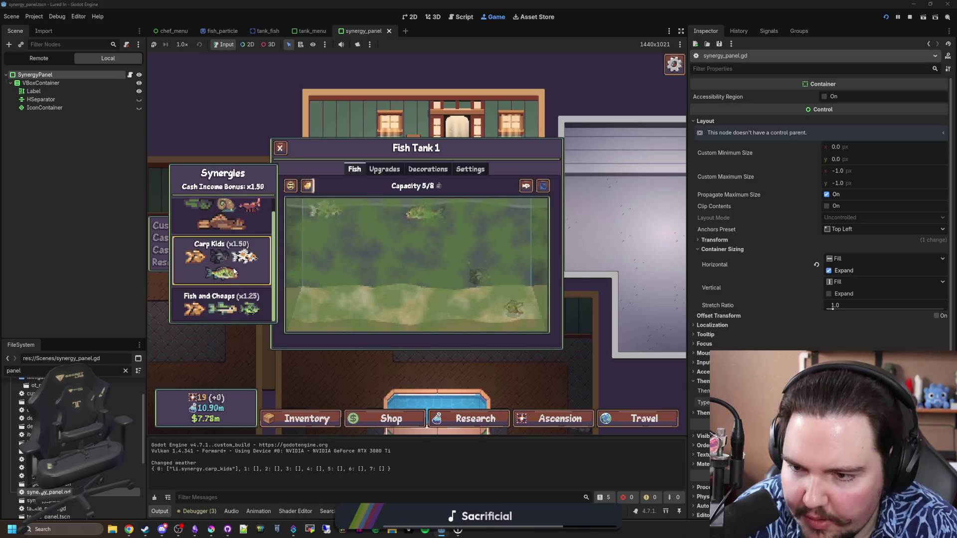
scroll(244, 279, "up", 1)
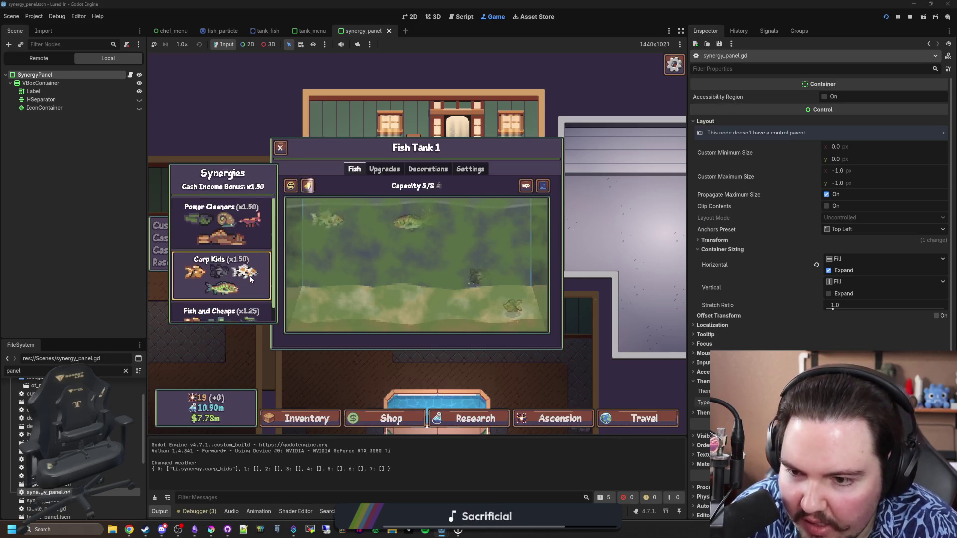
scroll(249, 291, "down", 1)
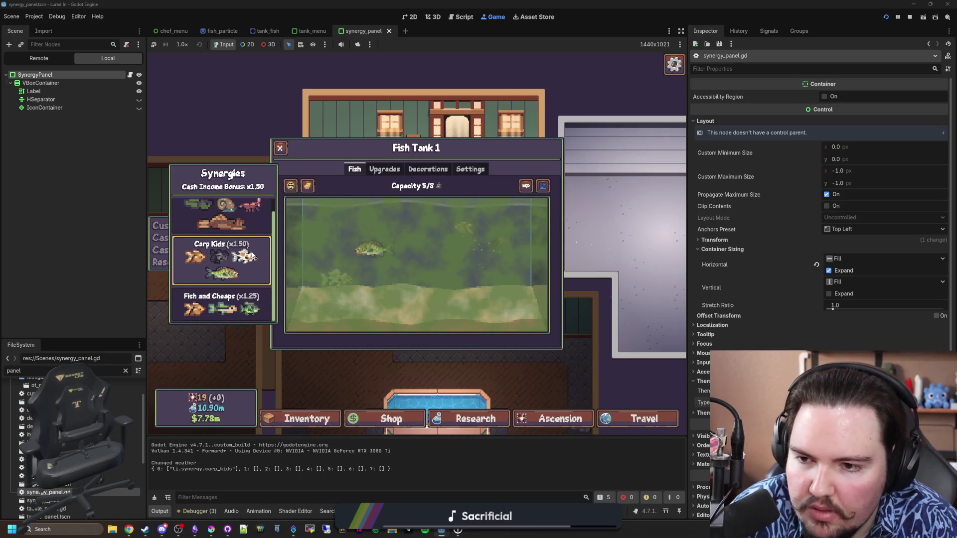
scroll(252, 255, "up", 1)
scroll(252, 255, "down", 1)
scroll(252, 255, "up", 1)
scroll(252, 256, "down", 1)
scroll(251, 256, "up", 1)
scroll(252, 256, "down", 1)
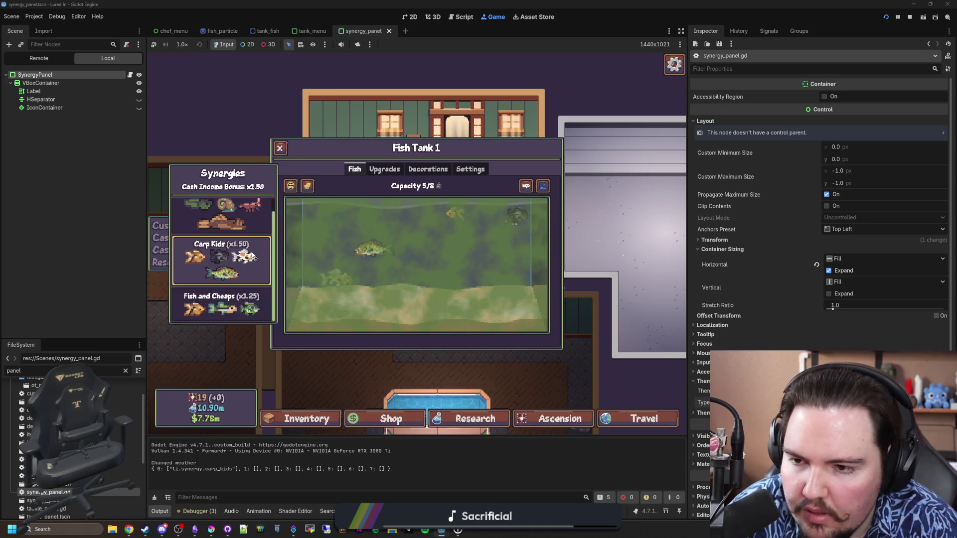
scroll(254, 261, "up", 1)
scroll(260, 270, "down", 1)
scroll(260, 270, "up", 1)
scroll(261, 269, "down", 1)
scroll(261, 269, "up", 1)
scroll(261, 269, "down", 1)
scroll(261, 269, "up", 1)
scroll(261, 269, "down", 1)
scroll(243, 225, "up", 1)
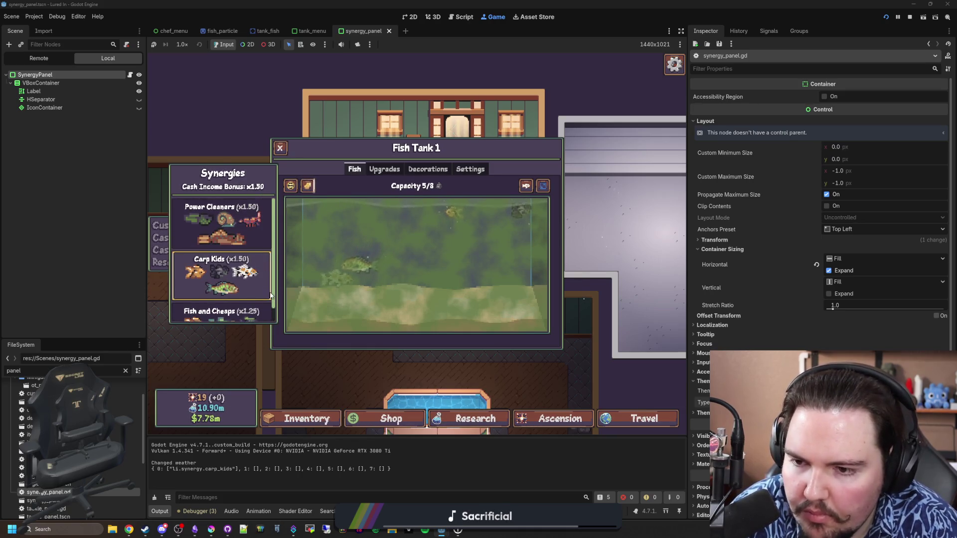
scroll(259, 261, "down", 1)
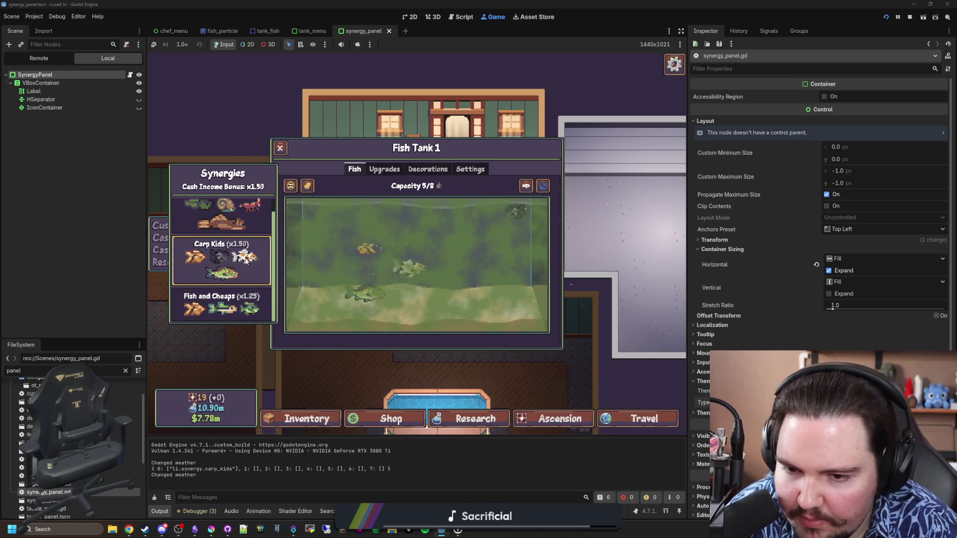
scroll(234, 259, "up", 1)
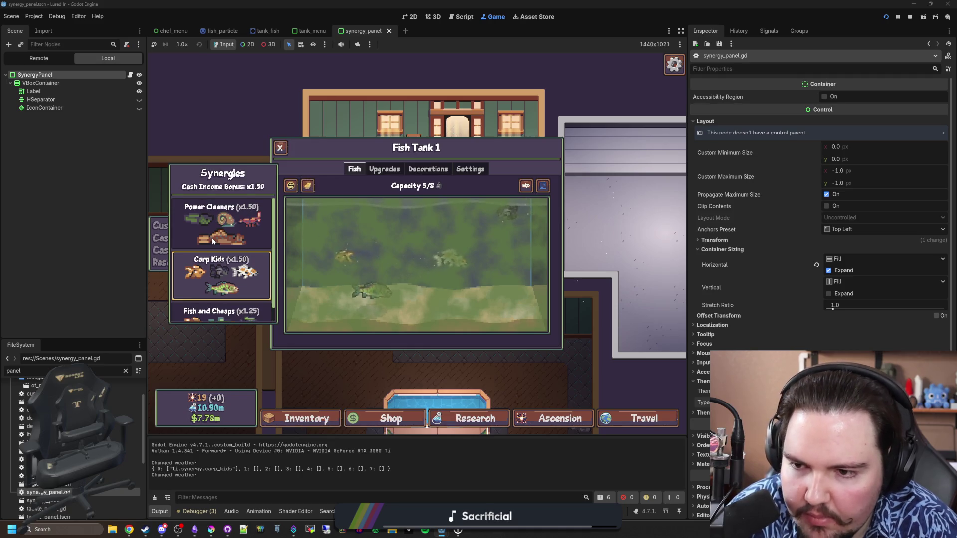
scroll(253, 244, "down", 1)
scroll(253, 244, "up", 1)
scroll(251, 243, "down", 1)
scroll(244, 242, "up", 1)
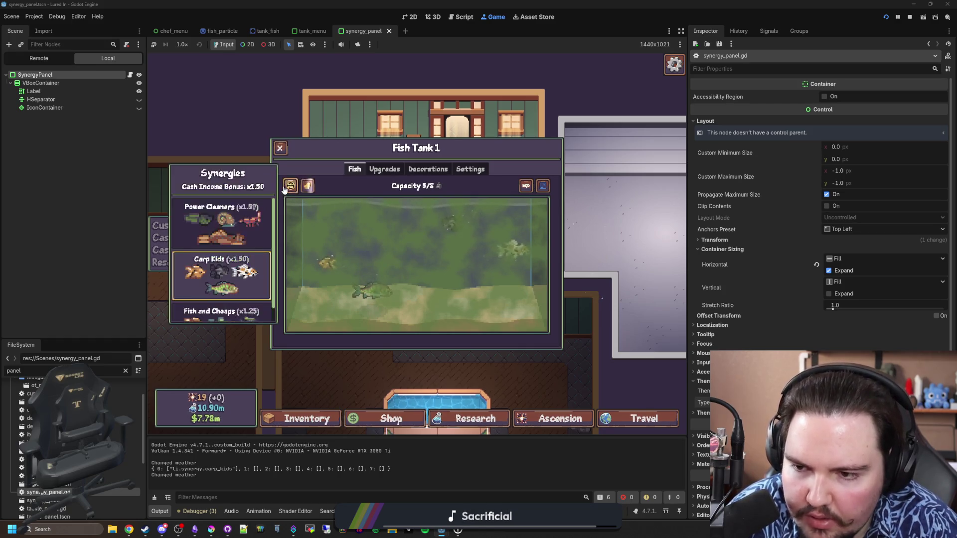
left_click(378, 229)
left_click(308, 196)
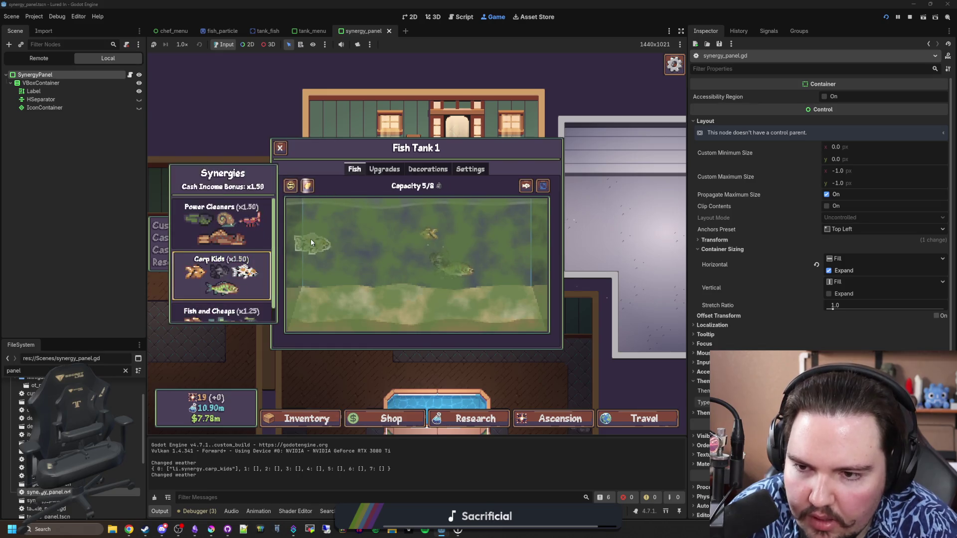
left_click(475, 284)
left_click(476, 284)
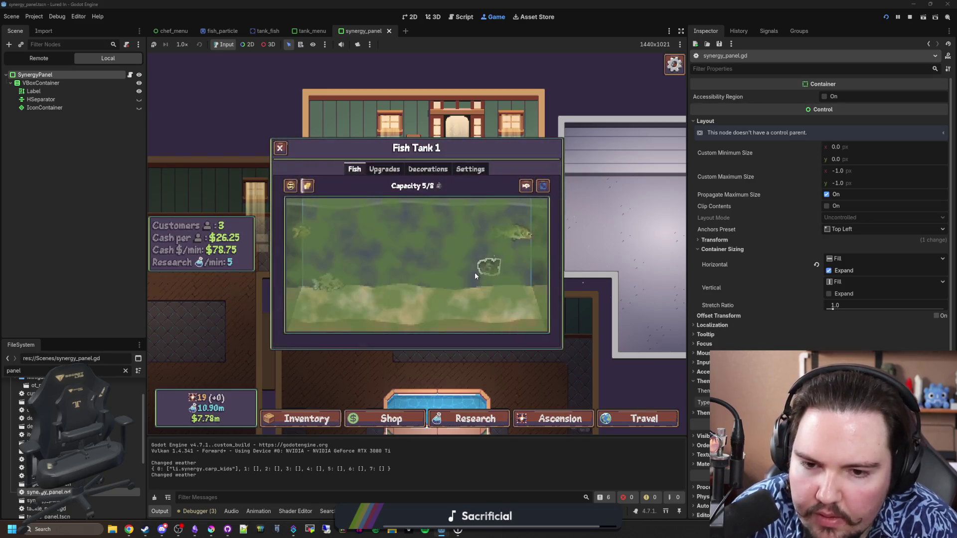
mouse_move(297, 242)
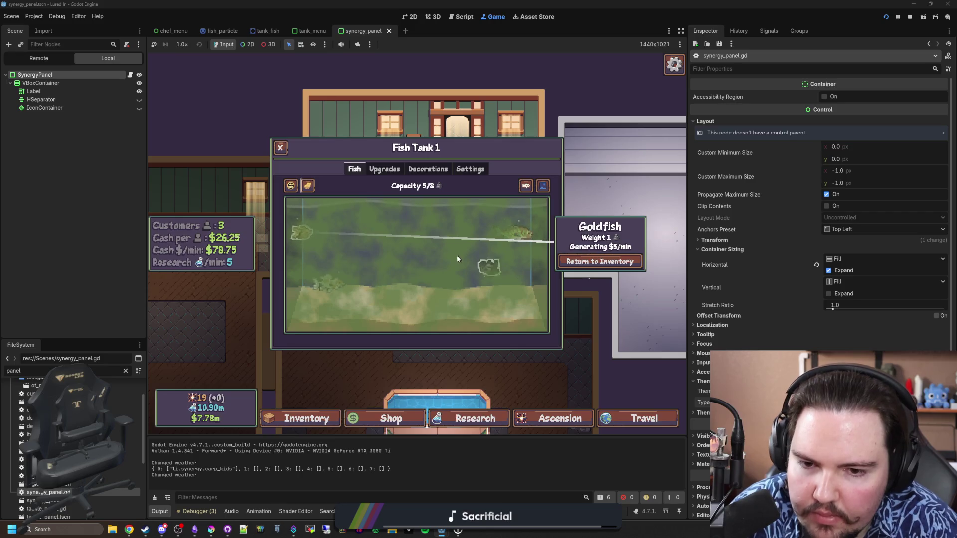
mouse_move(291, 193)
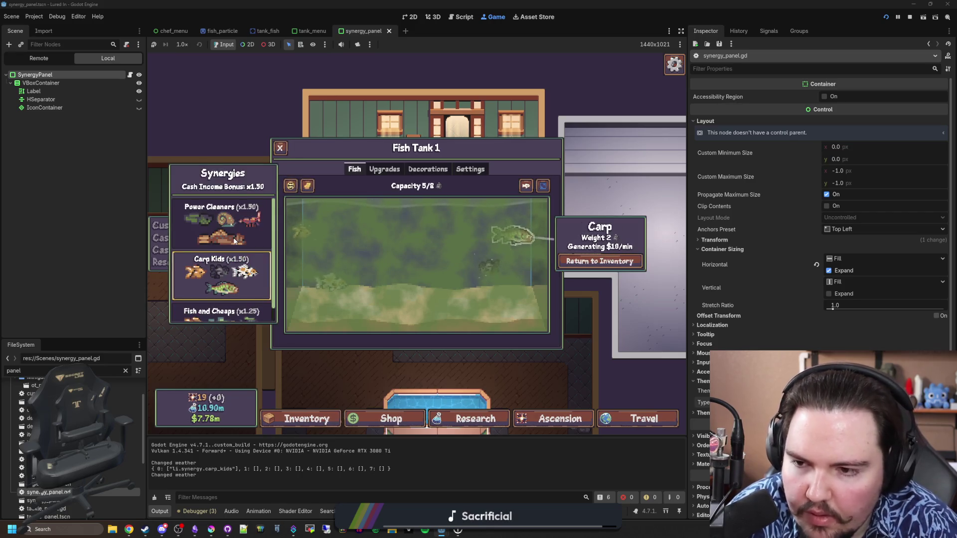
scroll(269, 224, "down", 1)
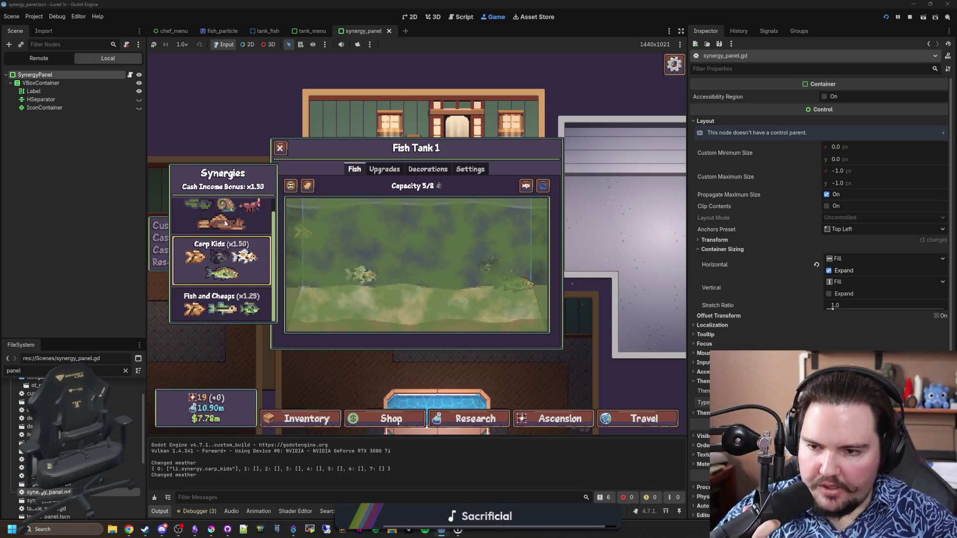
scroll(236, 243, "up", 1)
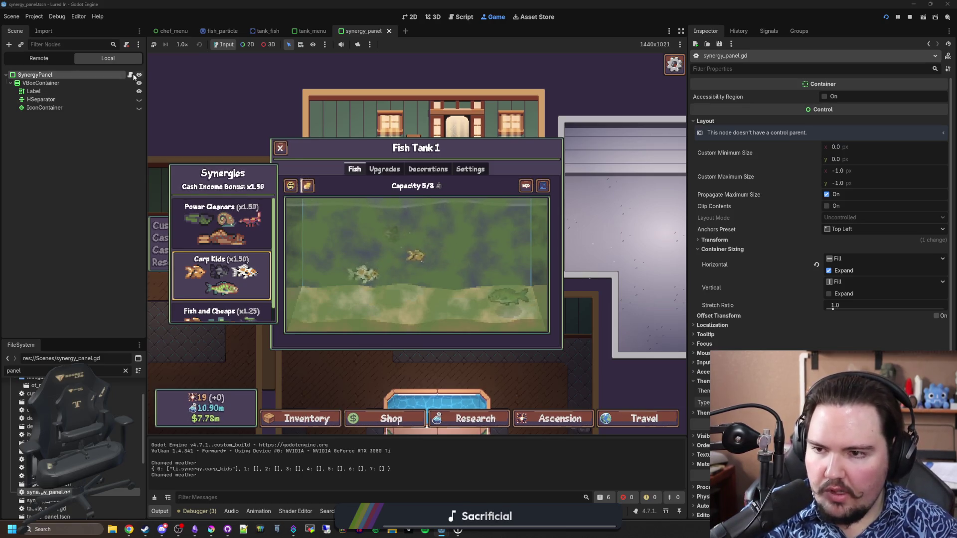
left_click(129, 74)
Save, widen the script editor, and review the commented-out icon code on lines 15–20
left_click(578, 211)
key("ctrl+s")
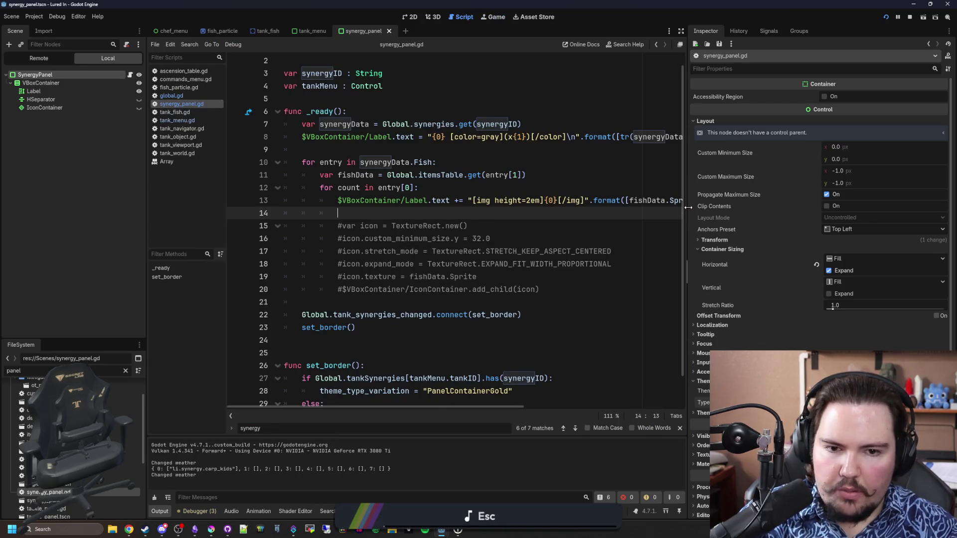
left_click_drag(687, 230, 939, 230)
left_click_drag(552, 295, 252, 229)
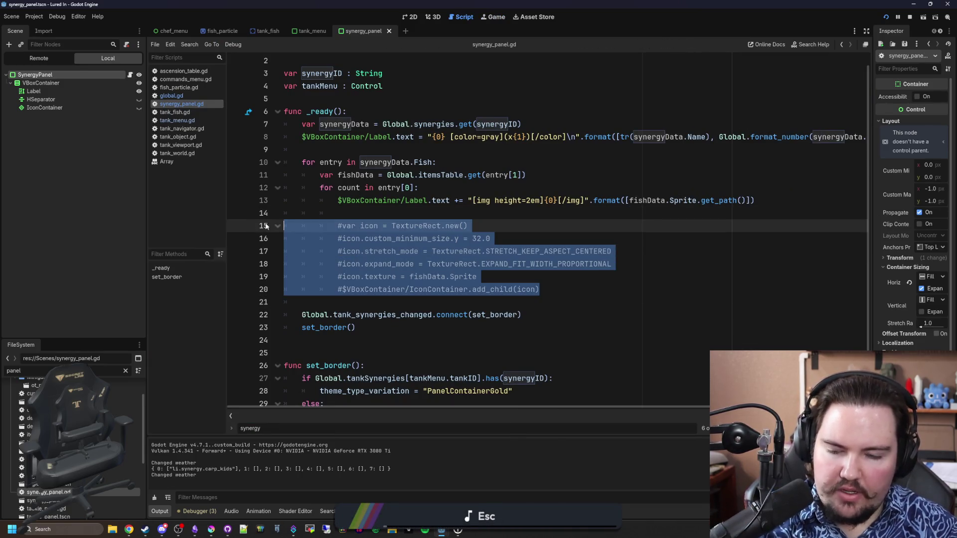
left_click(420, 215)
key("ctrl+s")
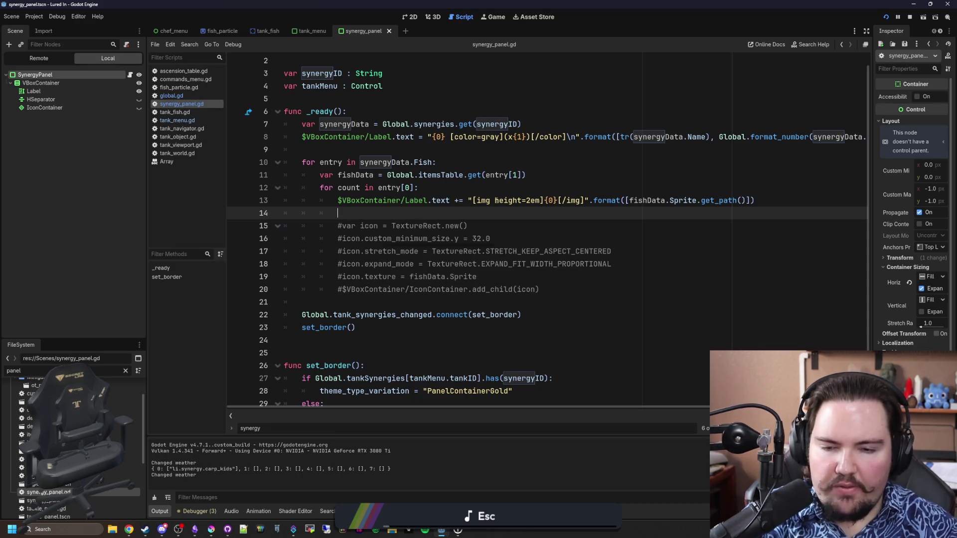
Add color=#000000 to the [img] tag on line 13 and save the script
left_click(494, 201)
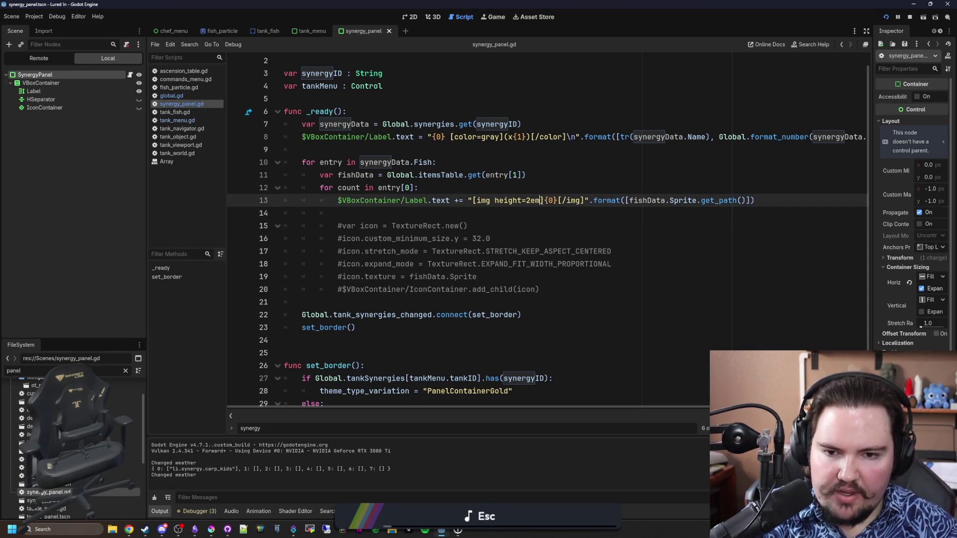
type("color=")
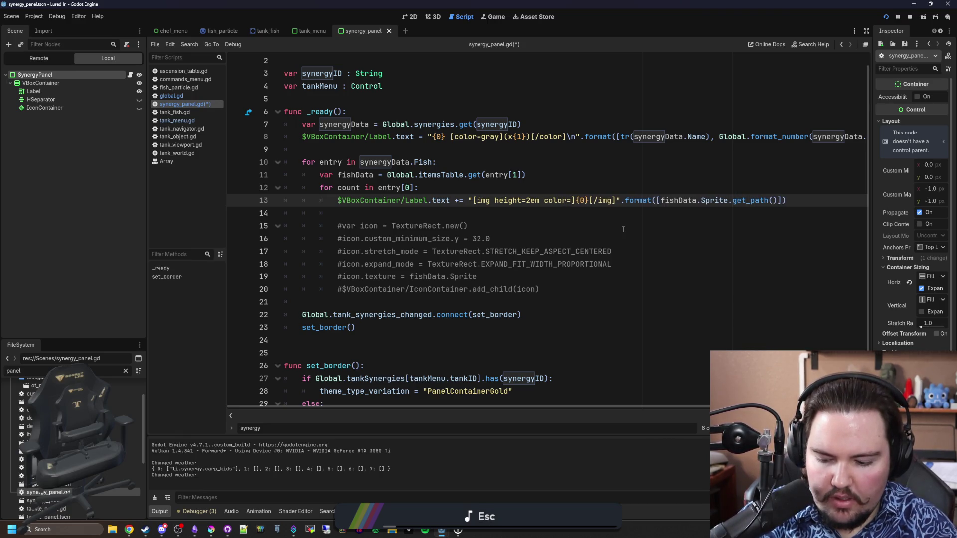
type("#000000")
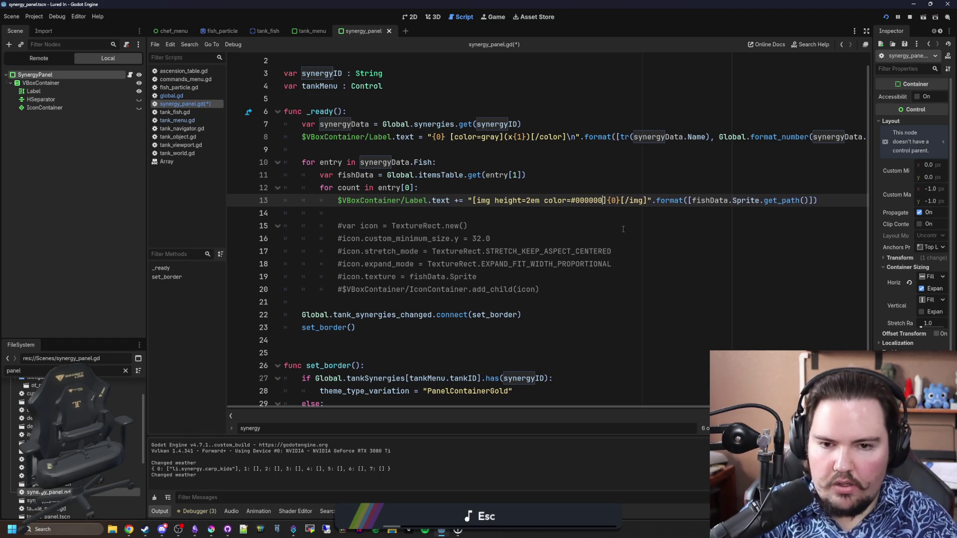
left_click(623, 229)
key("ctrl+s")
left_click(501, 20)
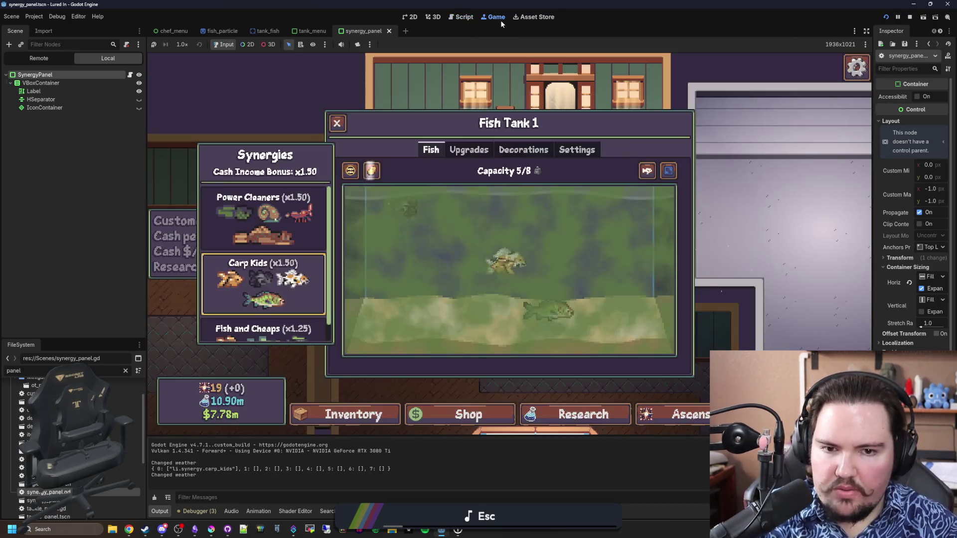
Reload the game through the main menu and open Fish Tank 1's synergy list
key("Escape")
key("Escape")
left_click(500, 263)
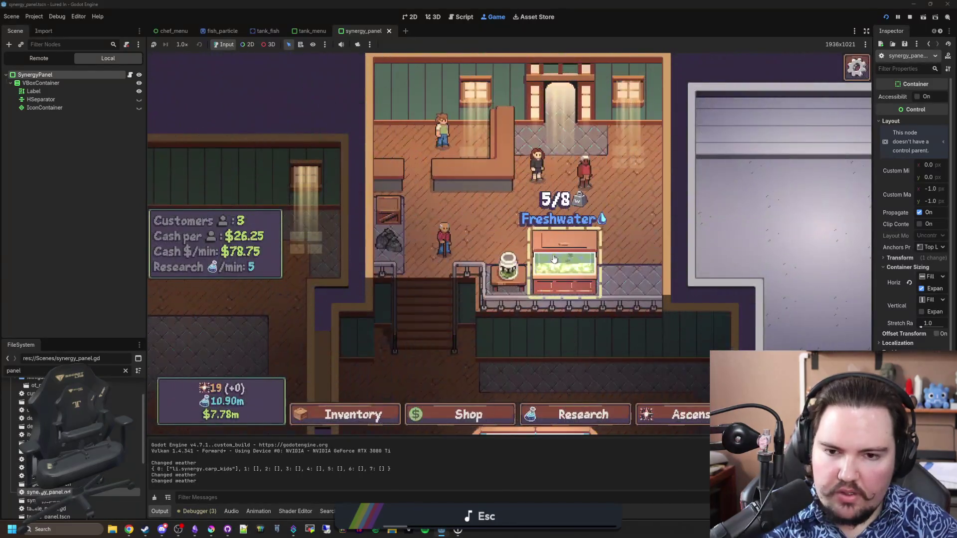
left_click(431, 211)
left_click(351, 171)
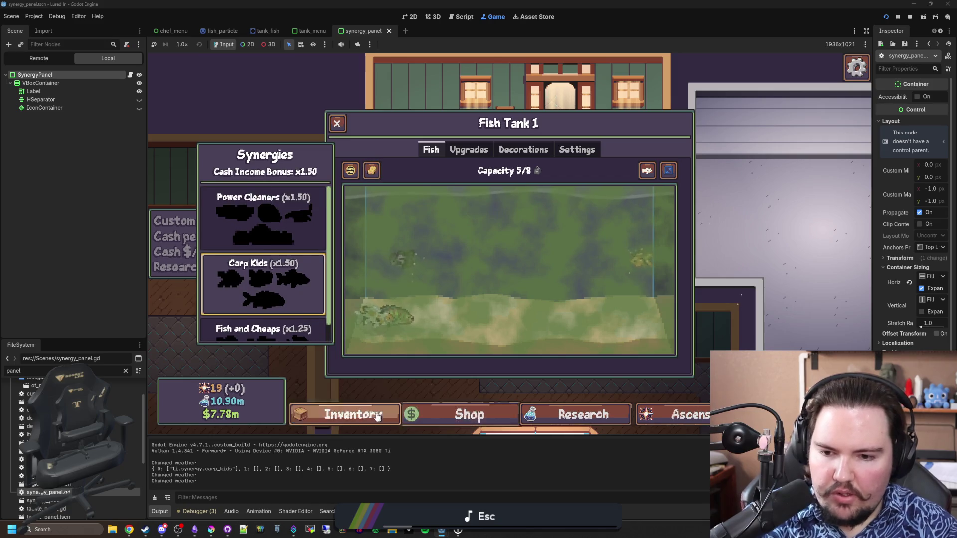
Check the Fishpedia, then confirm Fish Tank 1's synergy fish appear as black silhouettes
left_click(354, 414)
left_click(527, 152)
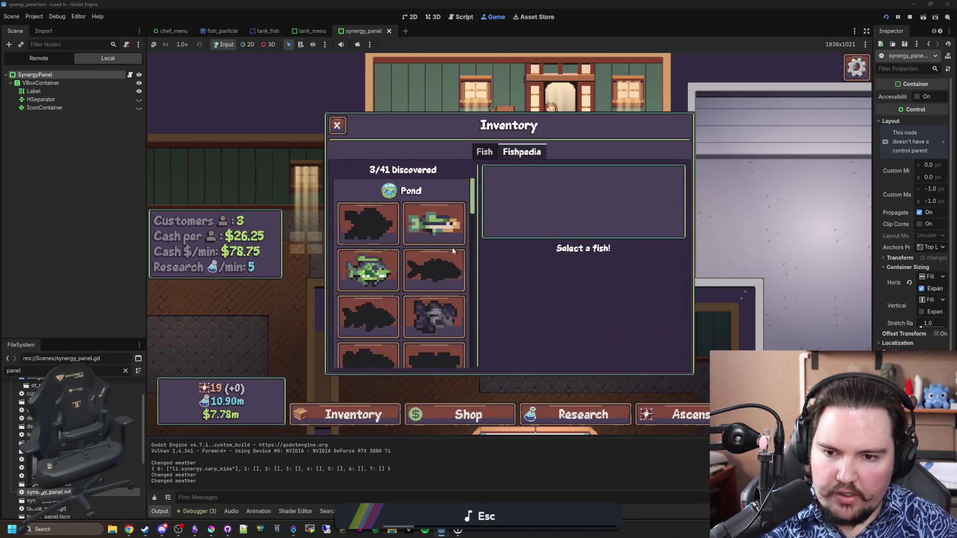
key("Escape")
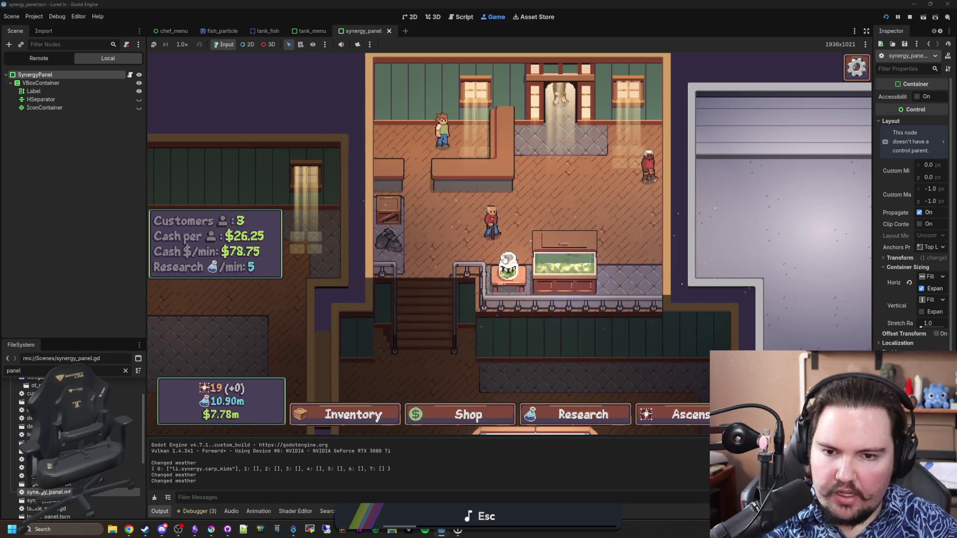
left_click(572, 269)
scroll(280, 254, "down", 1)
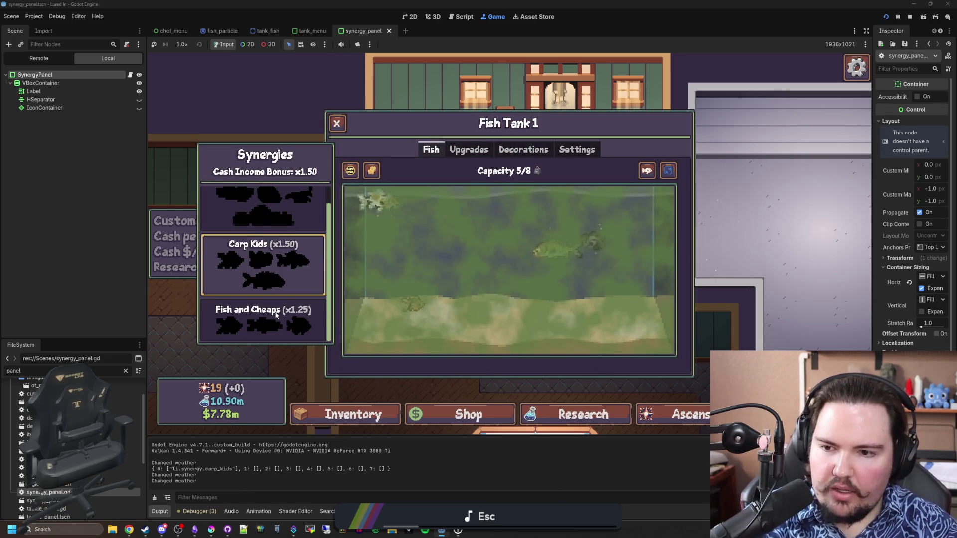
scroll(286, 274, "up", 1)
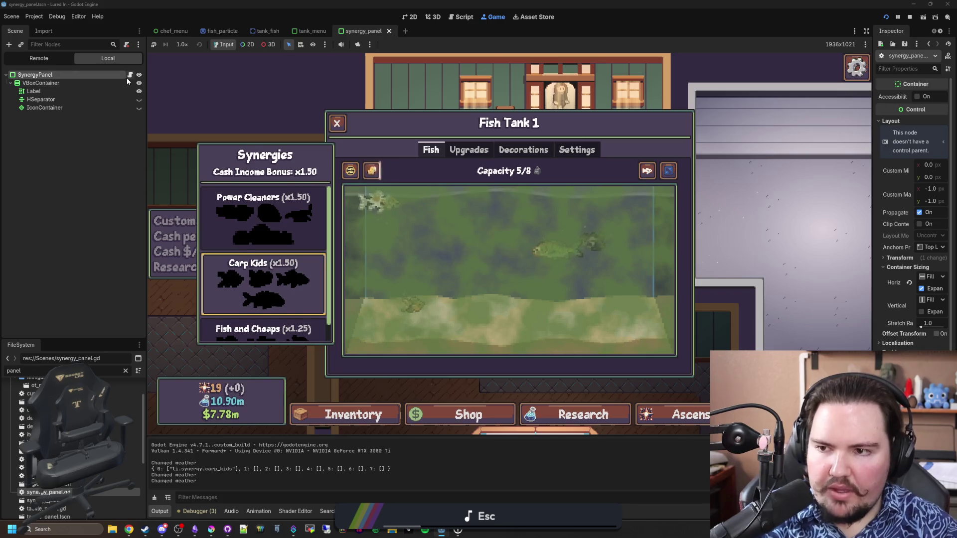
left_click(130, 75)
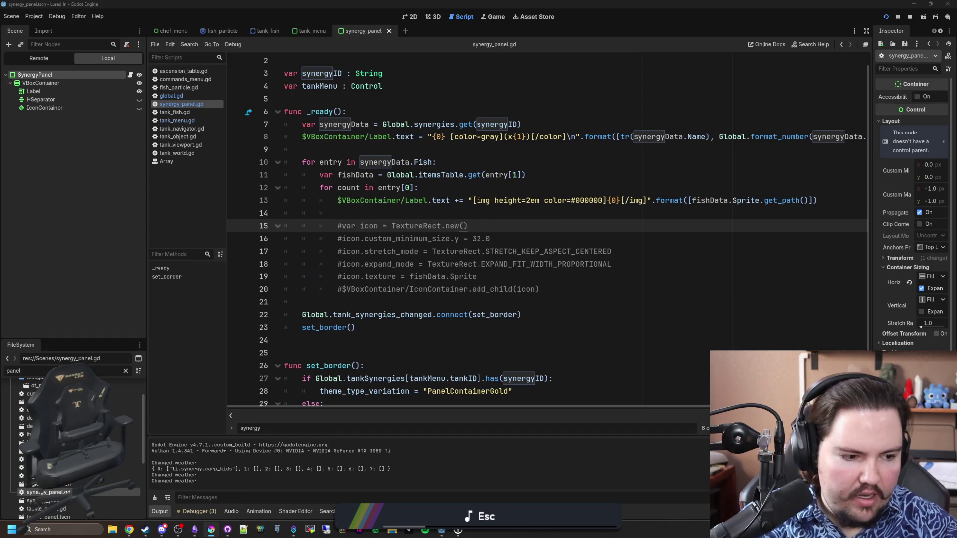
Change line 13's icon colour from #000000 to #212123 and save the script
left_click_drag(605, 197, 569, 200)
type("#212123")
left_click(588, 188)
key("ctrl+s")
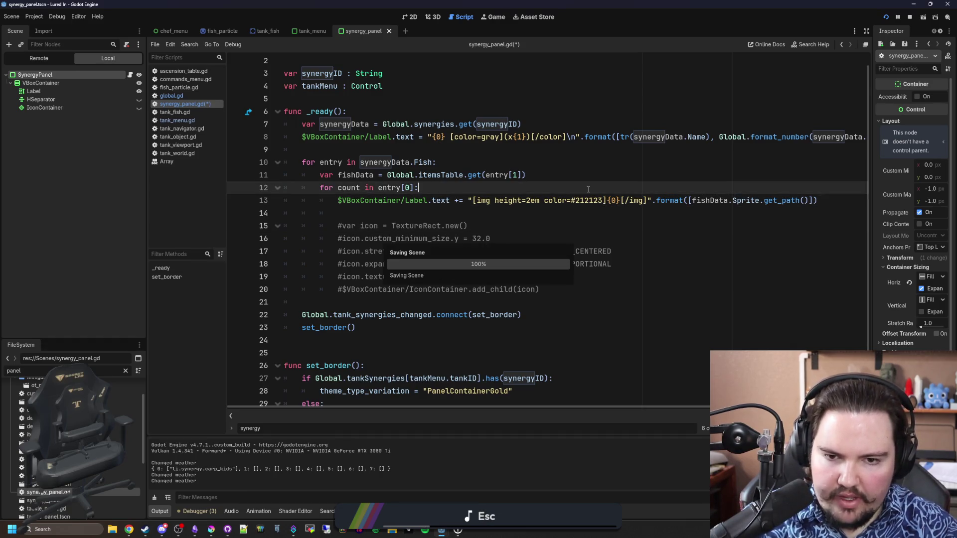
Reload the game and verify Fish Tank 1's synergy fish now show dark grey silhouettes
left_click(493, 17)
key("Escape")
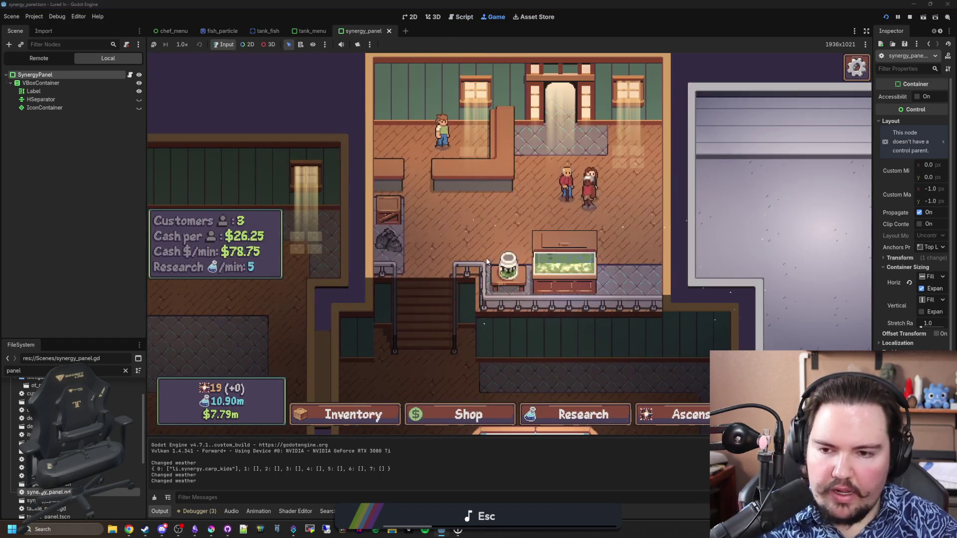
key("Escape")
left_click(517, 264)
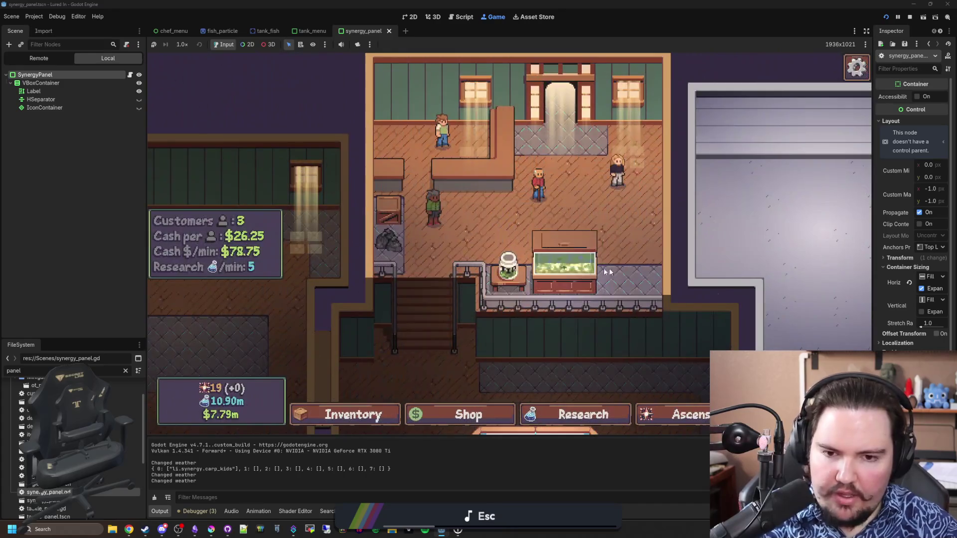
left_click(578, 266)
left_click(350, 170)
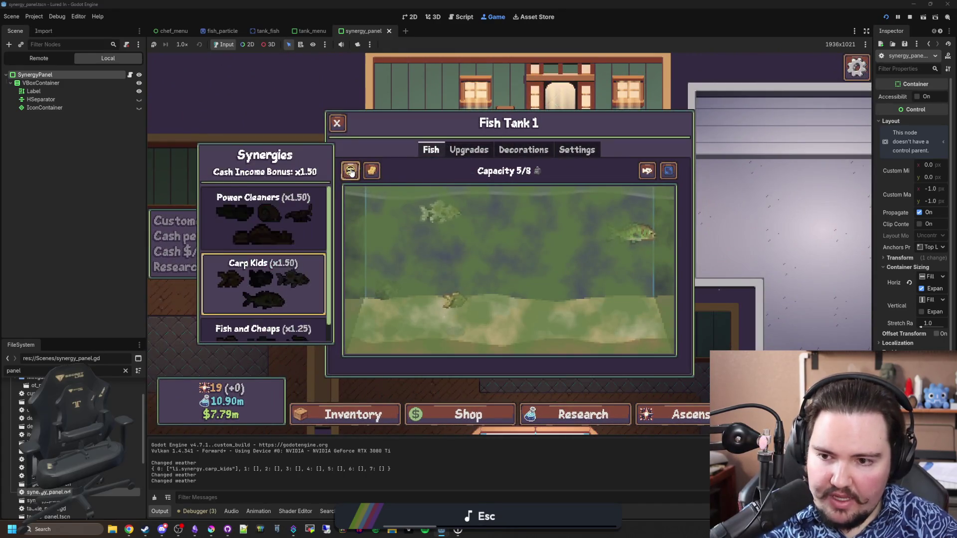
scroll(286, 247, "down", 1)
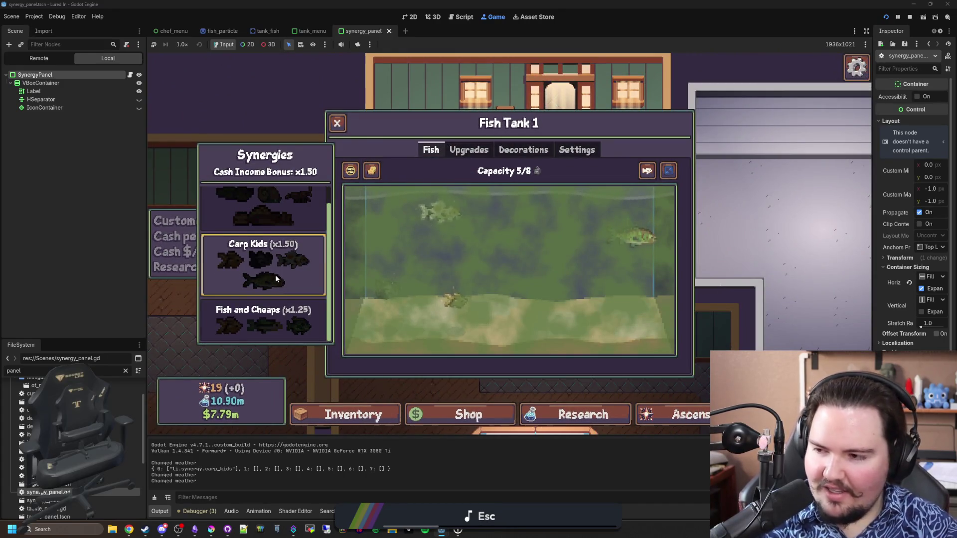
scroll(275, 274, "up", 1)
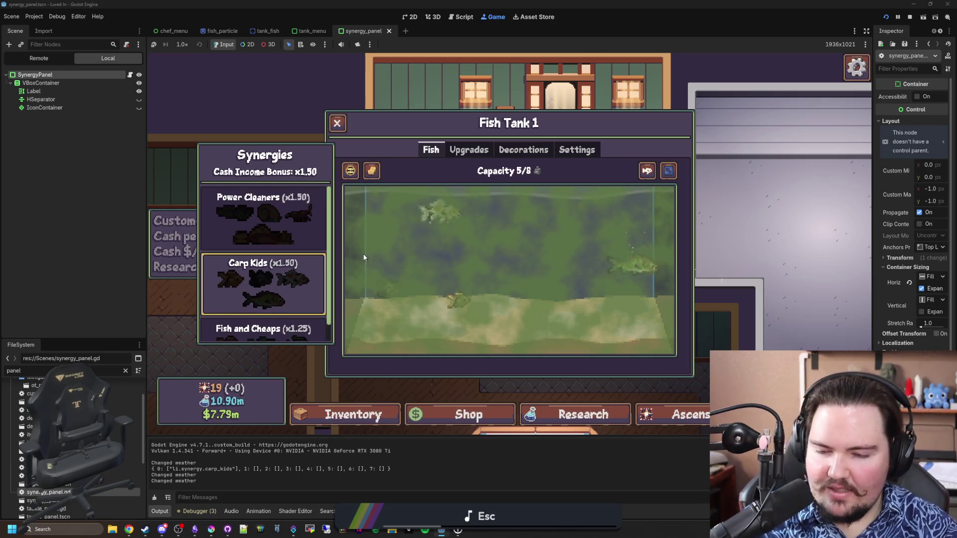
key("Escape")
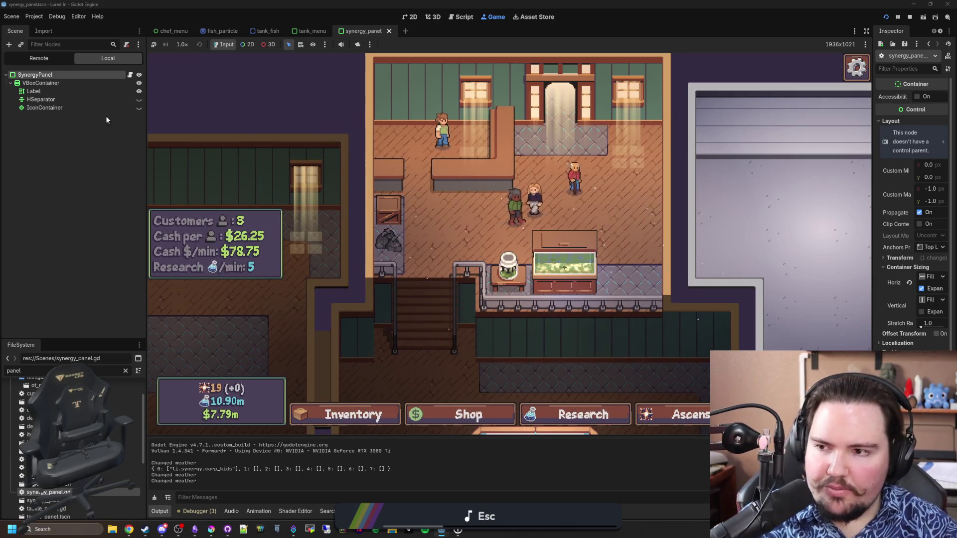
left_click(131, 75)
left_click(458, 201)
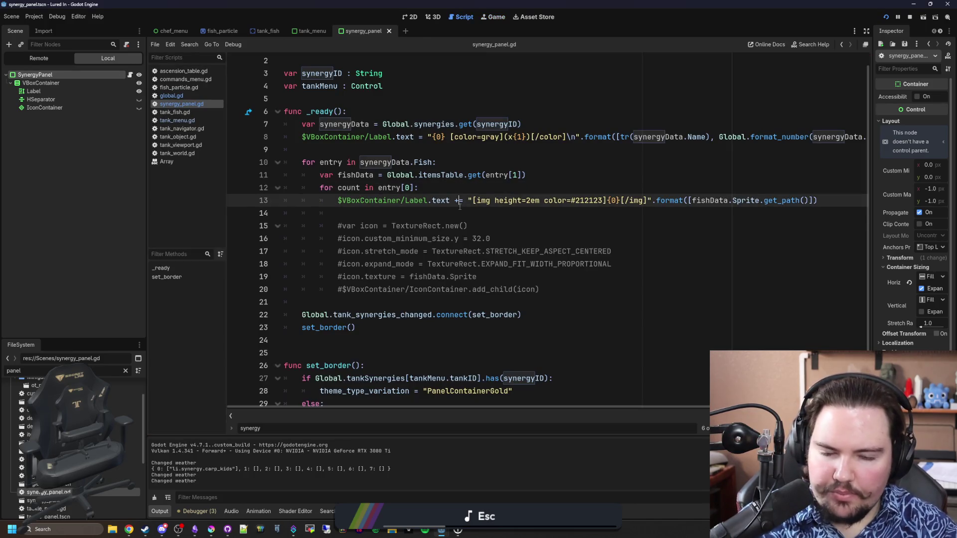
Put the caret on line 14 of synergy_panel.gd and widen the Inspector panel
left_click(449, 212)
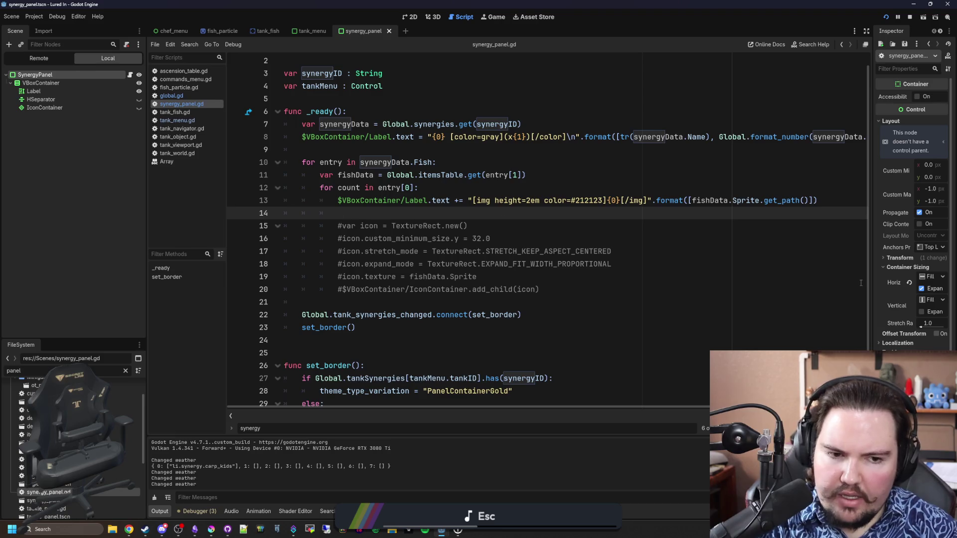
left_click_drag(870, 283, 794, 281)
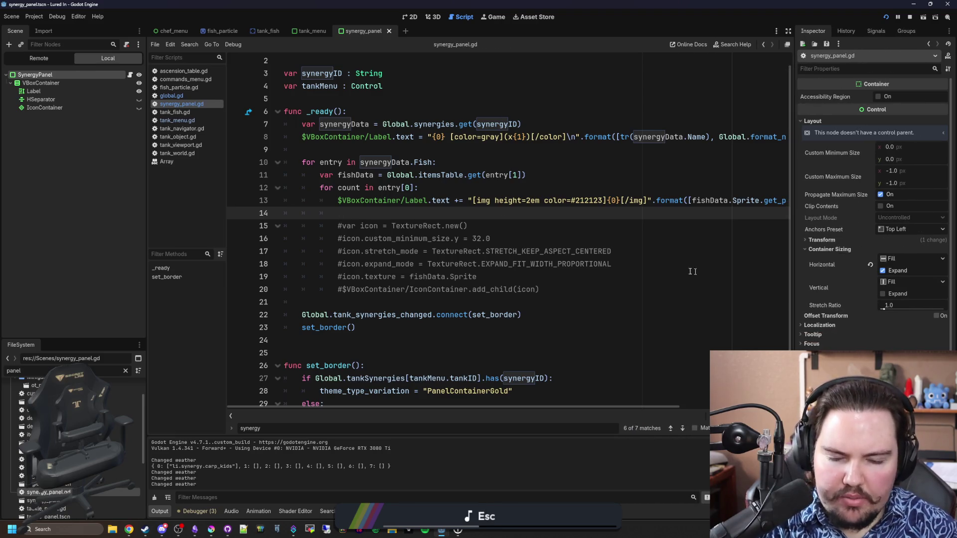
Filter FileSystem for 'ui_', inspect ui_shader.tres and expand its Noise parameter
left_click(125, 371)
type("ui_m")
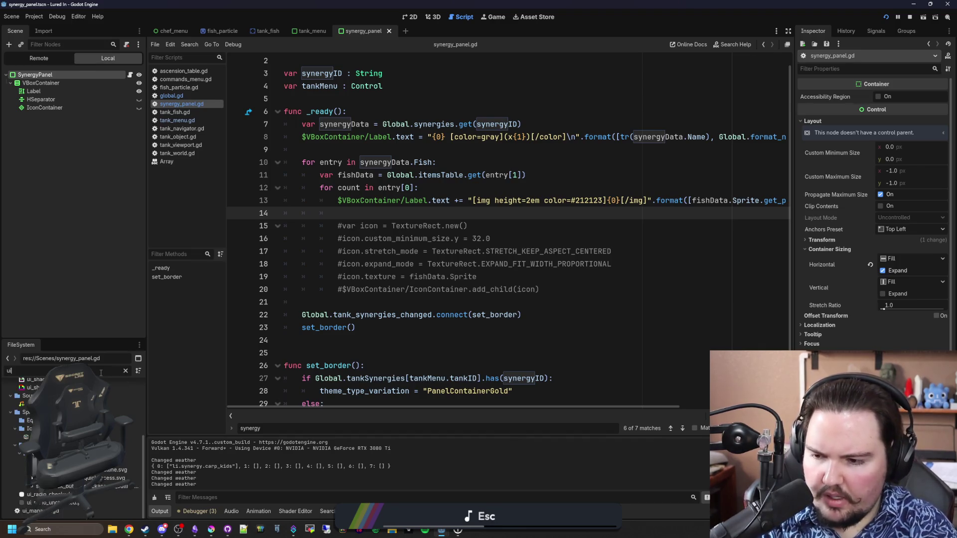
key("BackSpace")
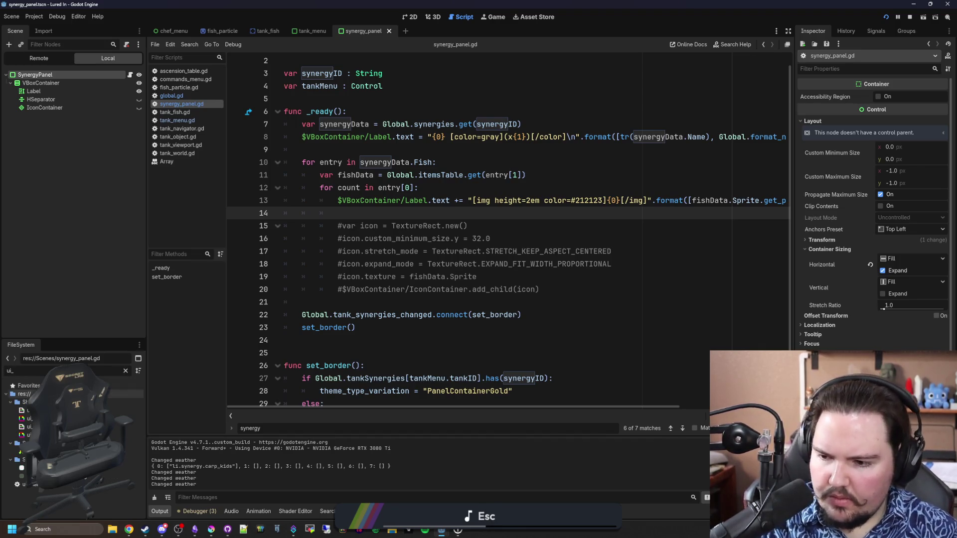
left_click(30, 418)
left_click_drag(324, 437, 330, 349)
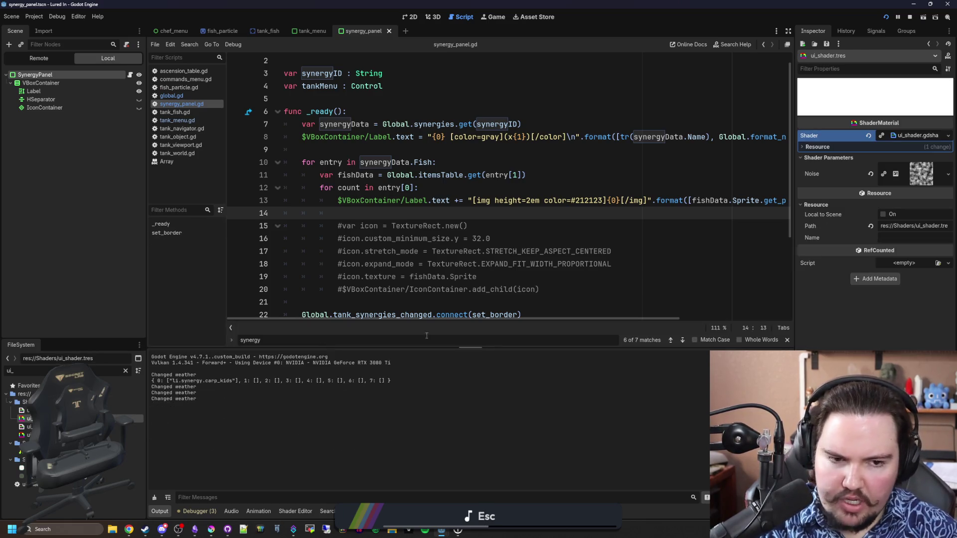
left_click(906, 175)
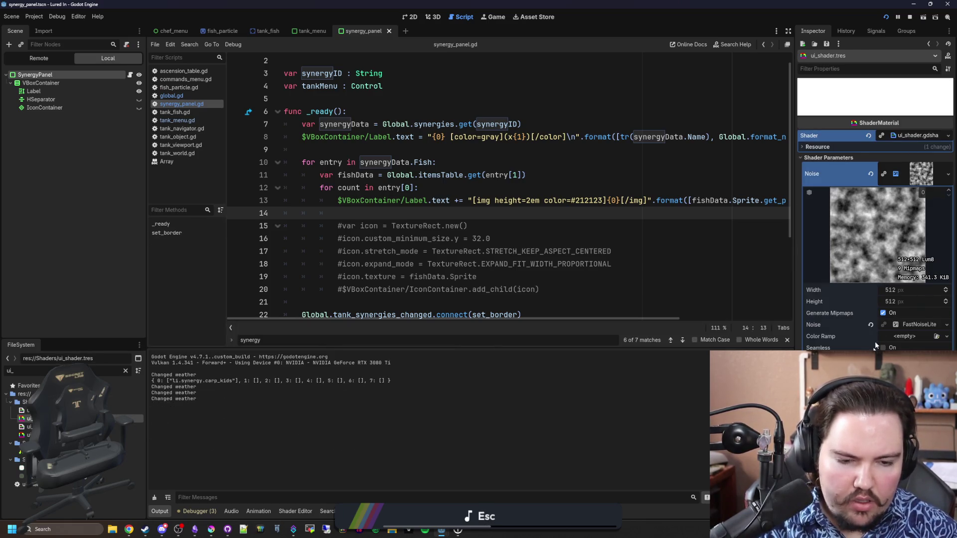
Open ui_shader.gdshader in the Shader Editor and review its solidColorActive uniform
left_click(922, 138)
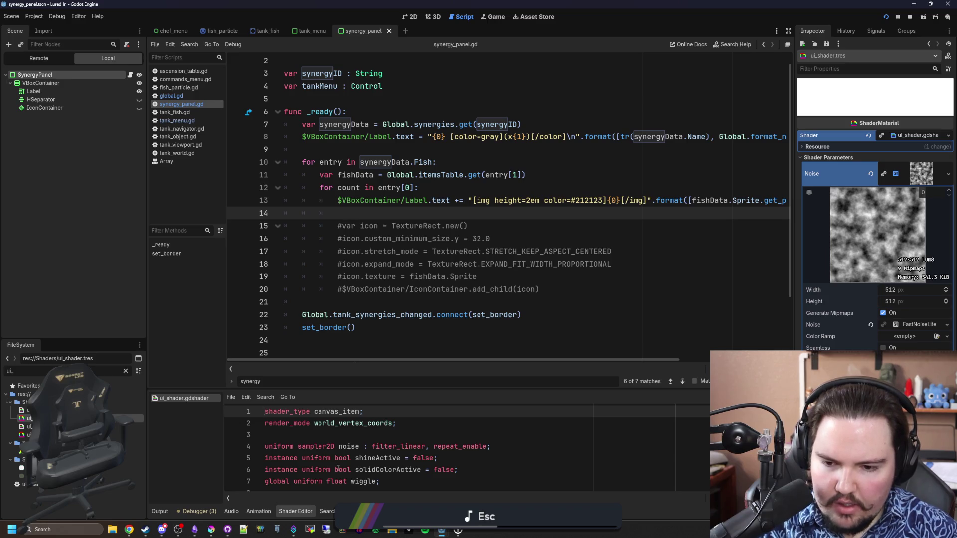
left_click_drag(310, 471, 481, 472)
left_click(481, 471)
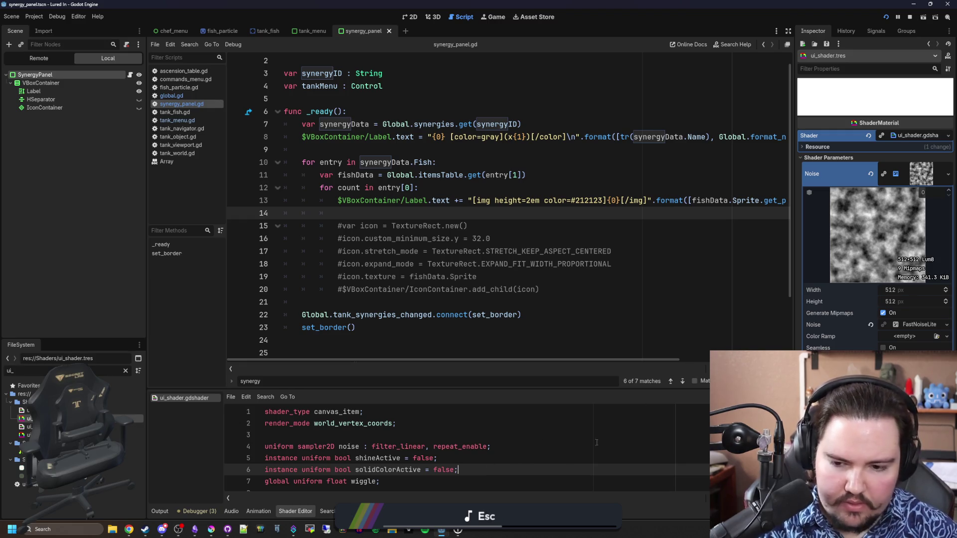
scroll(413, 427, "down", 1)
scroll(316, 459, "down", 1)
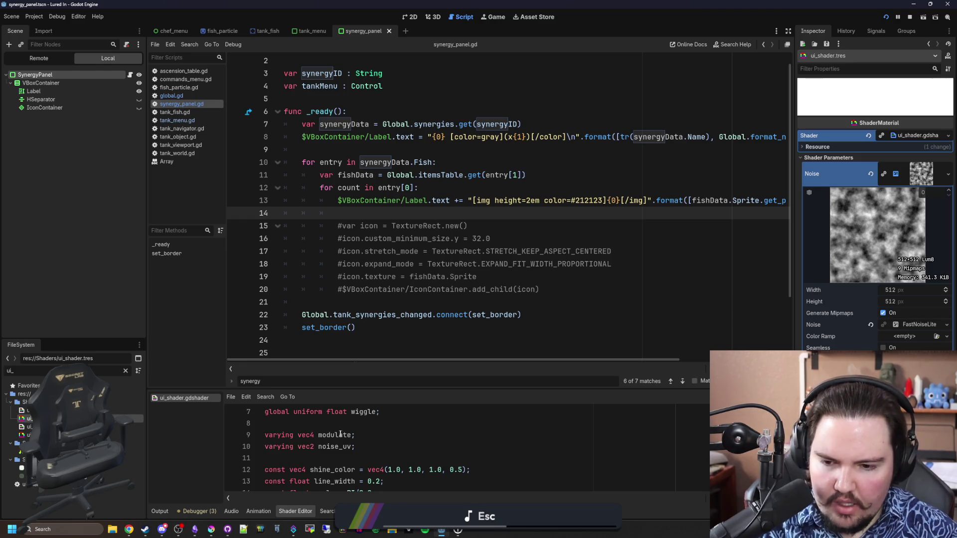
scroll(340, 435, "up", 2)
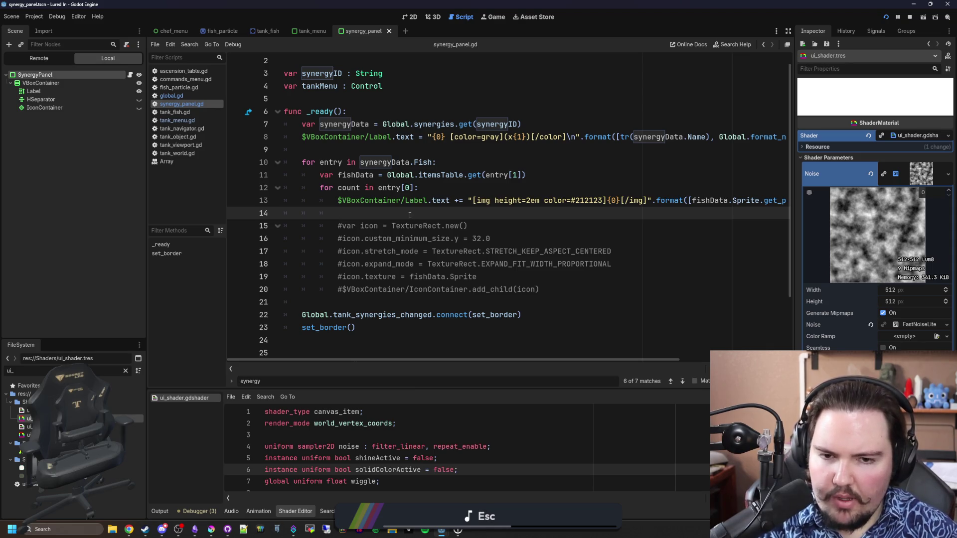
left_click(34, 92)
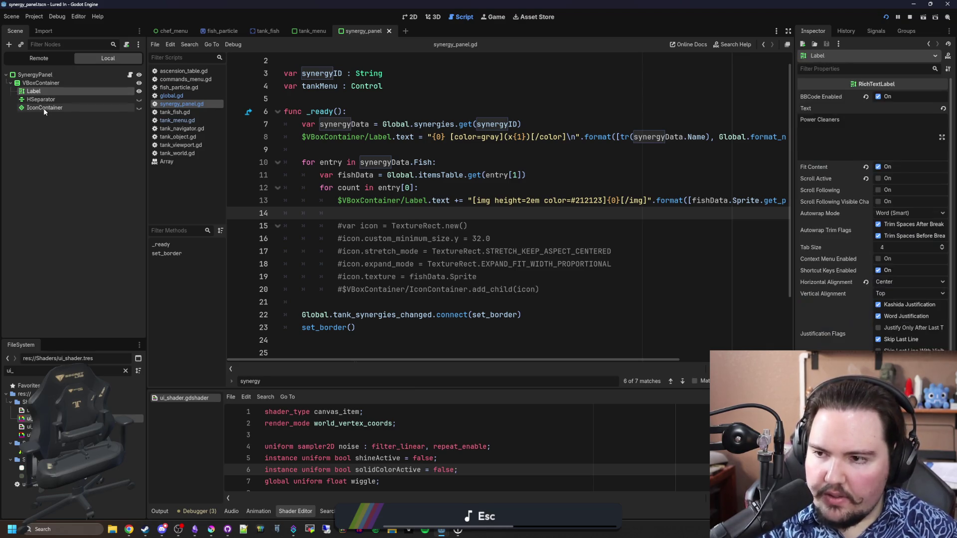
Delete the IconContainer and HSeparator nodes from the synergy panel
left_click(44, 108)
left_click(59, 99, "shift")
key("Delete")
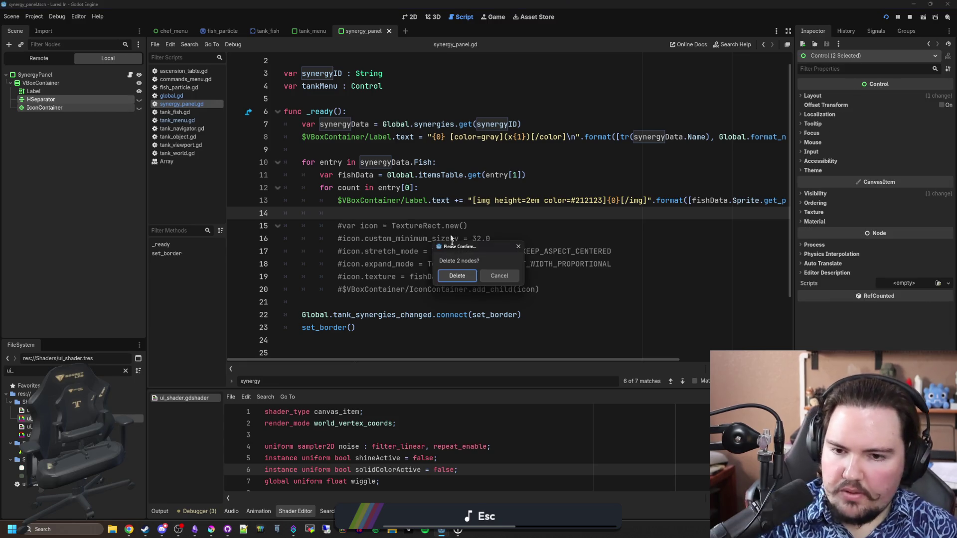
left_click(462, 280)
Duplicate Label as a new node named Fish and drop its path into the script
left_click(49, 88)
right_click(45, 89)
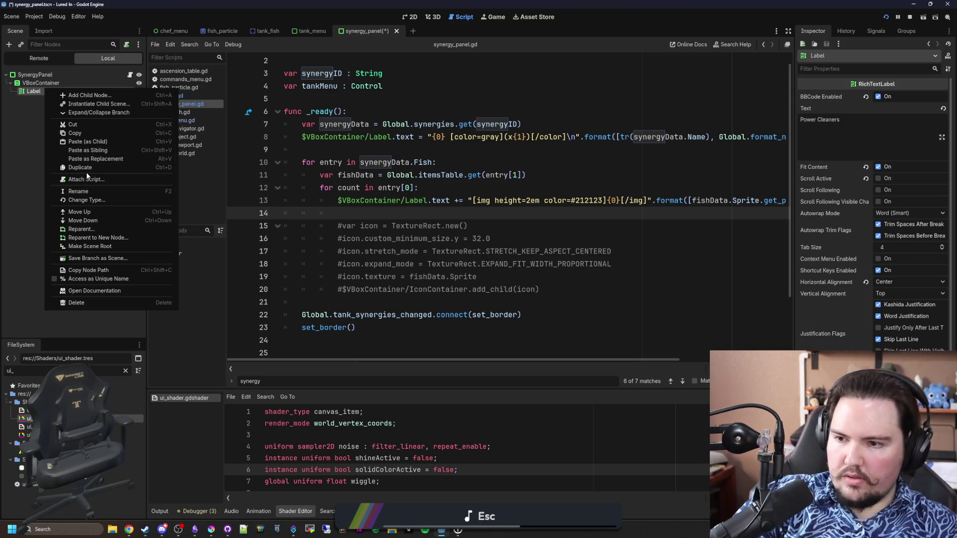
key("Escape")
key("ctrl+d")
type("sh")
key("Return")
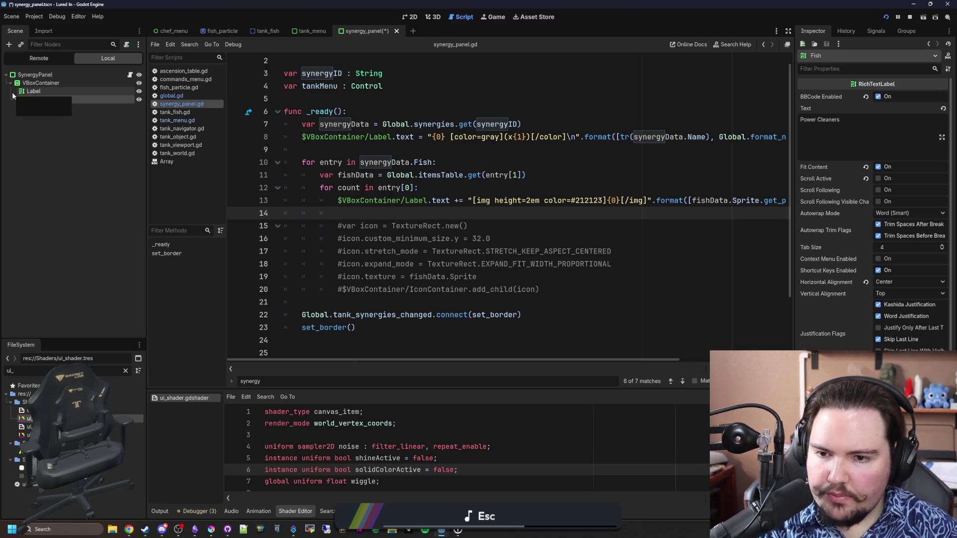
left_click_drag(32, 99, 454, 189)
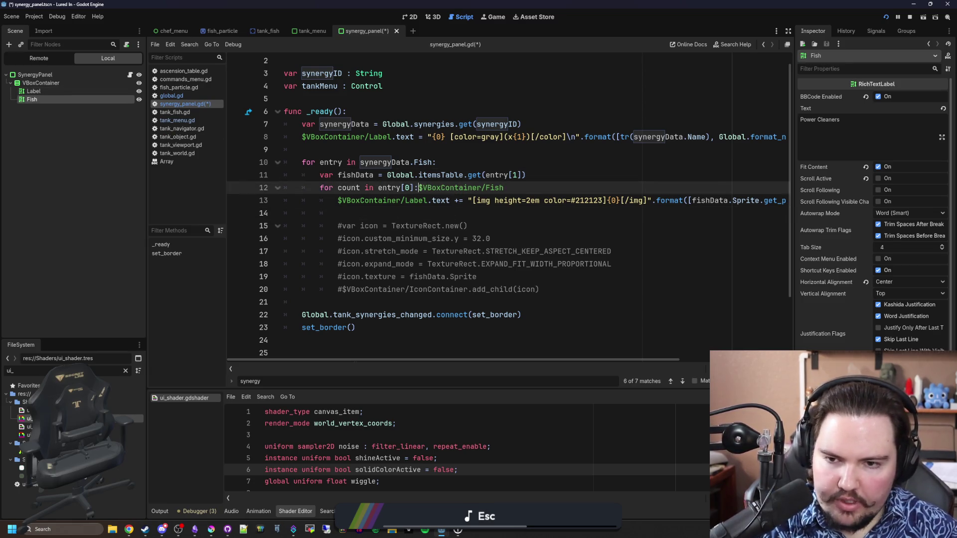
Move the '.text += ...' icon code from the Label path onto $VBoxContainer/Fish
key("Return")
left_click(429, 212)
key("shift+End")
key("ctrl+c")
key("Delete")
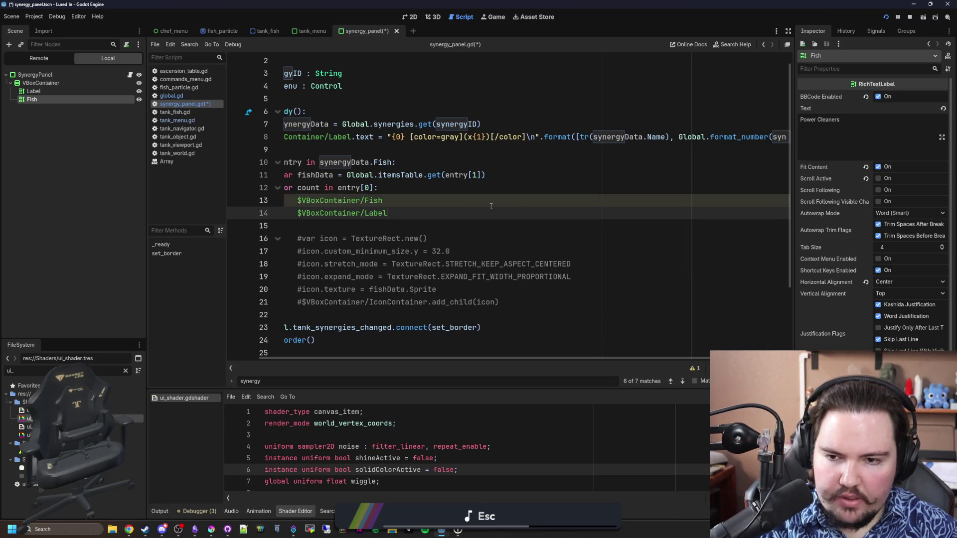
key("Up")
key("ctrl+v")
key("Down")
key("shift+Home")
key("Delete")
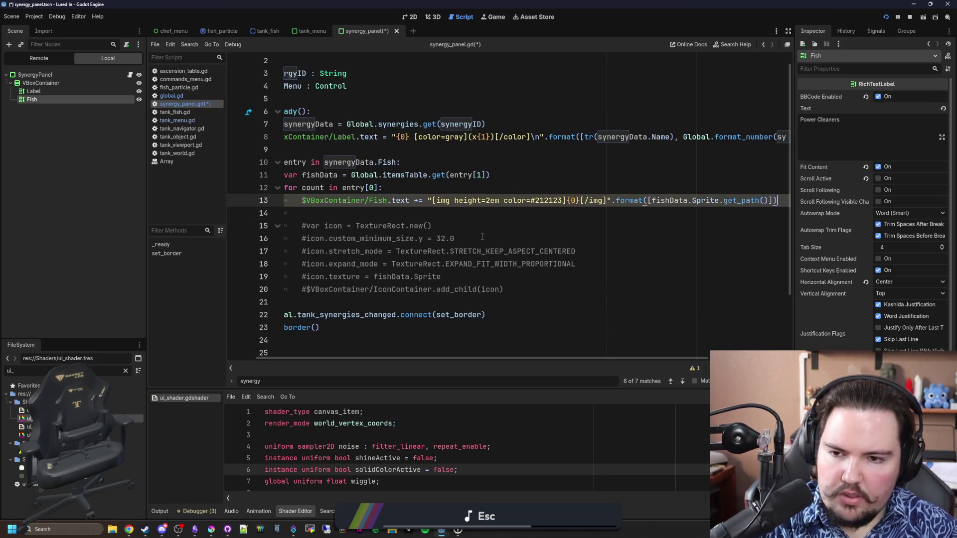
Delete the commented-out icon code and save the scene and script
mouse_move(547, 289)
left_mouse_down()
mouse_move(279, 209)
mouse_move(149, 200)
mouse_move(142, 224)
mouse_move(142, 217)
left_mouse_up()
key("BackSpace")
key("BackSpace")
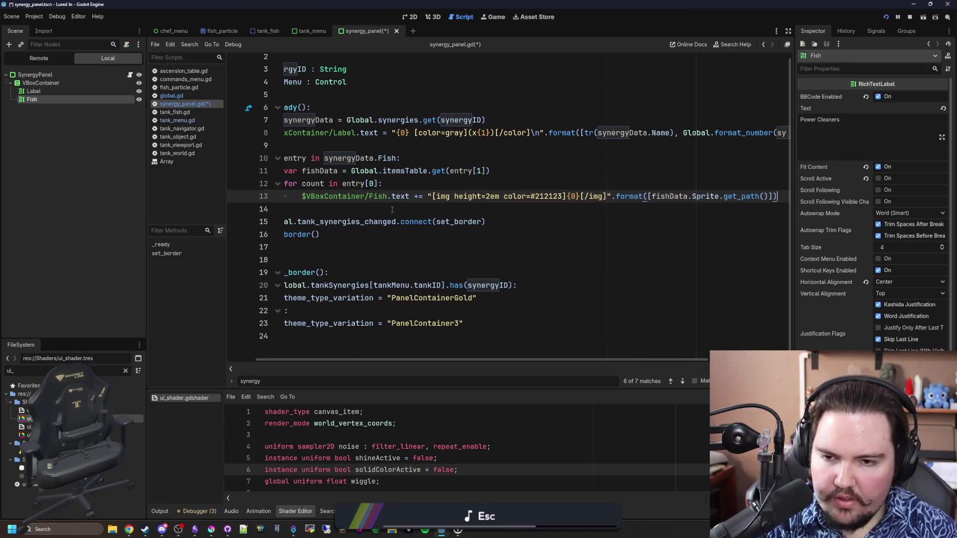
left_click(384, 223)
key("ctrl+s")
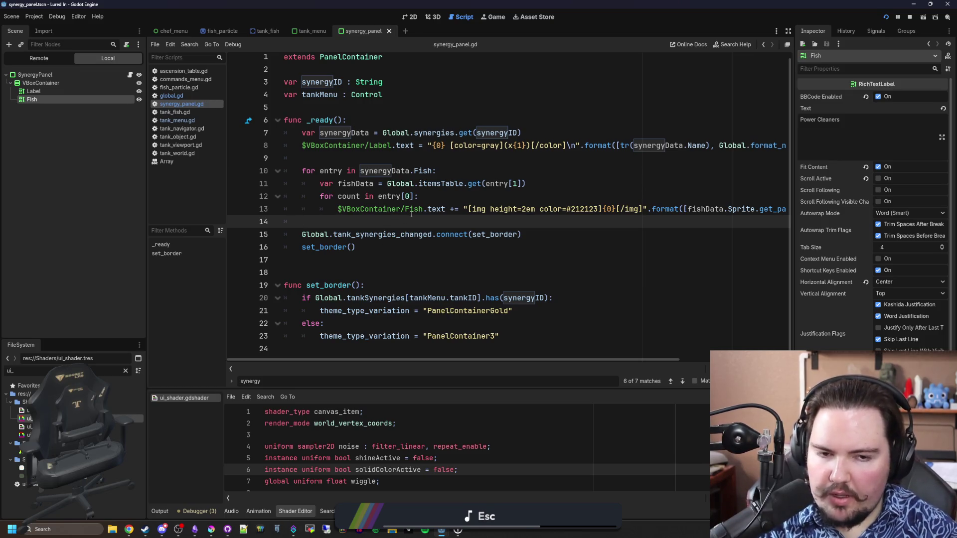
scroll(498, 172, "up", 1)
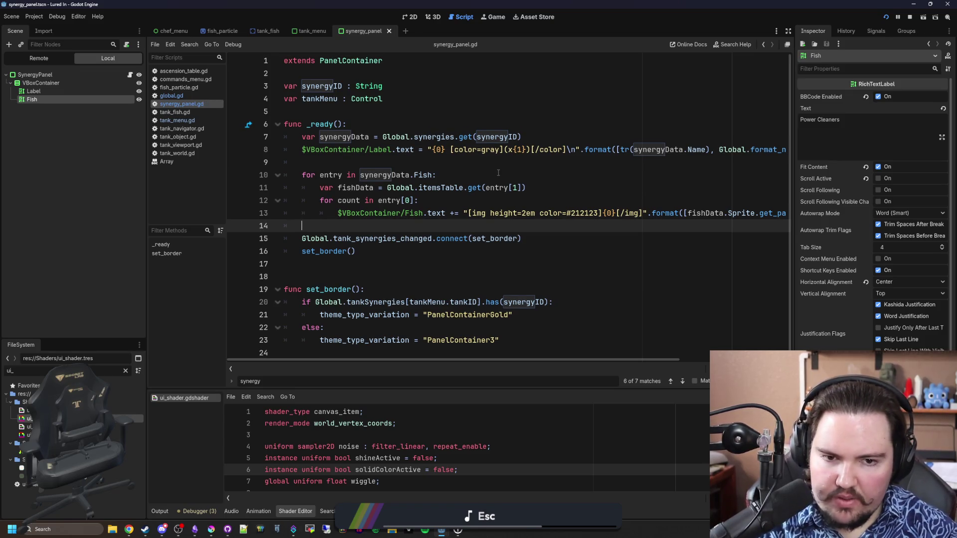
left_click(419, 252)
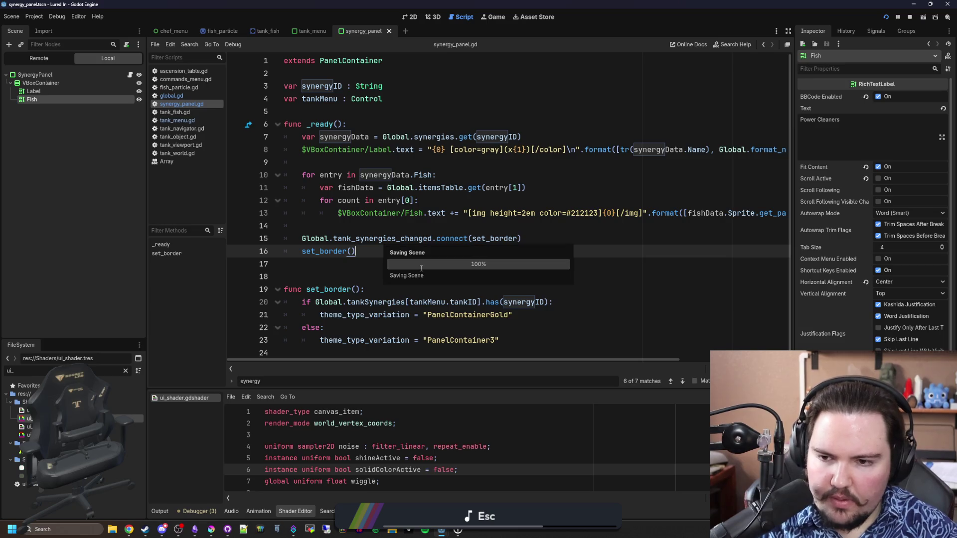
left_click(401, 229)
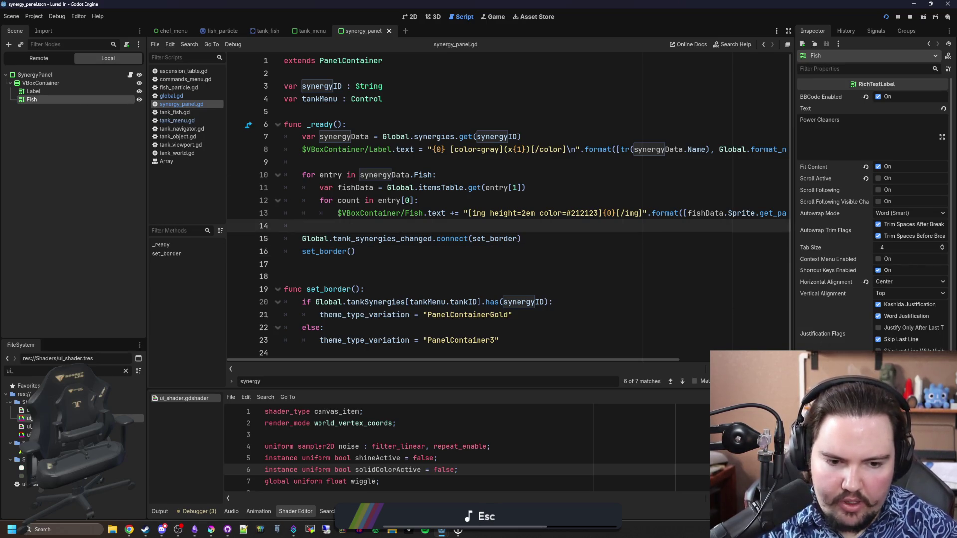
scroll(872, 210, "down", 5)
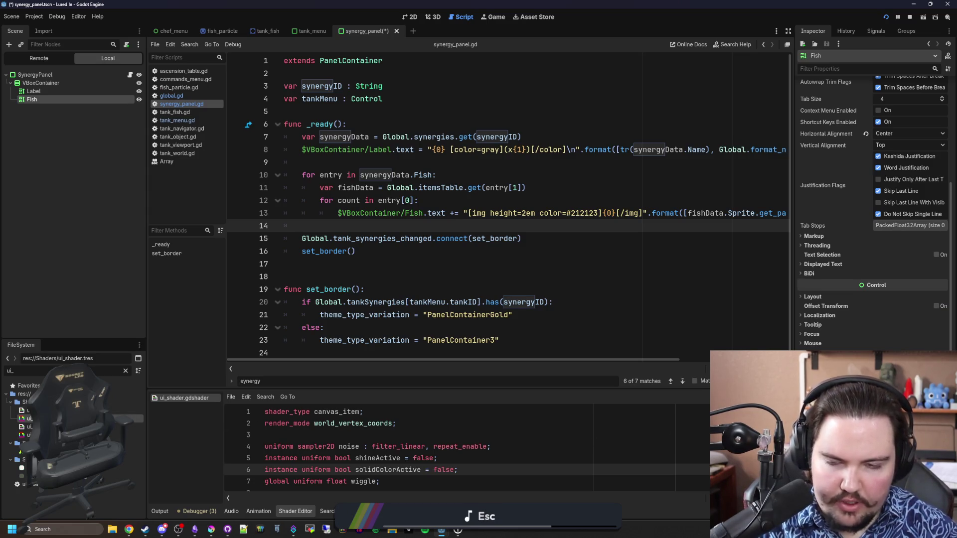
left_click(380, 259)
left_click(432, 228)
key("ctrl+s")
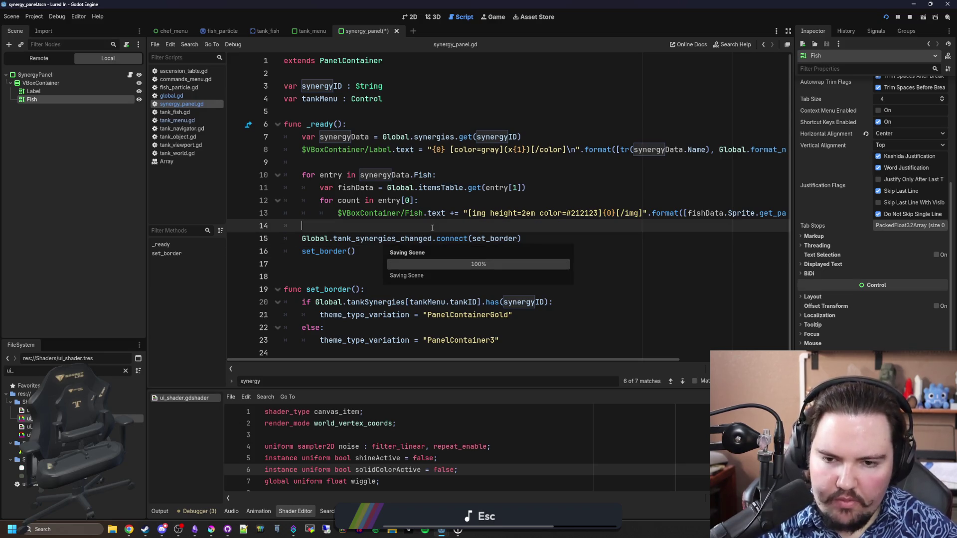
left_click(396, 252)
key("ctrl+s")
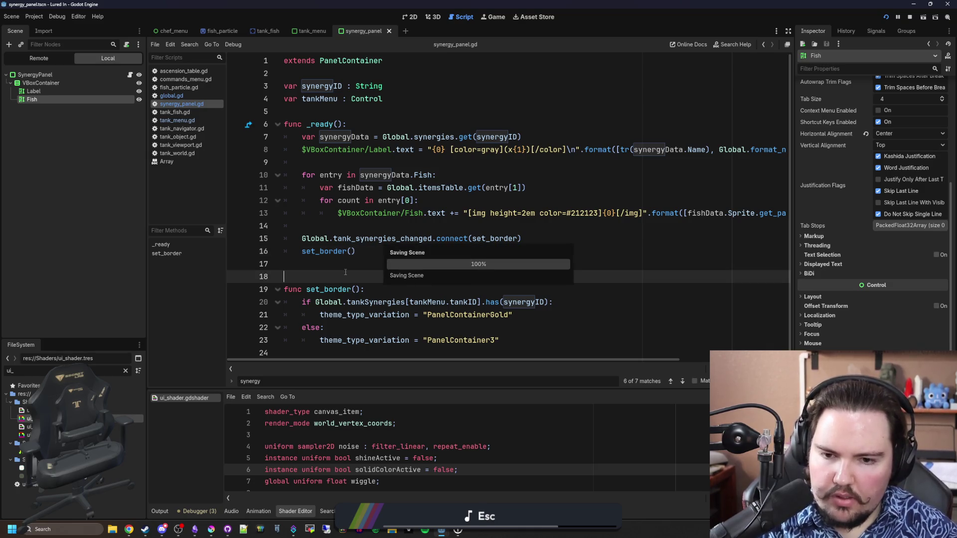
Rename set_border to update in both the signal connection and the function definition
double_click(344, 252)
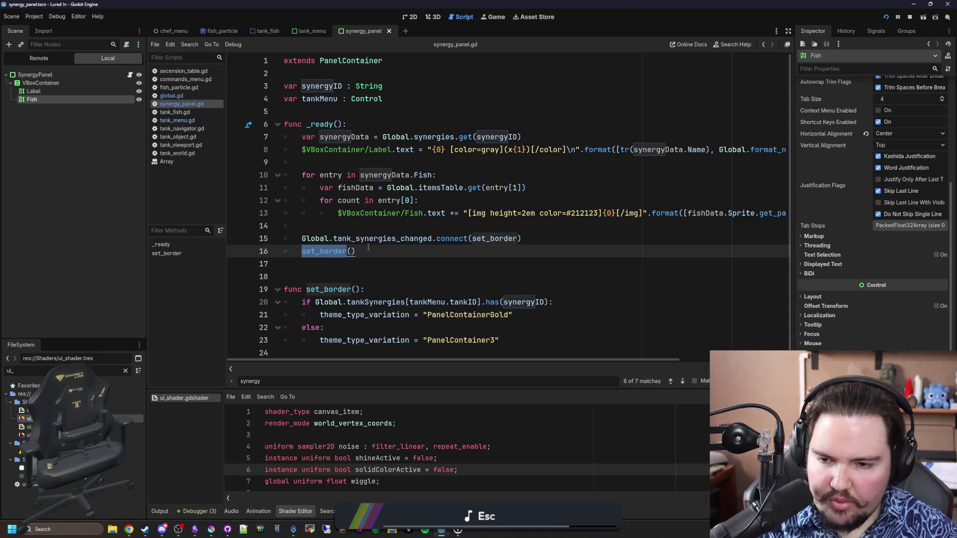
type("update")
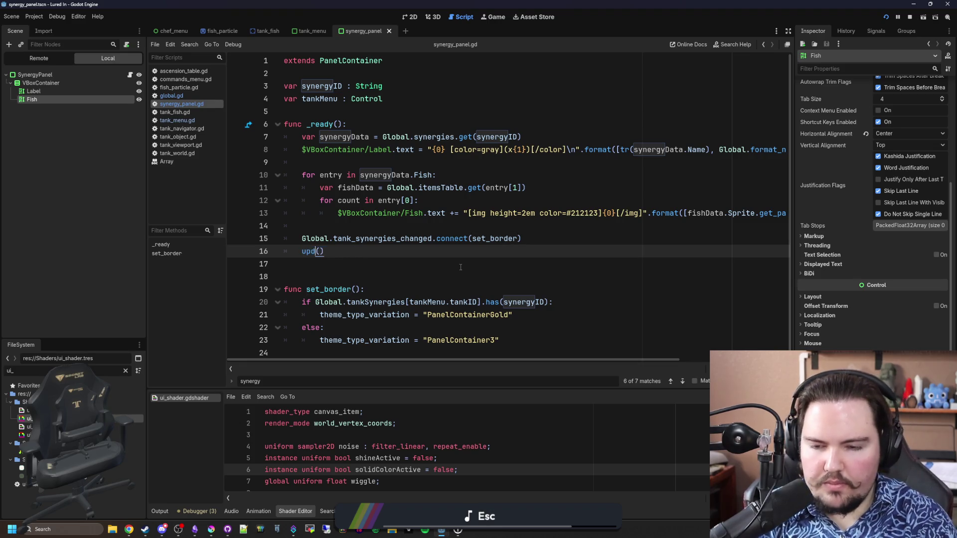
double_click(315, 251)
key("ctrl+c")
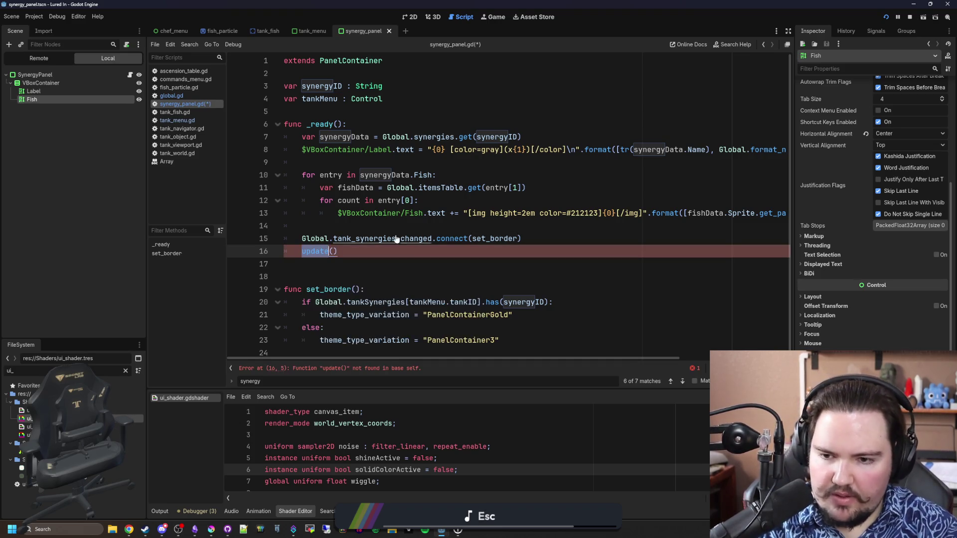
double_click(494, 239)
key("ctrl+v")
double_click(338, 289)
key("ctrl+v")
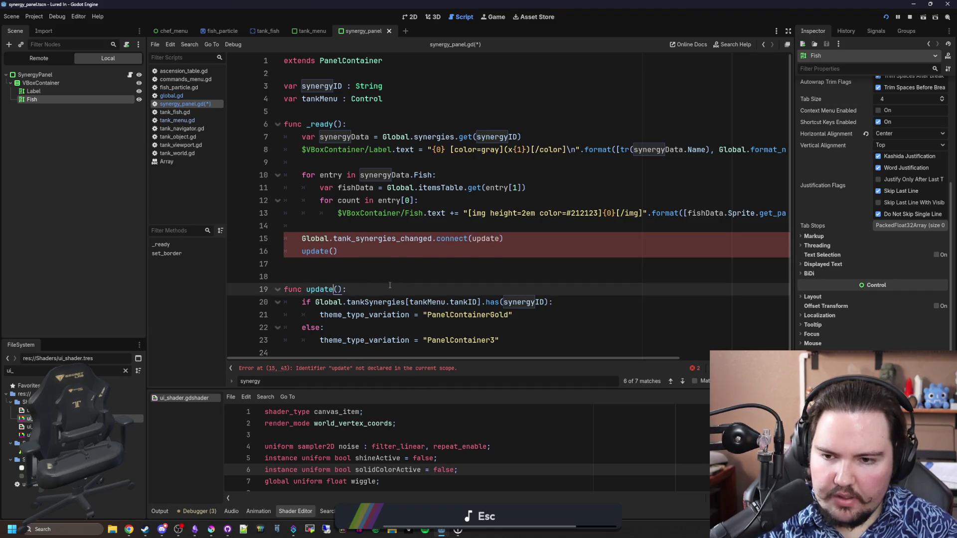
Open blank lines at the top of the update() function body
left_click(388, 286)
key("Return")
key("Return")
key("Up")
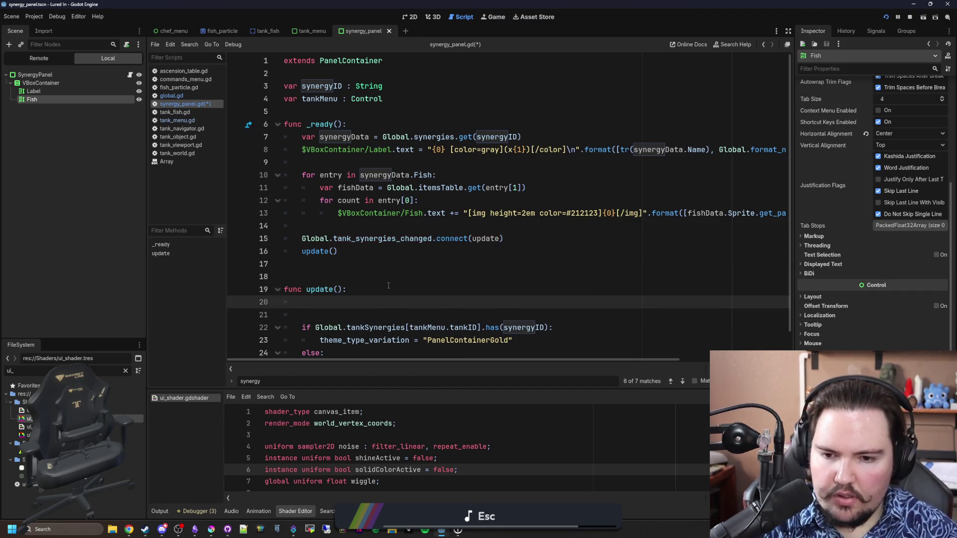
scroll(388, 286, "down", 1)
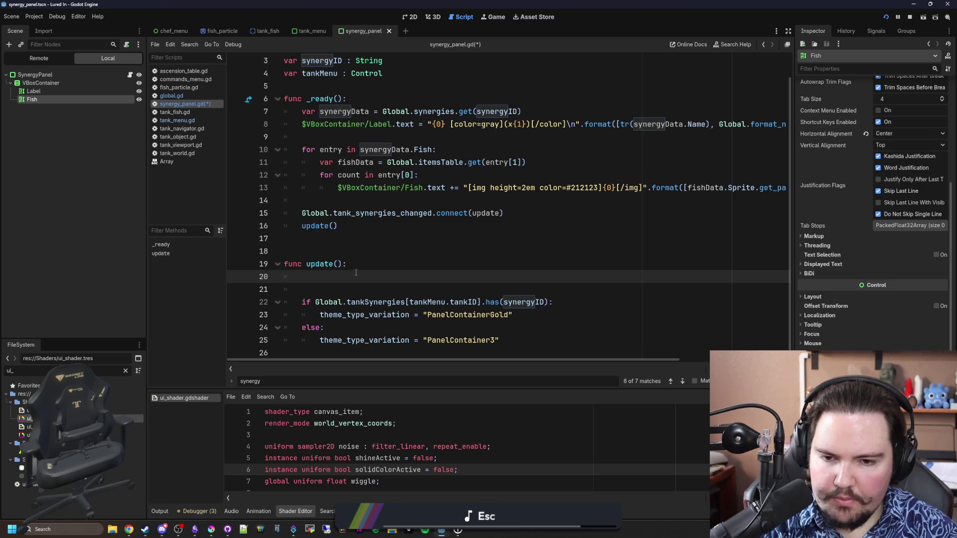
mouse_move(344, 310)
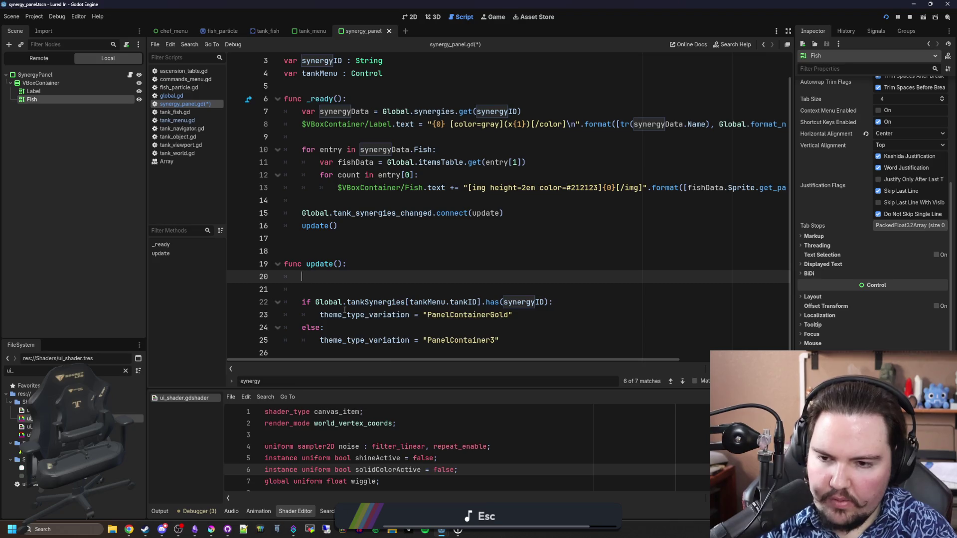
left_click(331, 86)
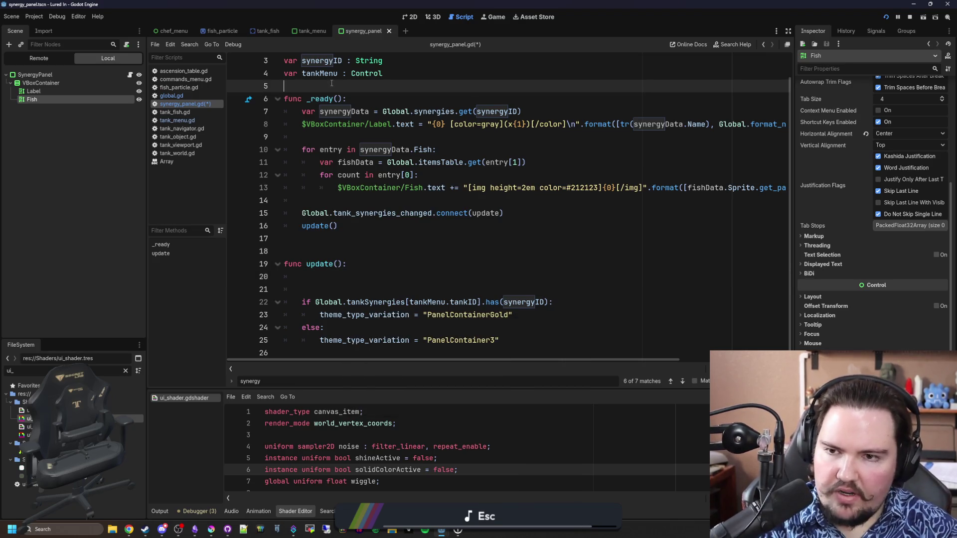
Add the member 'var locked : bool = true' below tankMenu
key("Return")
key("Up")
type("var locked : ")
type("bool = fals")
key("BackSpace")
key("BackSpace")
key("BackSpace")
type("true")
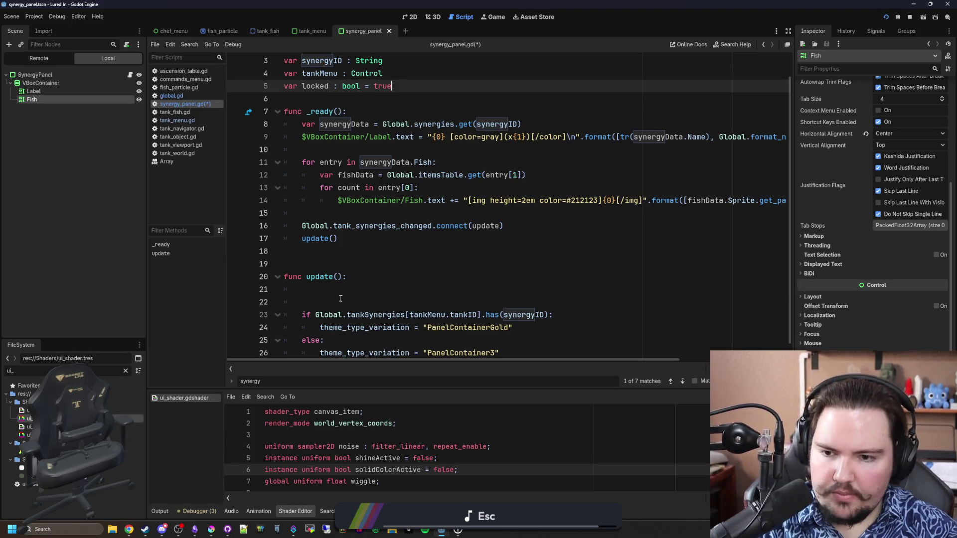
Cut the Label.text title line out of _ready(), keeping the synergyData lookup
left_click(341, 288)
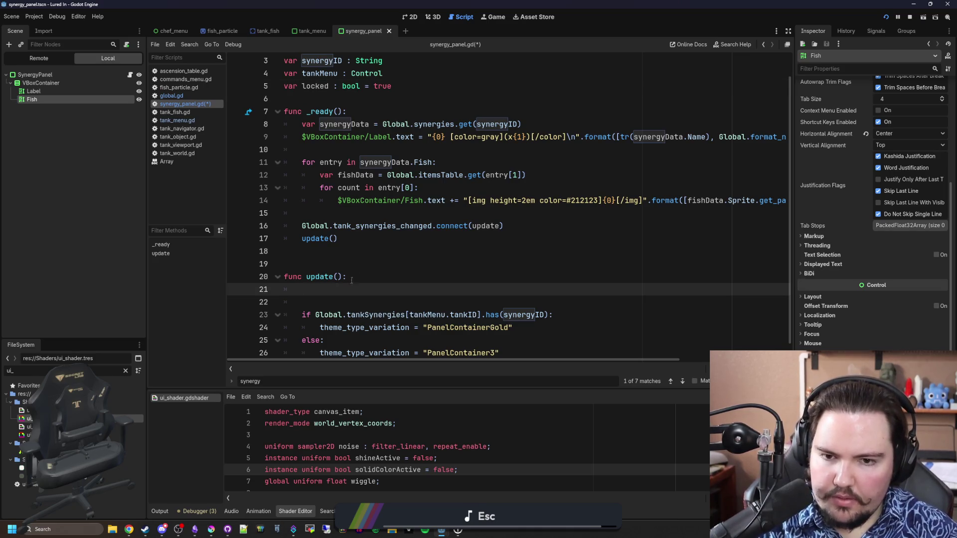
scroll(305, 151, "up", 1)
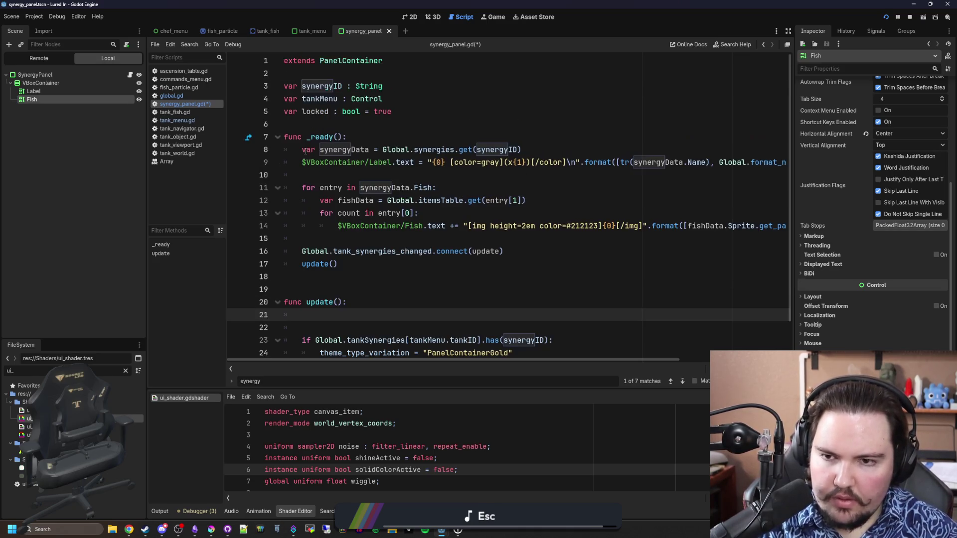
left_click(302, 162)
key("shift+End")
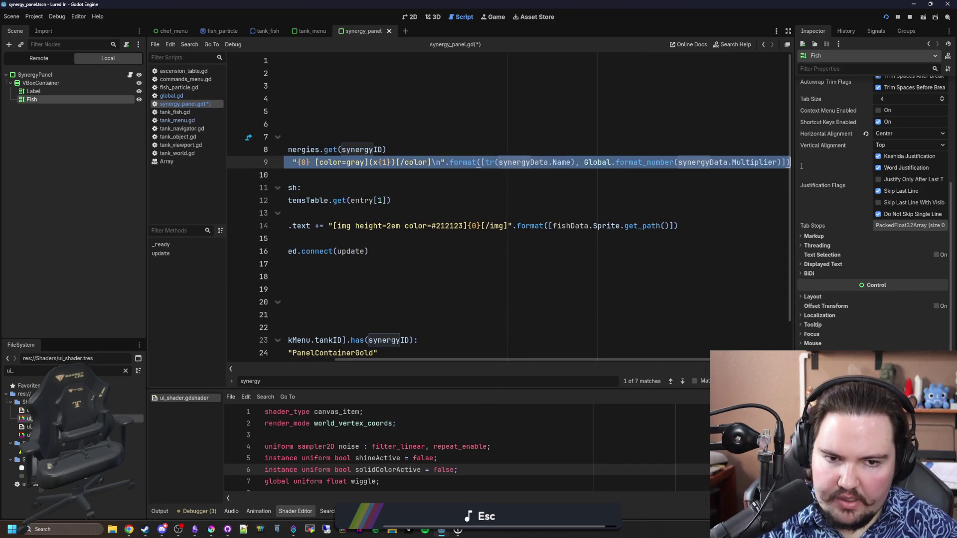
key("BackSpace")
type("$")
key("ctrl+z")
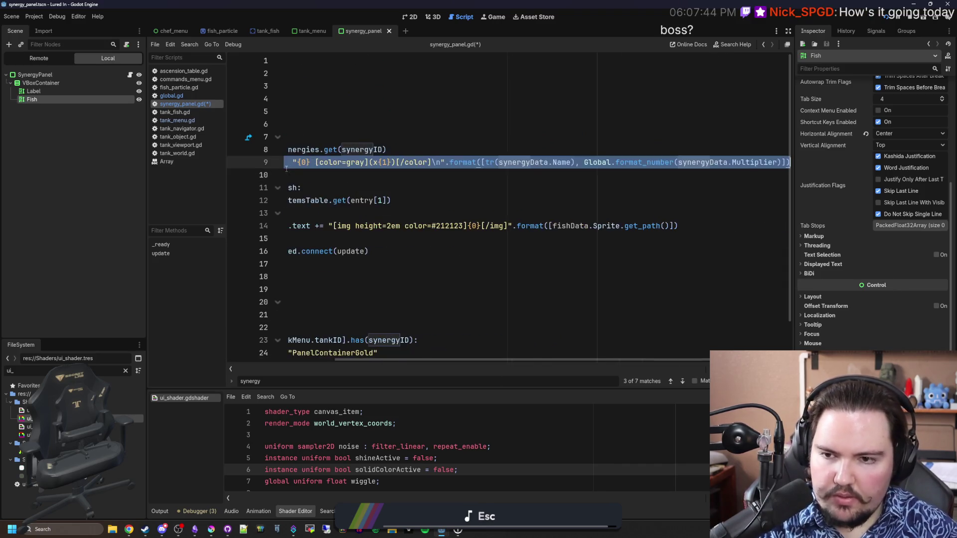
key("shift+End")
key("BackSpace")
key("BackSpace")
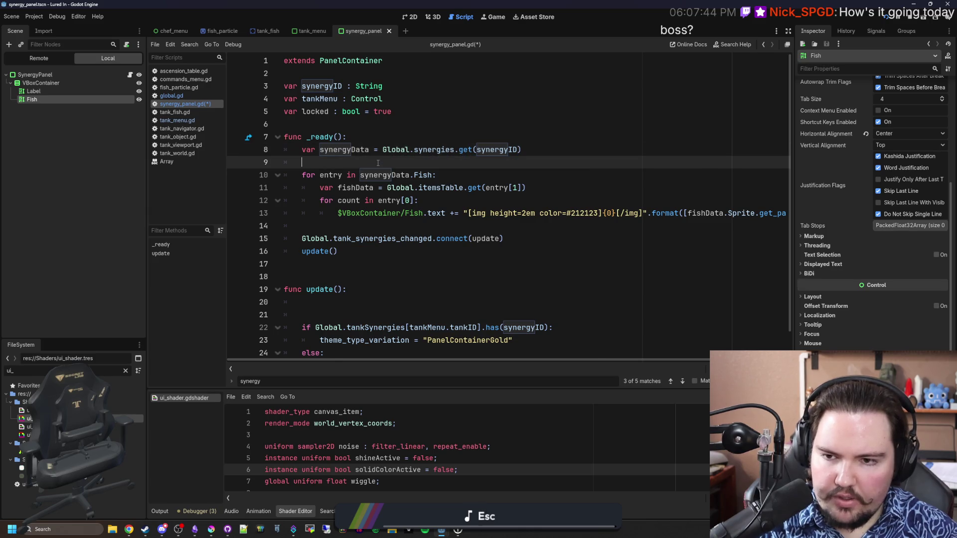
key("ctrl+z")
key("ctrl+z")
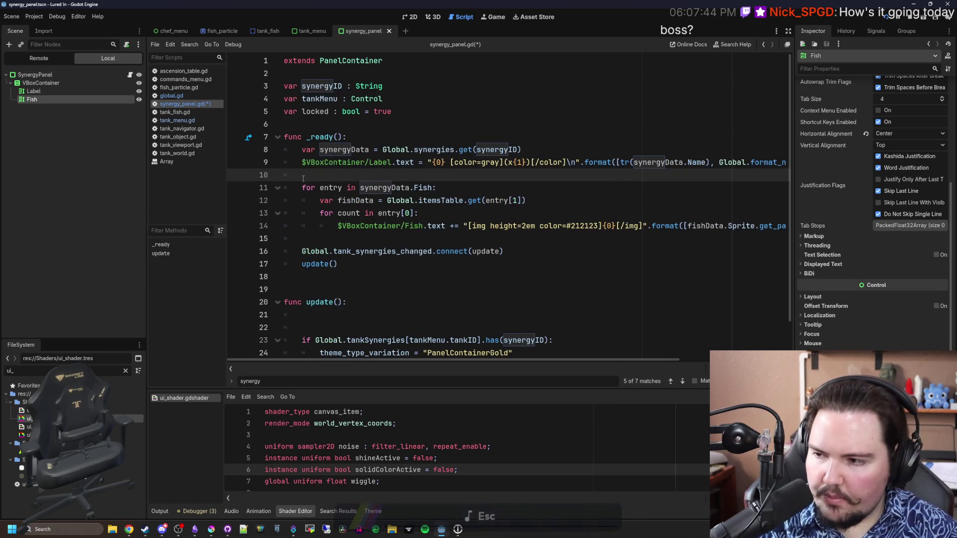
left_click(268, 151, "shift")
key("BackSpace")
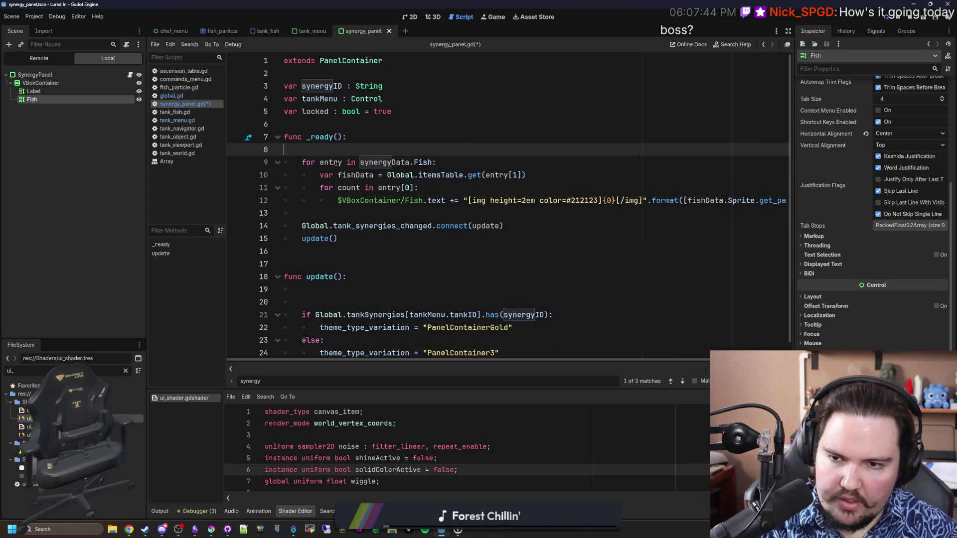
key("ctrl+z")
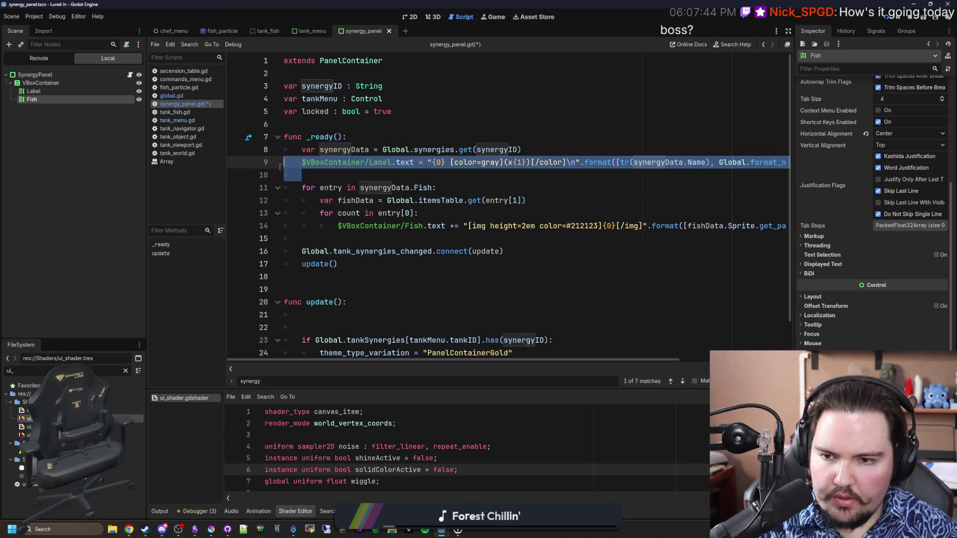
key("BackSpace")
Paste the Label.text line at the top of update() and remove the extra blank line
scroll(313, 166, "down", 1)
left_click(322, 276)
key("ctrl+v")
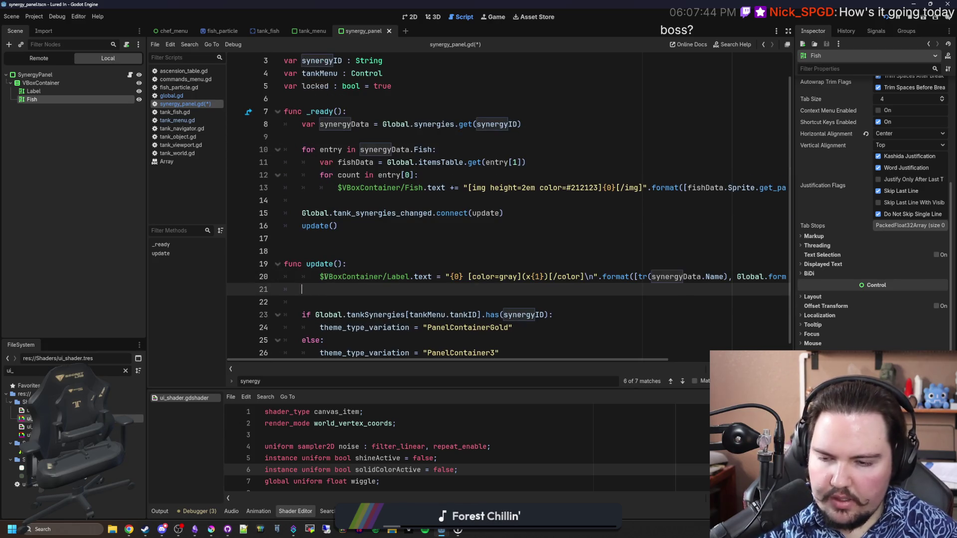
key("BackSpace")
scroll(331, 280, "down", 1)
left_click(330, 288)
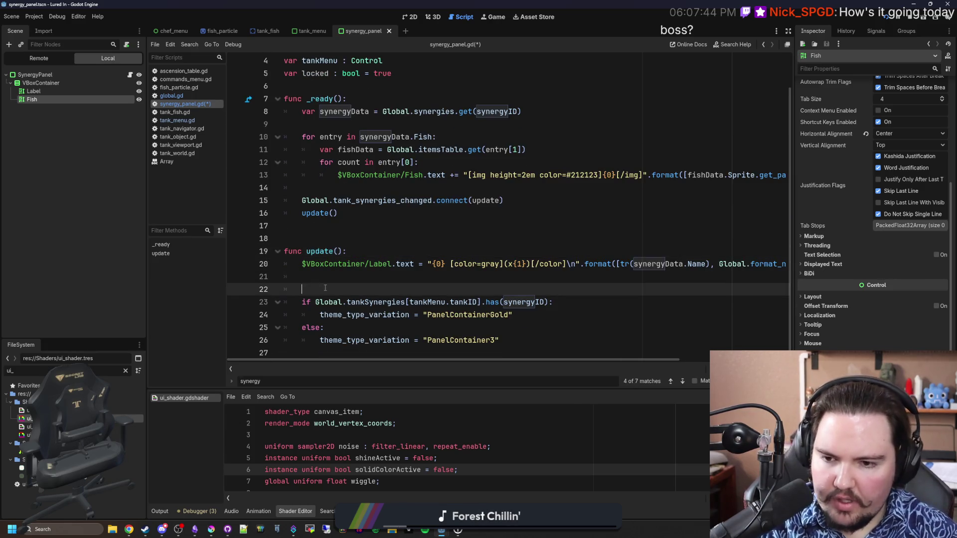
key("BackSpace")
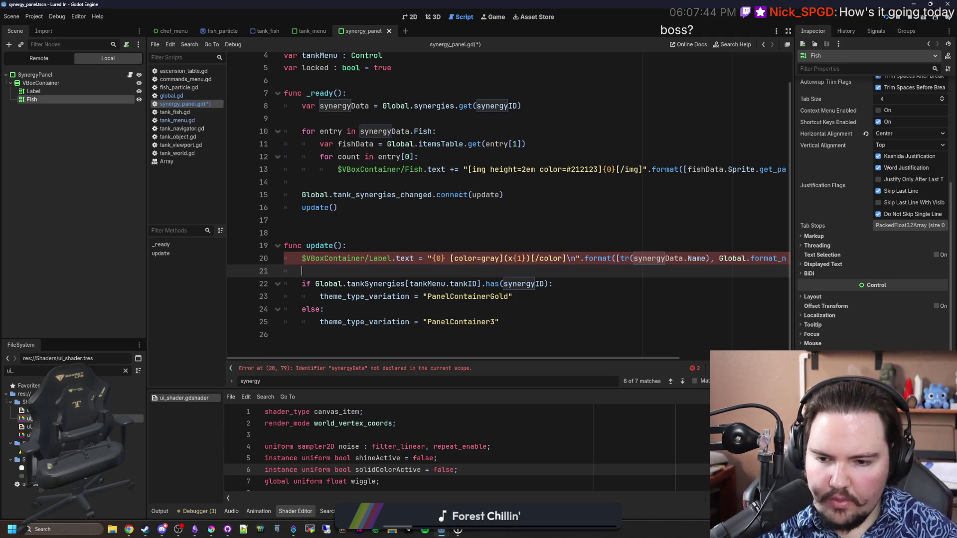
Declare 'var synergyData : Dictionary', assign it in _ready(), and save the script
left_click_drag(521, 106, 303, 106)
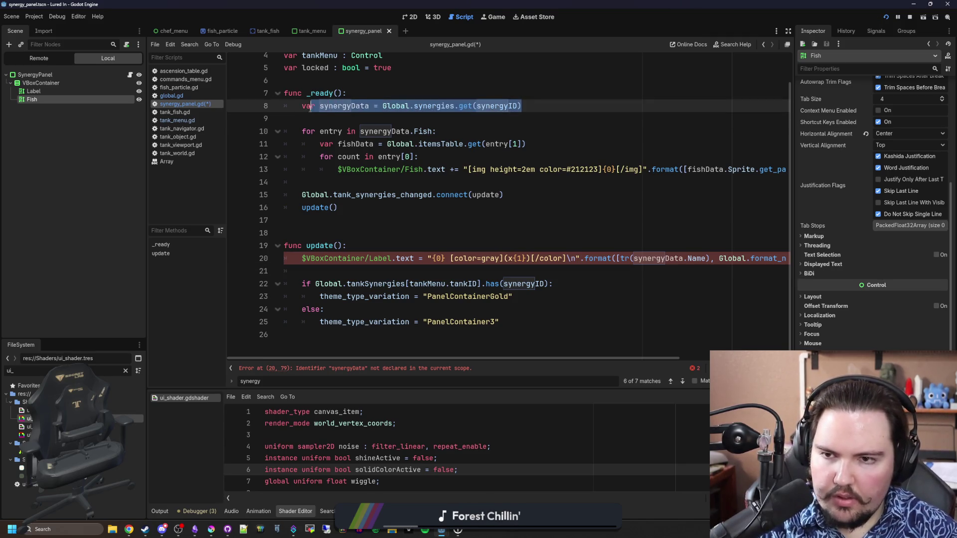
scroll(309, 124, "up", 2)
left_click(326, 123)
key("Return")
key("Up")
type("var synergyData")
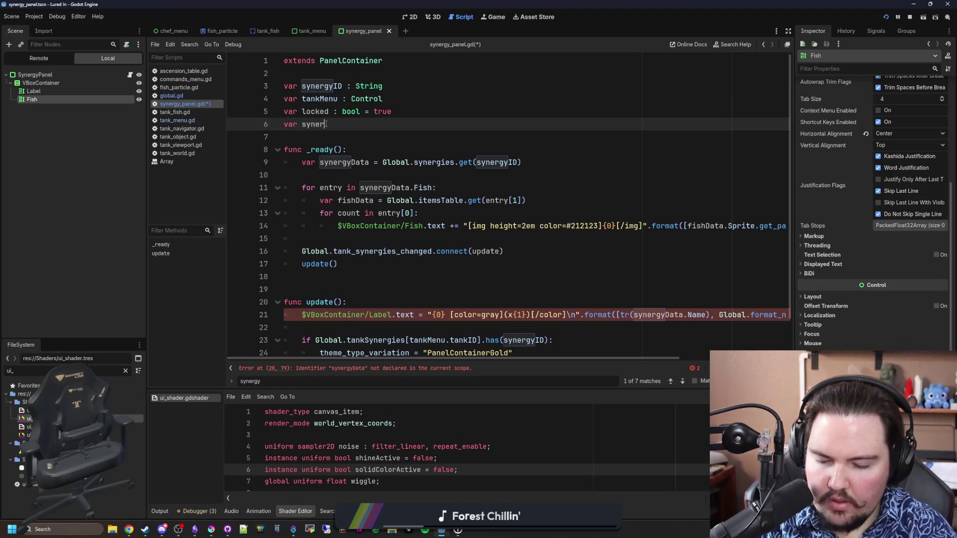
type(" : Dictionary = {")
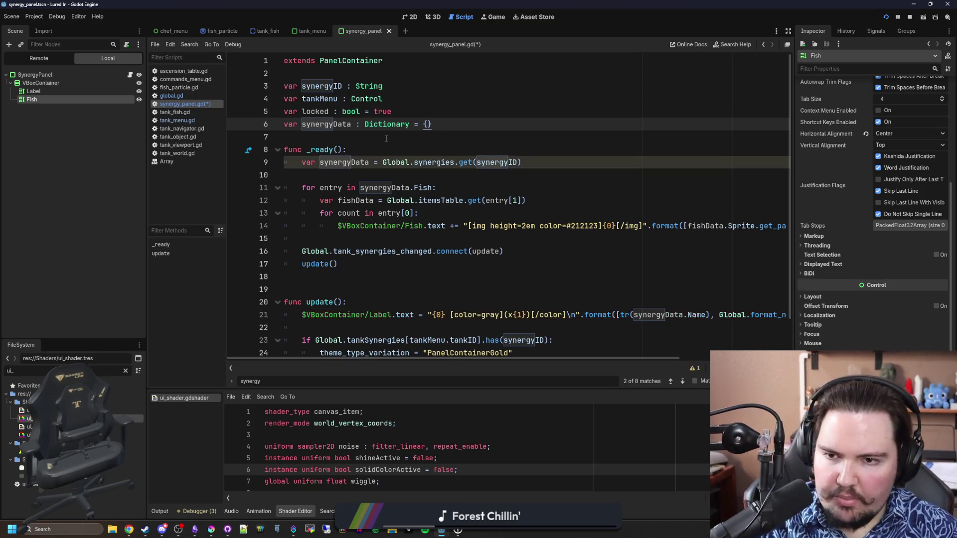
key("BackSpace")
key("BackSpace")
key("BackSpace")
left_click(320, 162)
key("BackSpace")
key("BackSpace")
key("BackSpace")
left_click(359, 147)
scroll(358, 144, "down", 1)
left_click(416, 252)
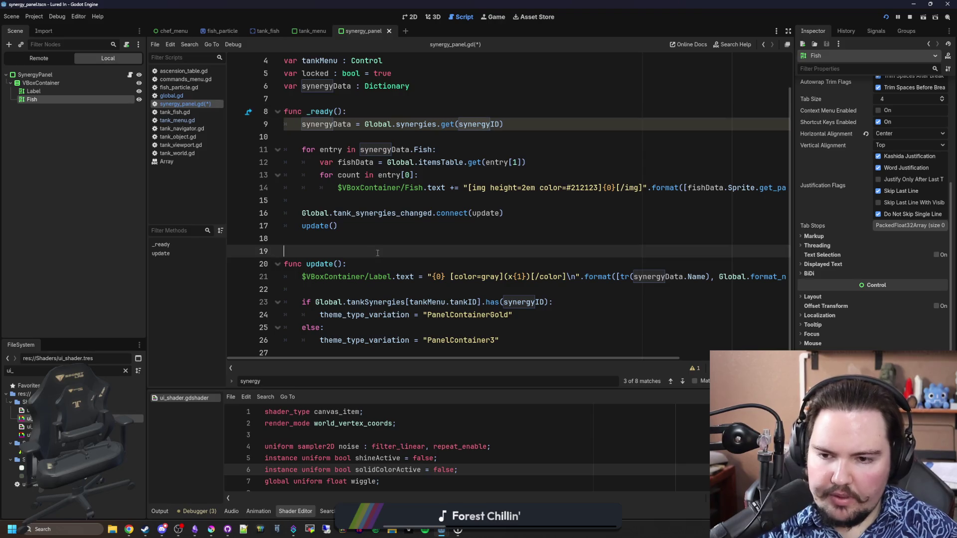
left_click(416, 259)
key("ctrl+s")
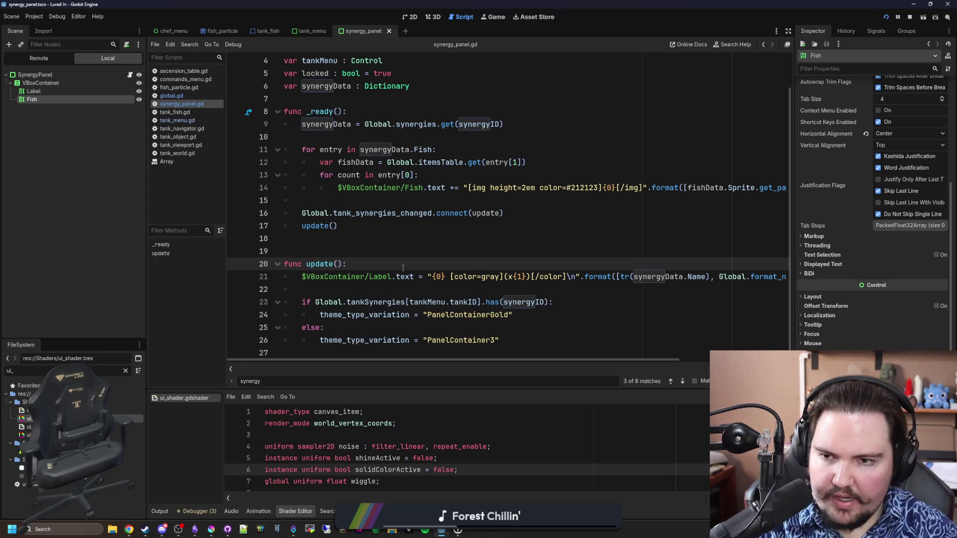
Begin 'locked = Global.foundSynergies.' in update() to check whether the synergy is discovered
key("Return")
key("Return")
key("Up")
type("locked = Global")
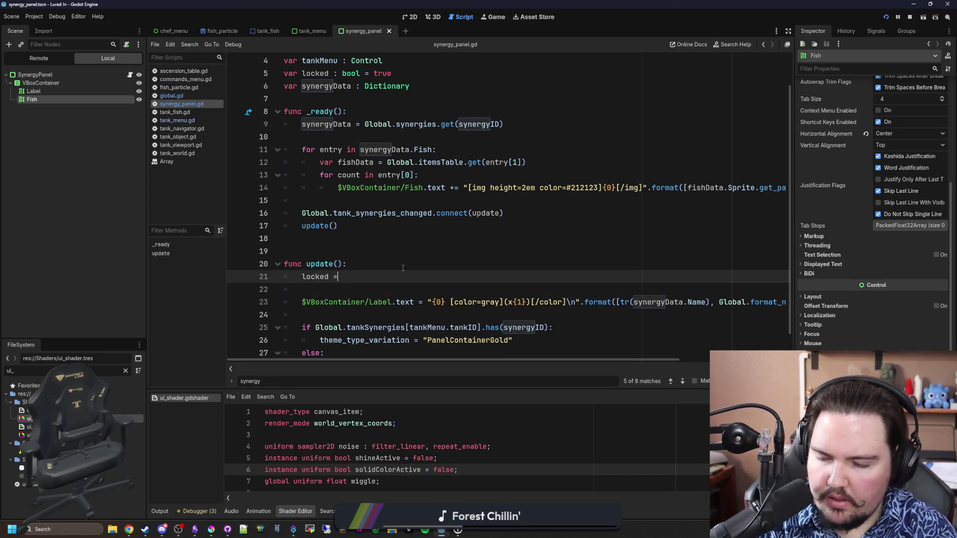
type(".")
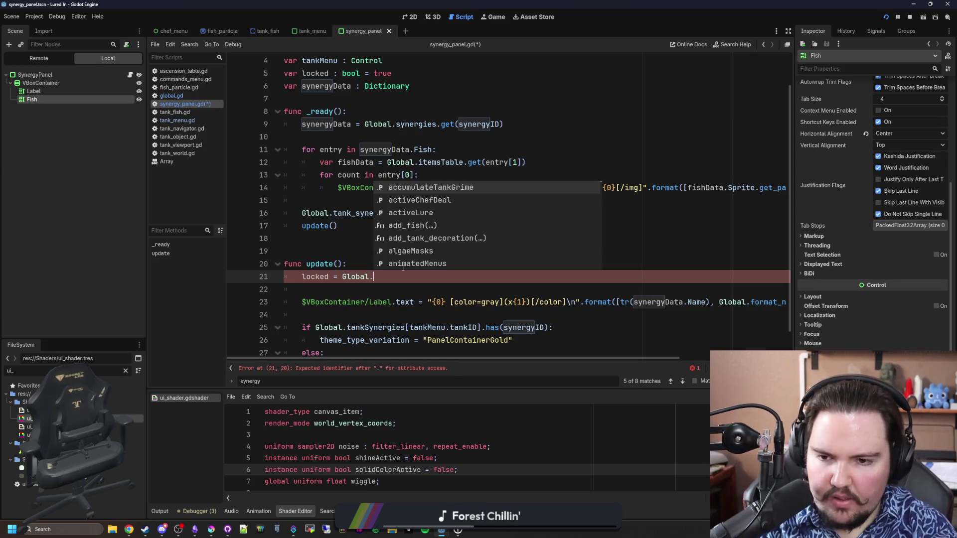
type("foundSynergies.has(synergyID")
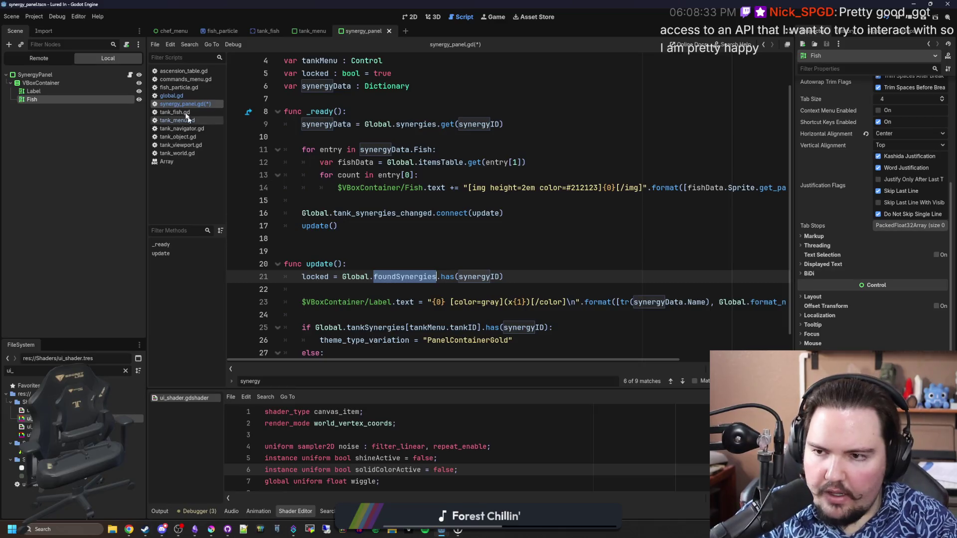
left_click(186, 96)
Search global.gd for 'unlocked', then for 'research', stepping through each set of matches
scroll(523, 240, "up", 4)
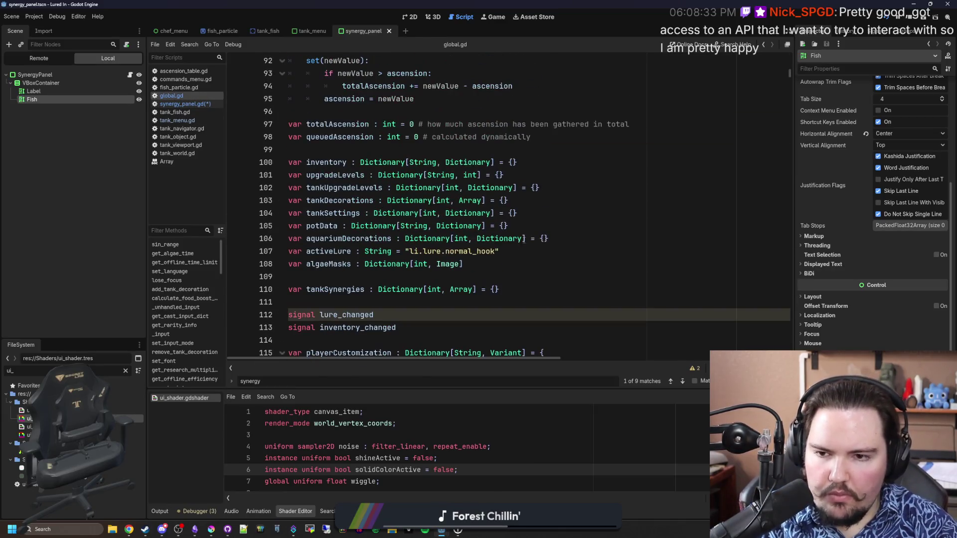
key("ctrl+f")
type("unlockedT")
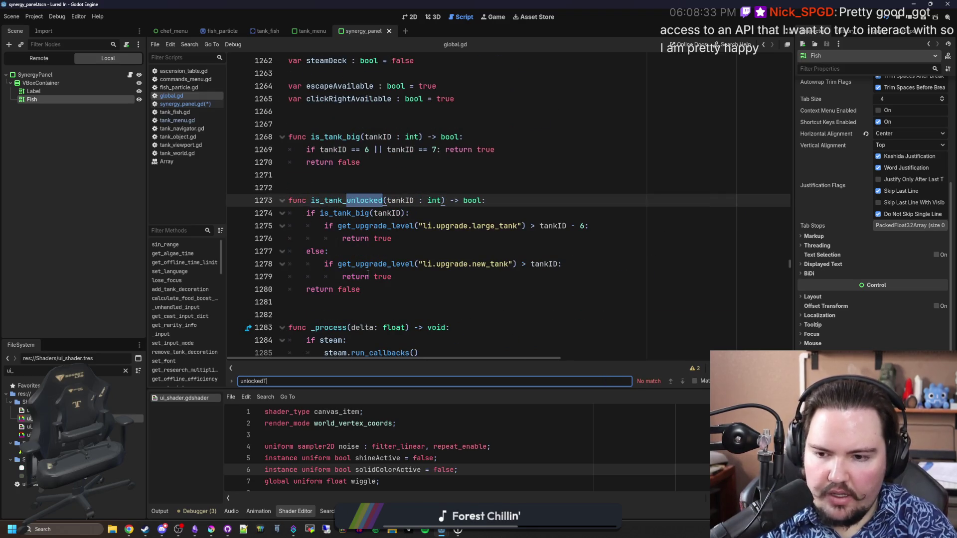
key("Return")
type("\\")
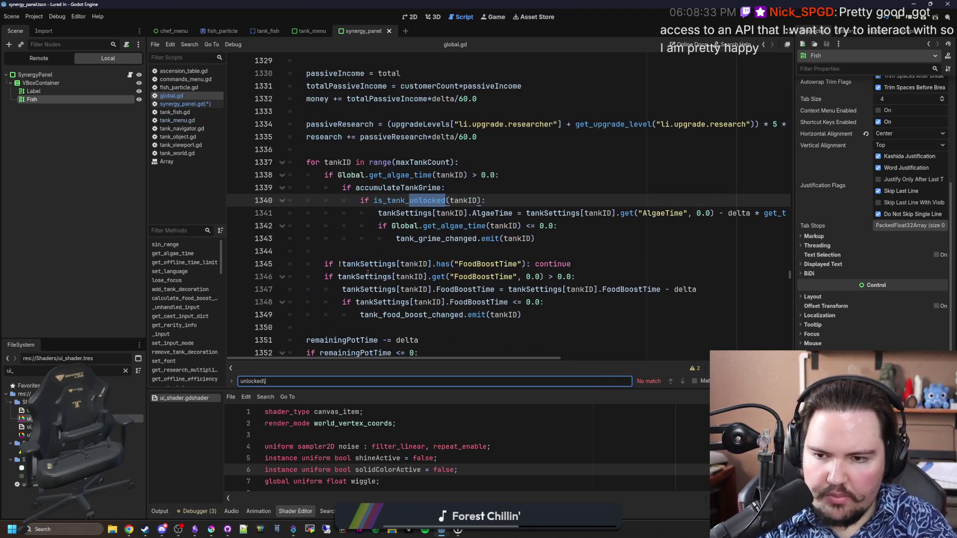
key("BackSpace")
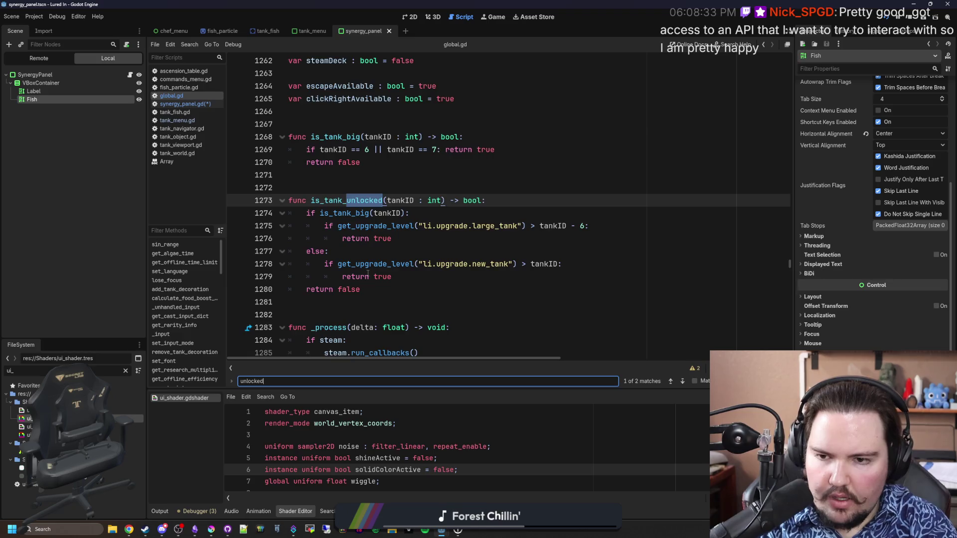
key("BackSpace")
key("BackSpace")
key("BackSpace")
type("re")
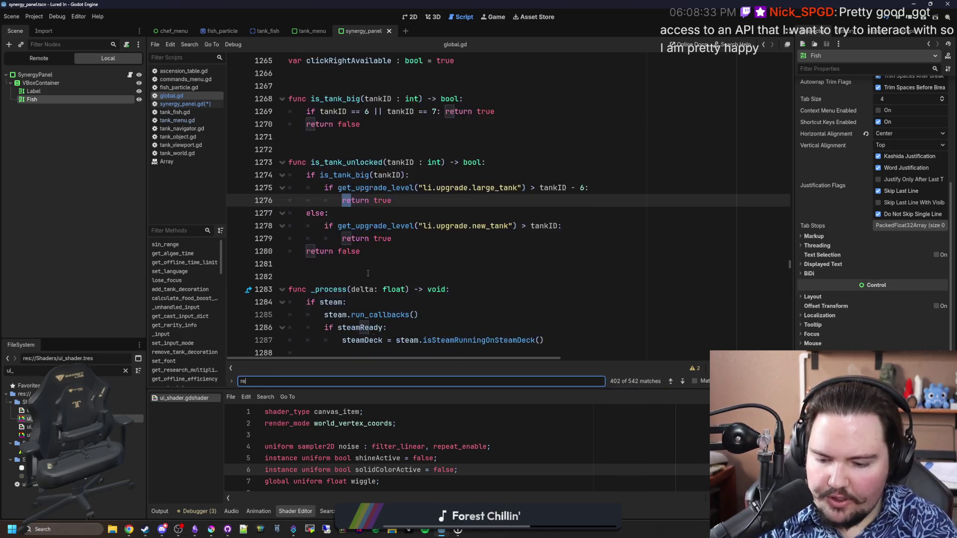
type("search")
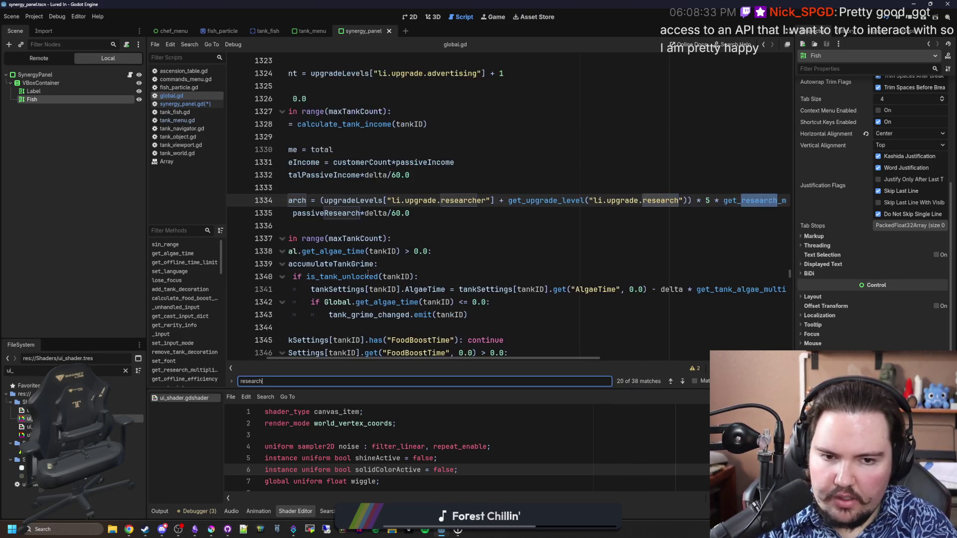
key("Return")
key("Return")
key("Return")
key("Return")
key("Return")
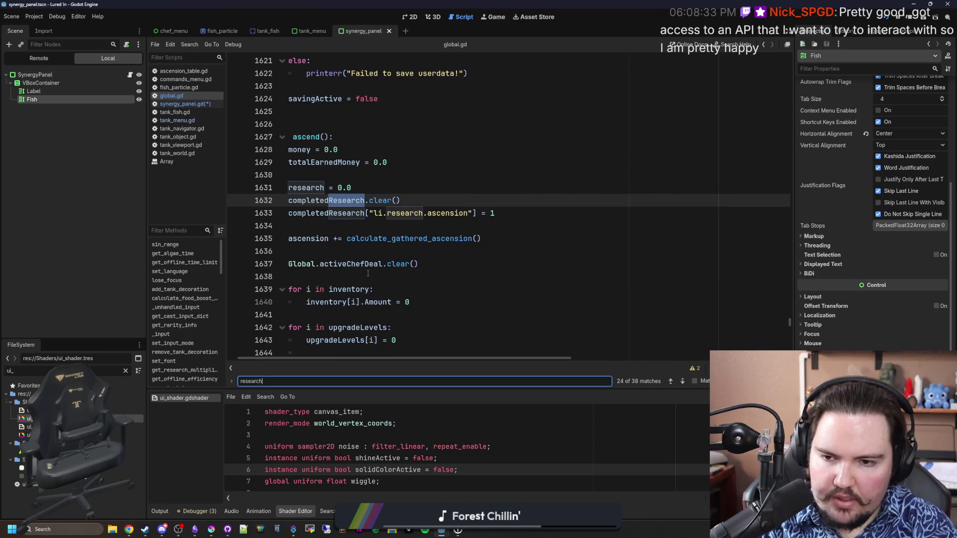
Declare 'var foundSynergies : Array[String] = []' below the clickOutOfMenus line and save global.gd
scroll(393, 215, "left", 1)
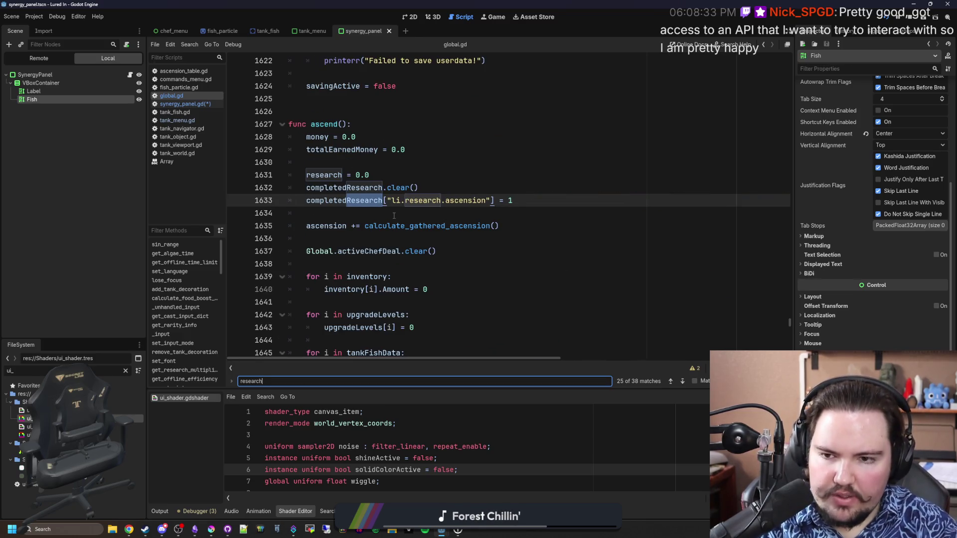
left_click(368, 202, "ctrl")
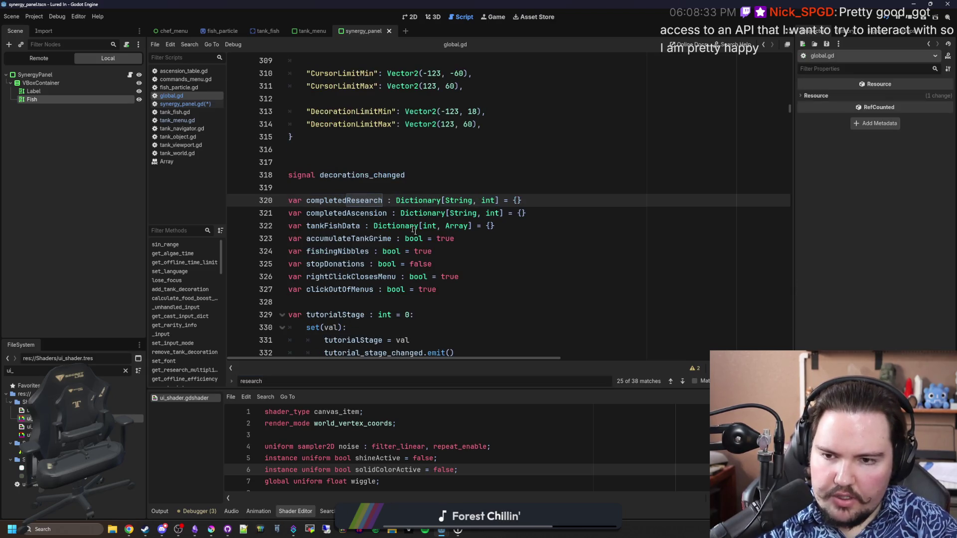
left_click(450, 290)
key("Return")
key("Return")
type("var fou")
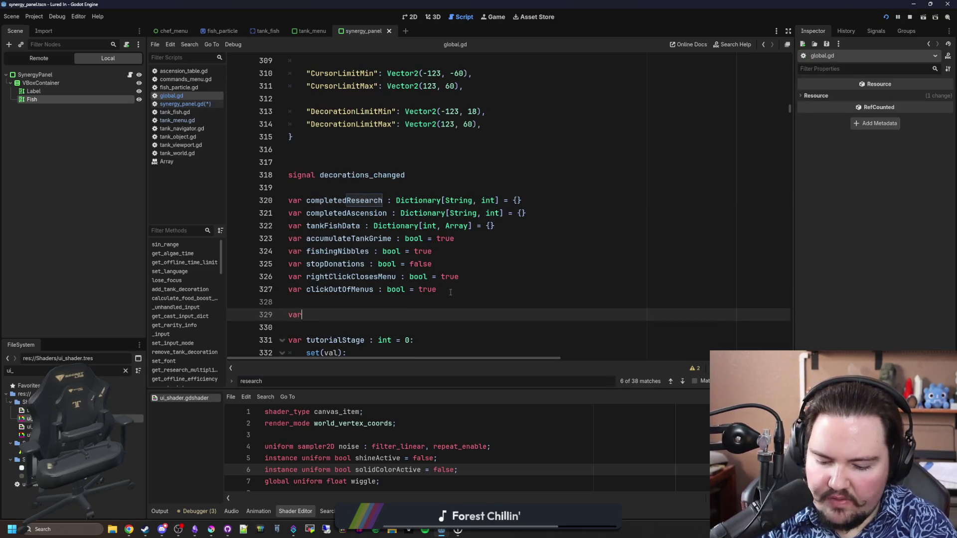
type("ndSynergies : D")
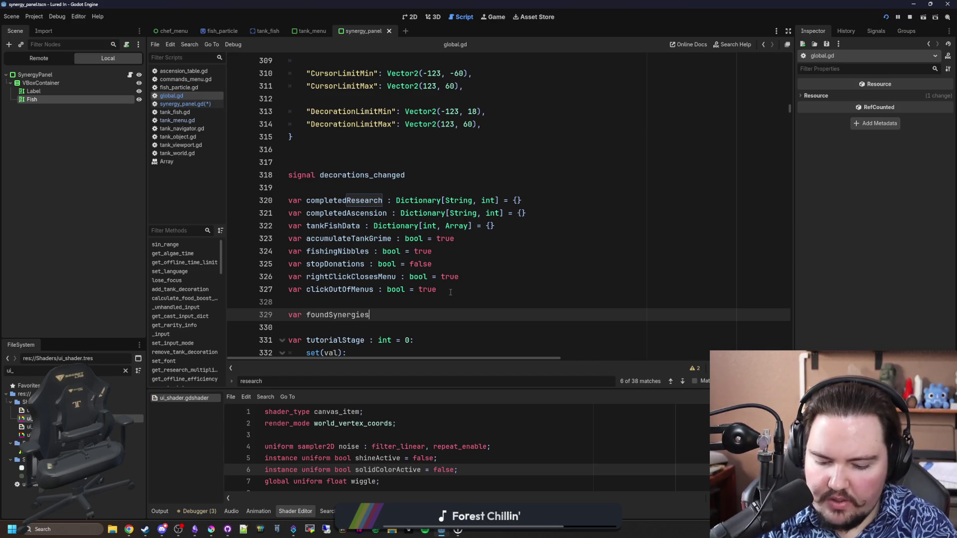
type("ictionary")
key("BackSpace")
key("BackSpace")
key("BackSpace")
type("Arra")
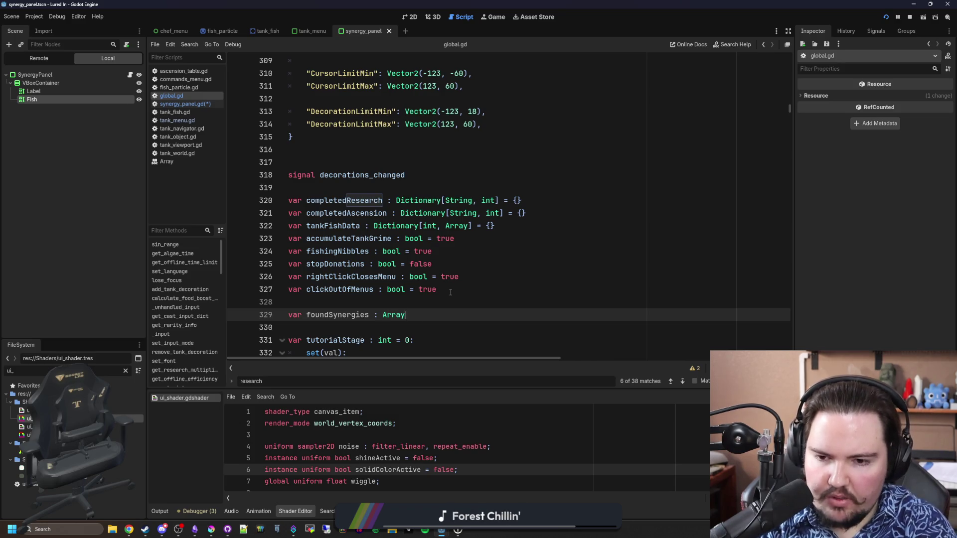
type("y")
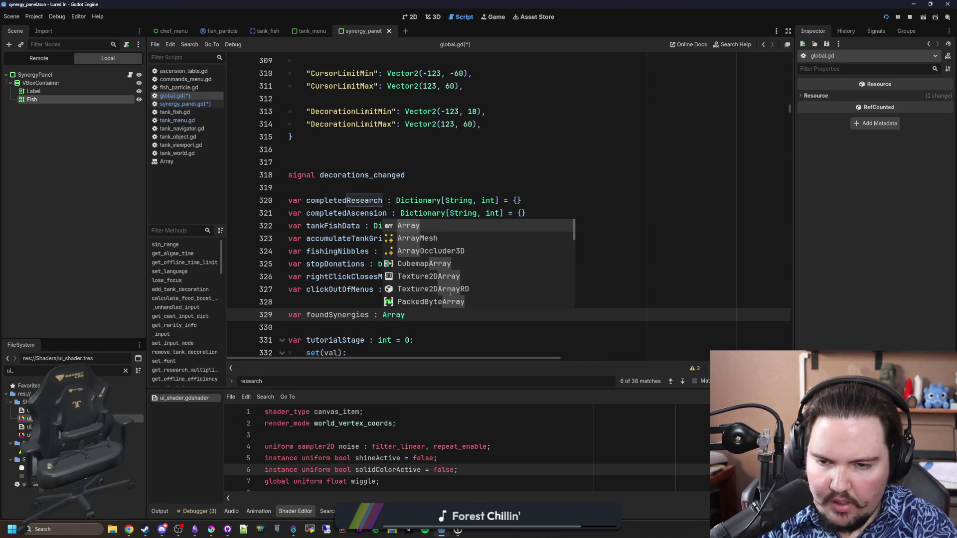
type("[String")
key("End")
type("= []")
left_click(451, 292)
key("ctrl+s")
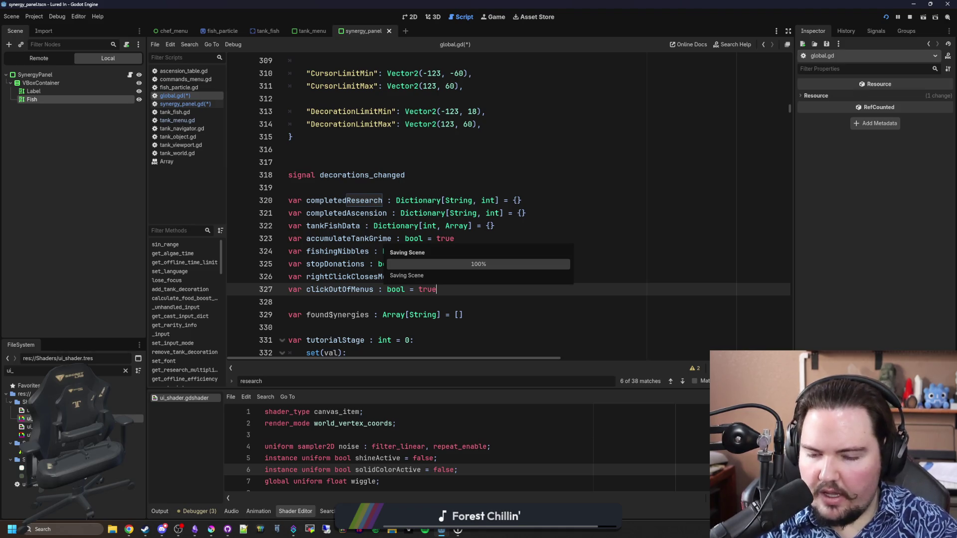
Review the foundSynergies check in synergy_panel.gd's update(), then jump to the tank_synergies_changed definition
double_click(342, 313)
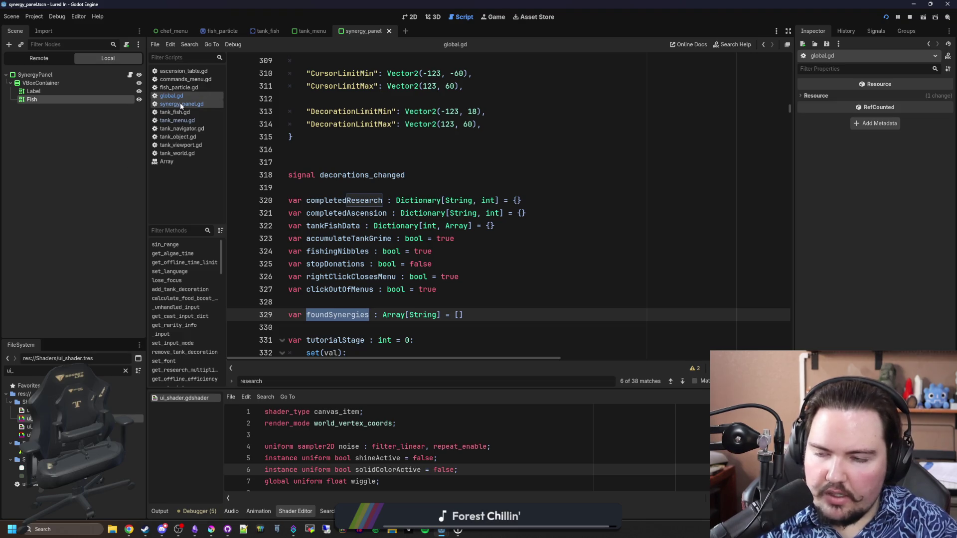
left_click(195, 106)
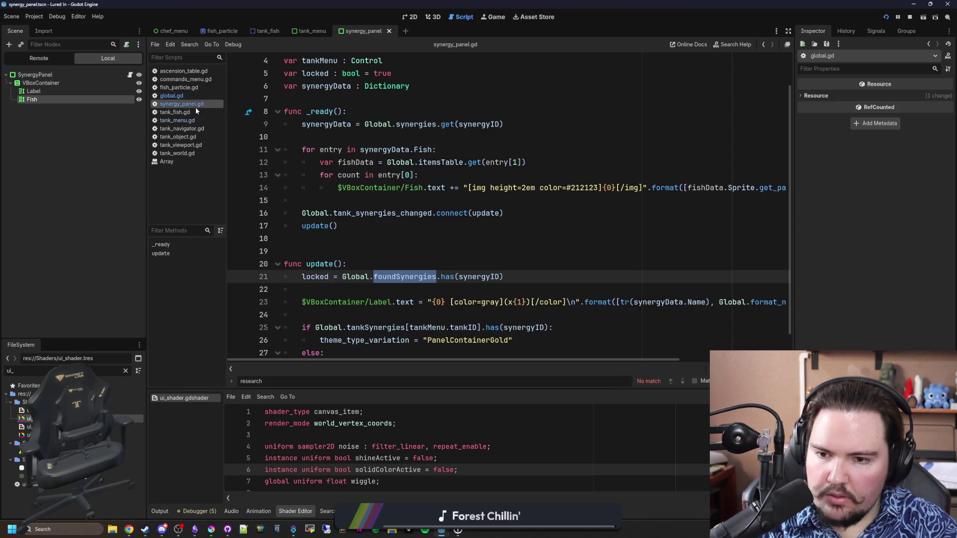
left_click(388, 264)
scroll(381, 256, "down", 1)
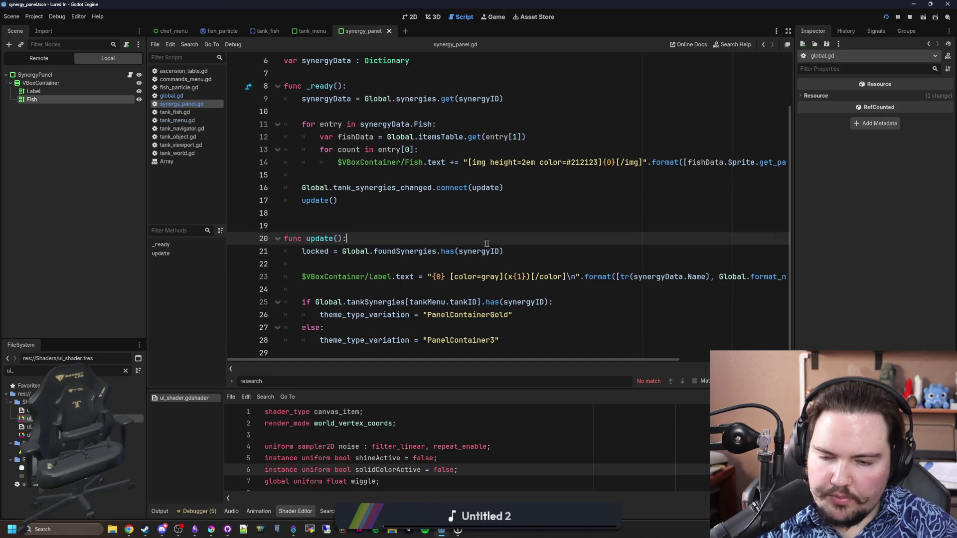
left_click_drag(376, 251, 472, 252)
left_click(450, 240)
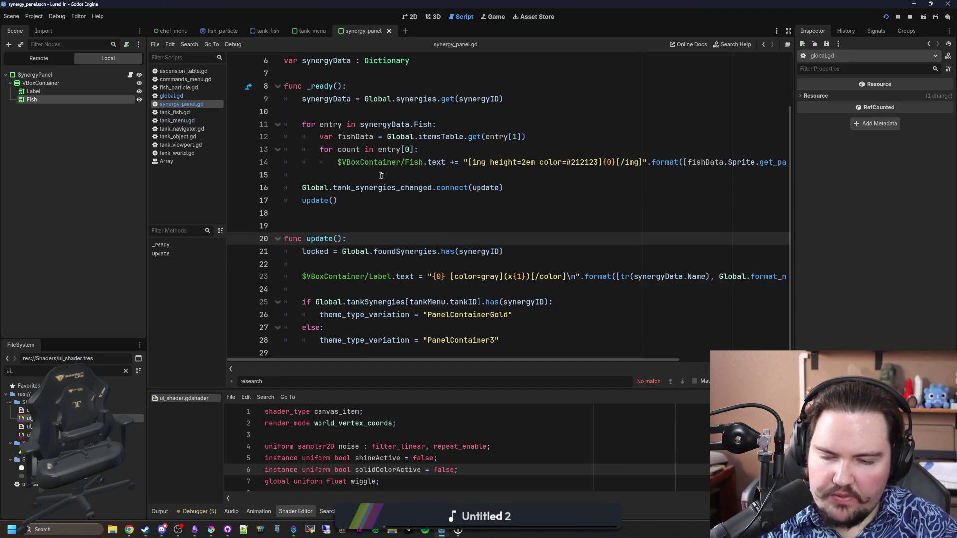
left_click(402, 187, "ctrl")
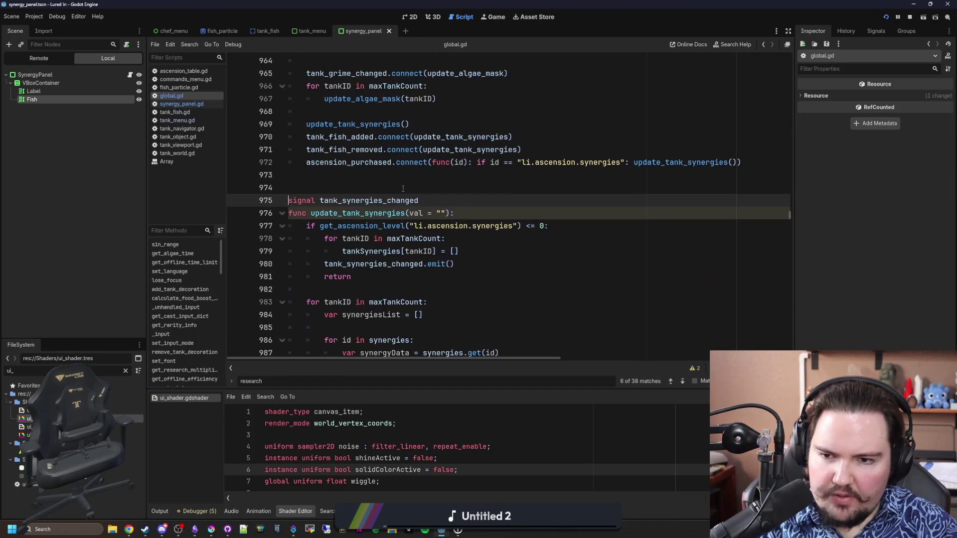
Under 'if valid:', add an 'if foundSynergies.has(id):' check containing foundSynergies.push_back(id)
scroll(391, 246, "down", 3)
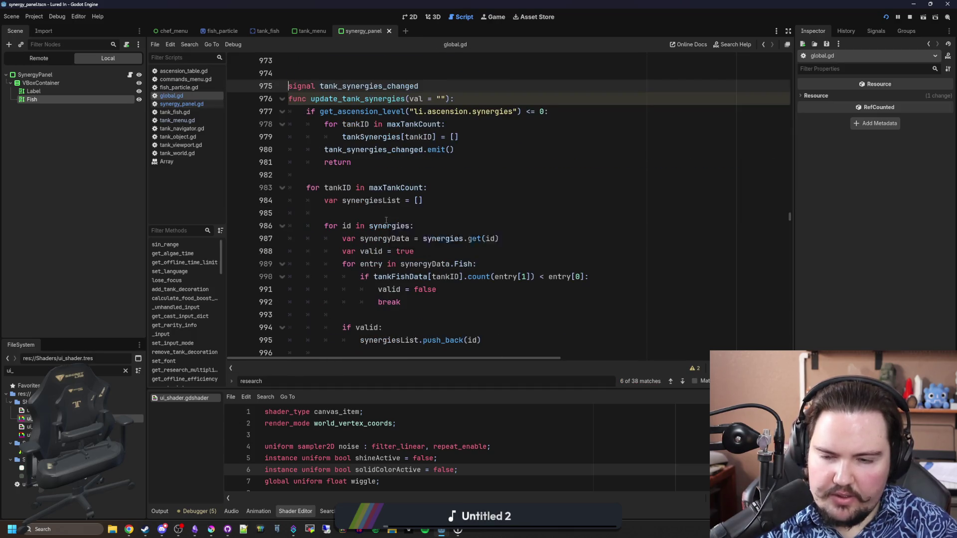
scroll(397, 244, "down", 3)
scroll(397, 245, "up", 1)
scroll(369, 251, "up", 1)
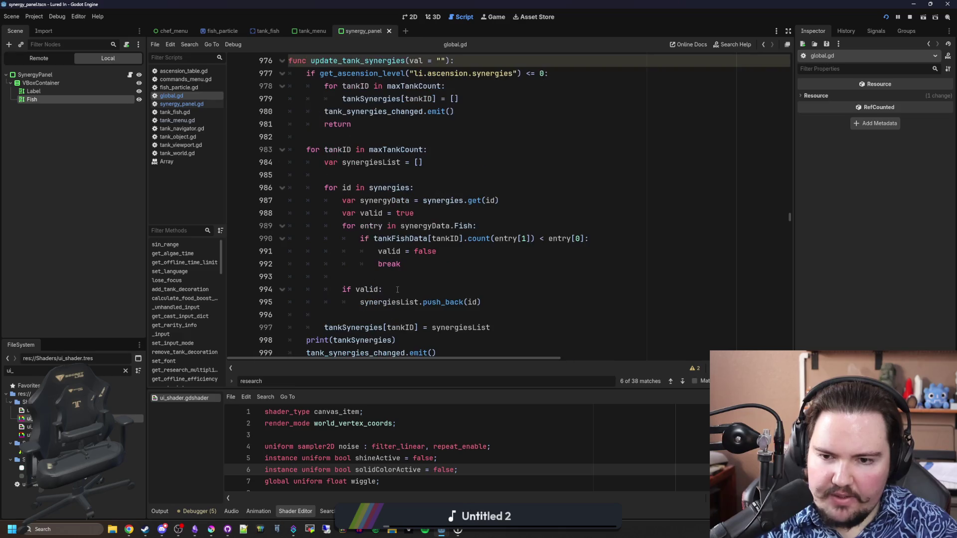
scroll(428, 253, "down", 1)
left_click(487, 255)
key("Return")
key("Return")
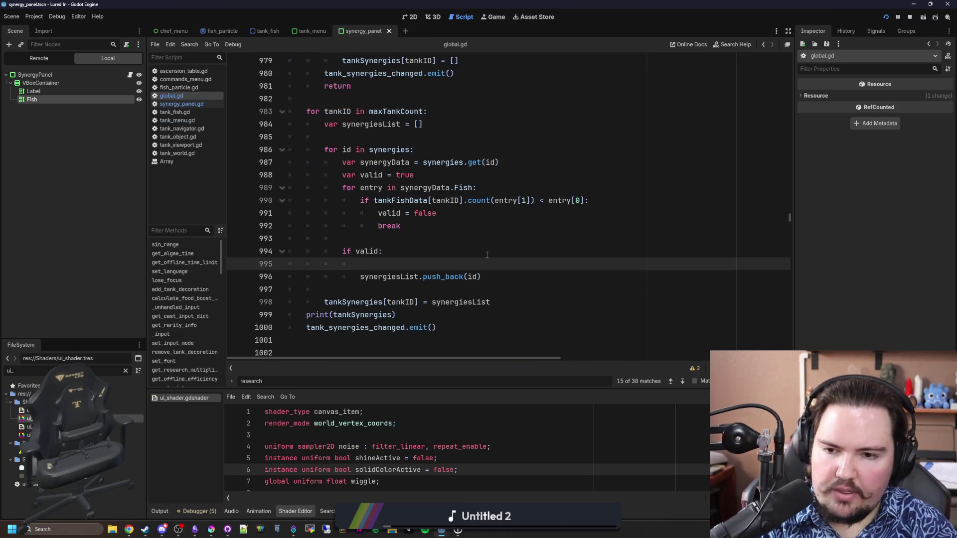
key("Up")
type("if found")
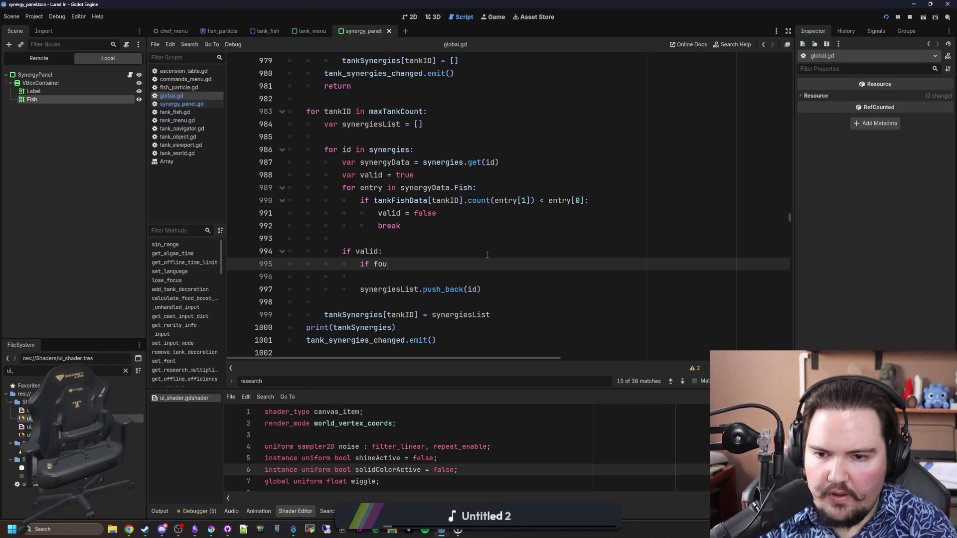
key("Return")
type("has(id):")
key("Return")
type("foundSy")
key("Return")
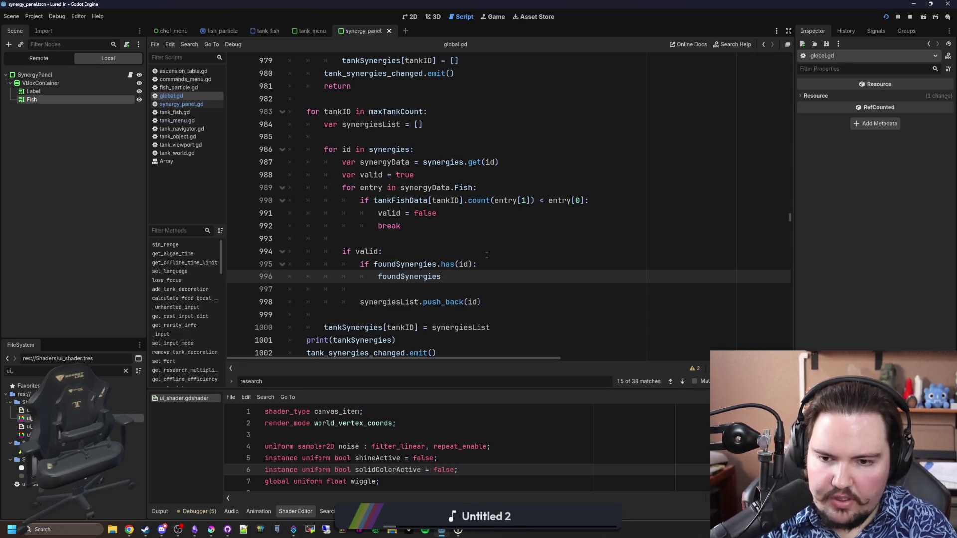
type(".push(")
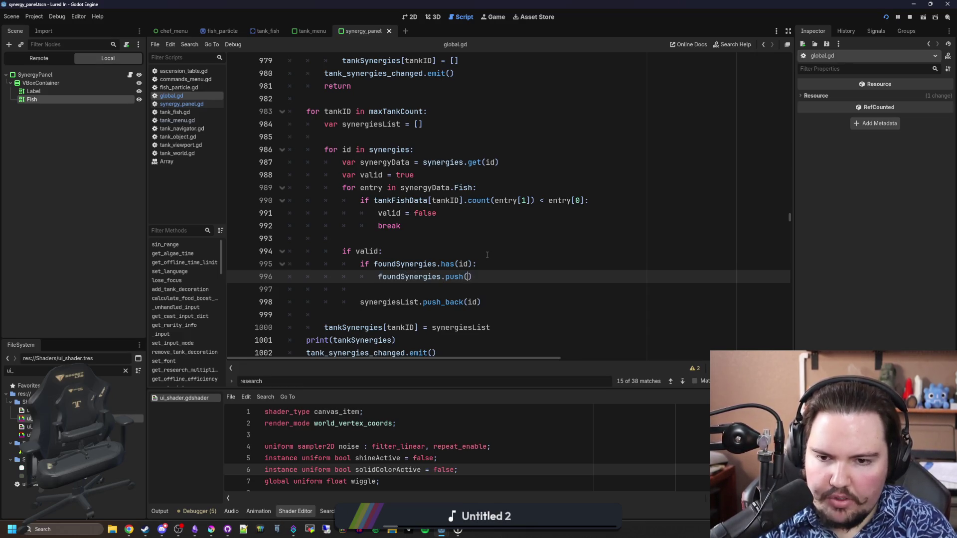
key("BackSpace")
type("_back(id")
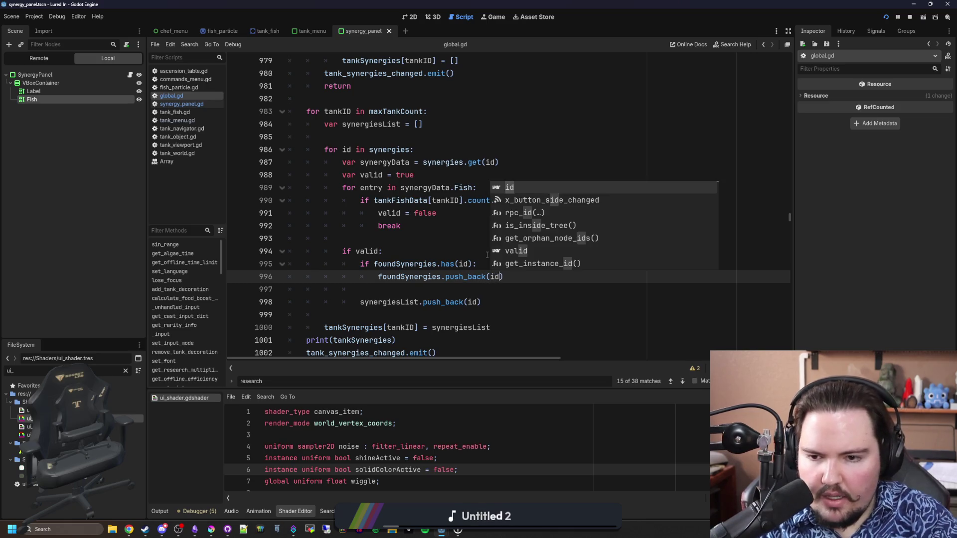
left_click(374, 263)
Negate the check to '!foundSynergies.has(id)', join push_back onto the same line, and save
left_click(409, 249)
type("!")
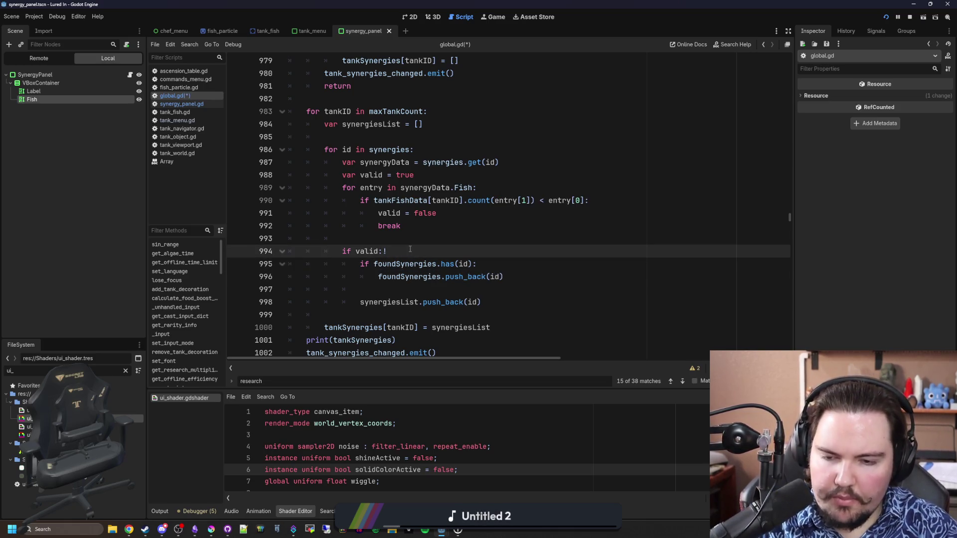
key("BackSpace")
left_click(374, 263)
type("!")
left_click(412, 237)
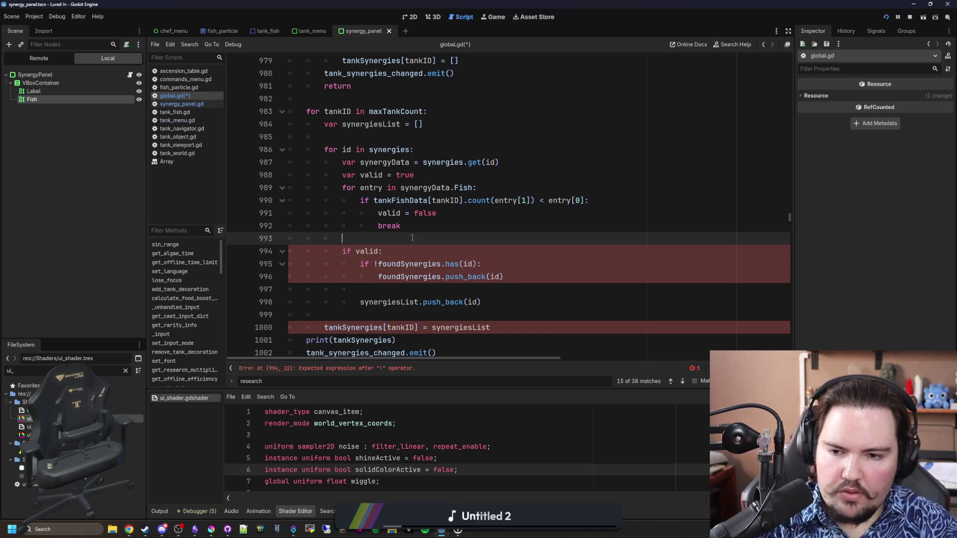
left_click(378, 277)
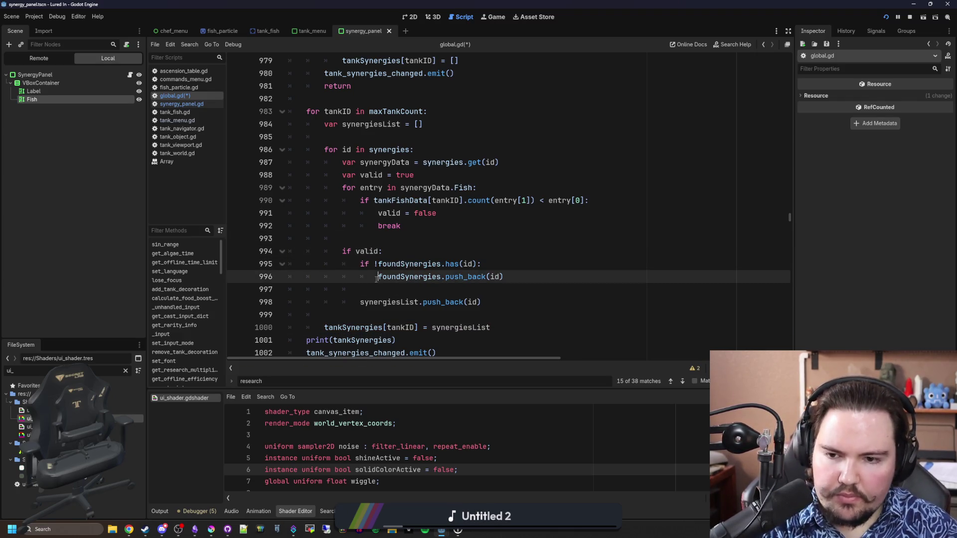
key("BackSpace")
key("BackSpace")
key("BackSpace")
left_click(385, 279)
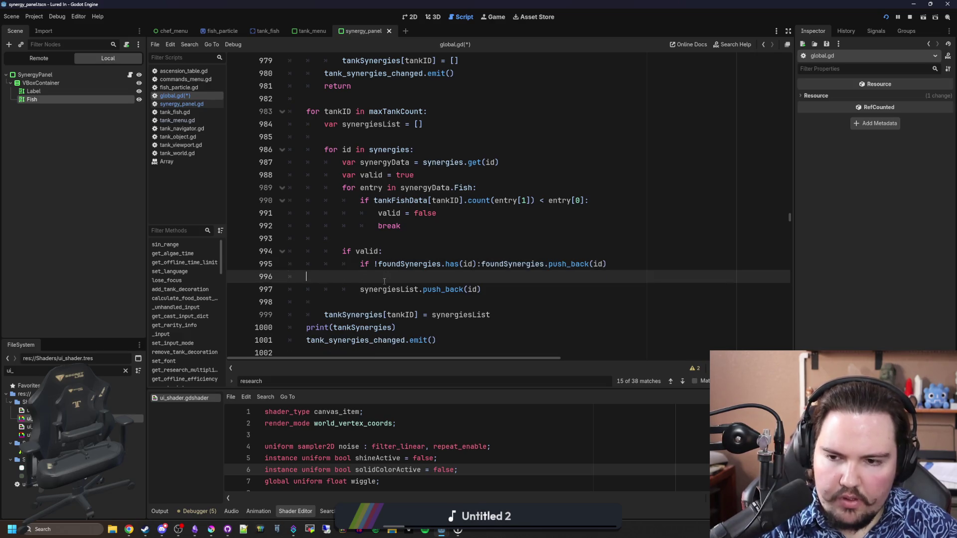
key("BackSpace")
key("BackSpace")
left_click(452, 251)
key("ctrl+s")
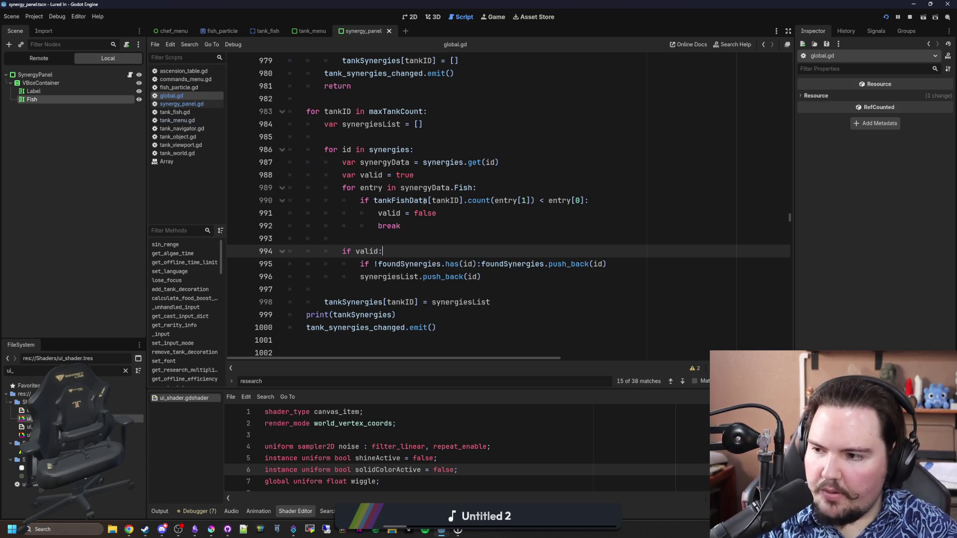
left_click(381, 239)
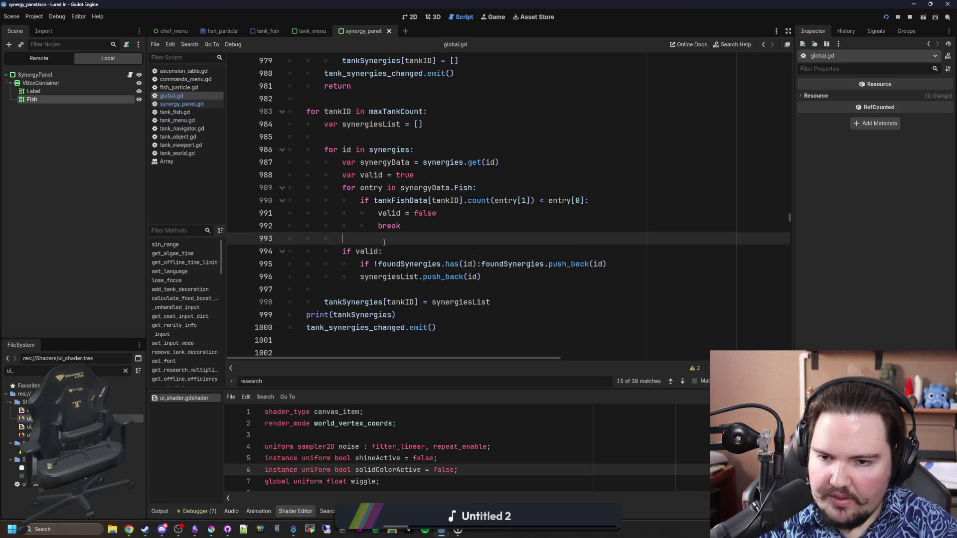
key("ctrl+s")
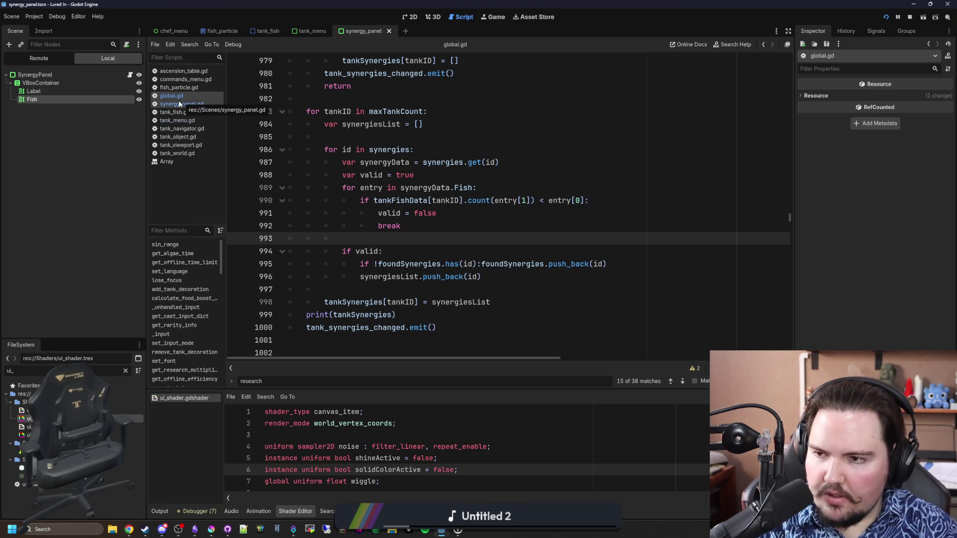
In synergy_panel.gd update(), set locked = !Global.foundSynergies.has(synergyID) and save
left_click(182, 103)
left_click(349, 212)
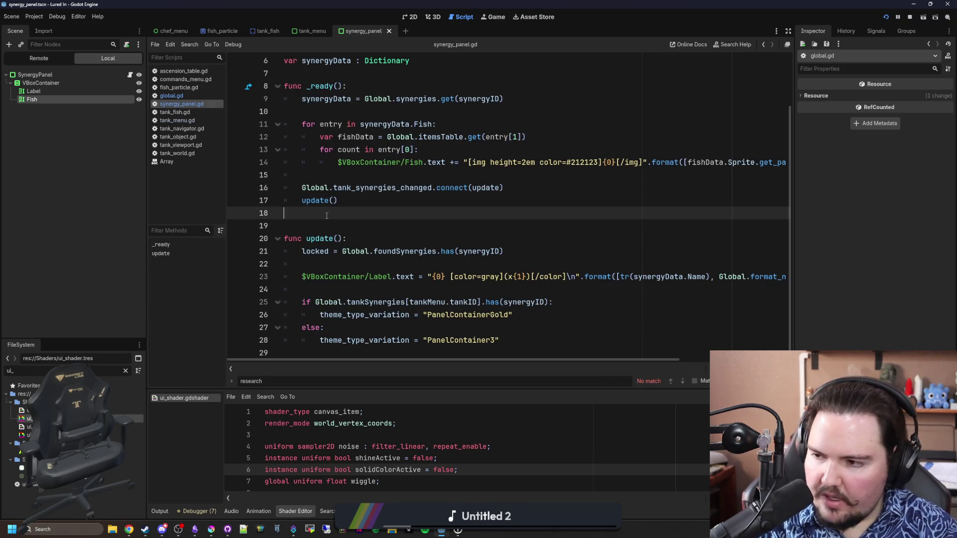
left_click(346, 264)
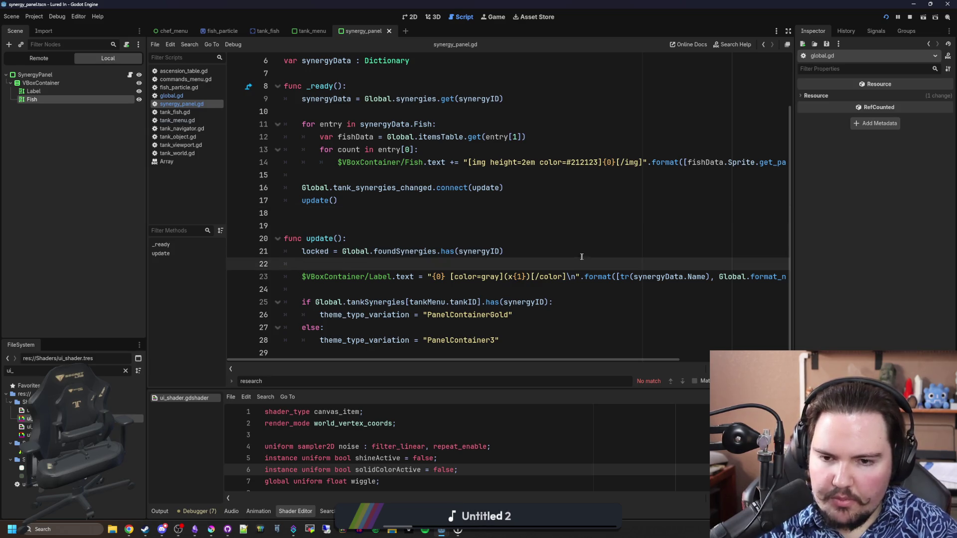
left_click(425, 254)
key("Up")
left_click(533, 260)
key("Up")
key("Up")
left_click(538, 254)
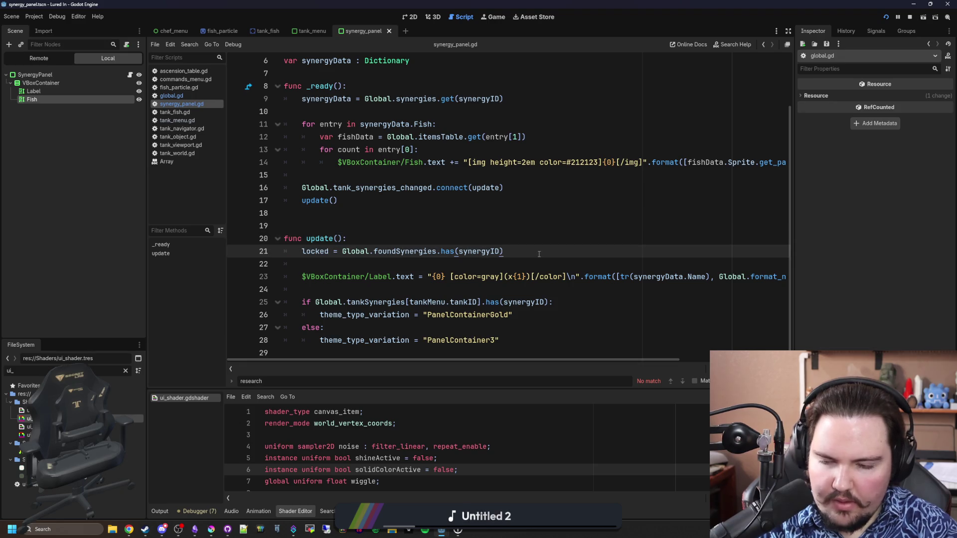
left_click(387, 235)
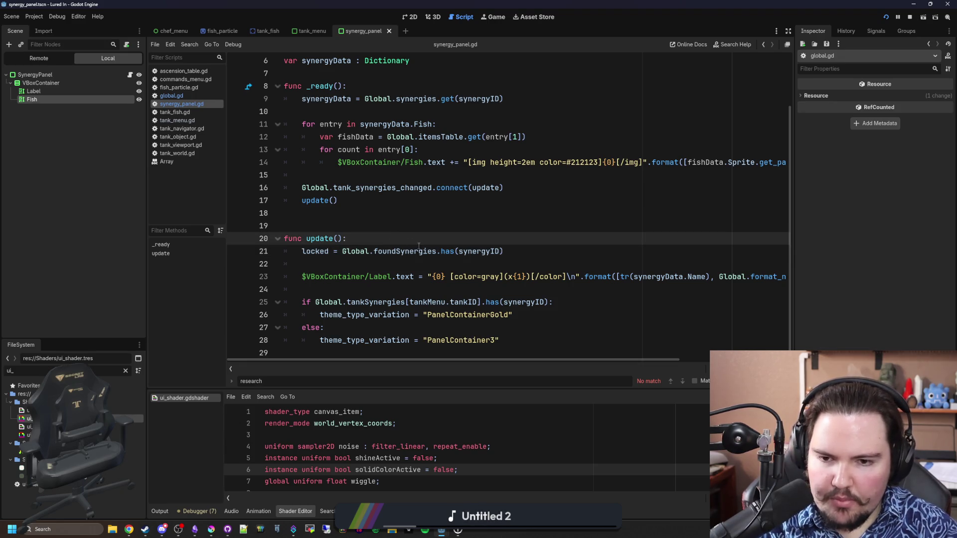
double_click(303, 251)
left_click(365, 251)
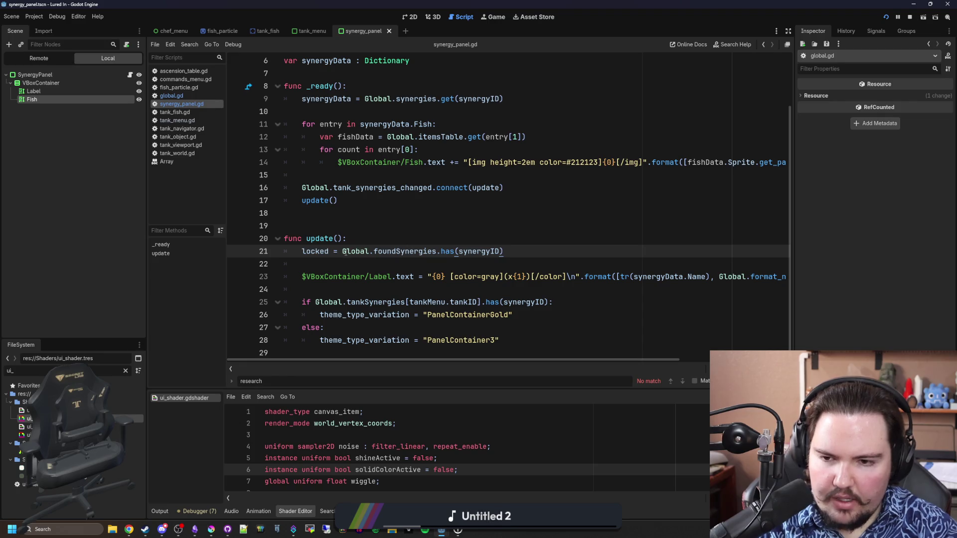
type("!")
left_click(353, 265)
key("ctrl+s")
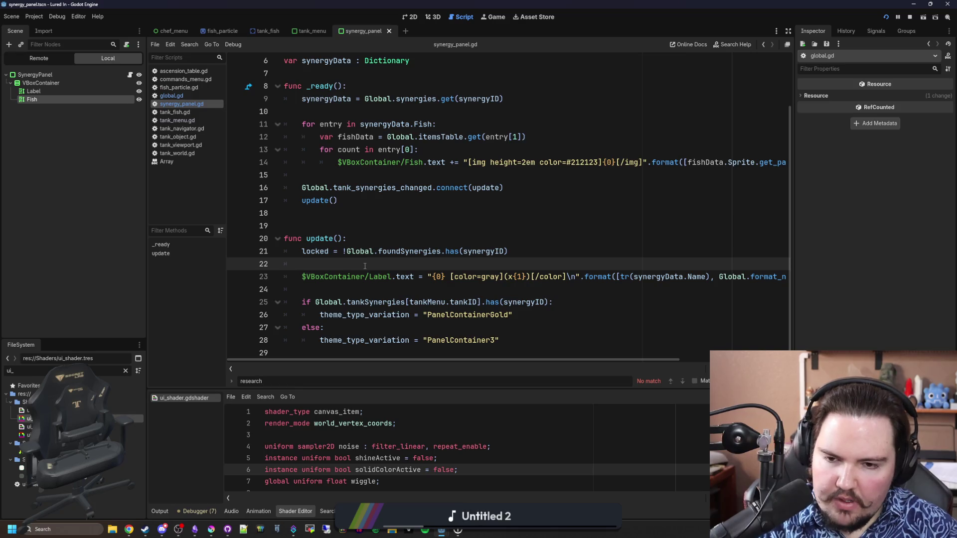
Replace the translated synergy name in the Label text with a title variable
key("Return")
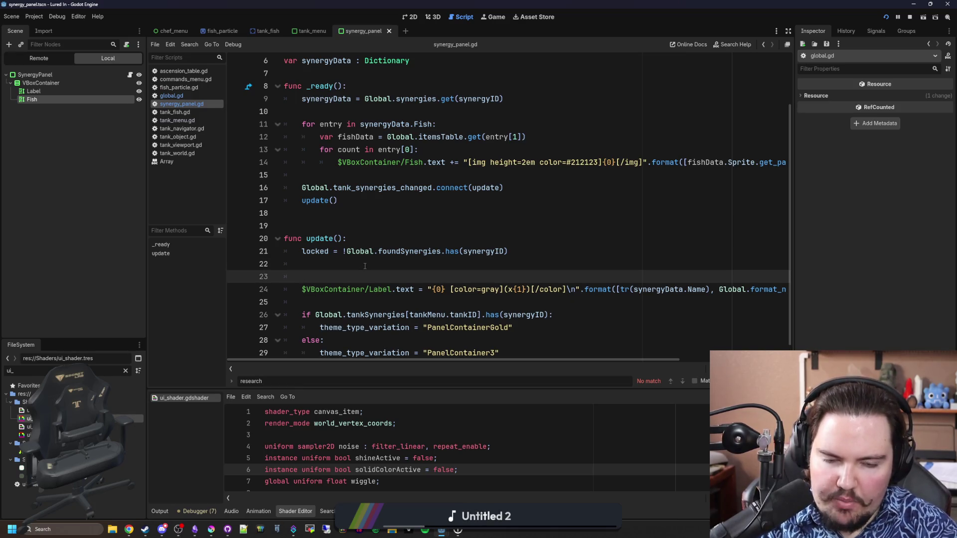
scroll(498, 274, "right", 5)
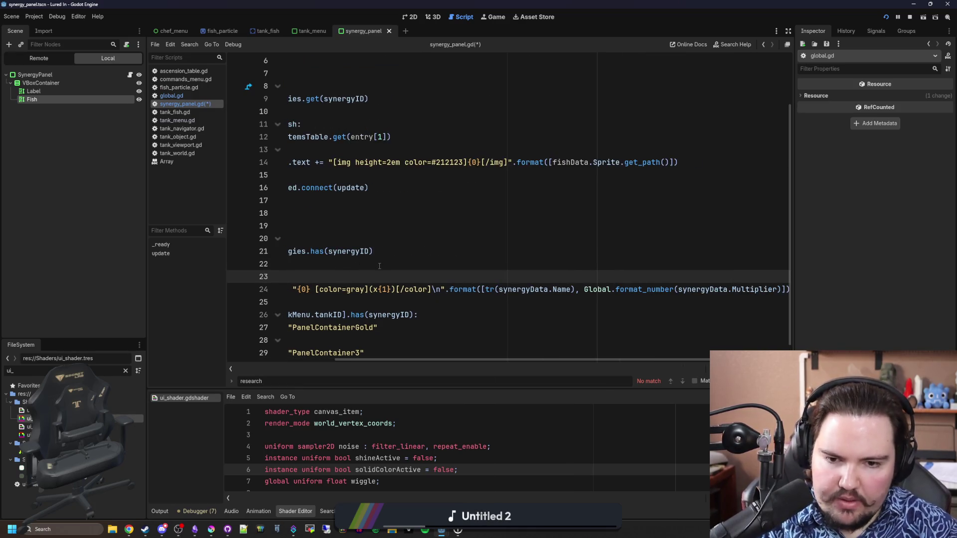
left_click(572, 290)
left_click_drag(573, 290, 485, 289)
key("BackSpace")
type("title")
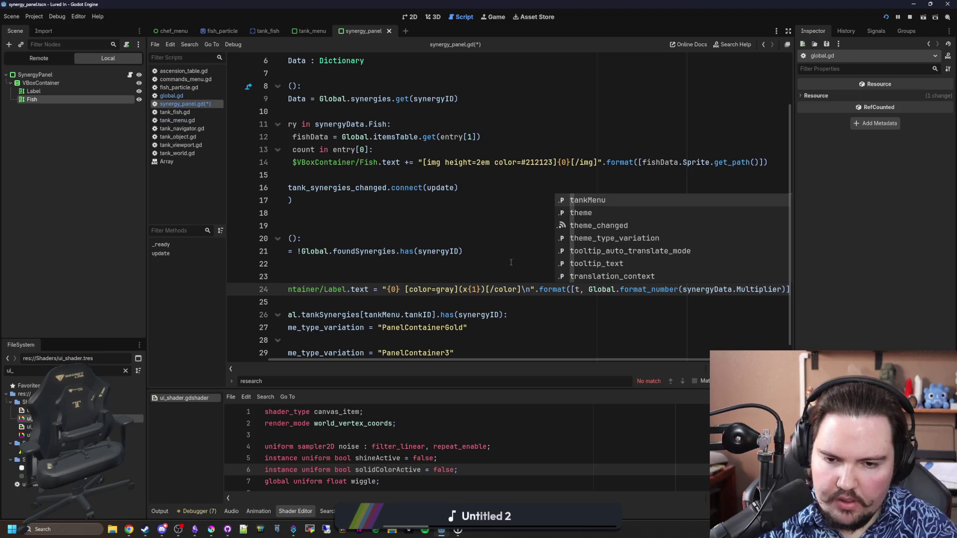
Add an 'if !locked:' block using tr(synergyData.Name) above the label assignment
left_click(425, 261)
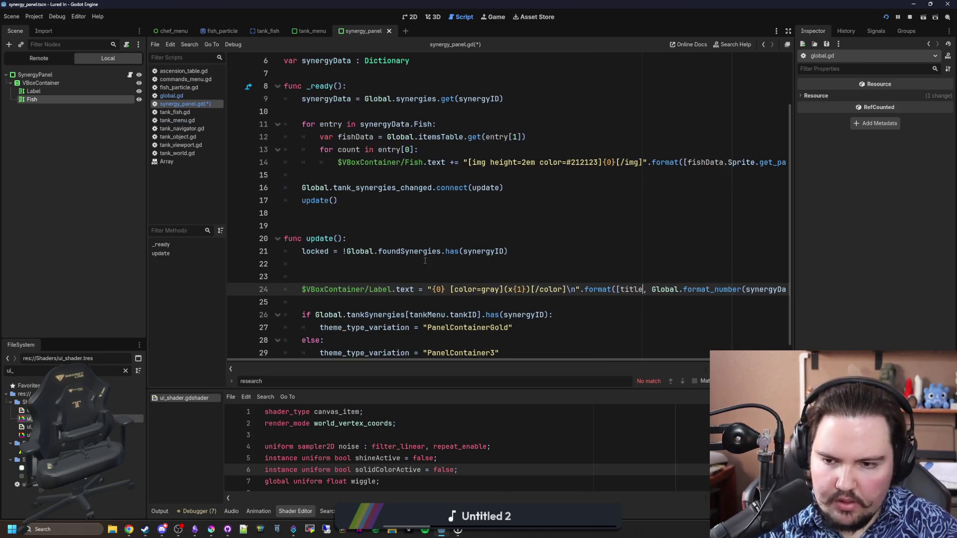
key("Return")
type("if locked:")
key("Return")
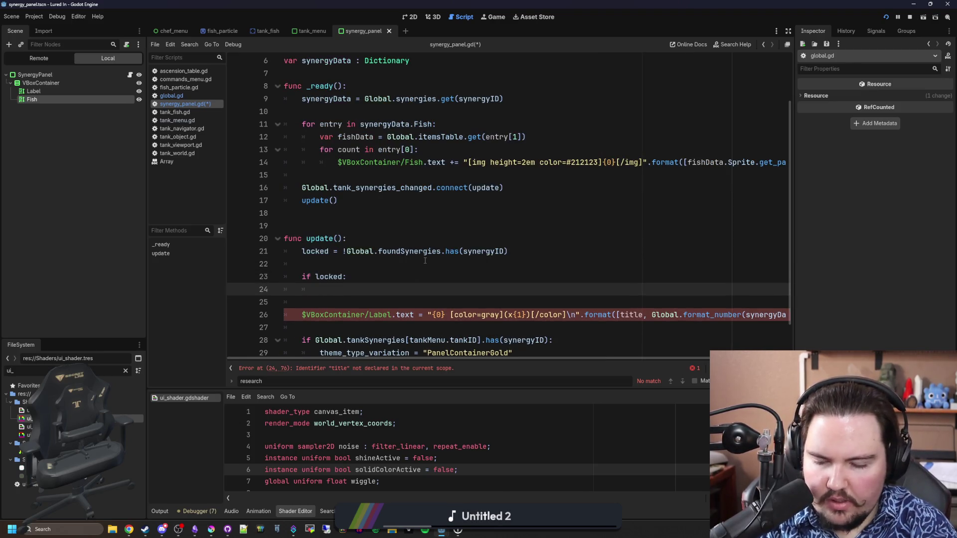
type("tr(synergyData.Name)")
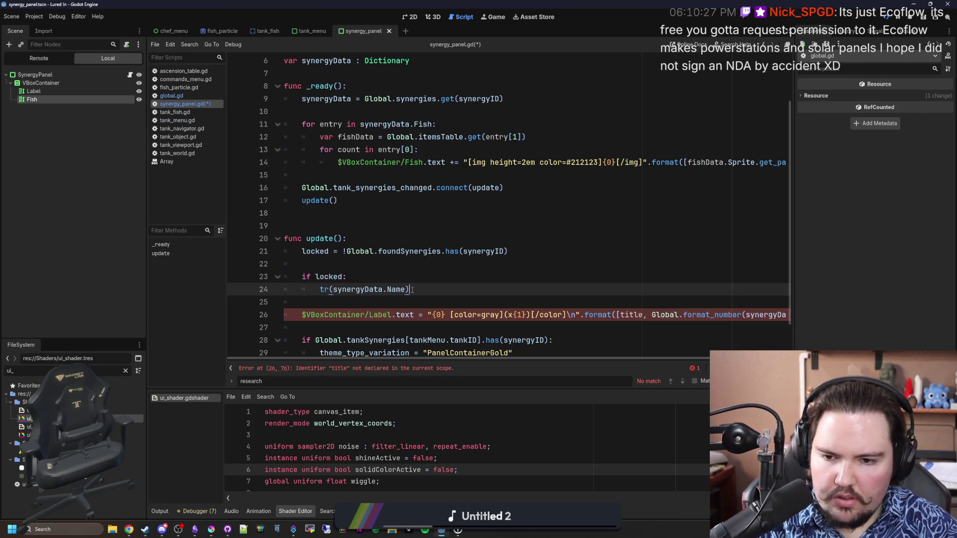
left_click_drag(412, 290, 315, 289)
left_click(315, 277)
type("!")
Declare var title = "???", assign title = tr(synergyData.Name) inside the block, and save
key("ctrl+shift+Return")
key("ctrl+shift+Return")
type("var title")
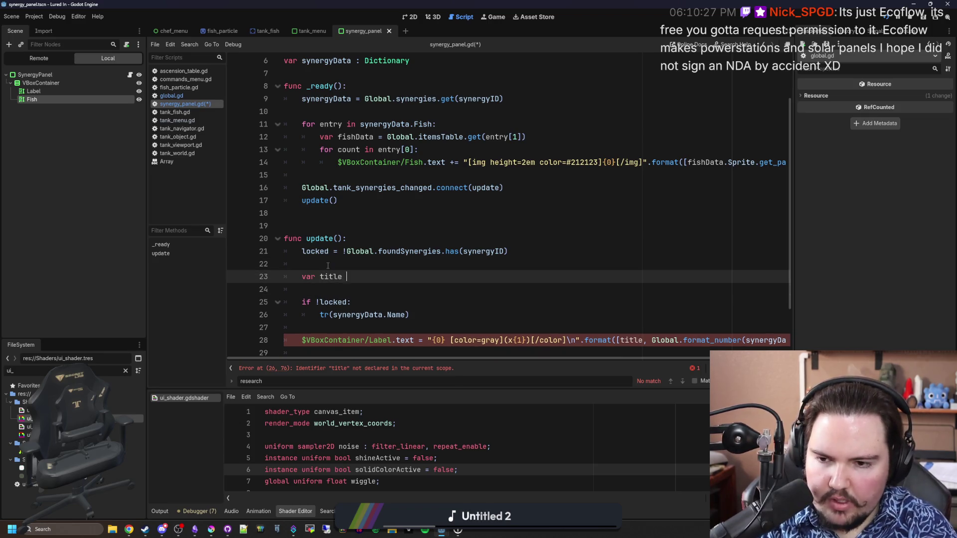
type("\"???")
scroll(333, 262, "right", 2)
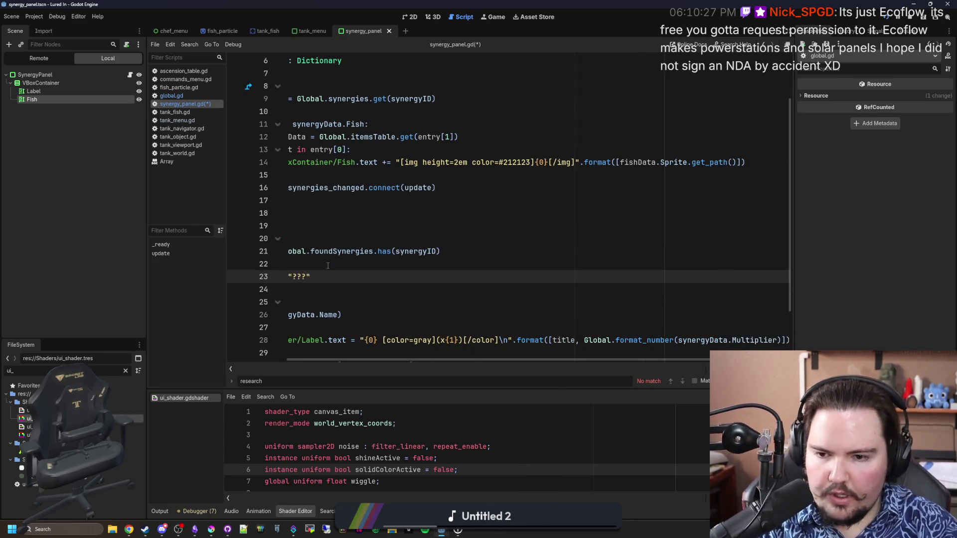
scroll(341, 260, "down", 2)
scroll(343, 259, "left", 2)
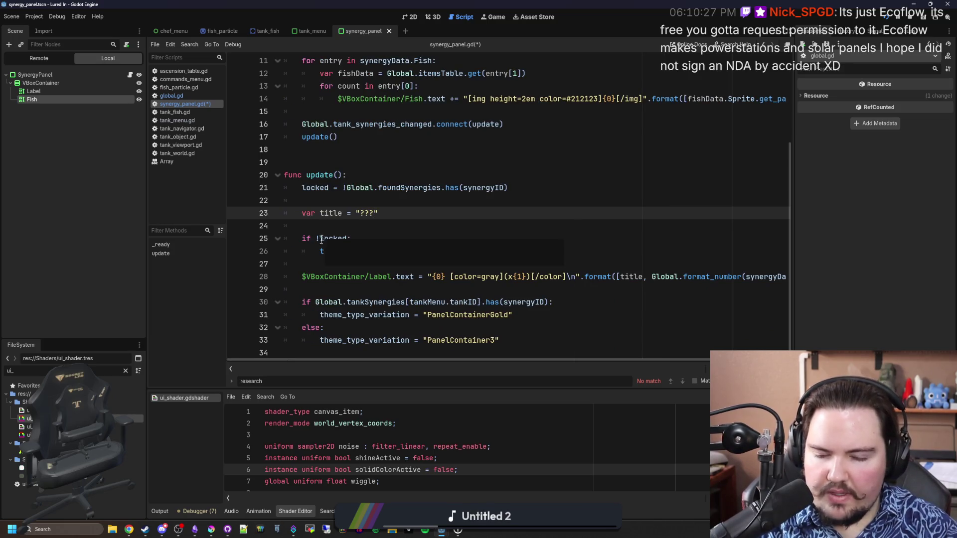
left_click(321, 263)
left_click(321, 251)
type("title = tr(synergyData.Name")
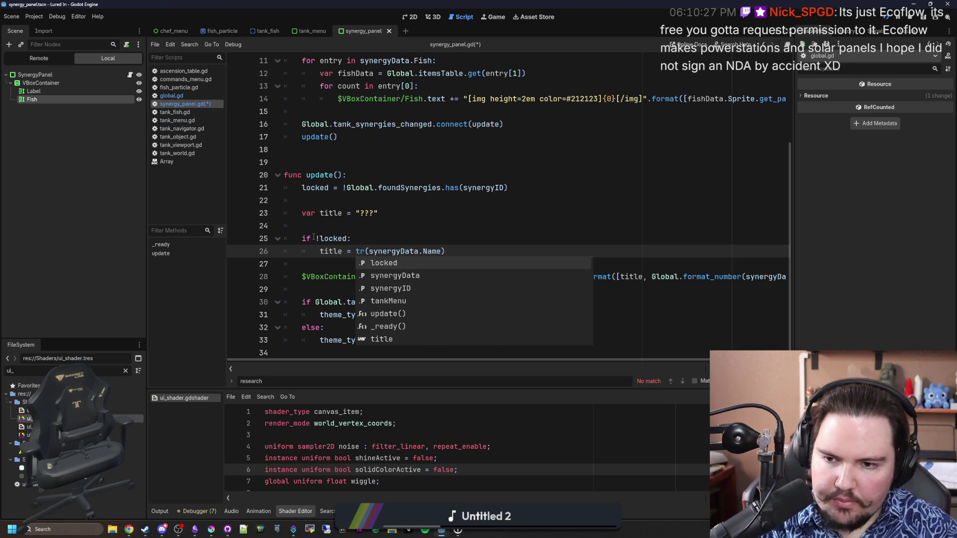
left_click(319, 226)
key("BackSpace")
left_click(356, 196)
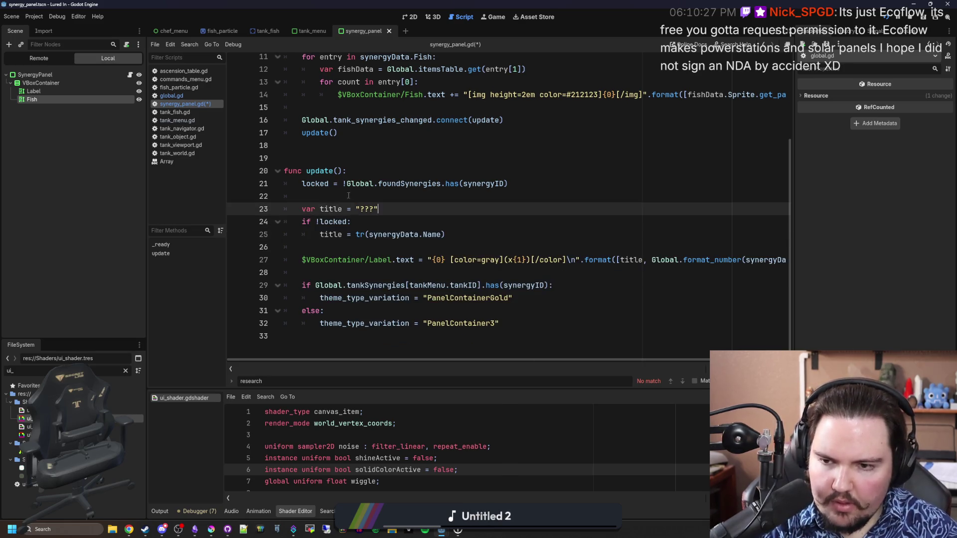
key("ctrl+s")
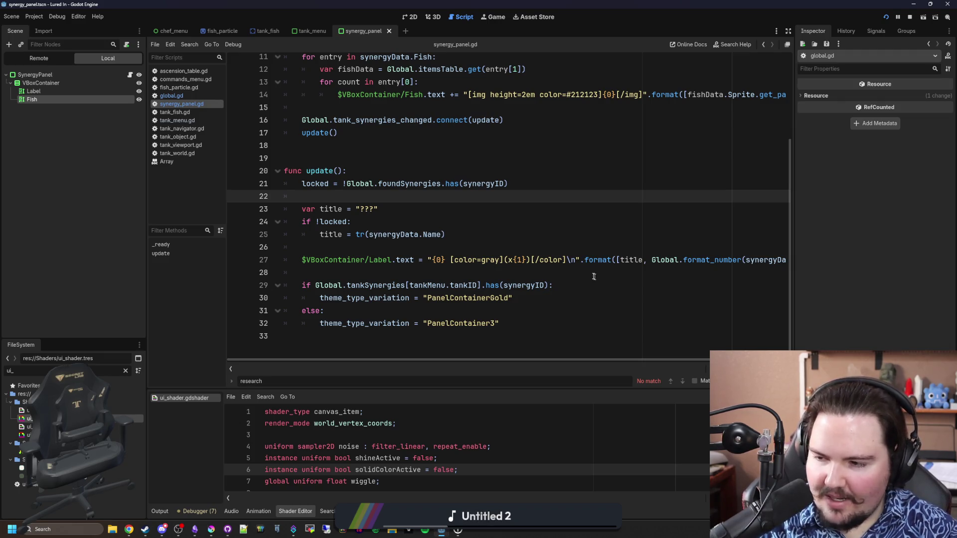
key("alt+Tab")
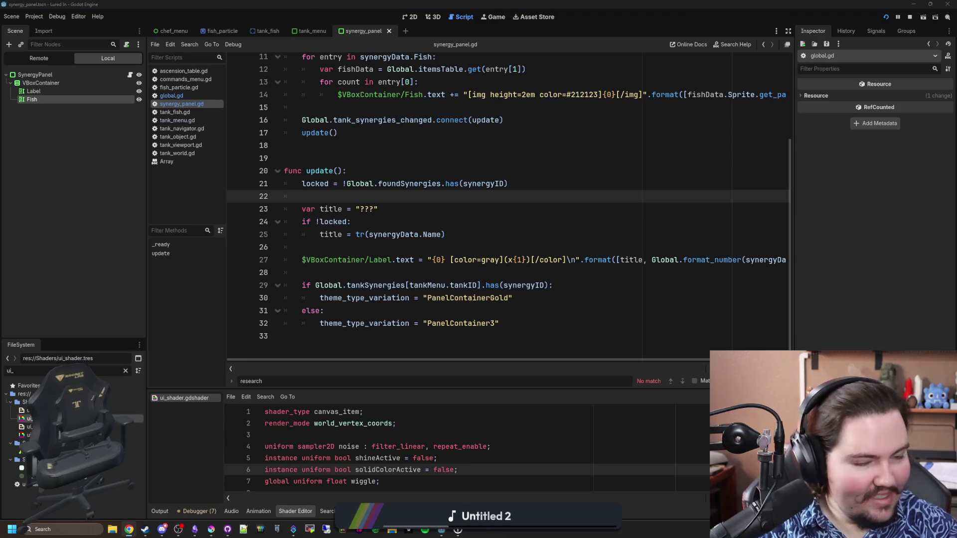
Google 'ecoflow', then refine the search to 'ecoflow api'
type("ecoflow")
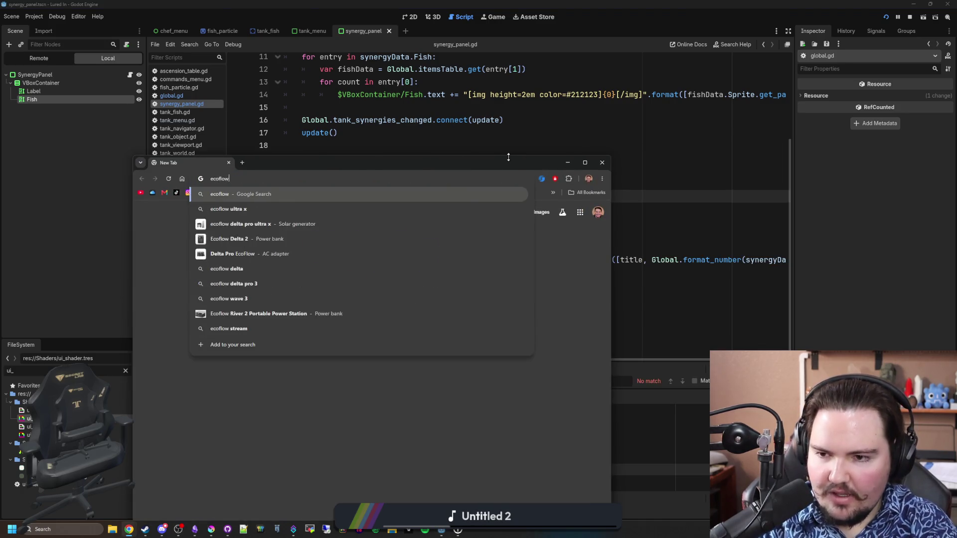
key("Return")
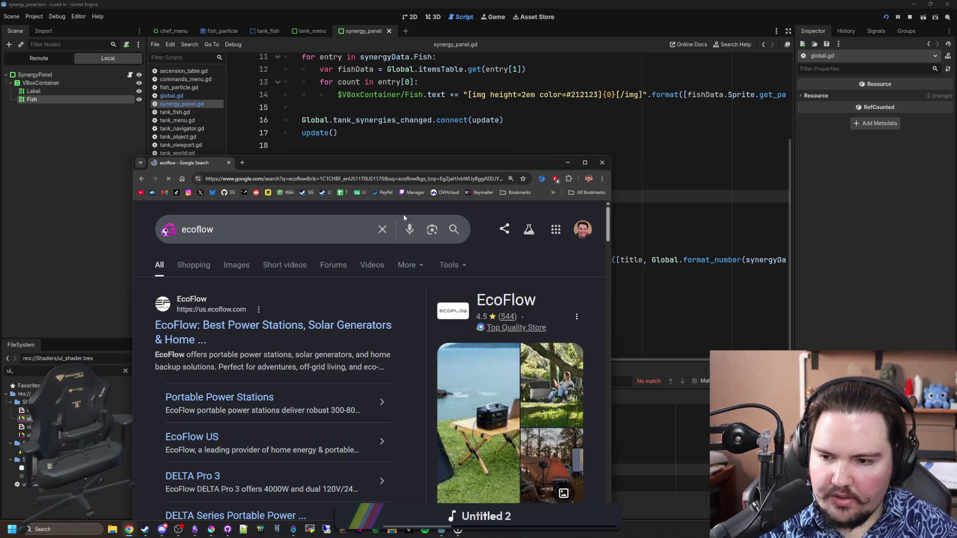
scroll(510, 408, "down", 10)
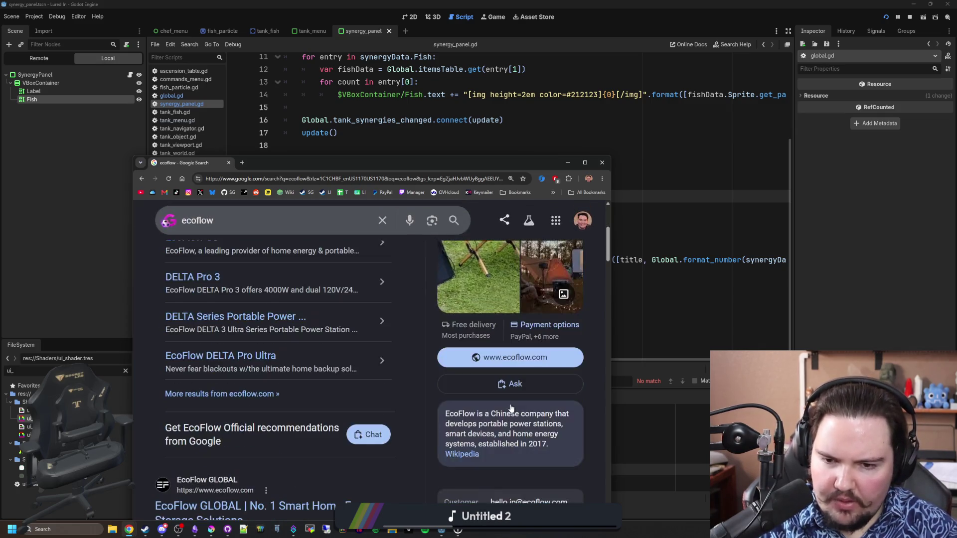
scroll(233, 415, "up", 10)
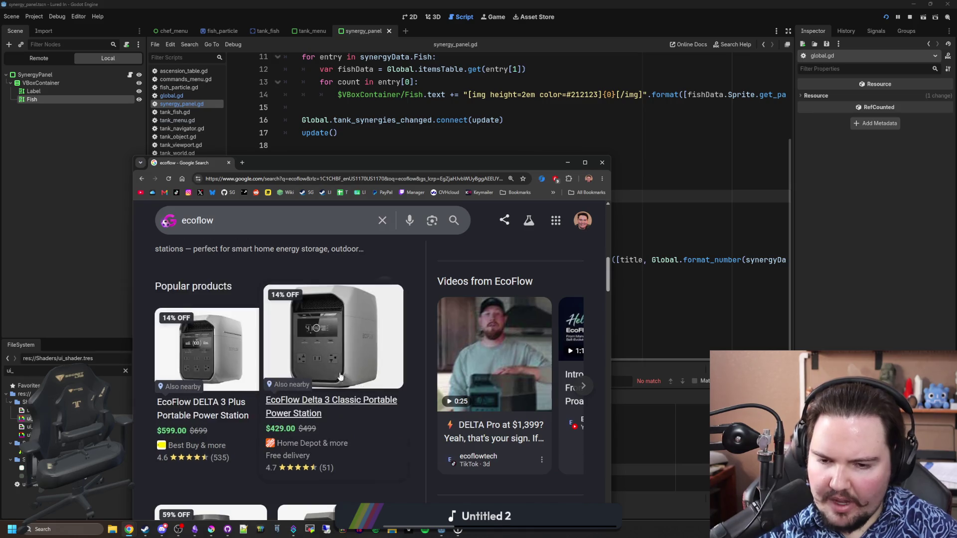
left_click(241, 226)
type("api")
key("Return")
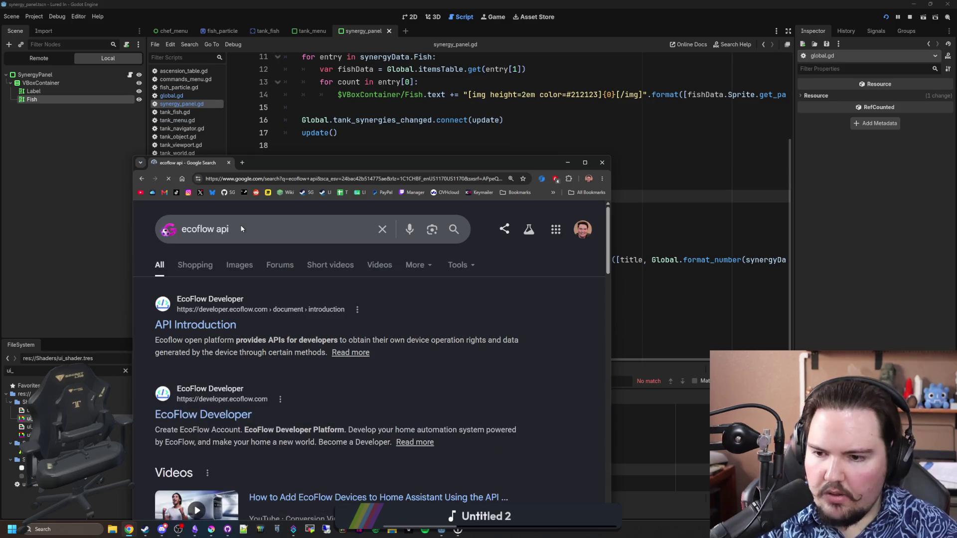
Open the API Introduction and EcoFlow Developer results in tabs and view API Introduction maximized
middle_click(194, 324)
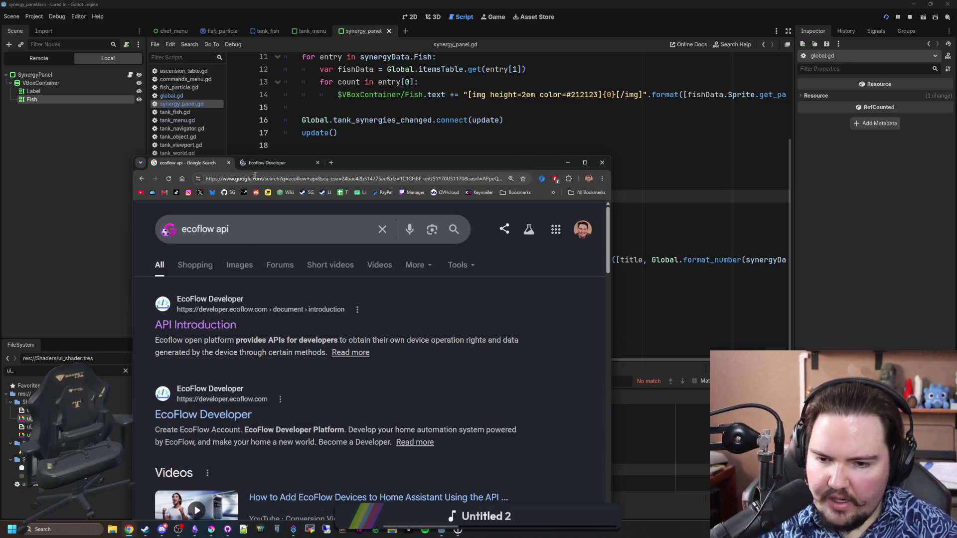
middle_click(205, 414)
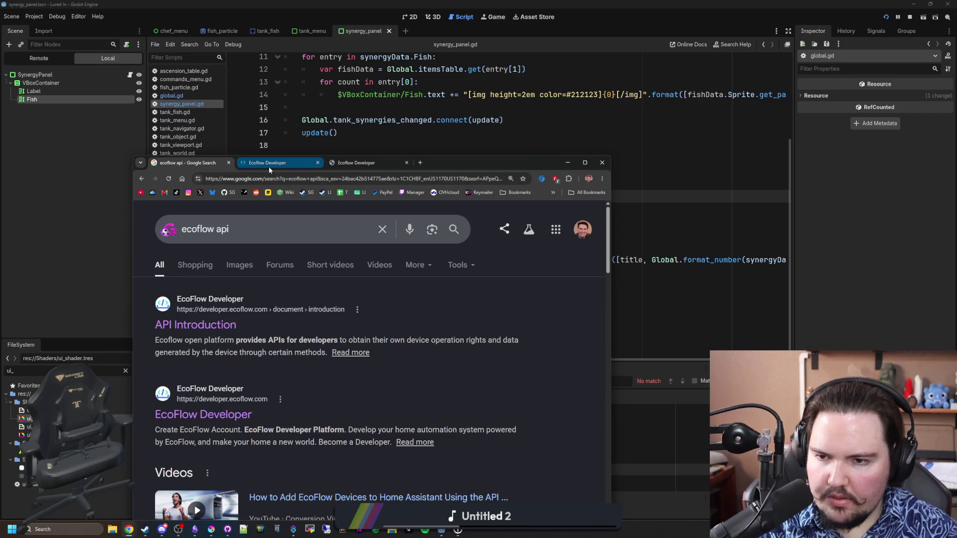
left_click(268, 164)
key("super+Up")
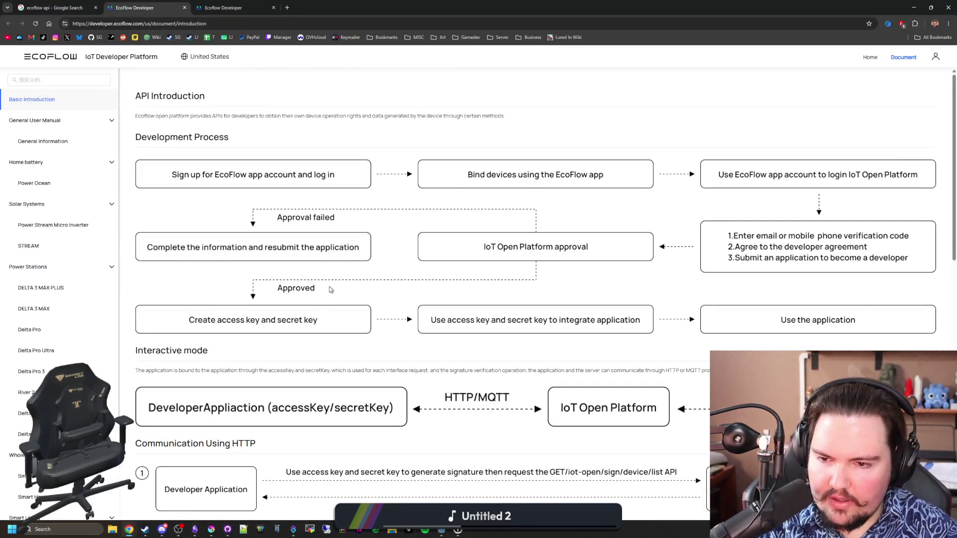
Read the Power Stream Micro Inverter documentation, comparing it with the developer platform home page
scroll(329, 290, "down", 10)
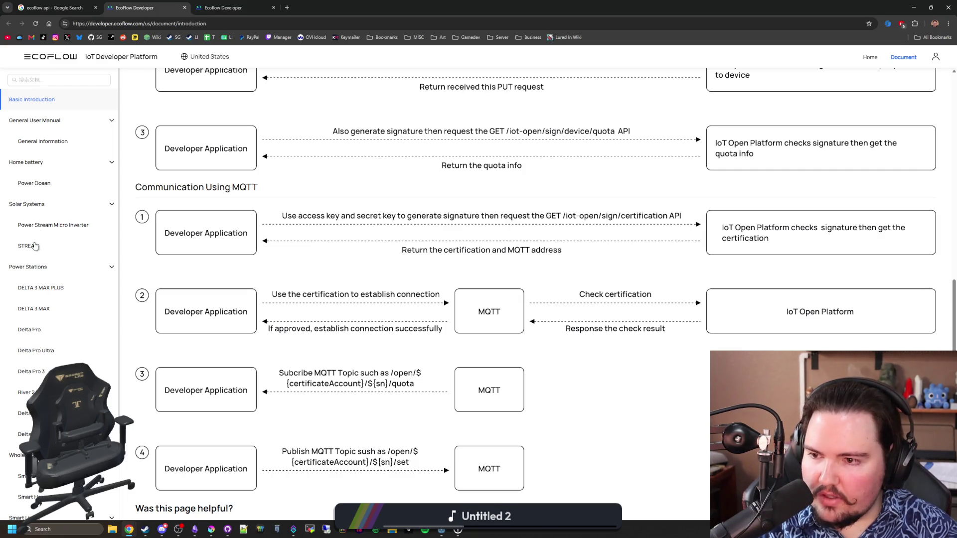
left_click(46, 228)
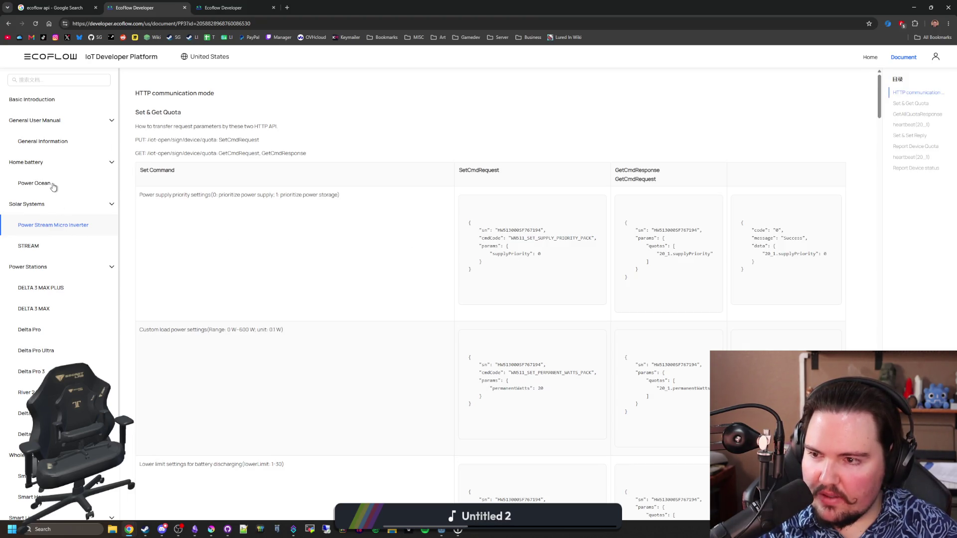
scroll(55, 188, "down", 2)
scroll(60, 252, "down", 1)
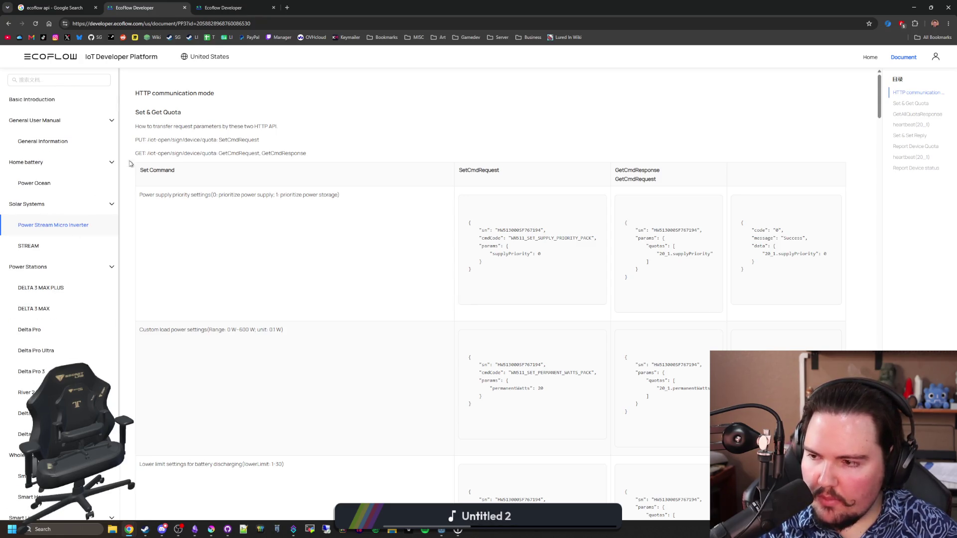
left_click(234, 8)
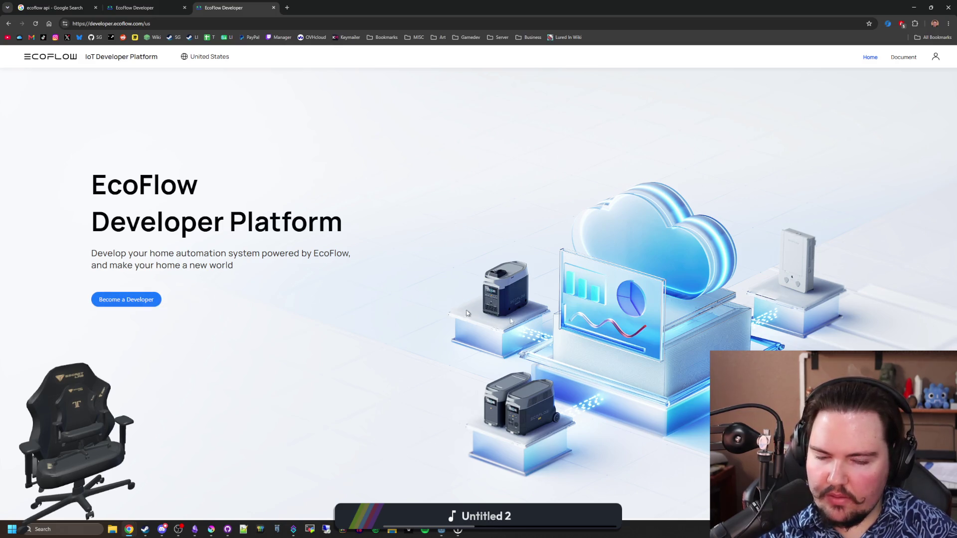
left_click(112, 6)
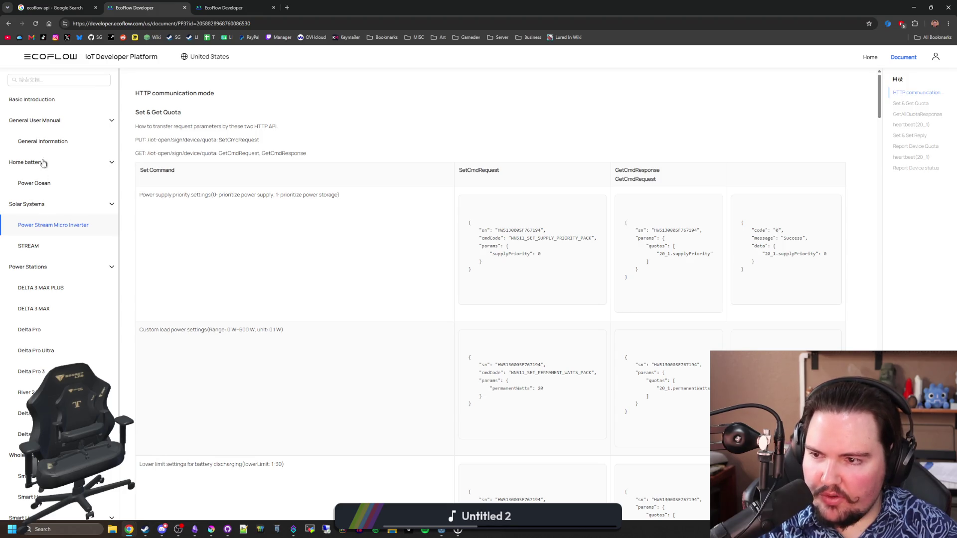
scroll(45, 336, "down", 2)
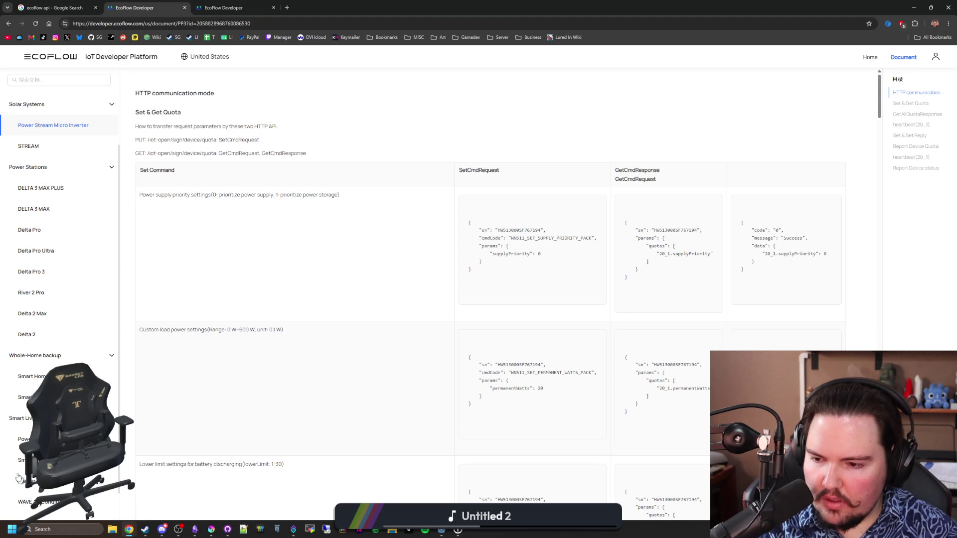
scroll(44, 363, "up", 2)
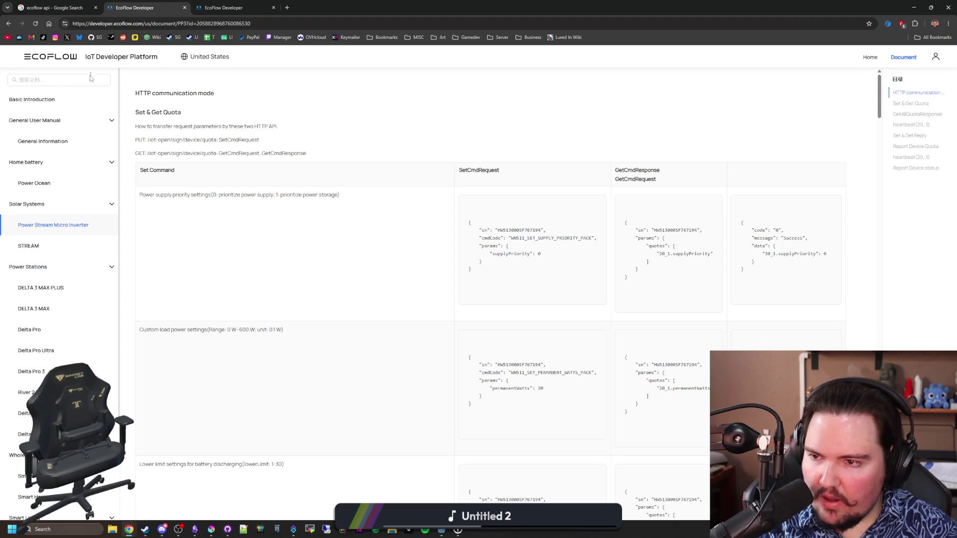
Open the platform's Document page in a new tab, then return to the home page
left_click(219, 7)
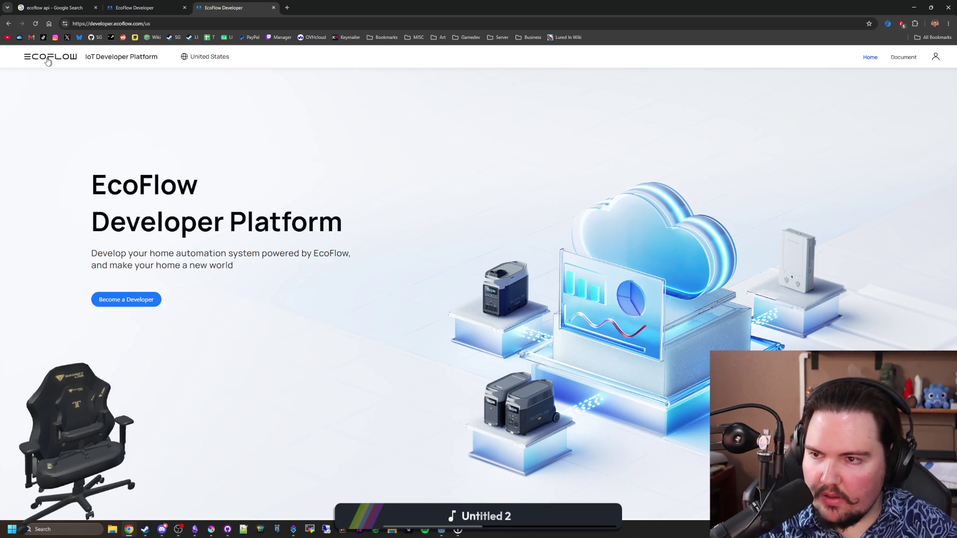
left_click(48, 60)
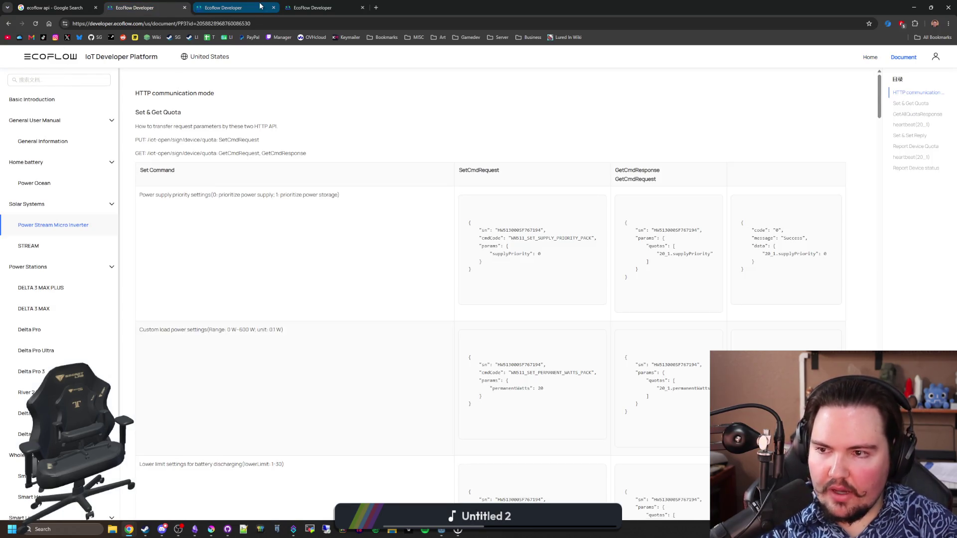
left_click(261, 6)
left_click(204, 24)
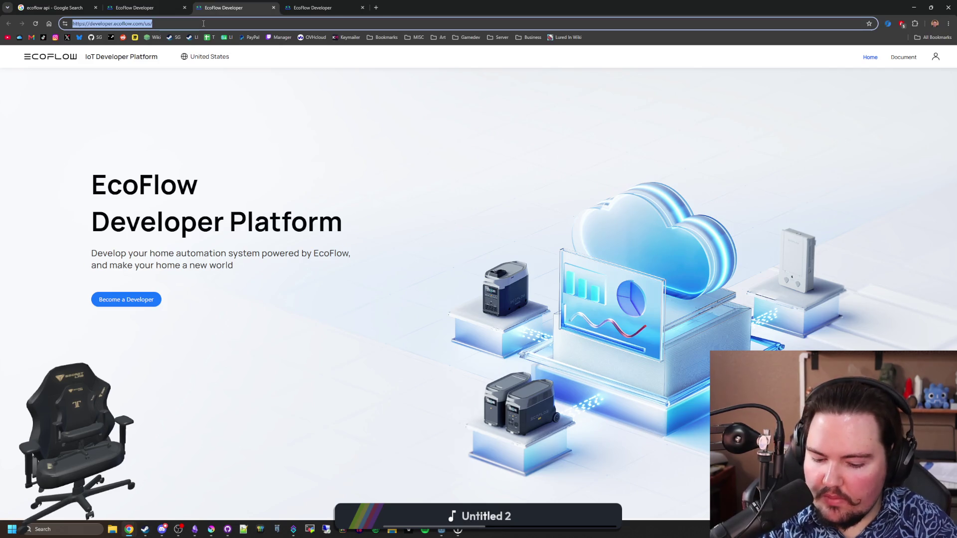
Google 'ecoflow' and open the official EcoFlow store site
type("ecoflow")
key("Return")
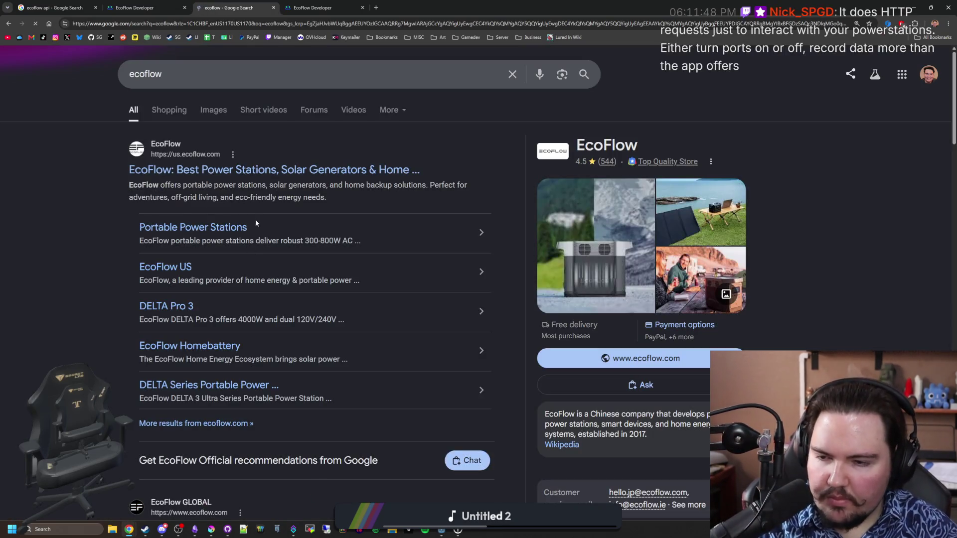
left_click(172, 169)
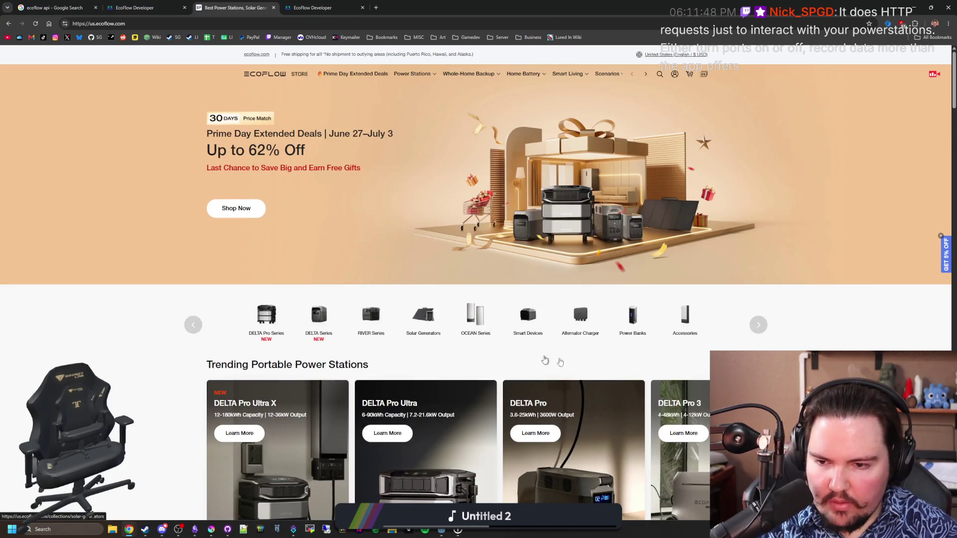
mouse_move(758, 326)
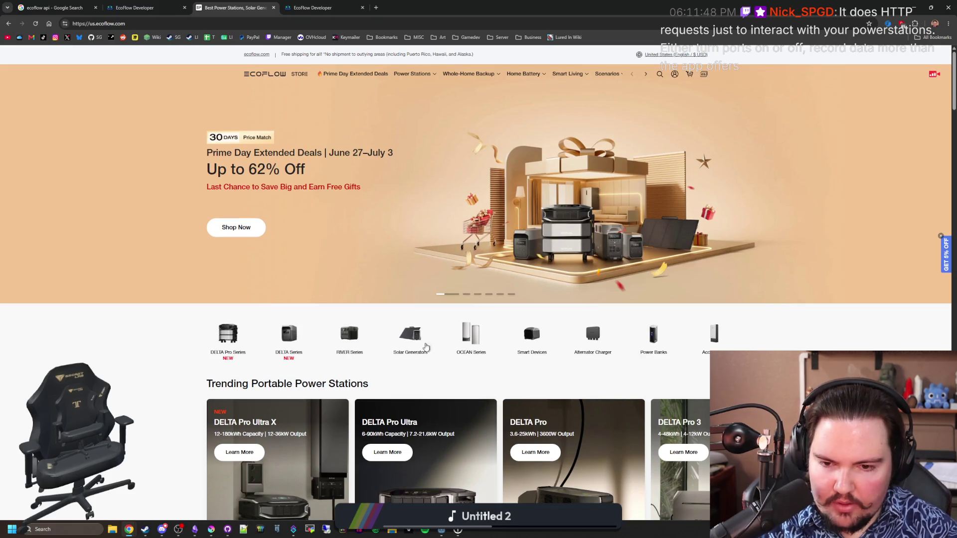
scroll(244, 320, "down", 3)
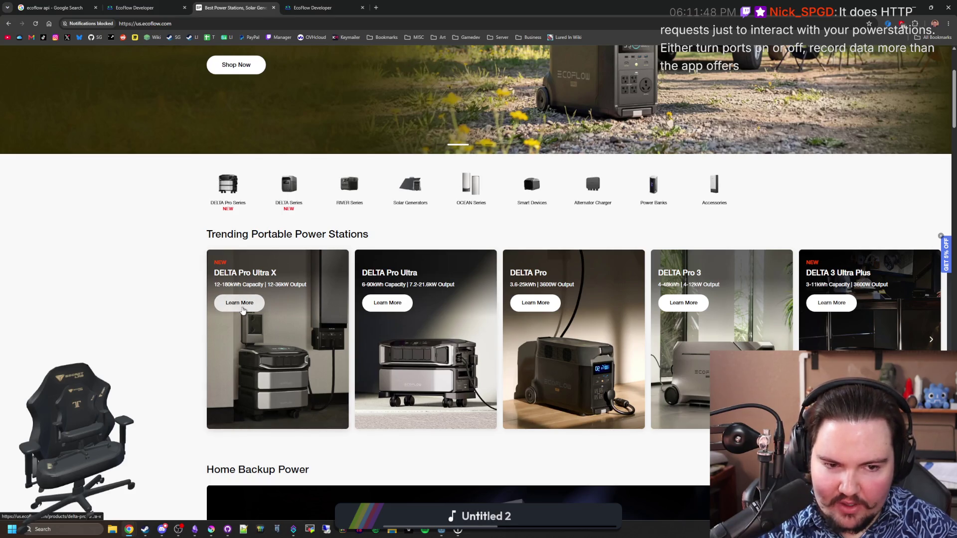
View the DELTA Pro Ultra X product page, go back home, and block notifications
left_click(242, 309)
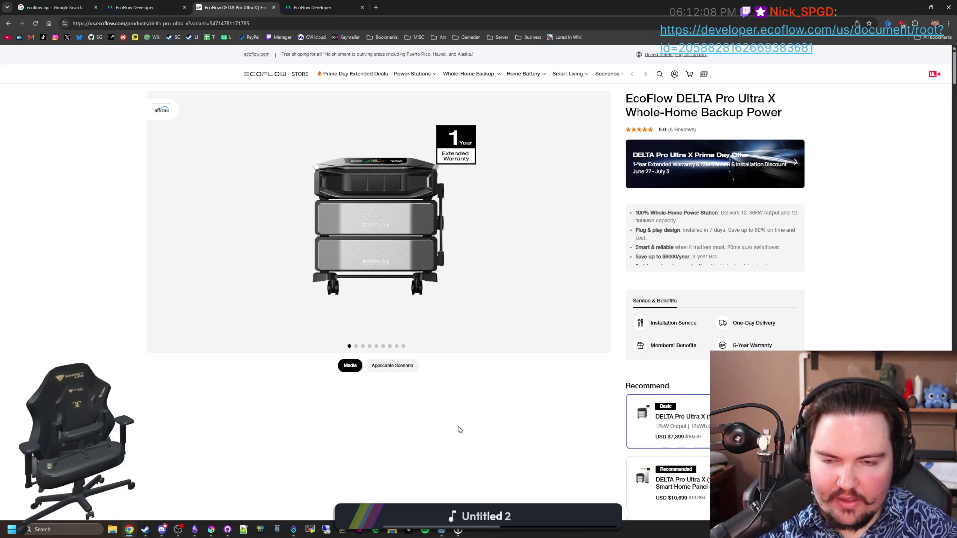
scroll(459, 428, "down", 5)
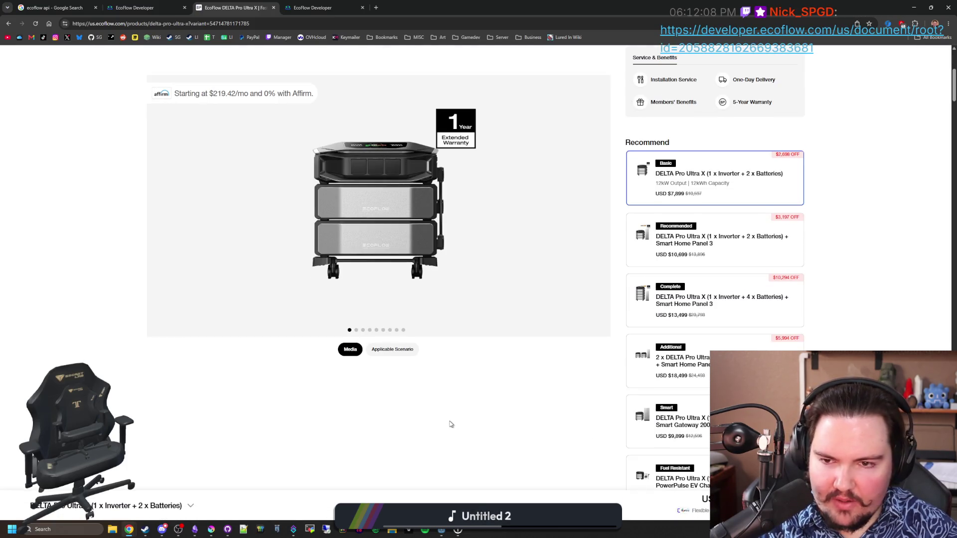
scroll(450, 424, "up", 5)
key("alt+Left")
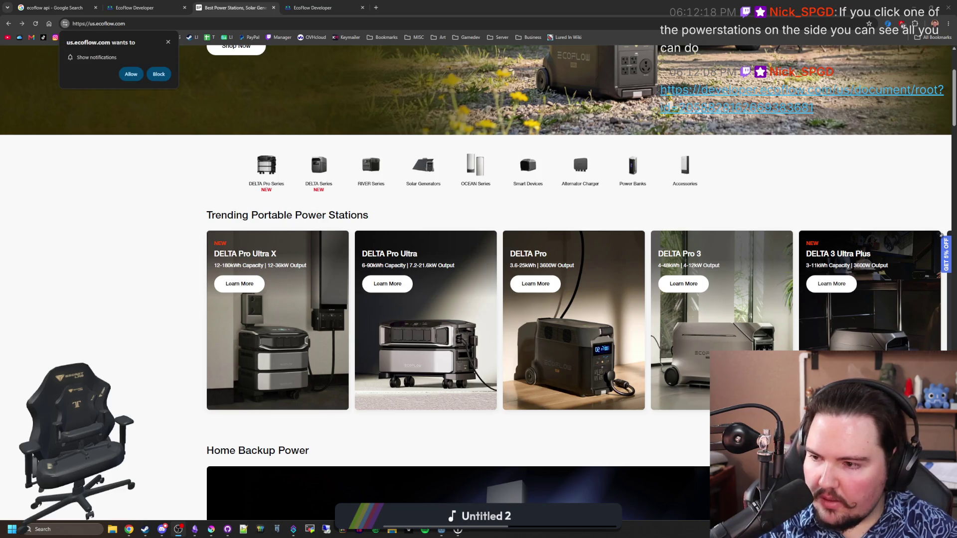
left_click(158, 74)
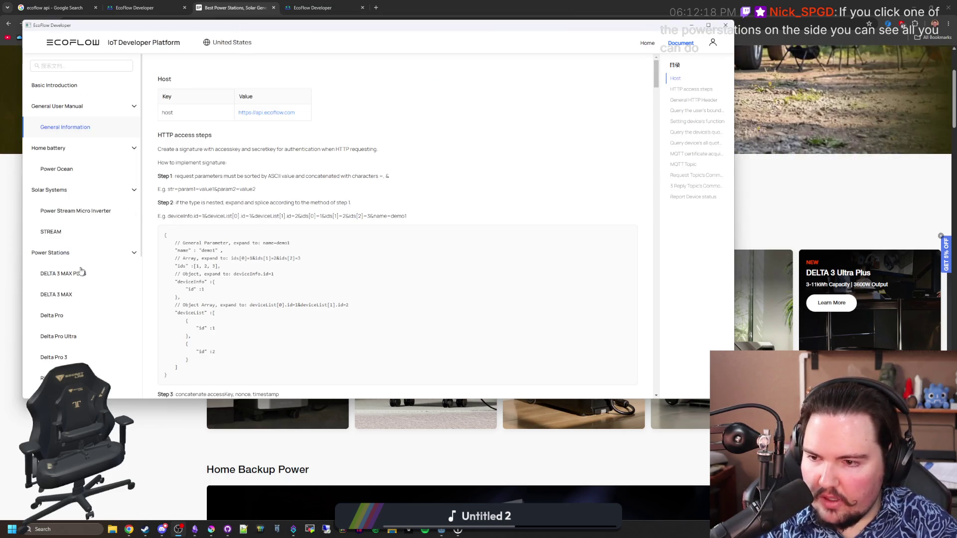
Open the DELTA 3 MAX PLUS API reference and read down through it
left_click(72, 273)
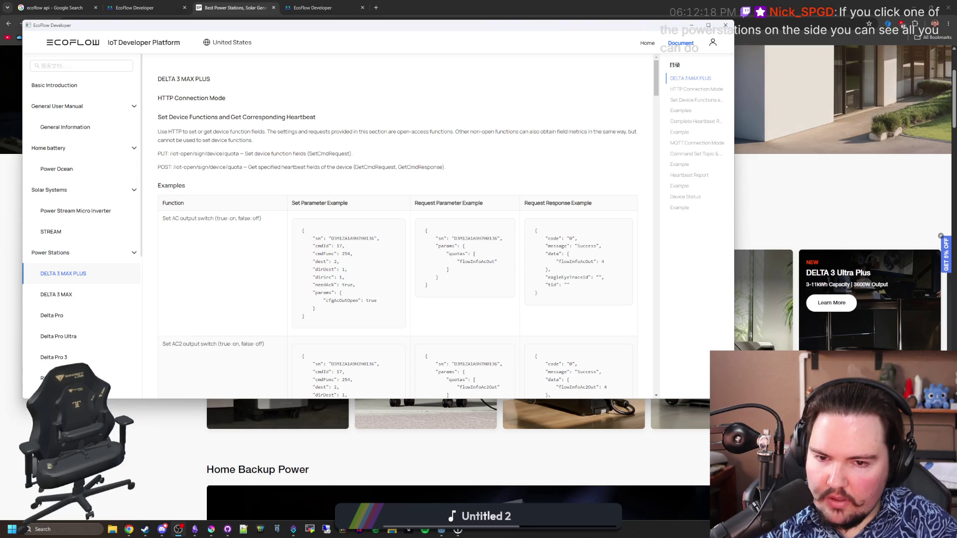
left_click_drag(172, 219, 240, 220)
left_click(239, 219)
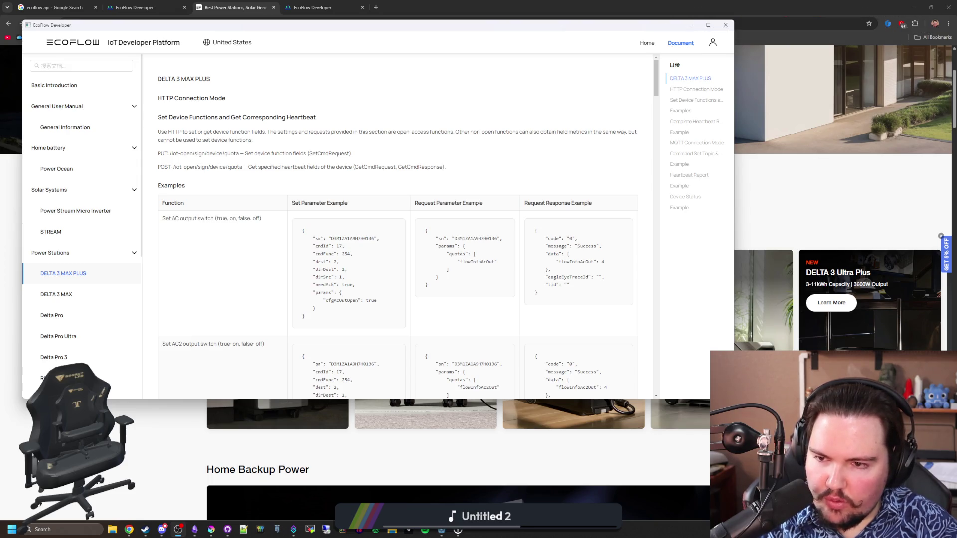
scroll(234, 264, "down", 2)
scroll(234, 264, "down", 4)
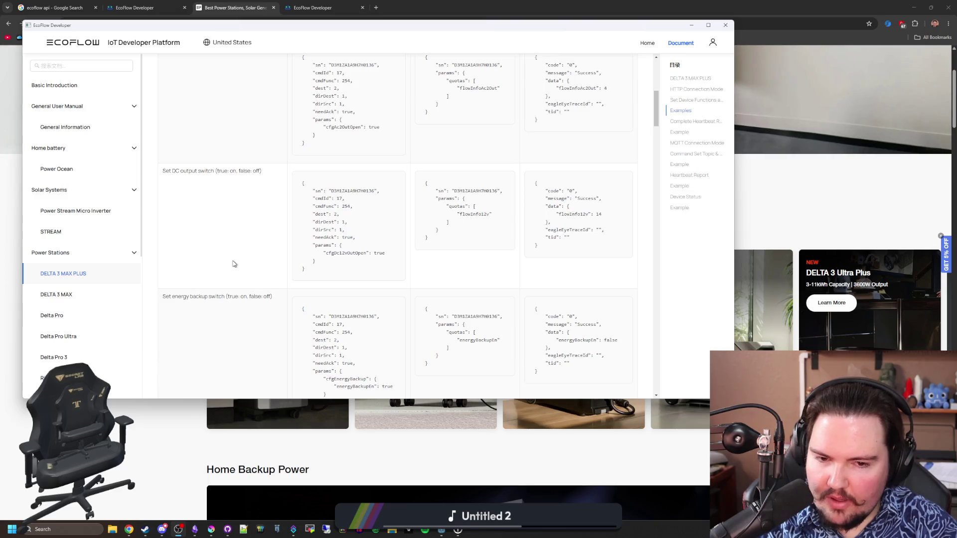
scroll(234, 264, "down", 9)
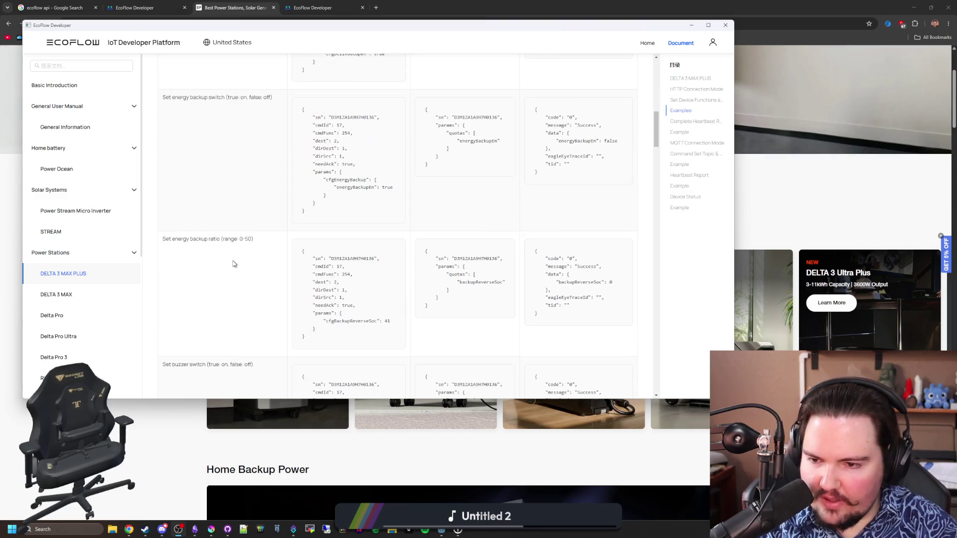
scroll(234, 264, "down", 12)
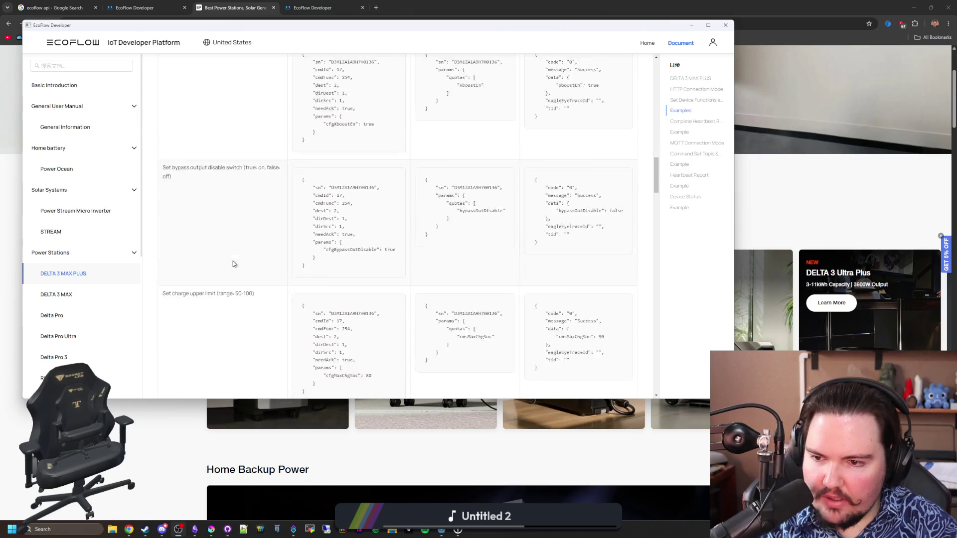
scroll(220, 248, "down", 20)
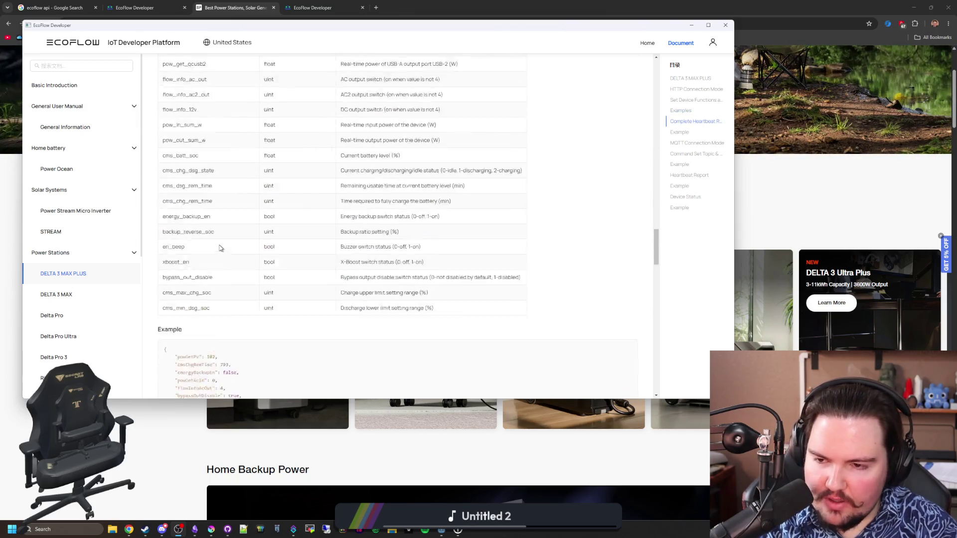
scroll(220, 248, "down", 10)
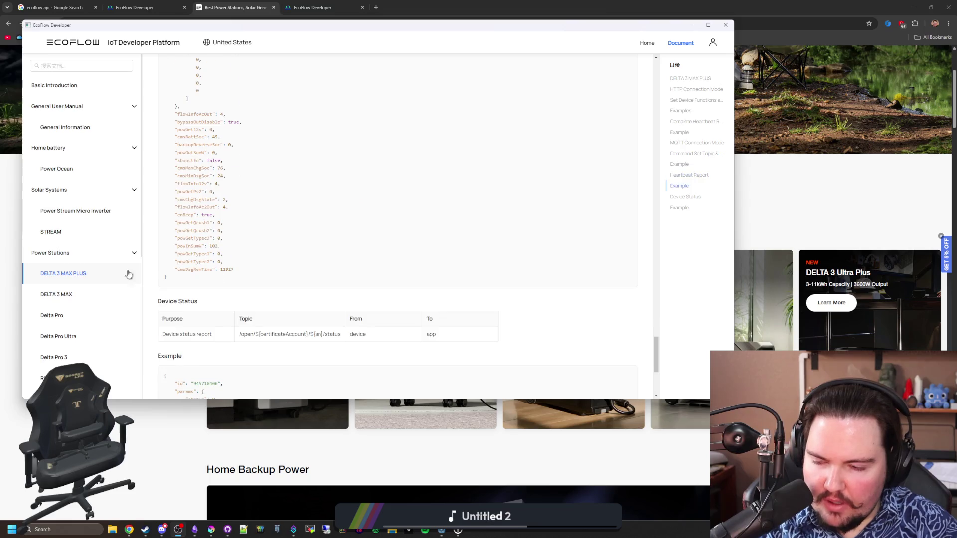
scroll(66, 278, "down", 3)
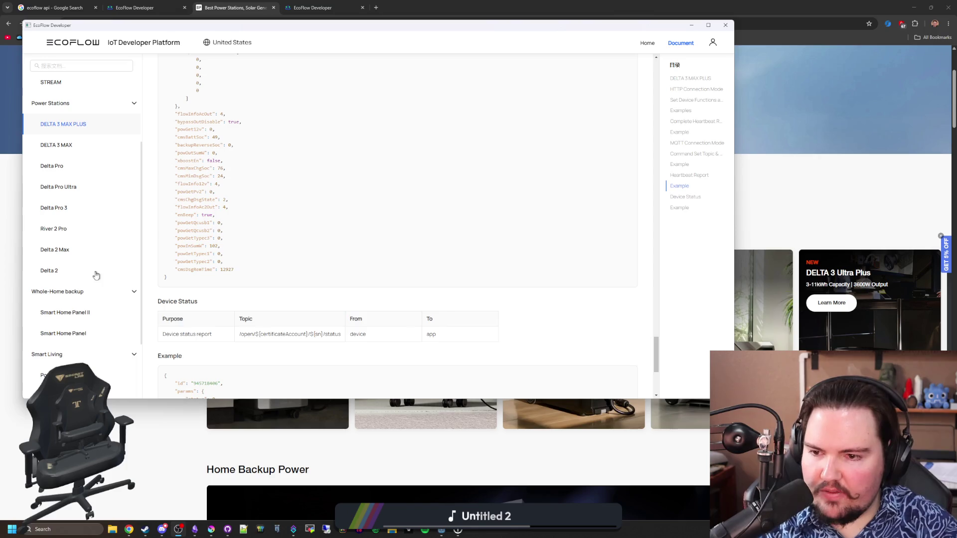
scroll(65, 243, "down", 2)
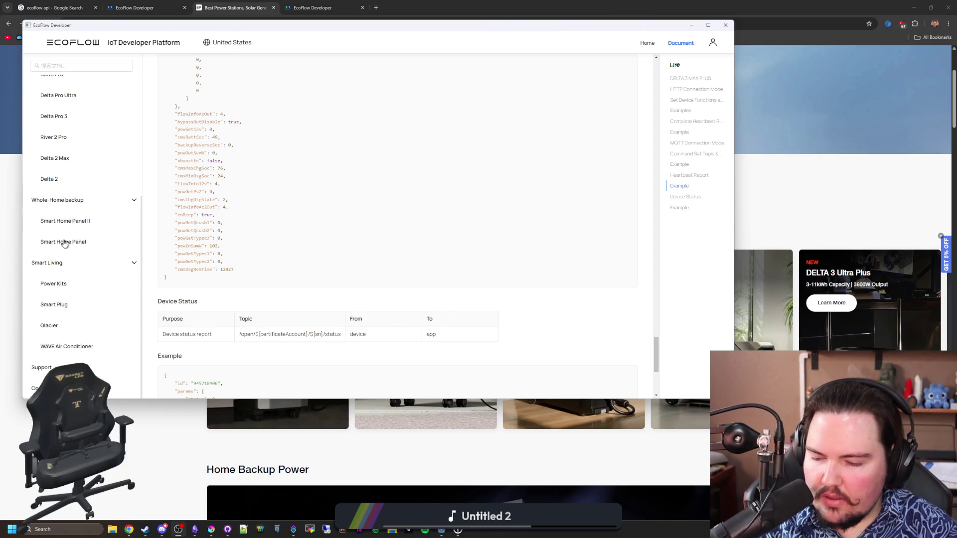
Glance through the Glacier, Smart Plug and Power Kits documentation pages
left_click(61, 326)
left_click(69, 306)
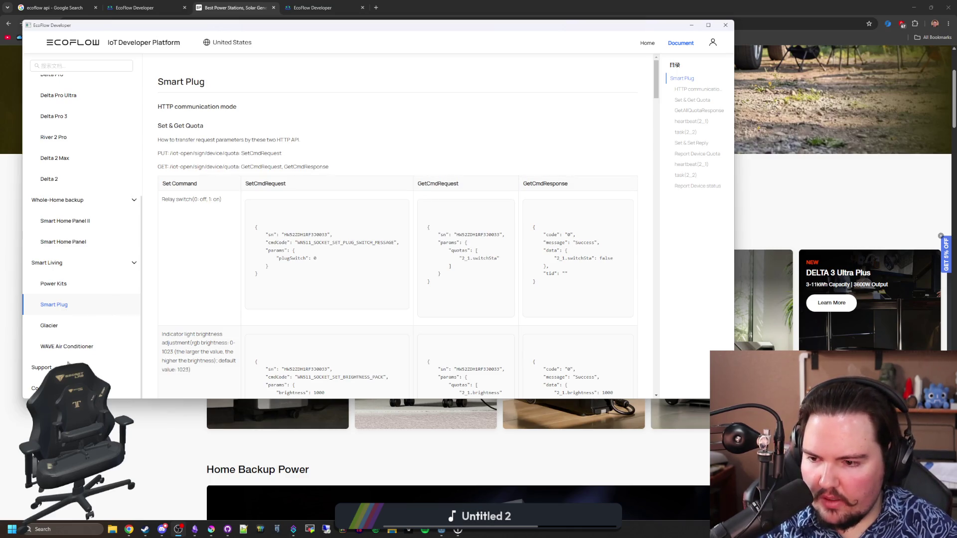
left_click(47, 283)
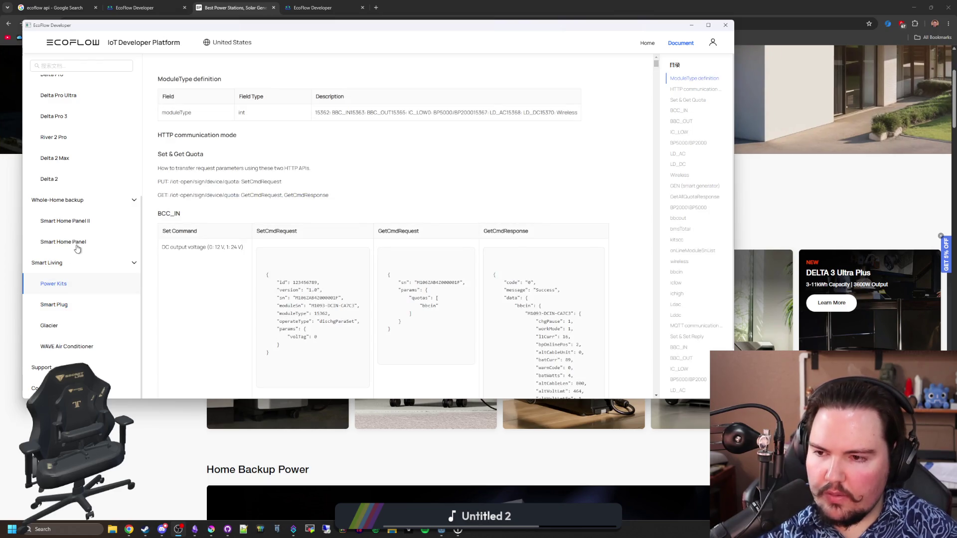
Open the Delta 2 docs and review its HTTP set/get quota commands, including SoC discharge limits
left_click(83, 180)
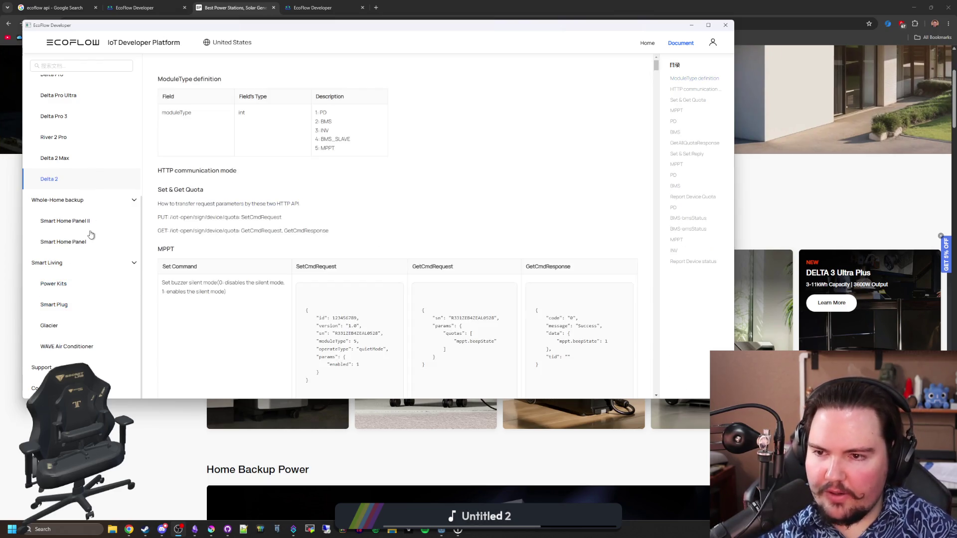
scroll(91, 234, "up", 1)
scroll(153, 241, "down", 5)
scroll(199, 244, "down", 15)
scroll(227, 232, "down", 20)
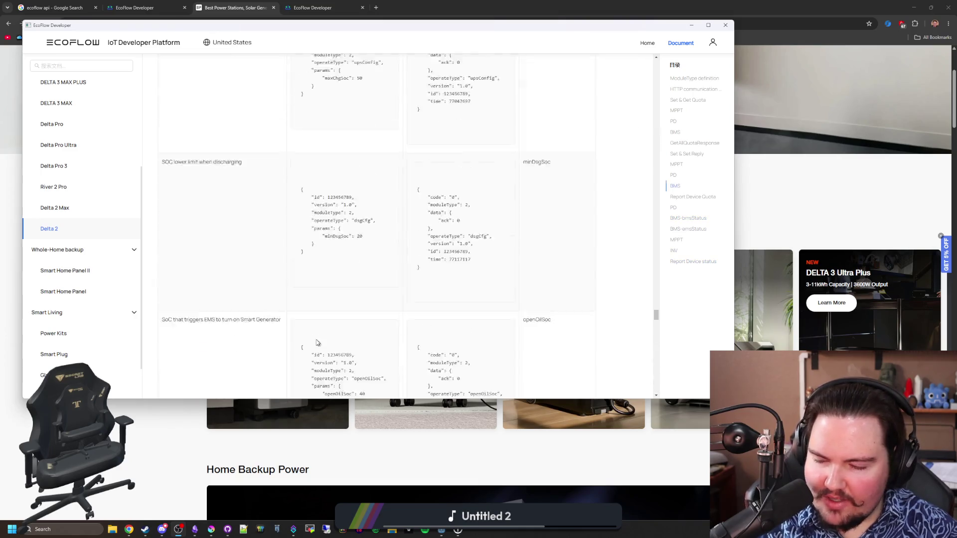
scroll(315, 341, "up", 20)
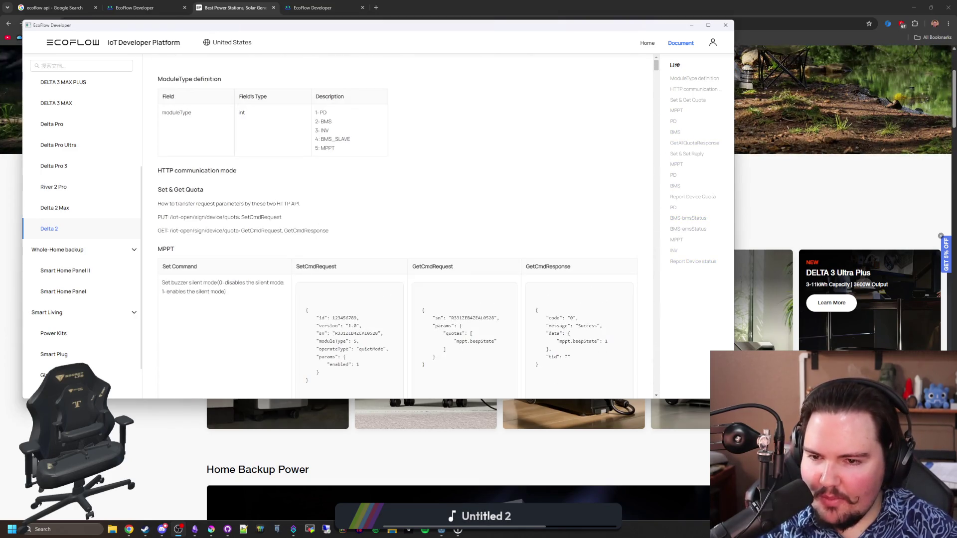
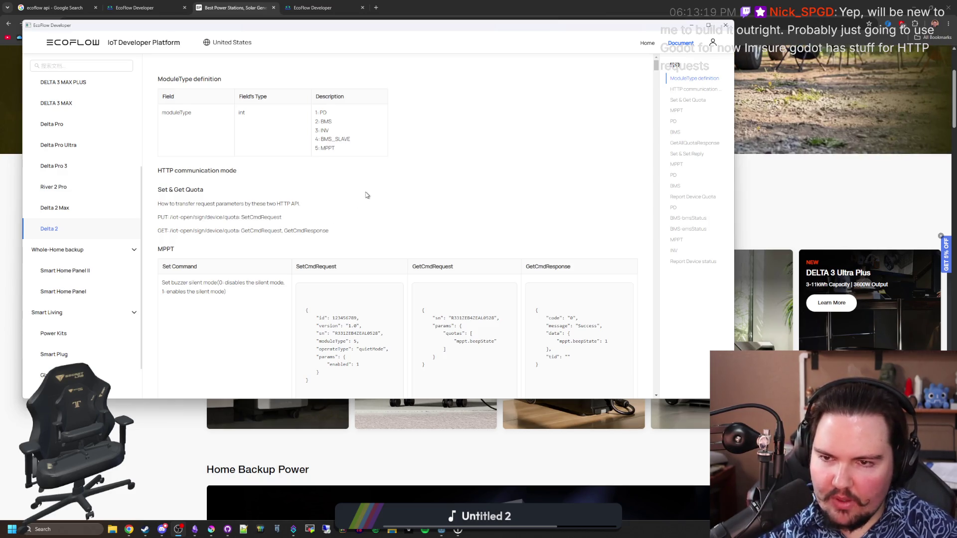
Close the EcoFlow developer documentation window and shrink the browser to reveal the Godot editor
mouse_move(374, 31)
left_mouse_down()
mouse_move(373, 261)
mouse_move(433, 225)
mouse_move(424, 114)
left_mouse_up()
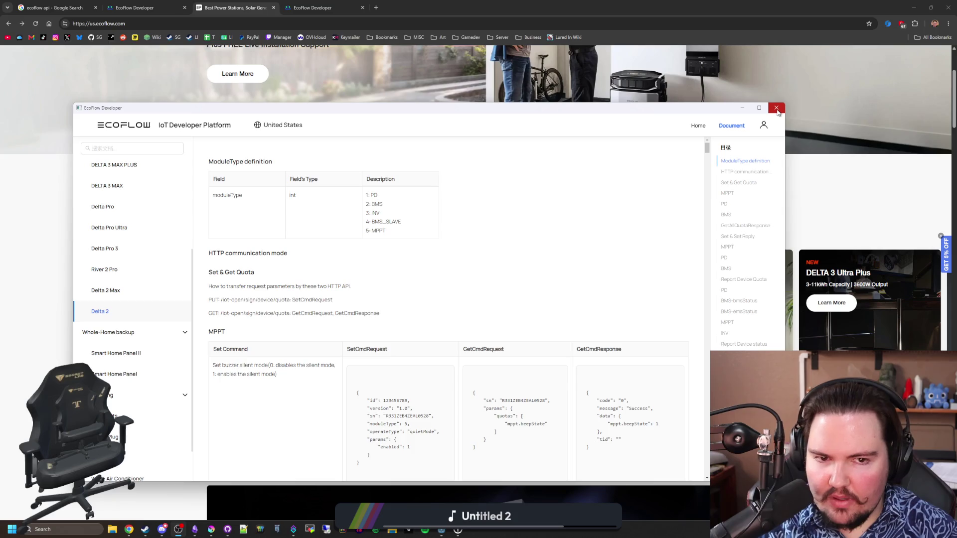
left_click(776, 109)
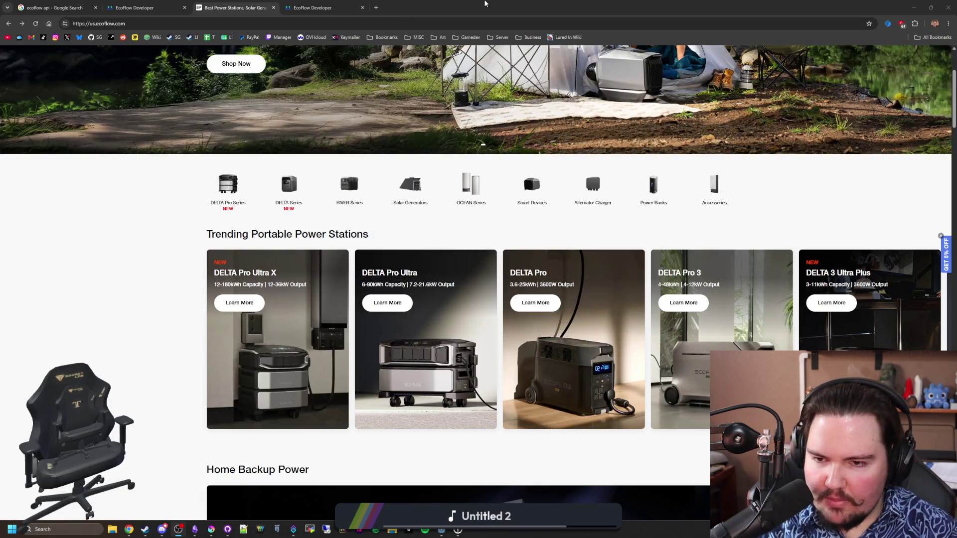
left_click_drag(484, 4, 399, 254)
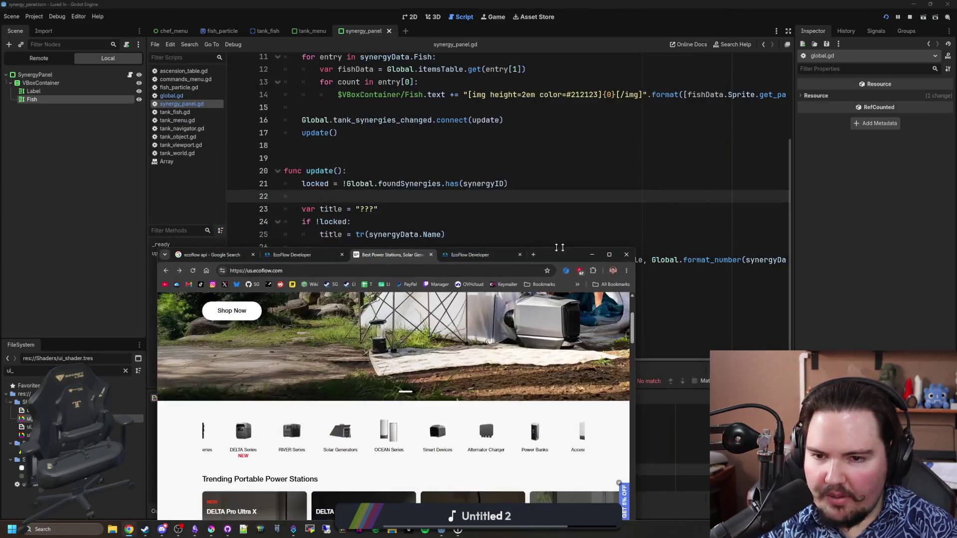
Start a new 'if' line above the if !locked check in update()
left_click(457, 225)
left_click(442, 219)
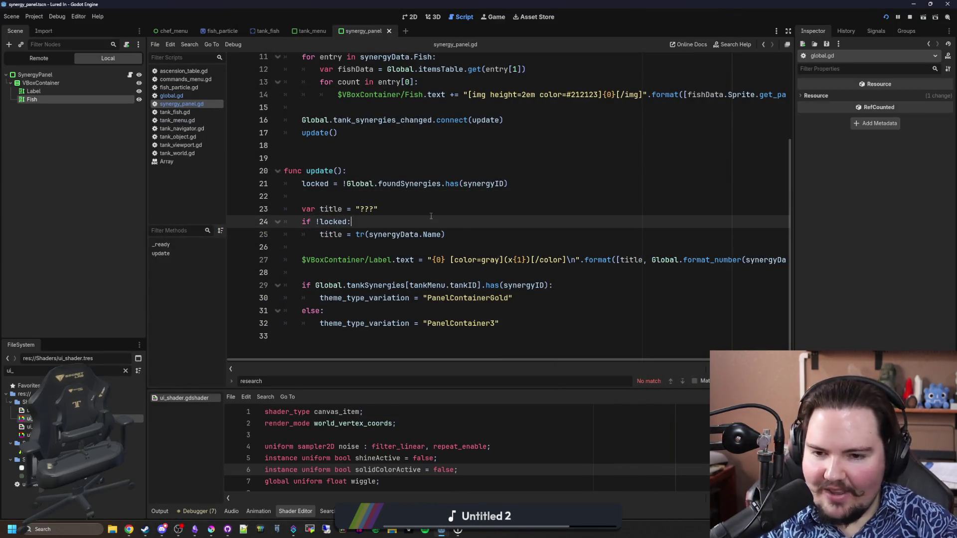
scroll(431, 216, "up", 1)
left_click(379, 290)
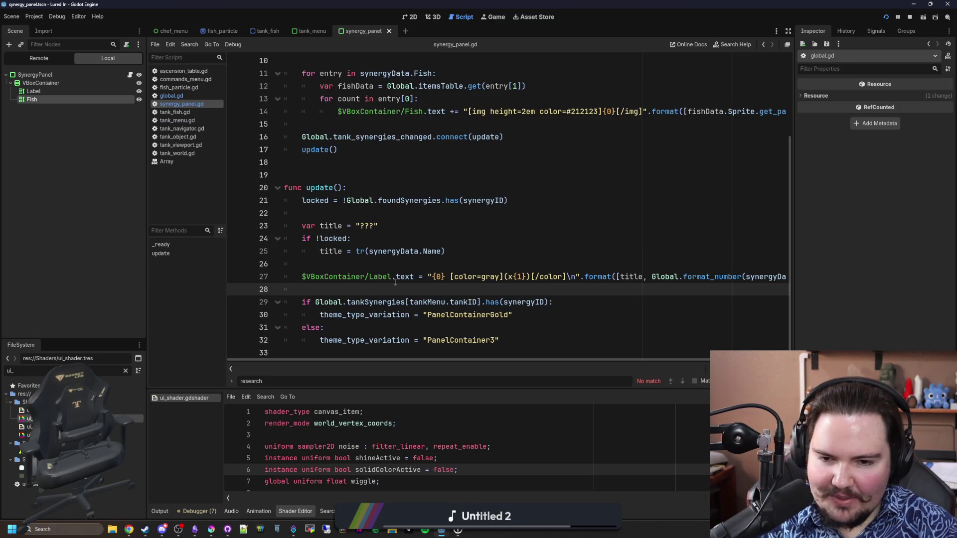
left_click(347, 264)
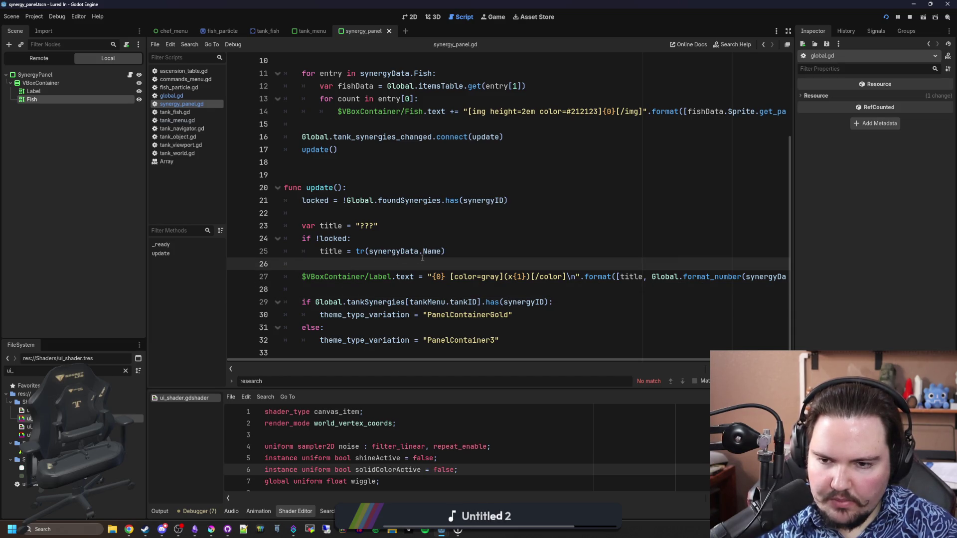
left_click(352, 288)
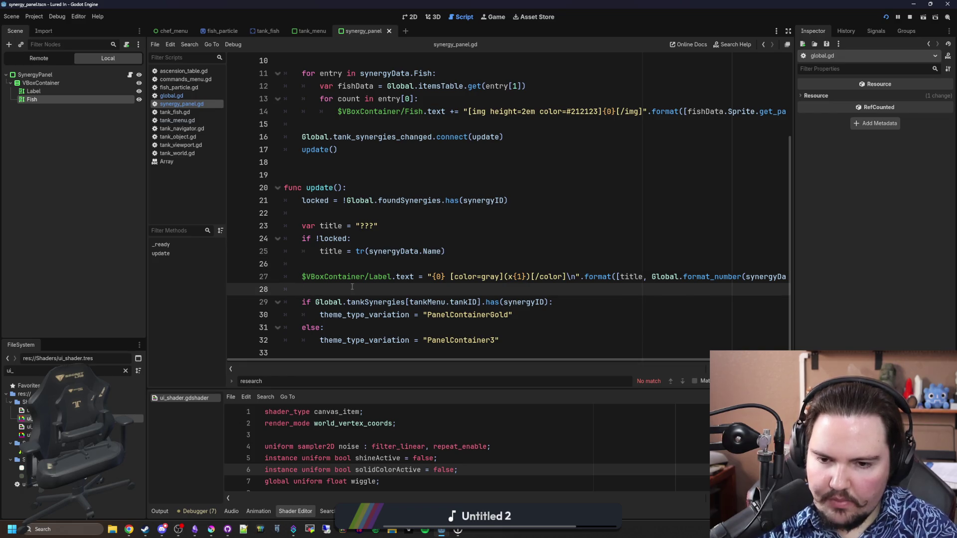
key("Return")
type("if !locked:")
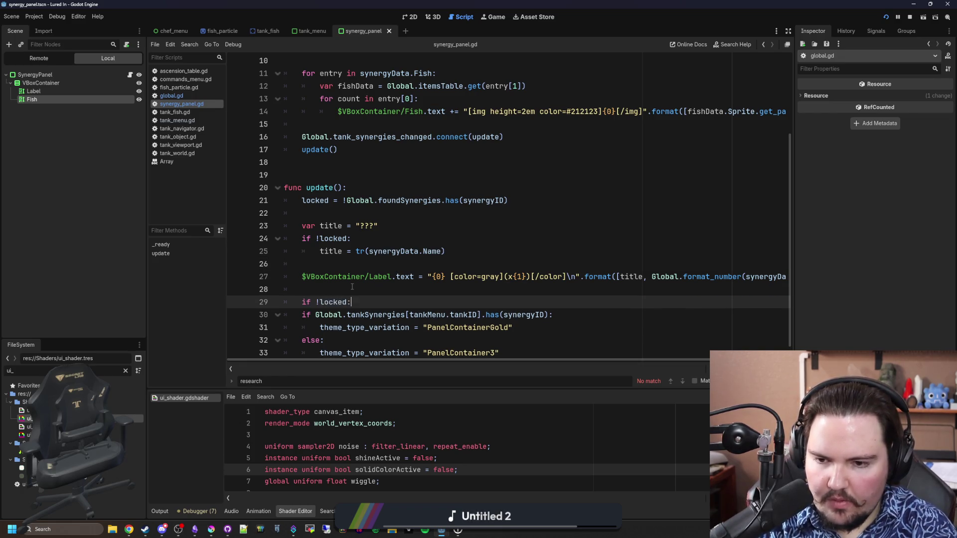
Re-indent the theme-variation block and tidy the blank lines around if !locked
key("Down")
key("shift+Down")
key("shift+Down")
key("shift+Down")
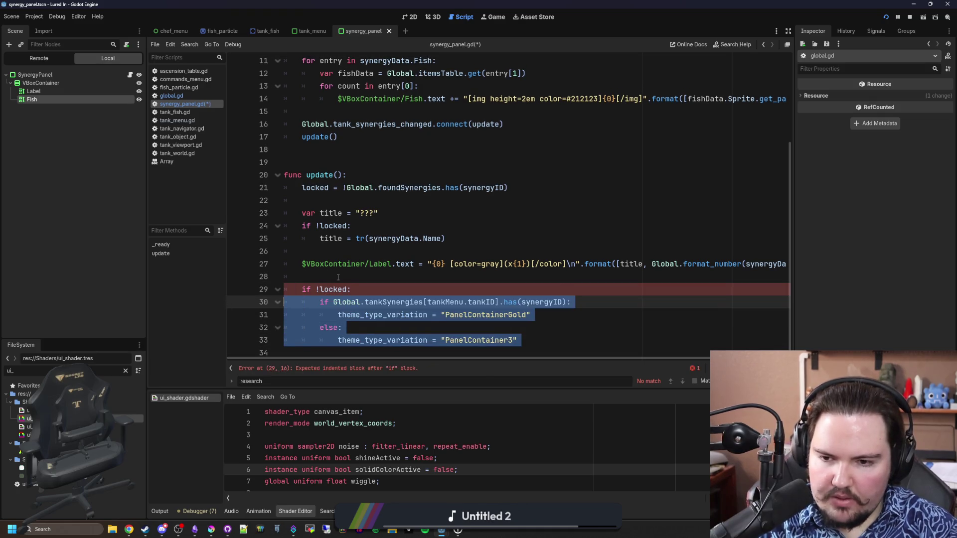
key("Tab")
left_click(359, 275)
key("Return")
key("Return")
key("Up")
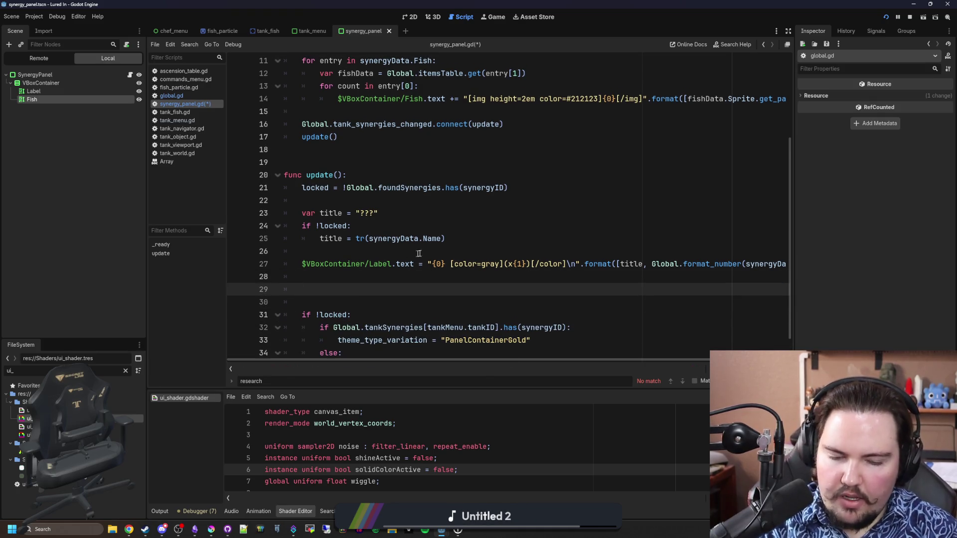
scroll(444, 244, "down", 1)
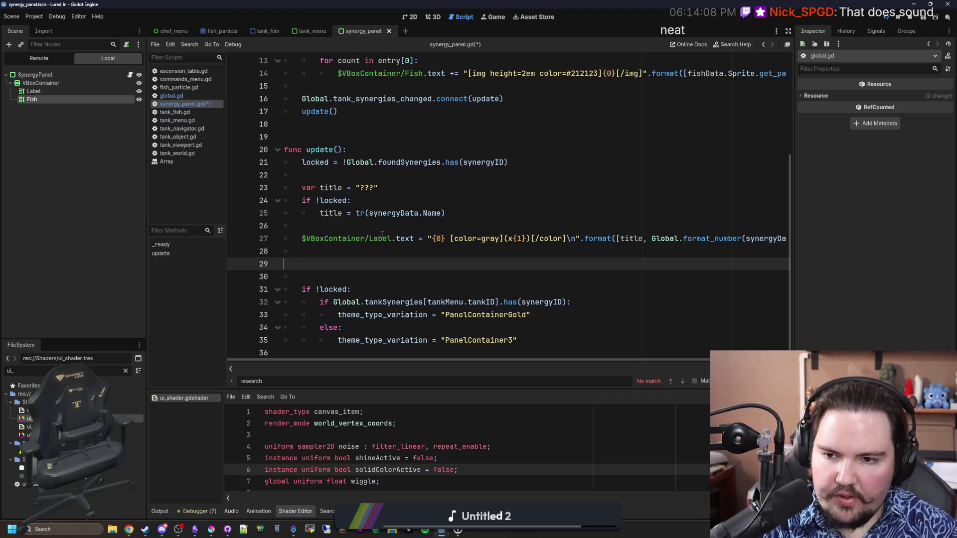
key("BackSpace")
key("BackSpace")
scroll(341, 195, "left", 3)
Turn 'if !locked:' into 'elif !locked:' below the title default line
left_click(394, 212)
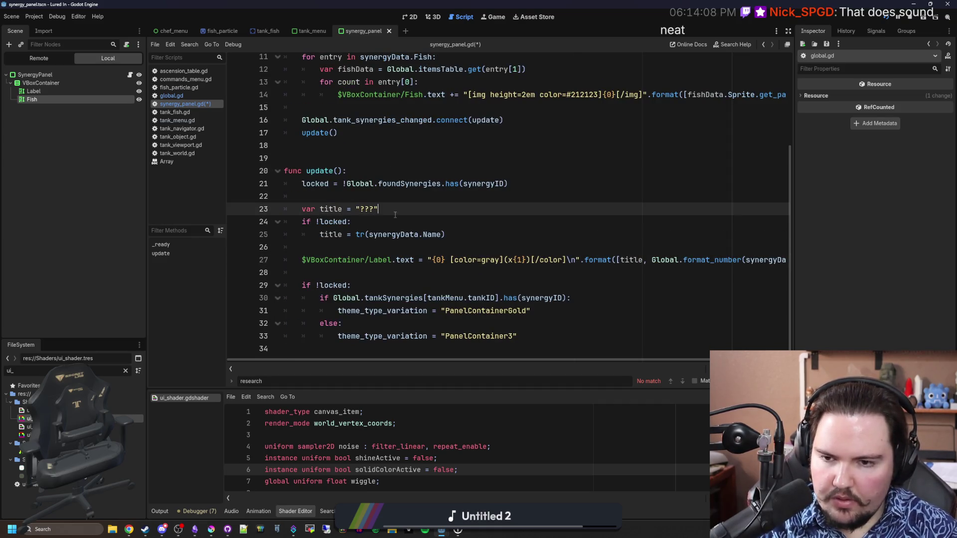
key("Return")
type("if locked:")
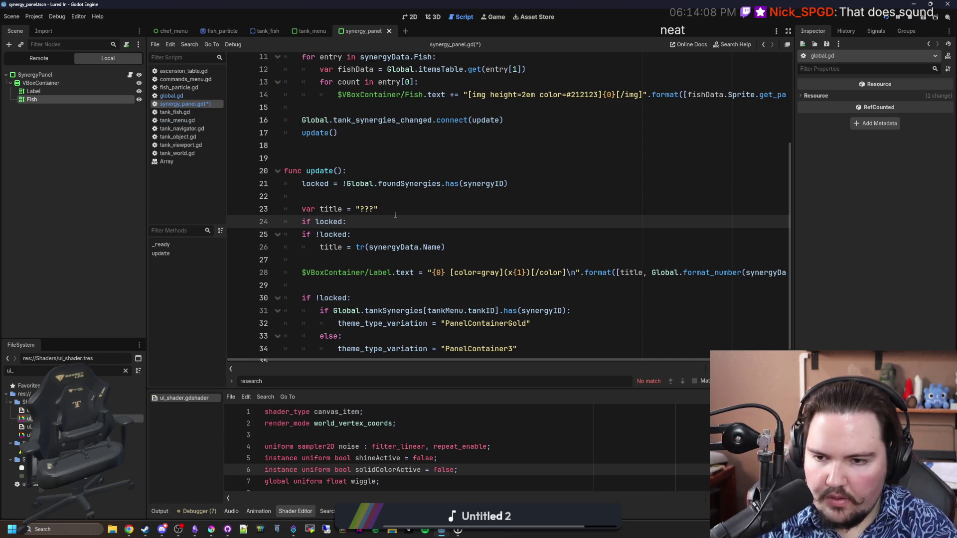
key("Down")
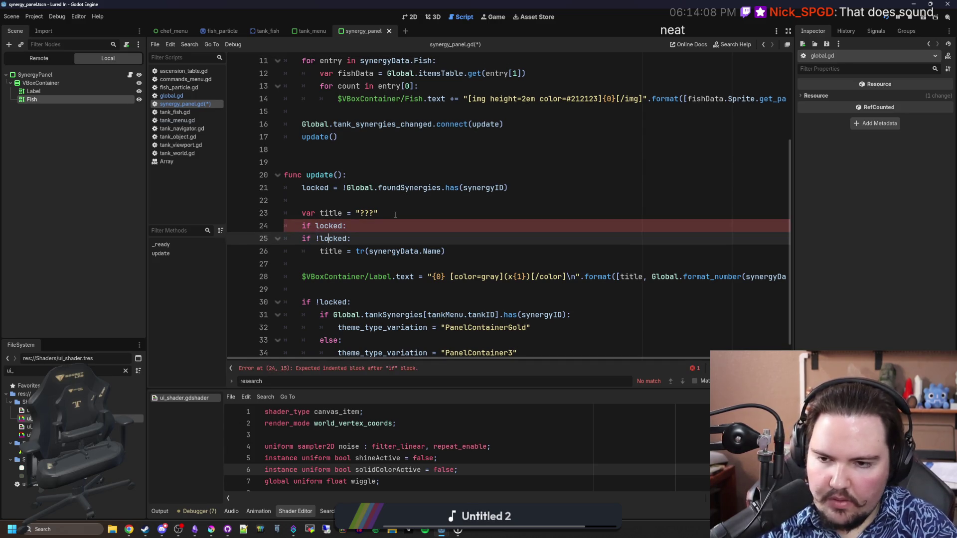
type("el")
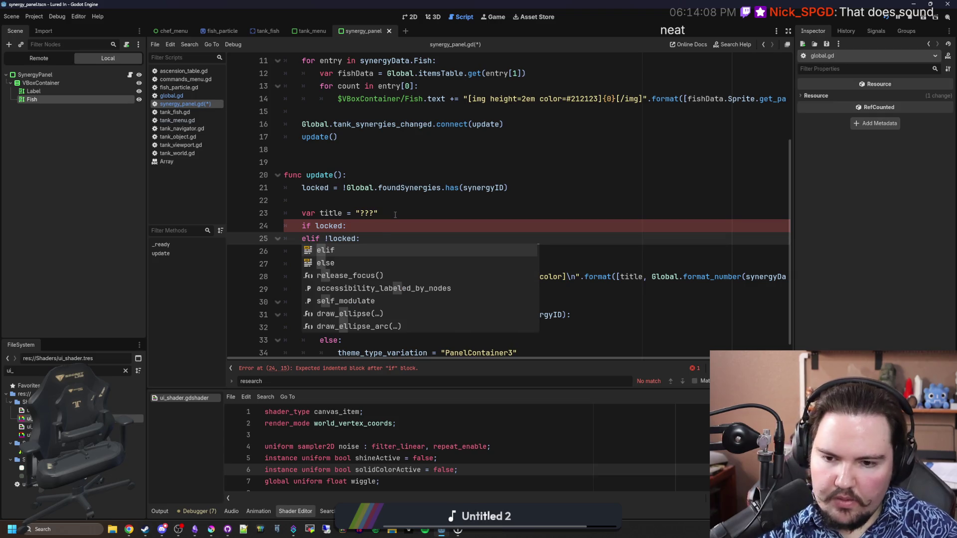
left_click(395, 214)
Move the theme_type_variation if/else under elif !locked and delete the leftover if !locked line
scroll(498, 324, "down", 1)
mouse_move(519, 341)
left_mouse_down()
mouse_move(299, 329)
mouse_move(281, 302)
left_mouse_up()
key("ctrl+c")
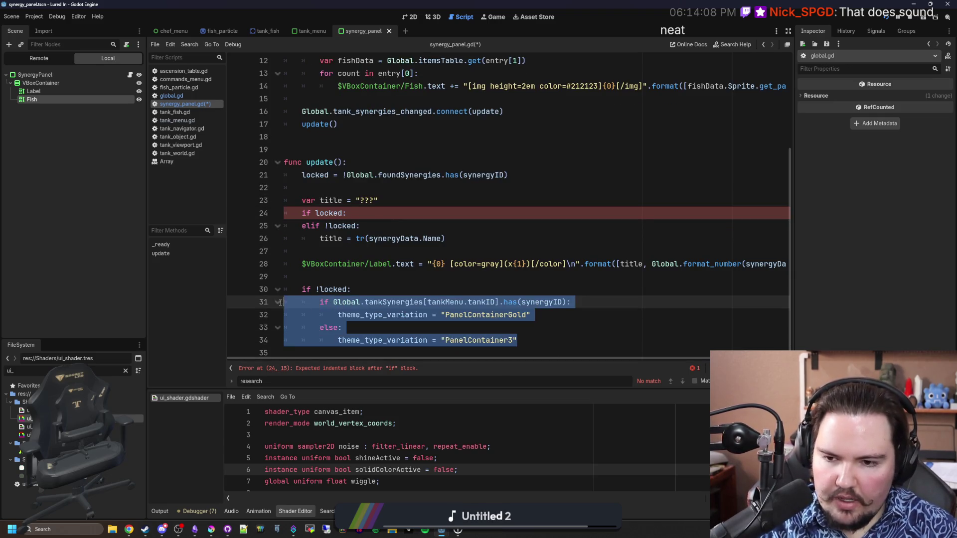
key("BackSpace")
left_click(499, 224)
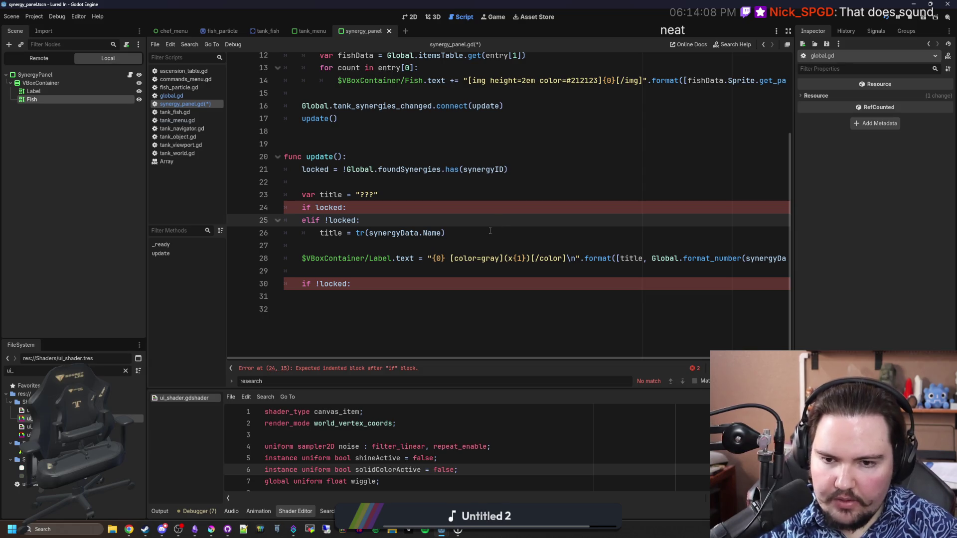
left_click(490, 230)
key("Return")
key("ctrl+v")
left_click(352, 259)
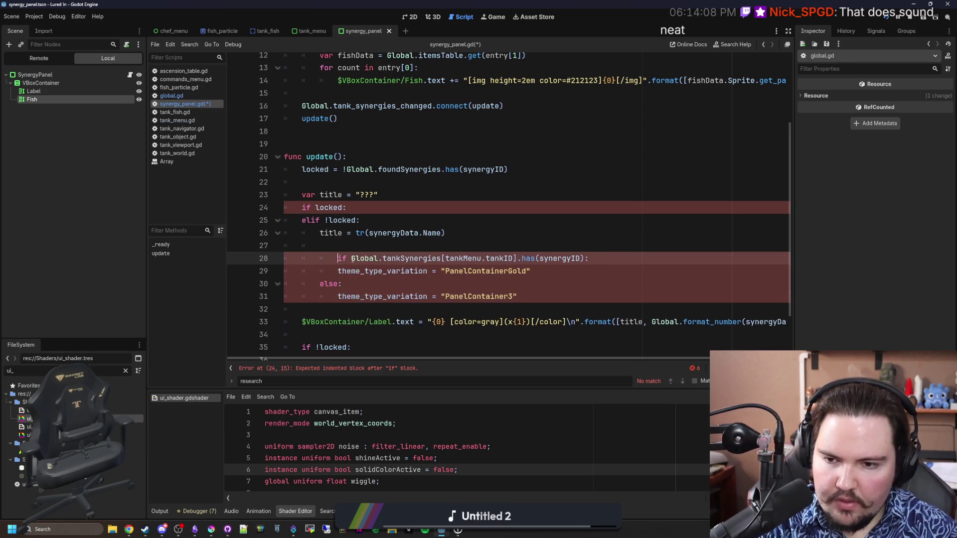
key("BackSpace")
key("Up")
key("BackSpace")
key("BackSpace")
left_click_drag(351, 334, 311, 334)
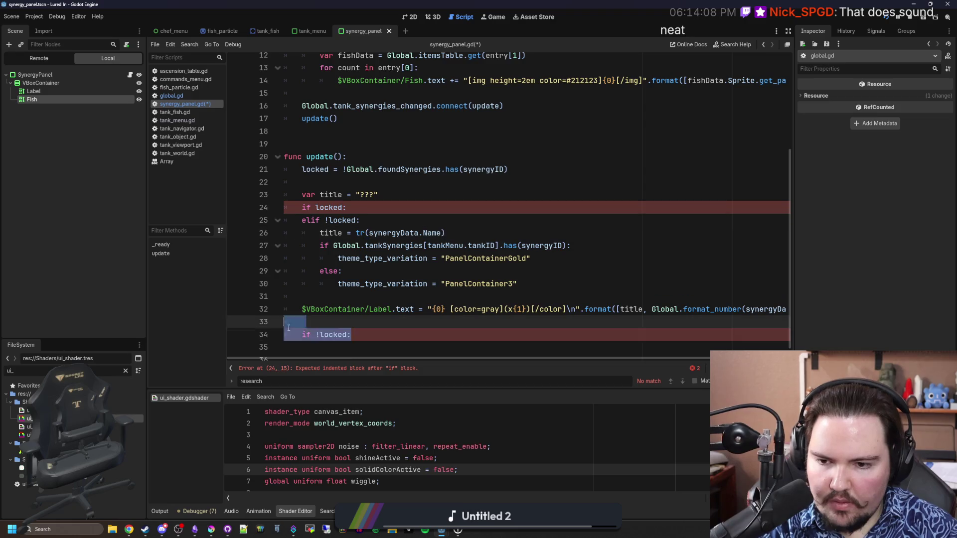
key("ctrl+shift+k")
Open an indented empty line inside the 'if locked:' branch
scroll(356, 218, "up", 1)
left_click(356, 218)
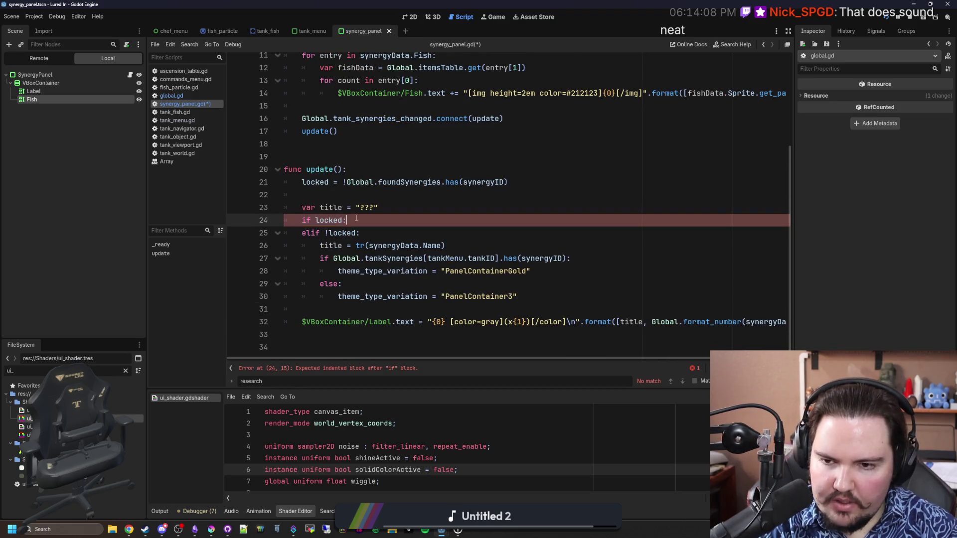
key("Return")
Set $VBoxContainer/Fish.modulate to Color("#212123") in the locked branch
mouse_move(50, 101)
left_mouse_down()
mouse_move(374, 237)
mouse_move(351, 235)
left_mouse_up()
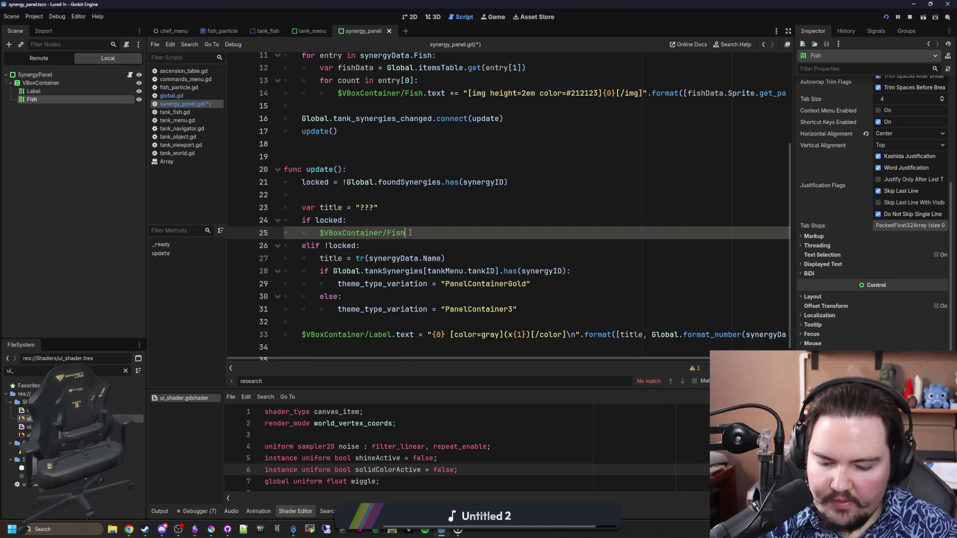
type("modulate =")
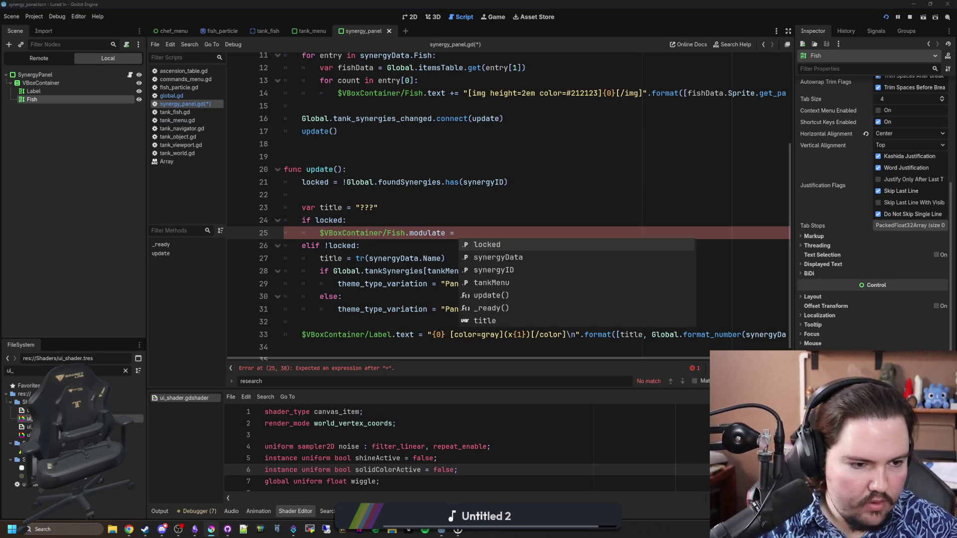
left_click(473, 232)
type("lor(\"#212123")
left_click(393, 249)
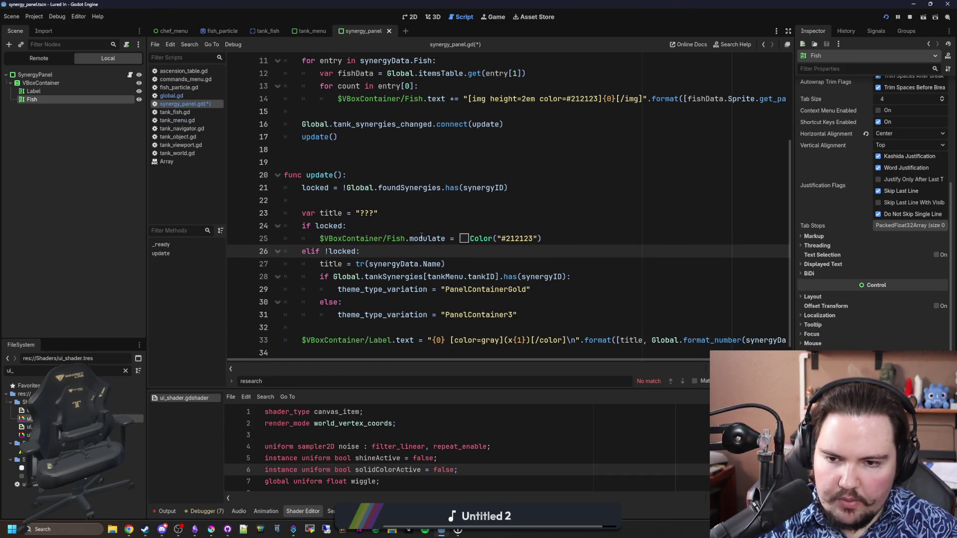
Try pasting the Fish modulate reference under elif !locked, remove it, and inspect the Label and Fish nodes
left_click_drag(445, 239, 319, 239)
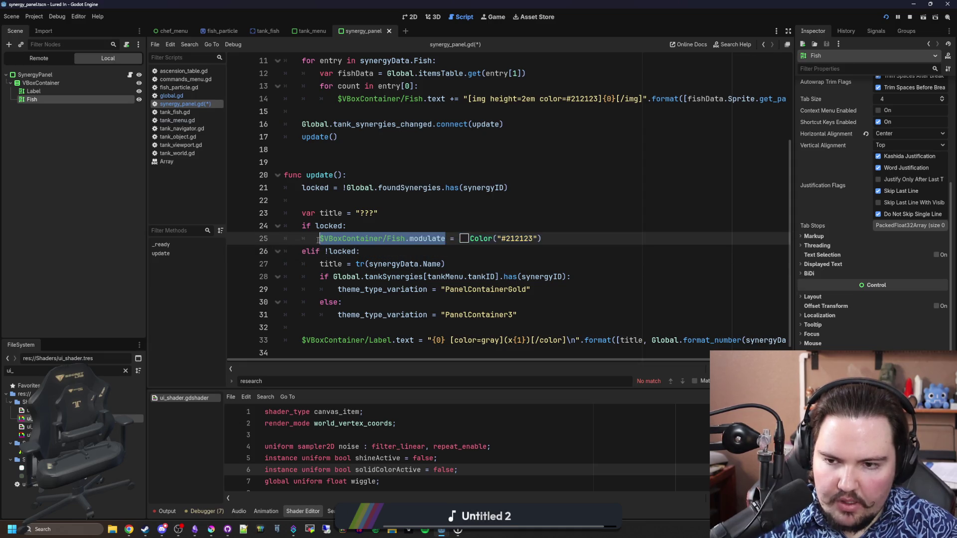
key("ctrl+c")
left_click(373, 253)
key("Return")
key("ctrl+v")
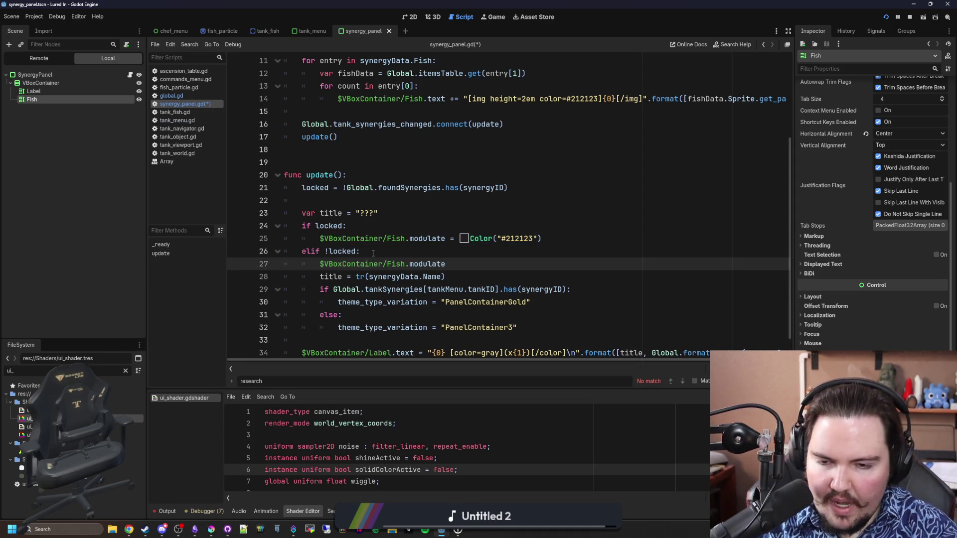
key("shift+Home")
key("BackSpace")
key("BackSpace")
key("BackSpace")
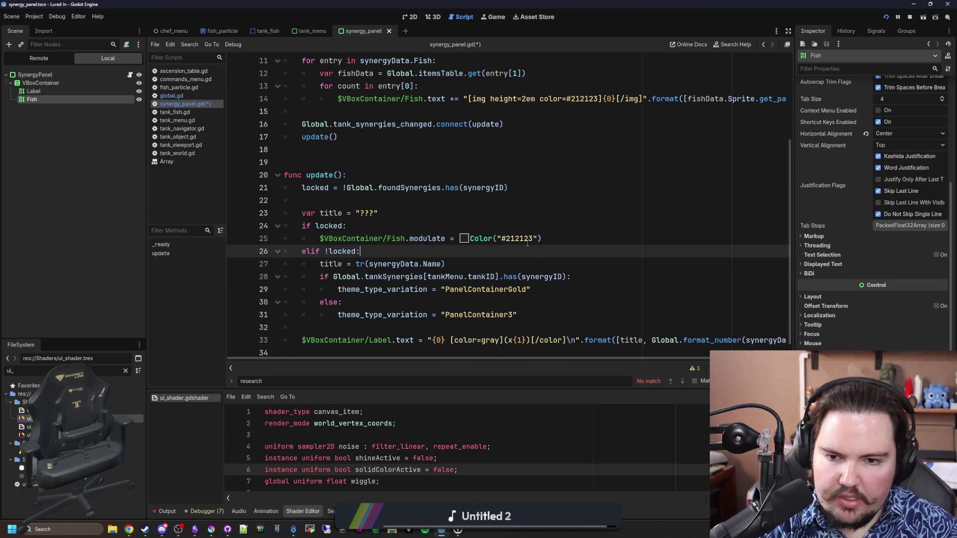
left_click(45, 91)
left_click(44, 100)
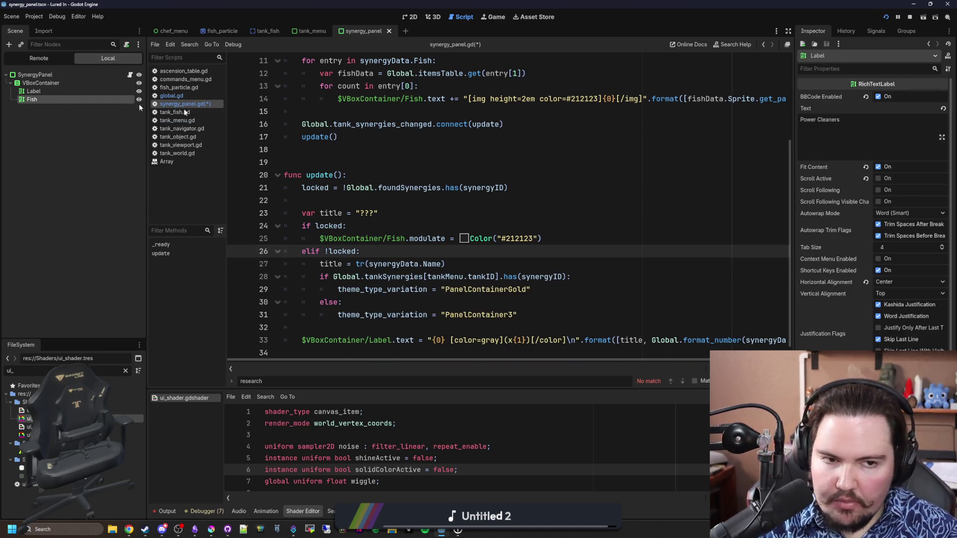
scroll(847, 170, "down", 5)
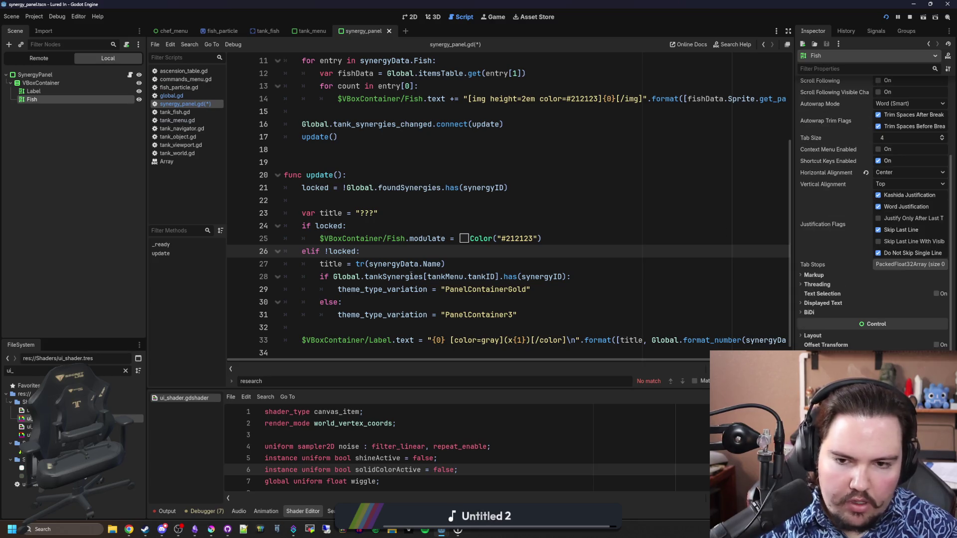
Copy the Fish modulate line into elif !locked as Color.White and save the script
left_click_drag(562, 238, 319, 238)
key("ctrl+c")
left_click(370, 249)
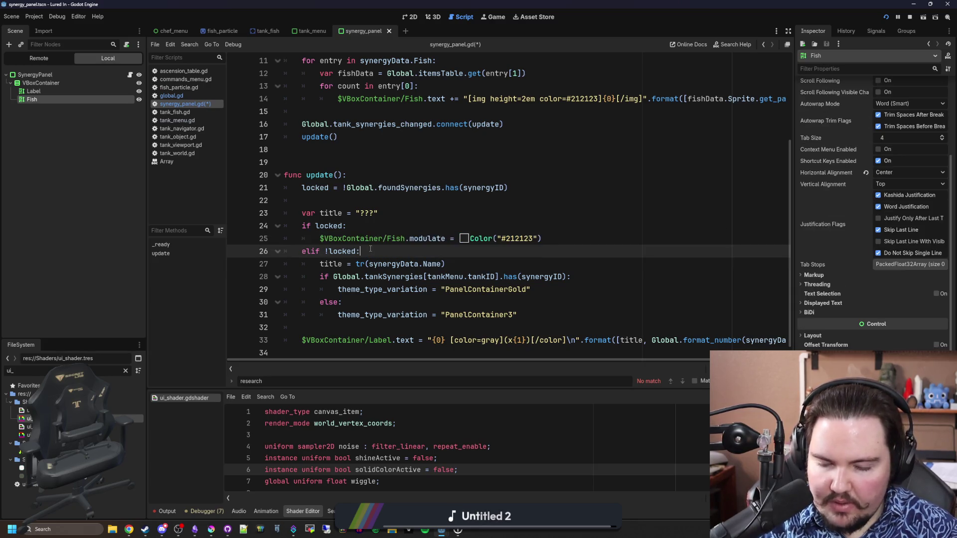
key("Return")
key("ctrl+v")
key("BackSpace")
key("BackSpace")
key("BackSpace")
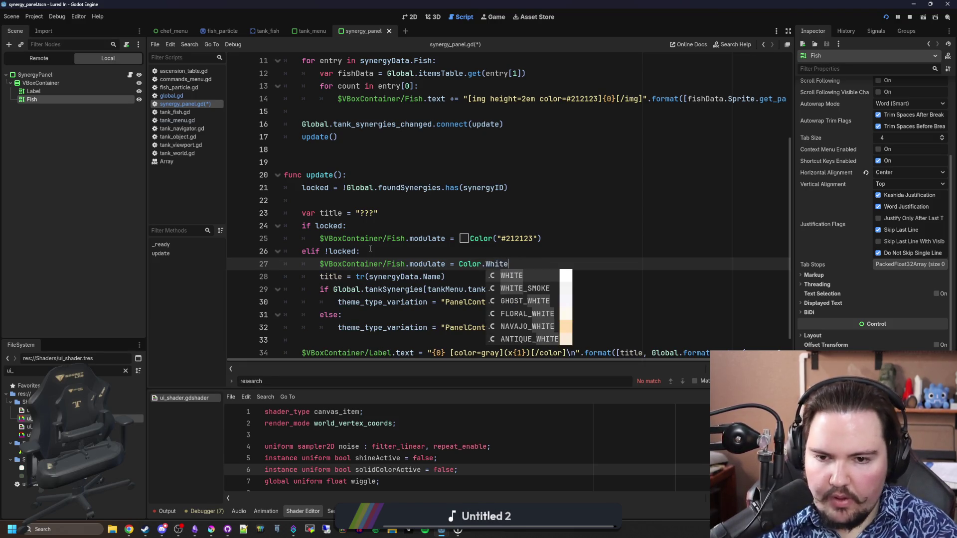
key("ctrl+s")
left_click(543, 231)
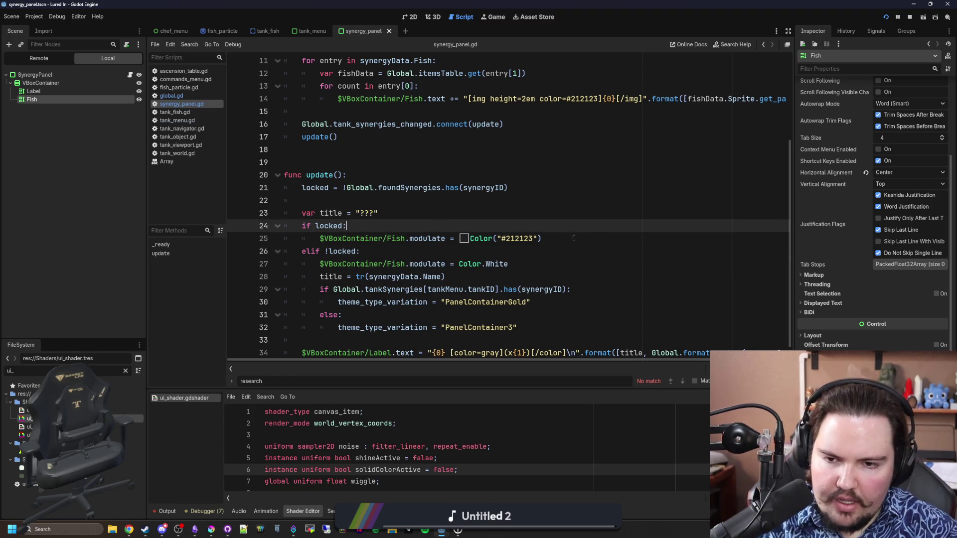
left_click(555, 241)
key("Return")
Add $VBoxContainer/Fish.set_instance_shader_parameter("solidColorActive", locked) above var title
type("$VBoxContainer/Fish.set_")
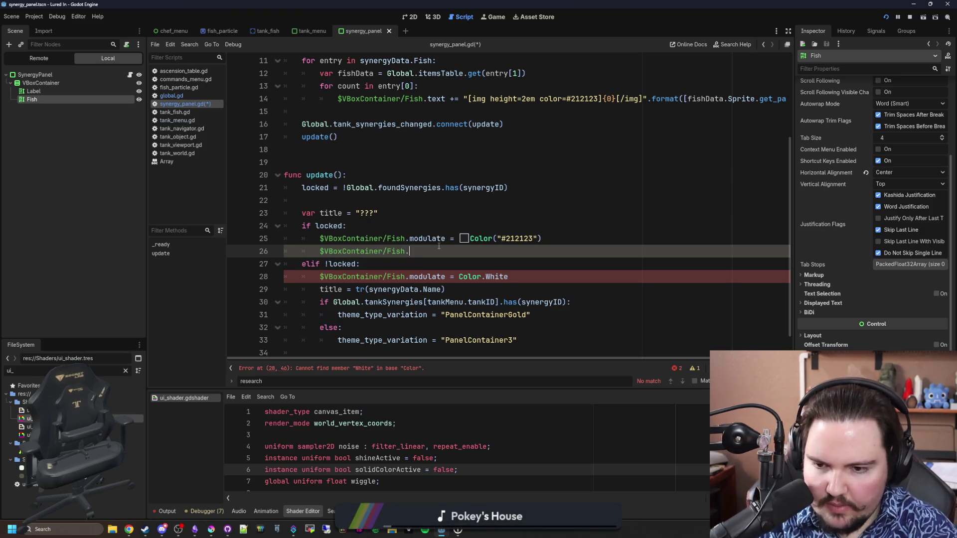
type("instanc")
key("Return")
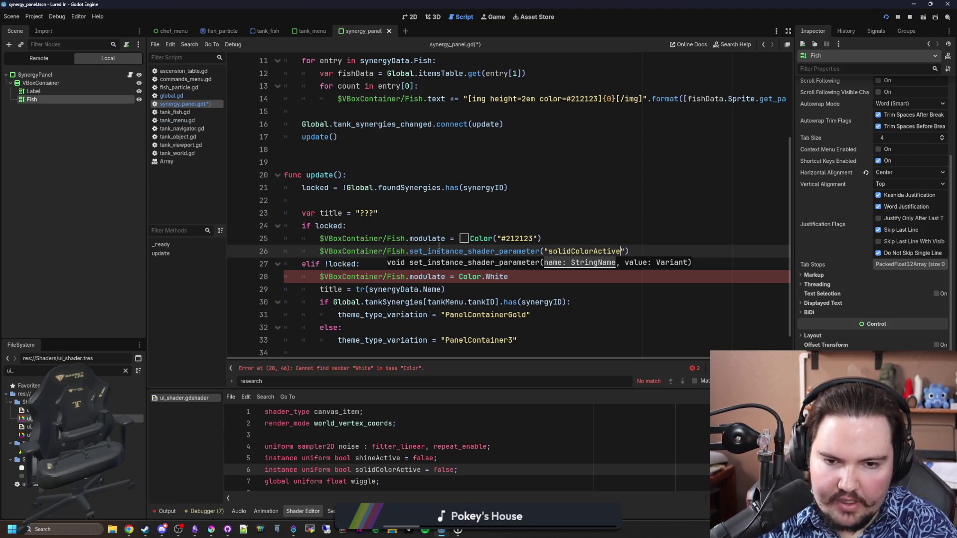
type("ue")
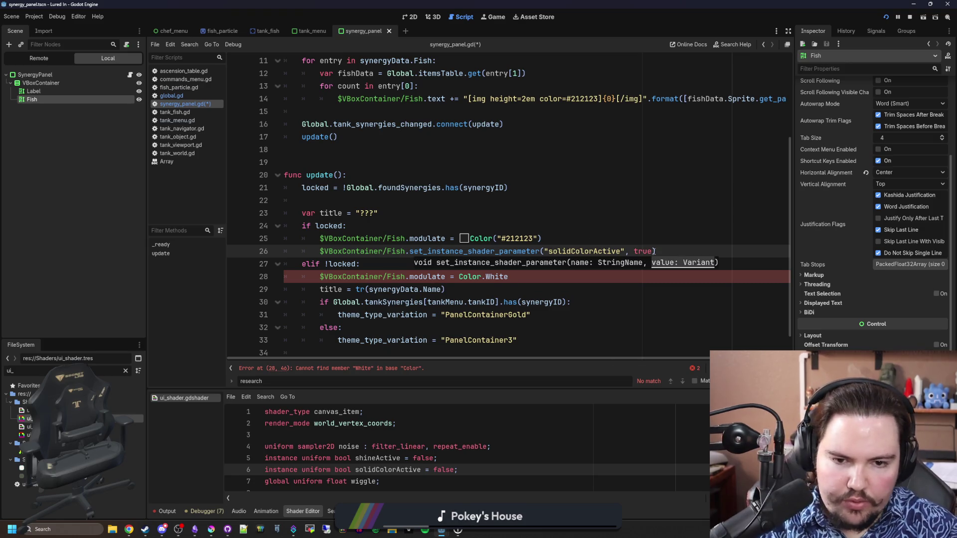
key("shift+Home")
key("BackSpace")
key("BackSpace")
left_click(389, 218)
key("Up")
key("Return")
key("ctrl+v")
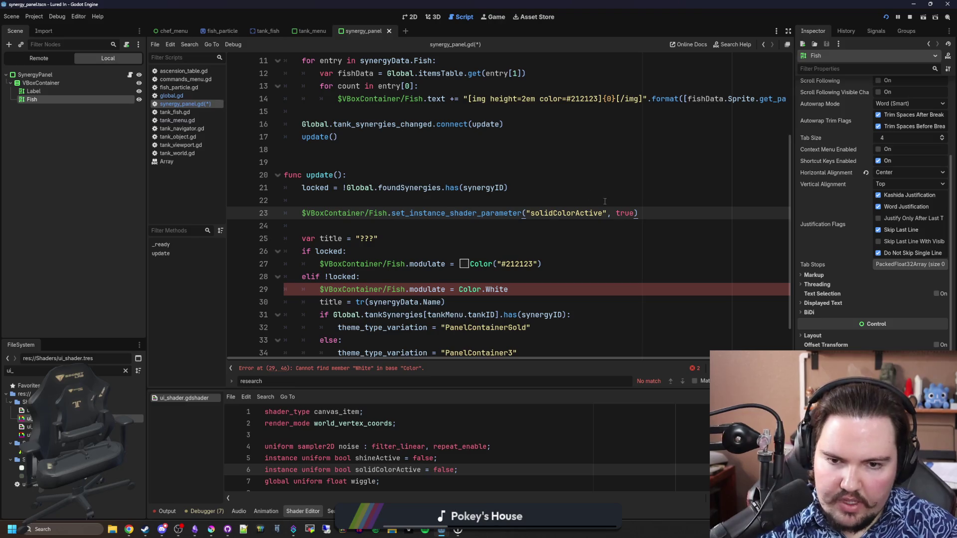
double_click(626, 213)
type("1")
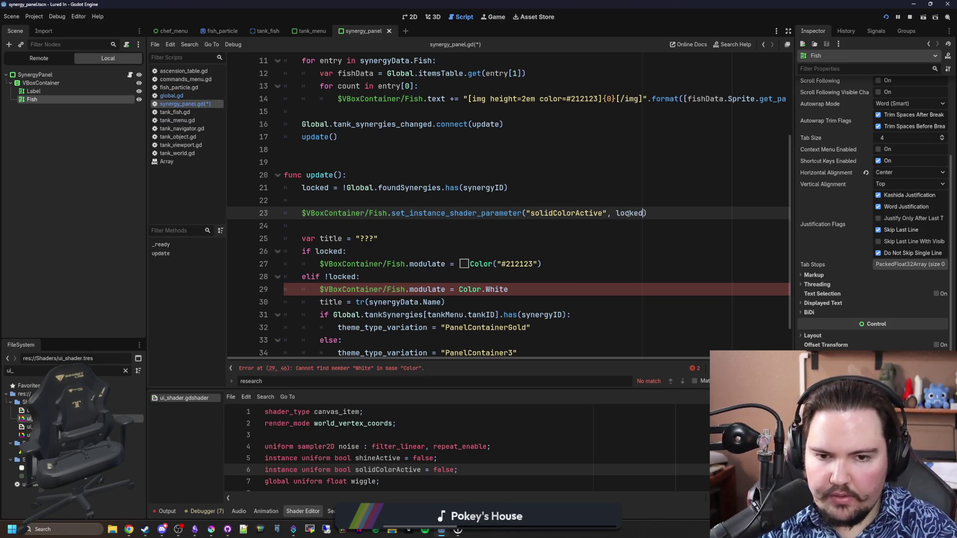
left_click(635, 201)
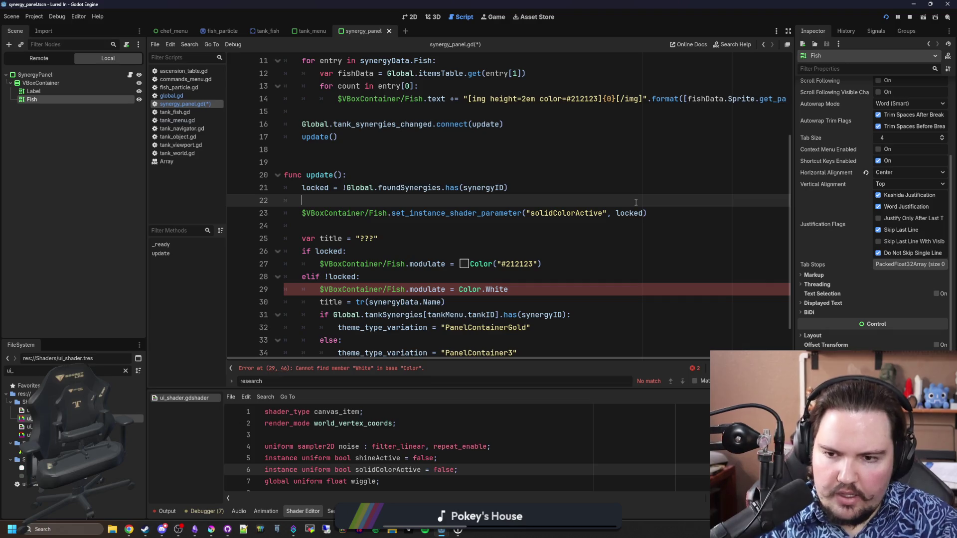
scroll(394, 220, "down", 1)
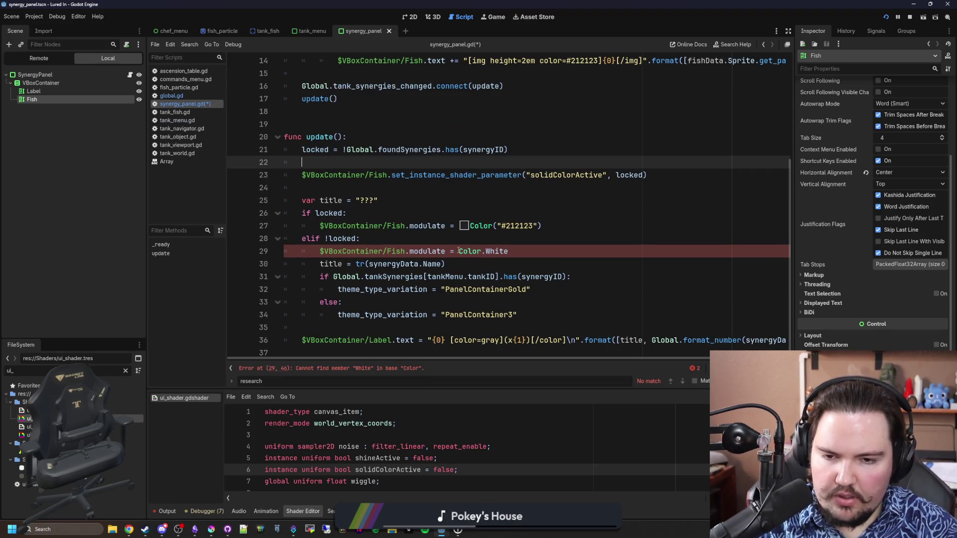
Correct Color.White to Color.WHITE and save the script
left_click(437, 264)
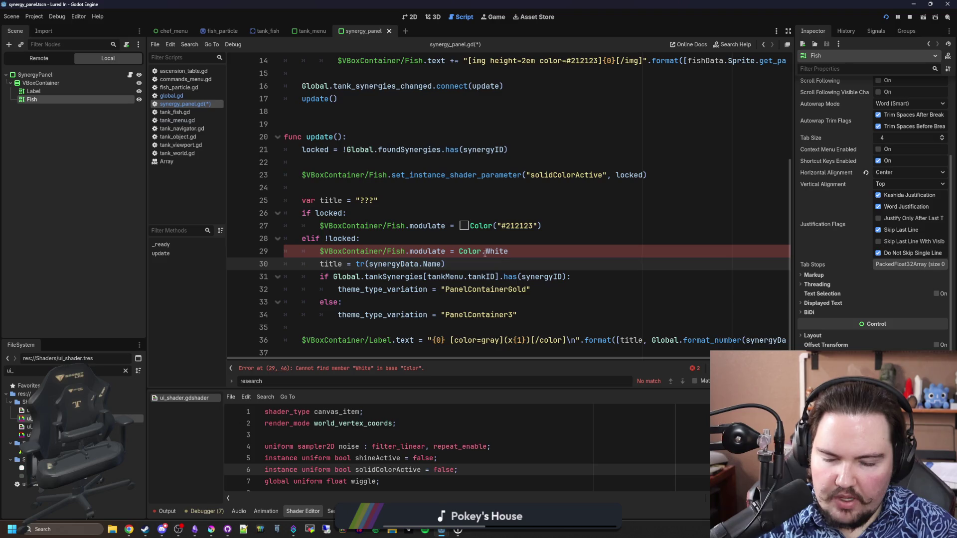
left_click(511, 251)
key("BackSpace")
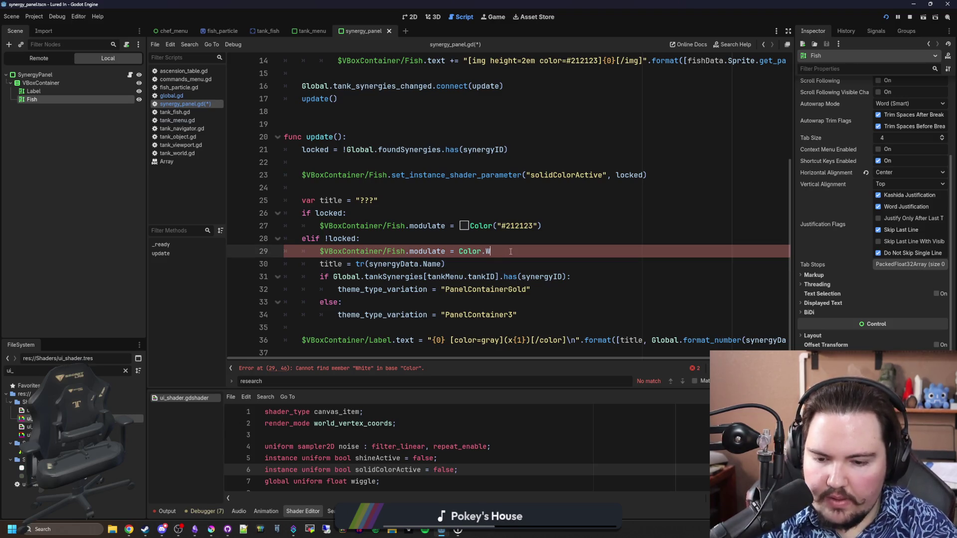
type("ITE")
left_click(542, 226)
key("ctrl+s")
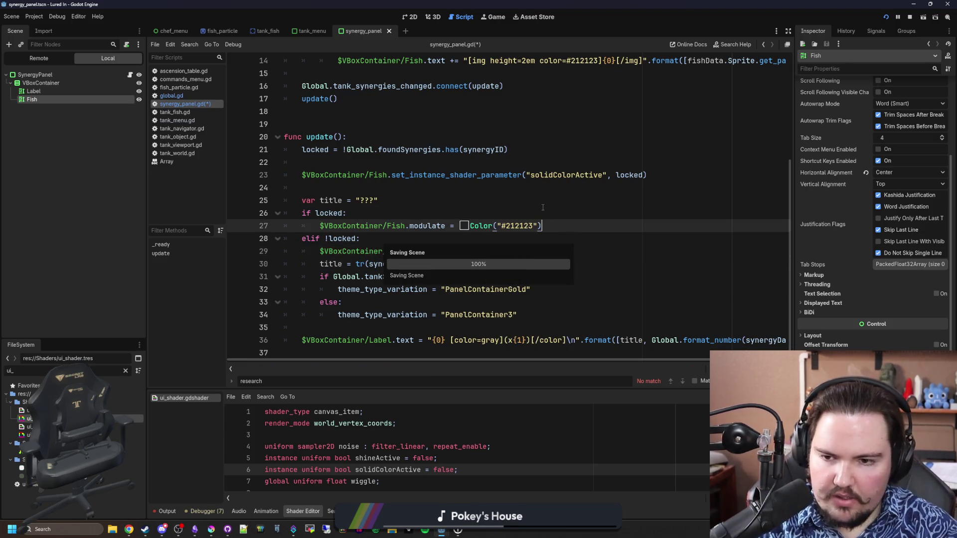
left_click(309, 327)
key("ctrl+s")
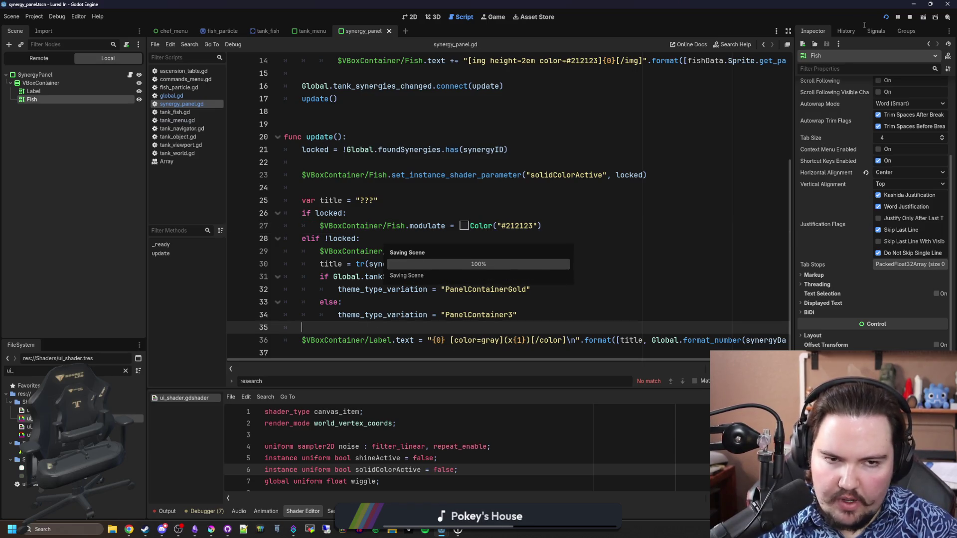
Run the game and open Fish Tank 1's Synergies panel to check the locked synergies
left_click(889, 14)
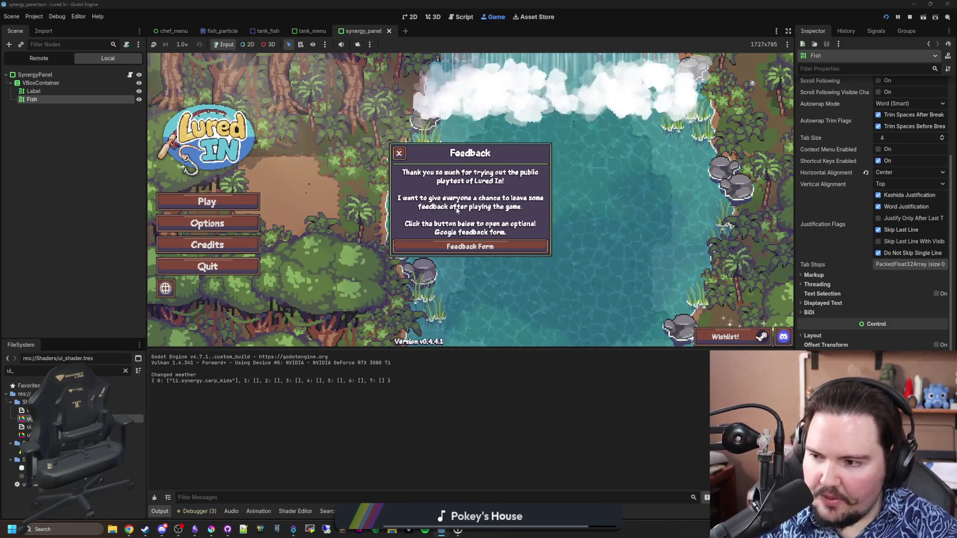
left_click(399, 153)
left_click(220, 201)
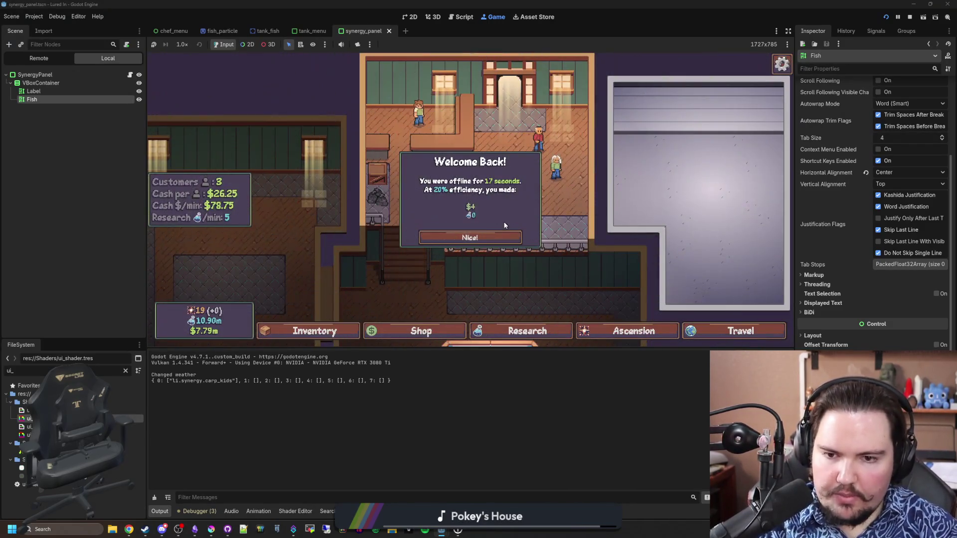
left_click(485, 238)
left_click(485, 238)
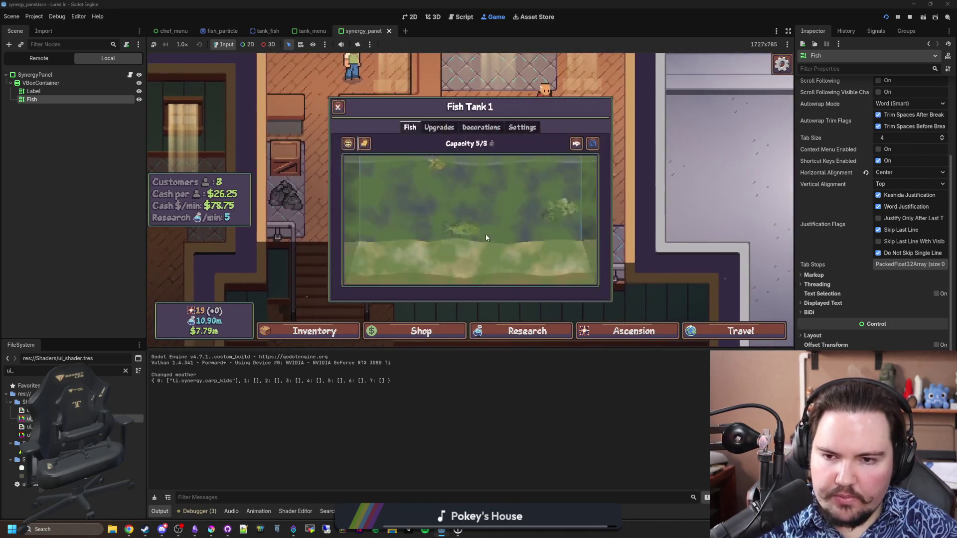
left_click(349, 144)
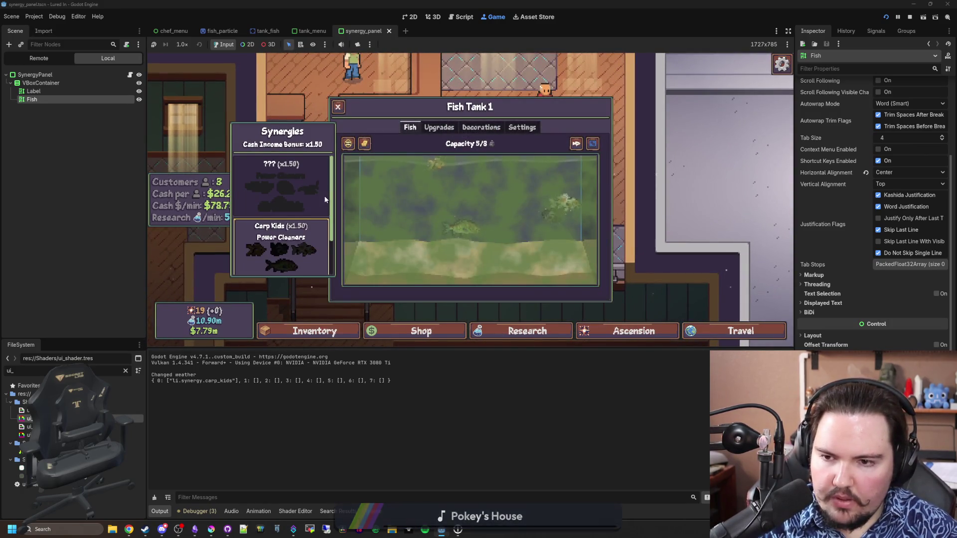
scroll(324, 199, "down", 2)
scroll(300, 219, "up", 2)
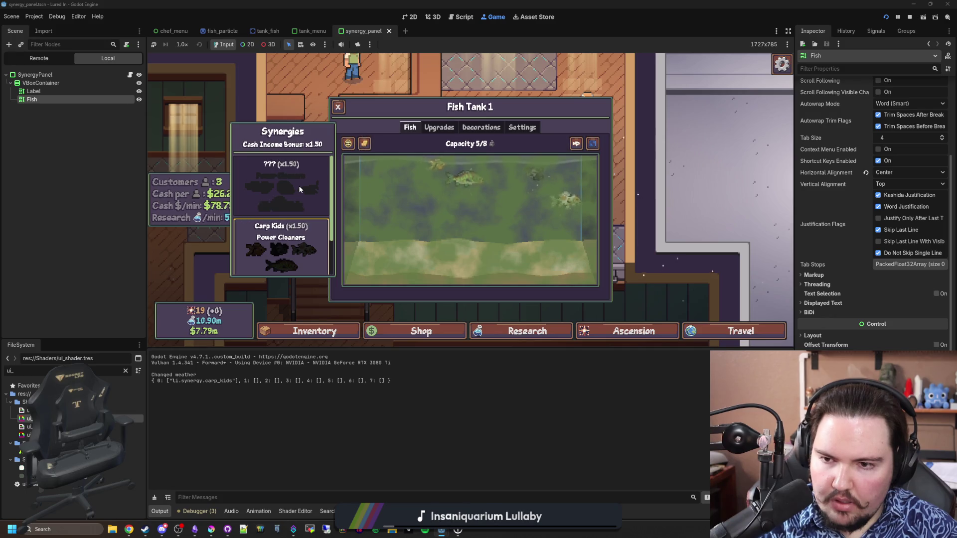
Inspect the Label and Fish nodes, clear the label text, stop the game and show CanvasItem docs
left_click(116, 91)
left_click(105, 99)
scroll(835, 199, "up", 5)
left_click(872, 124)
key("ctrl+a")
key("BackSpace")
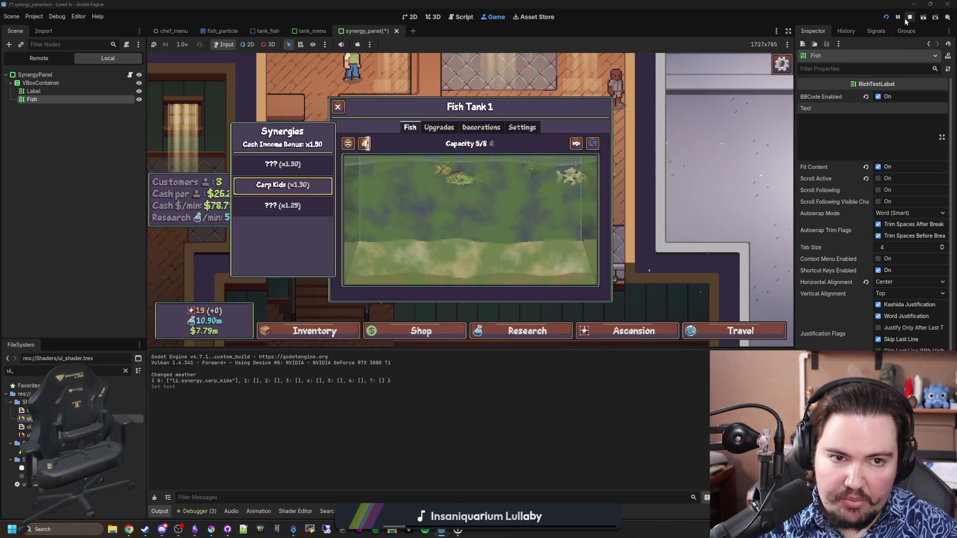
key("F8")
key("ctrl+s")
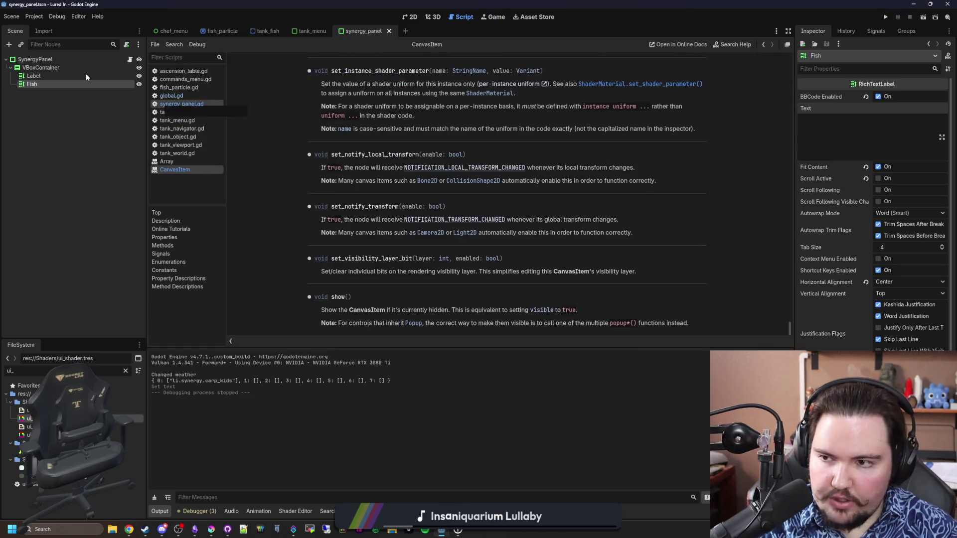
Reopen synergy_panel.gd, save it, and inspect the Label node
left_click(130, 59)
left_click(490, 212)
key("ctrl+s")
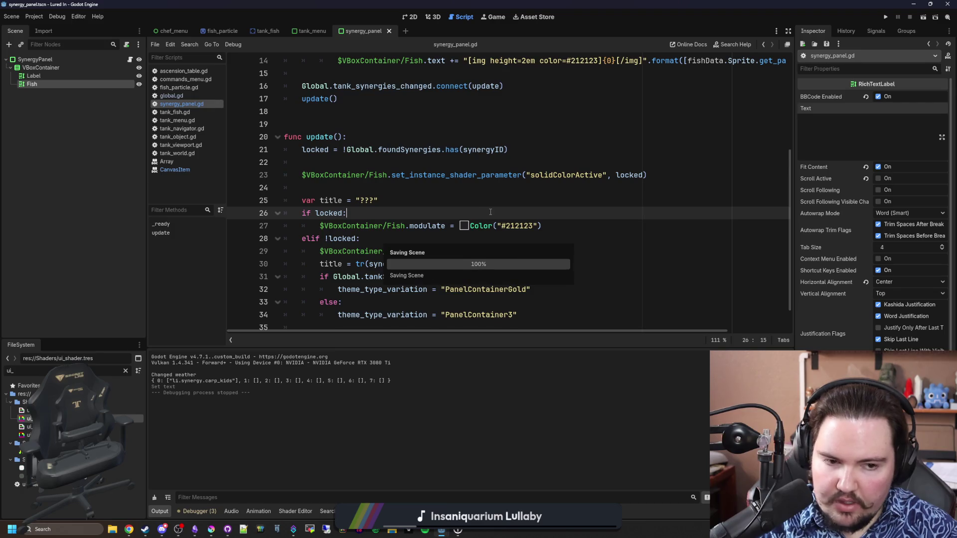
scroll(367, 248, "down", 1)
left_click(63, 77)
scroll(849, 295, "down", 4)
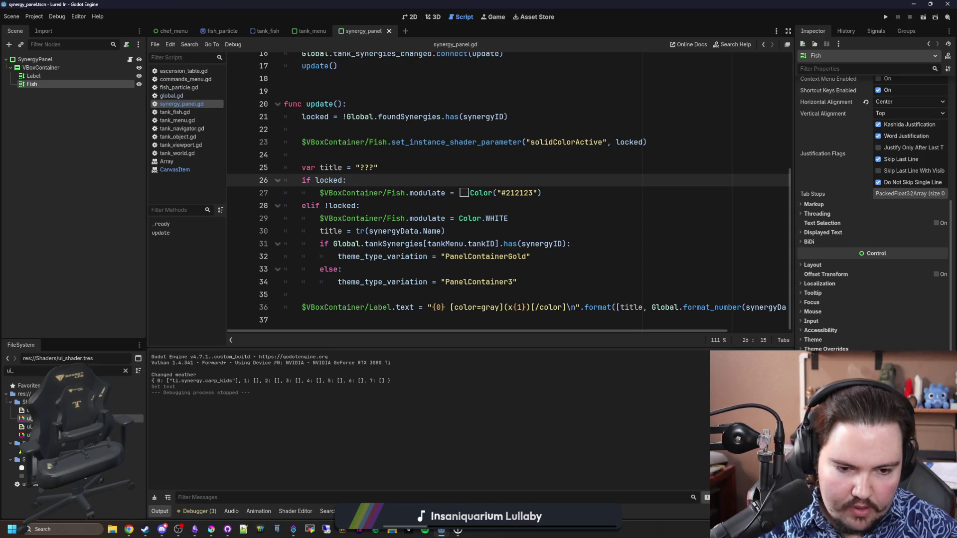
scroll(871, 224, "down", 5)
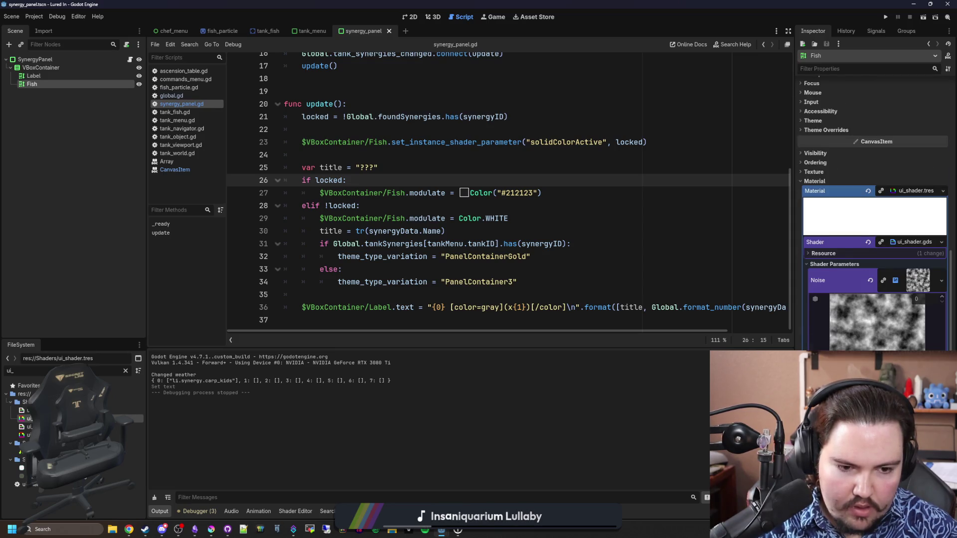
scroll(911, 297, "up", 1)
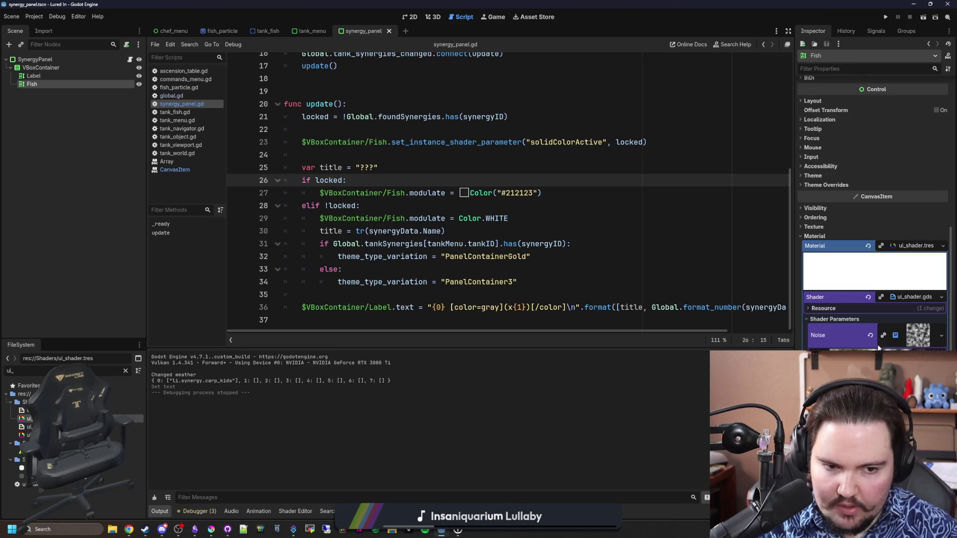
Review the solidColorActive block in the ui shader code
left_click(911, 297)
scroll(483, 428, "down", 8)
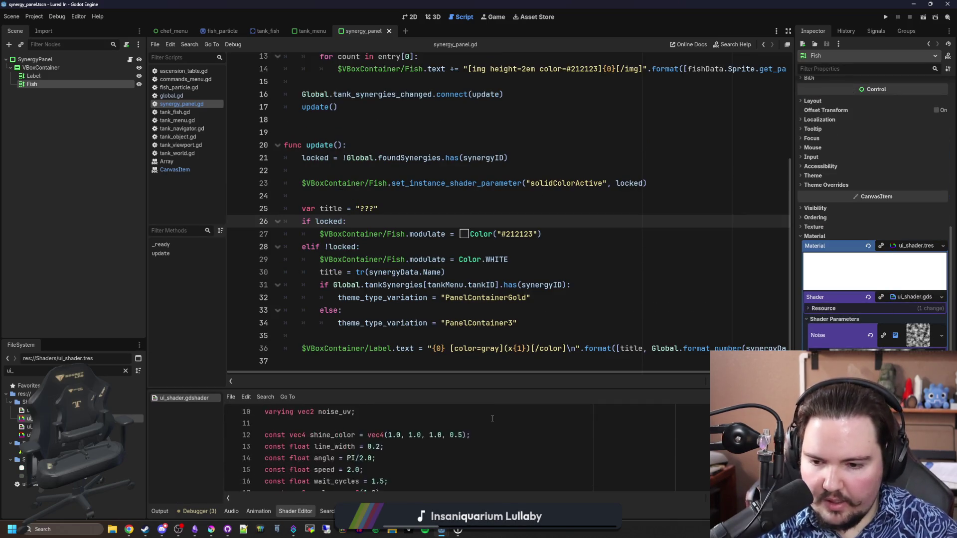
scroll(477, 439, "down", 4)
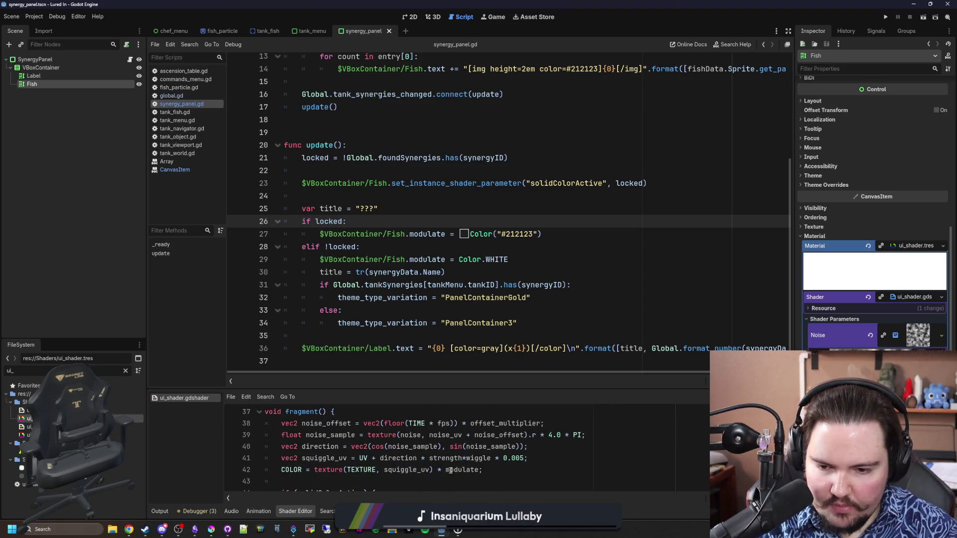
scroll(371, 453, "down", 2)
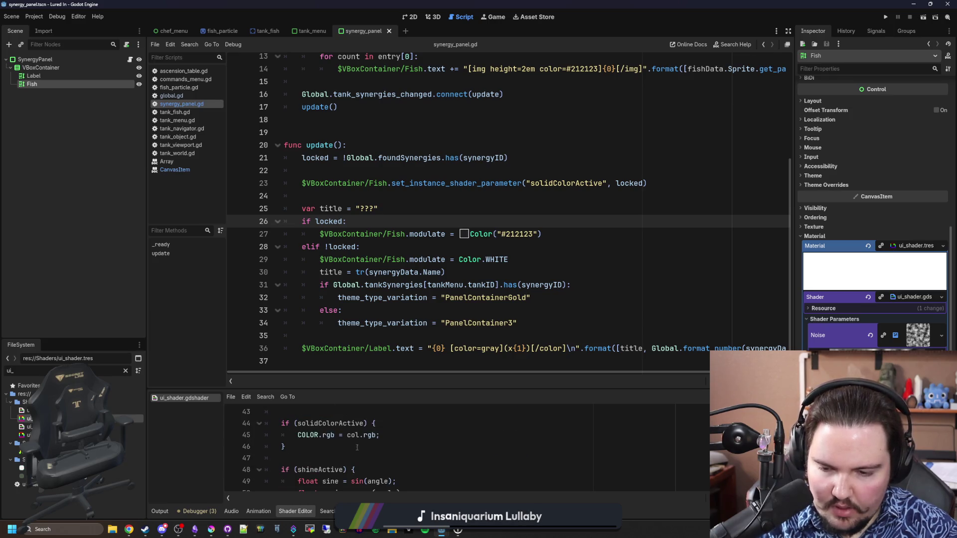
left_click(379, 435)
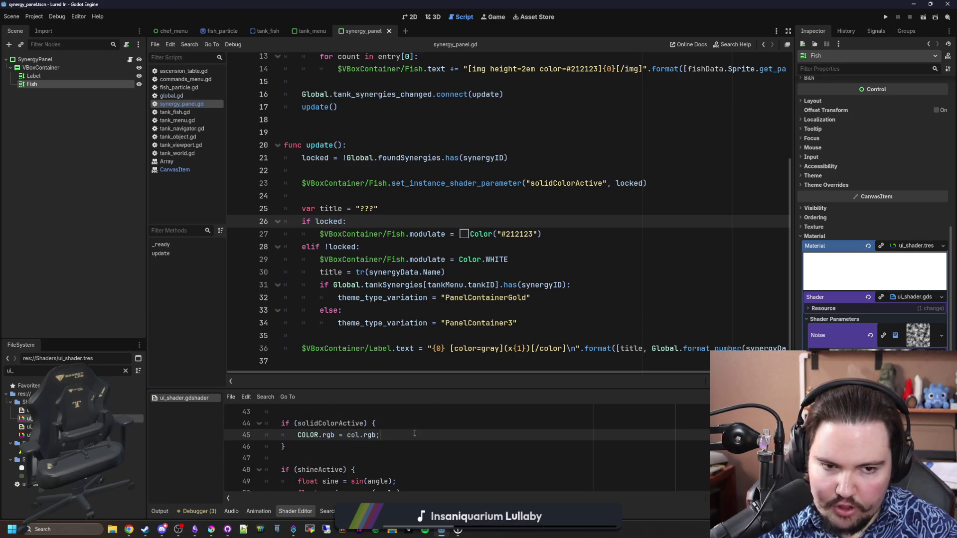
scroll(857, 297, "up", 10)
scroll(851, 329, "down", 10)
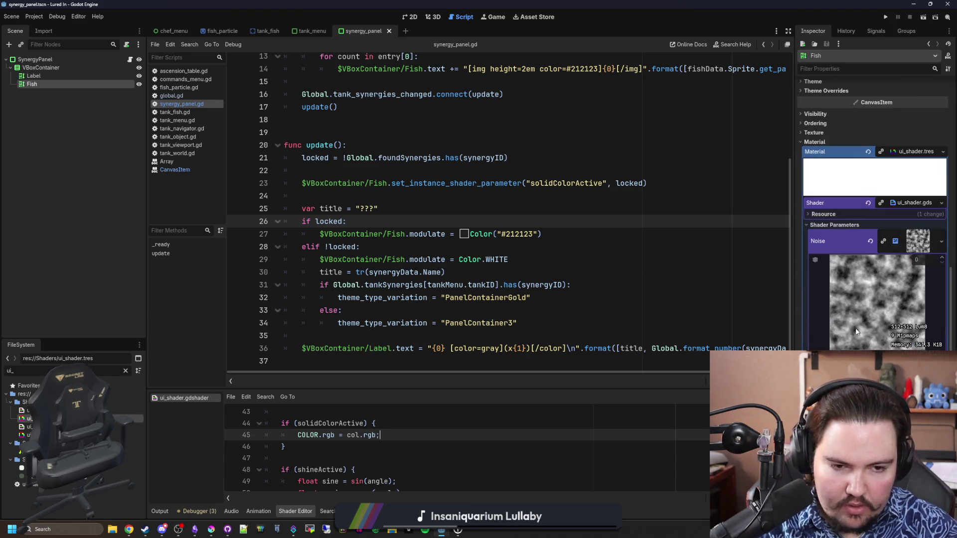
Save the update() script again and relaunch the project
left_click(489, 245)
key("ctrl+s")
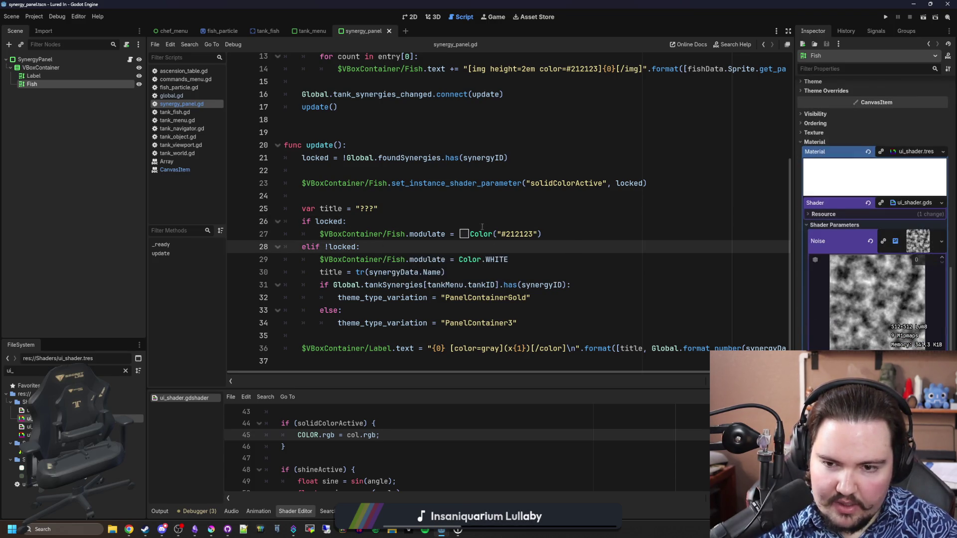
left_click(481, 224)
key("ctrl+s")
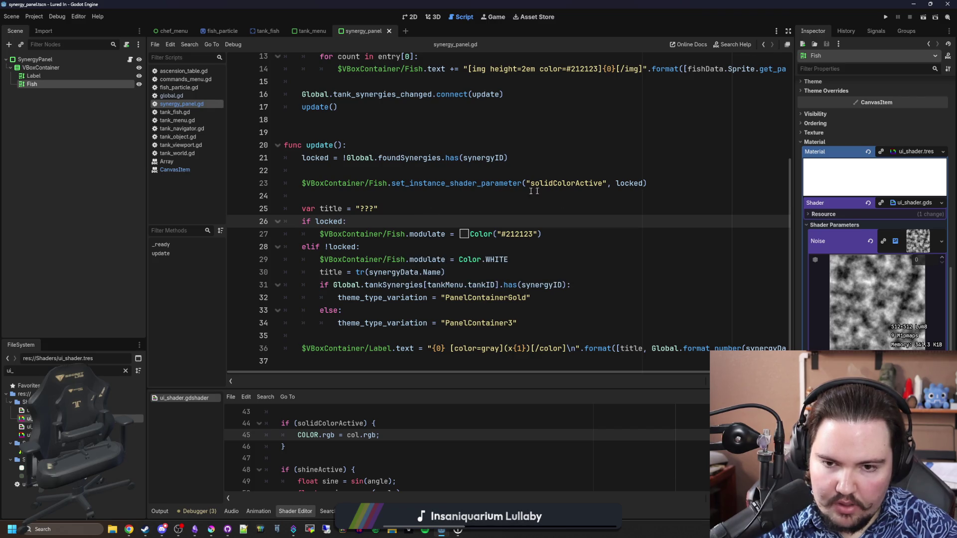
left_click(431, 200)
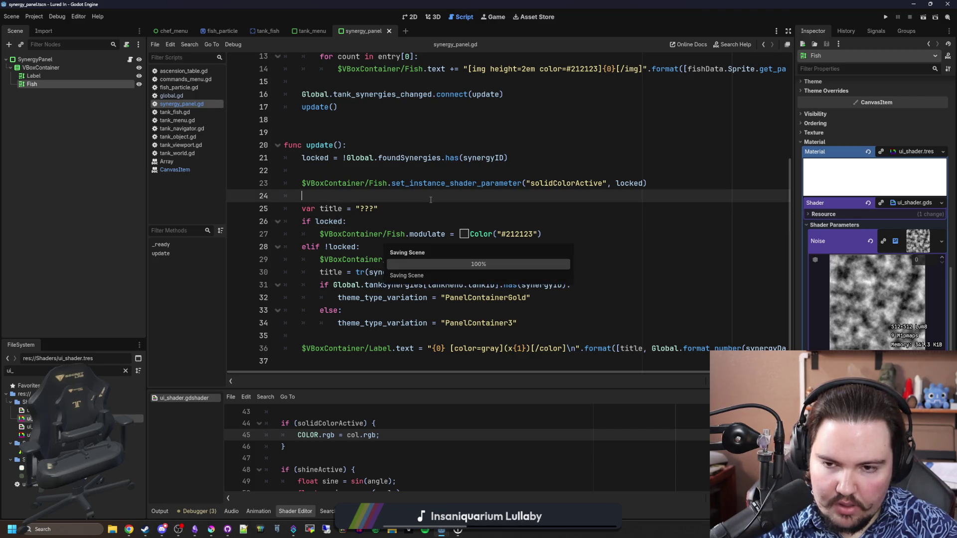
left_click(884, 17)
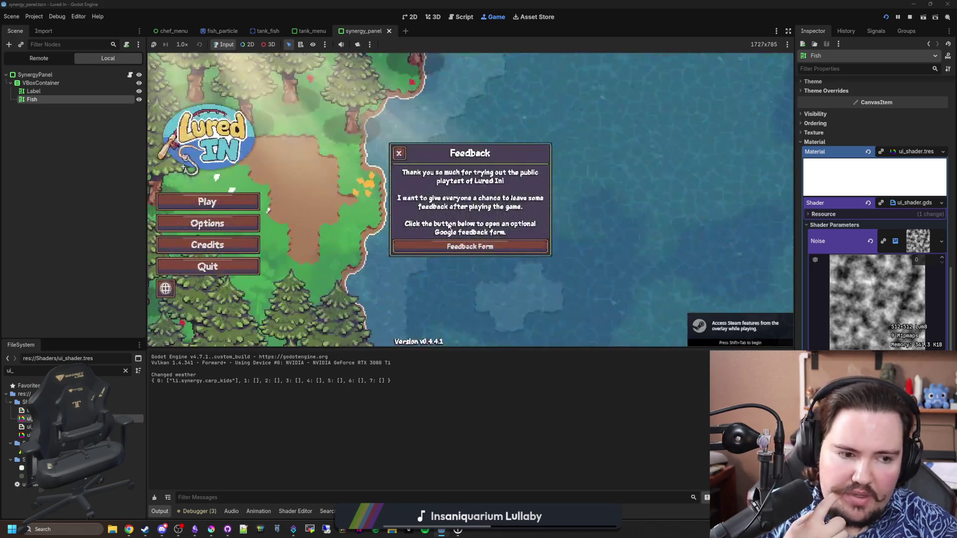
Start the game and open Fish Tank 1's Synergies list, showing dark fish silhouettes
left_click(400, 155)
left_click(215, 200)
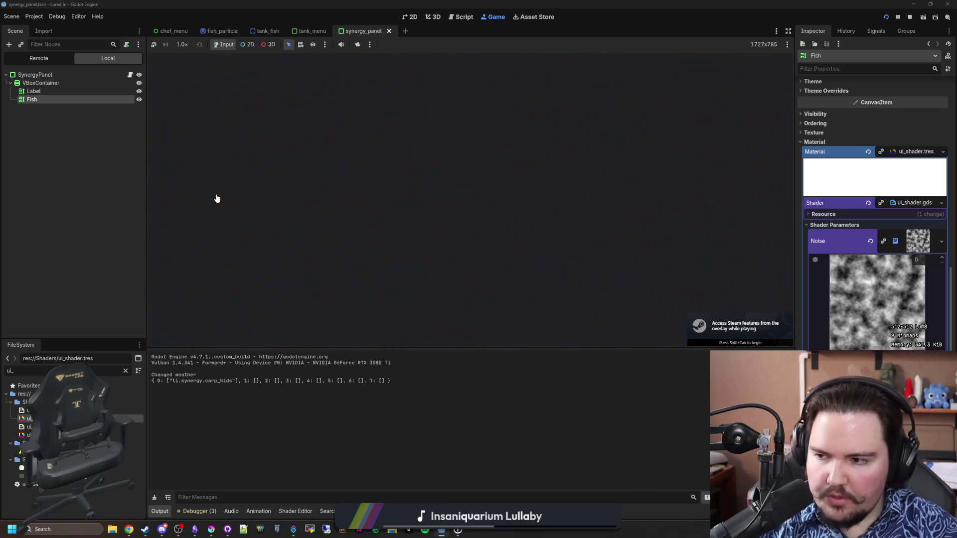
left_click(480, 234)
left_click(464, 238)
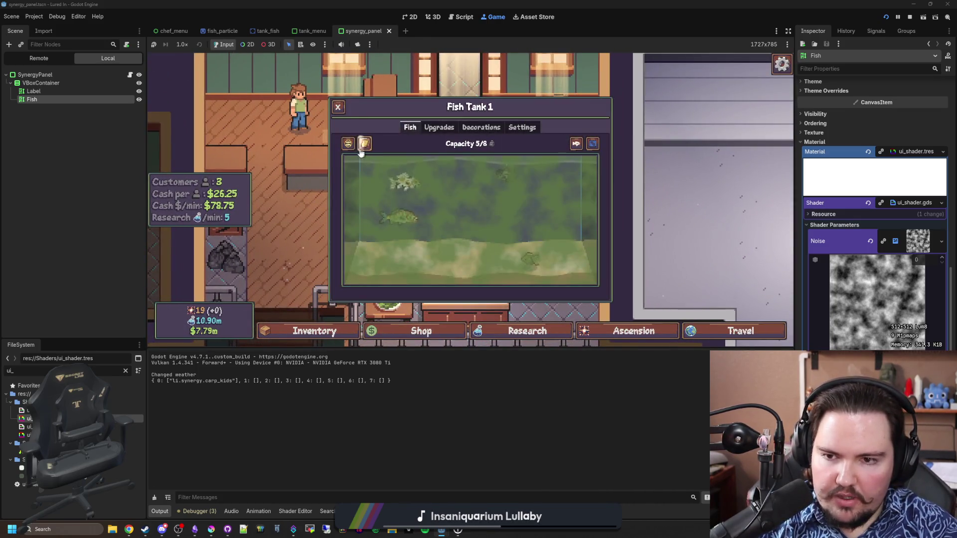
left_click(348, 144)
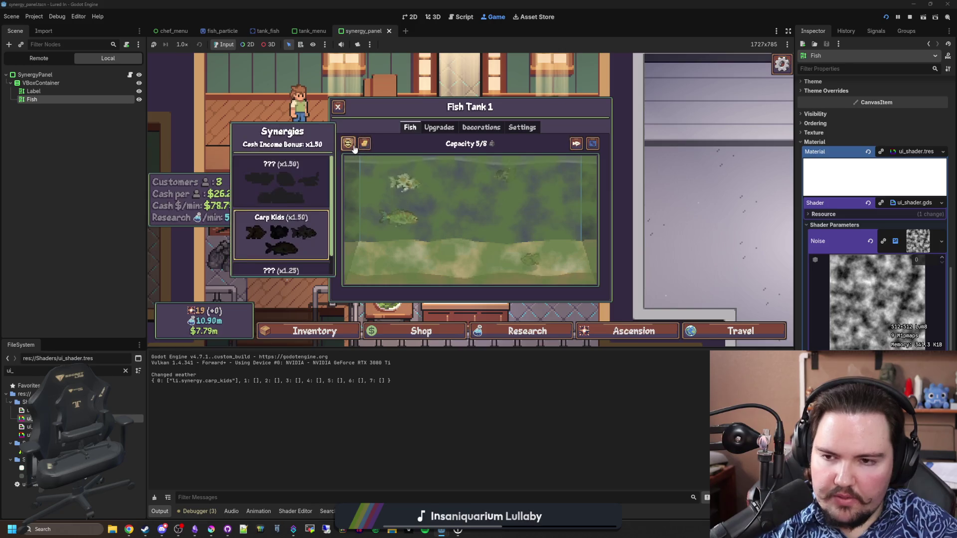
Browse the inventory's Fishpedia, reopen Fish Tank 1, then return to the SynergyPanel script
left_click(314, 331)
left_click(479, 128)
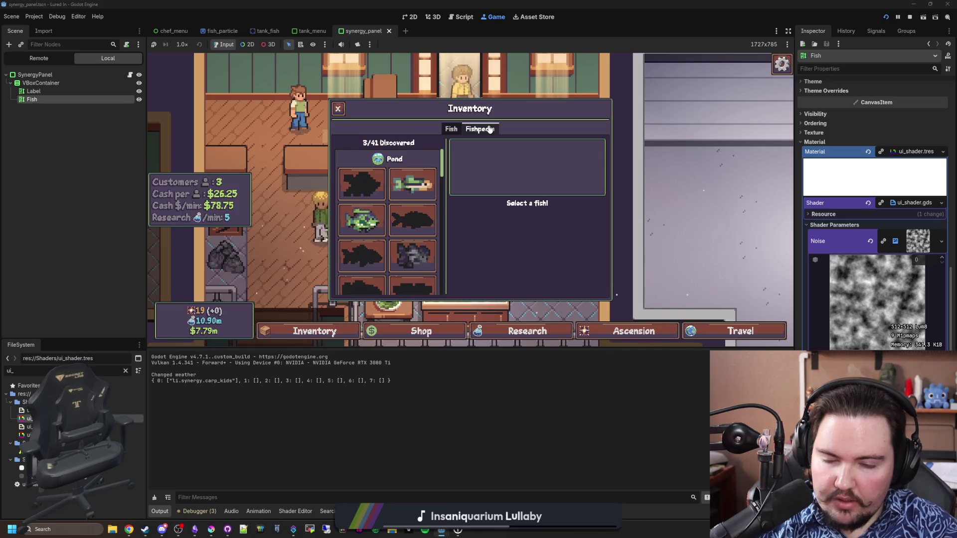
key("Escape")
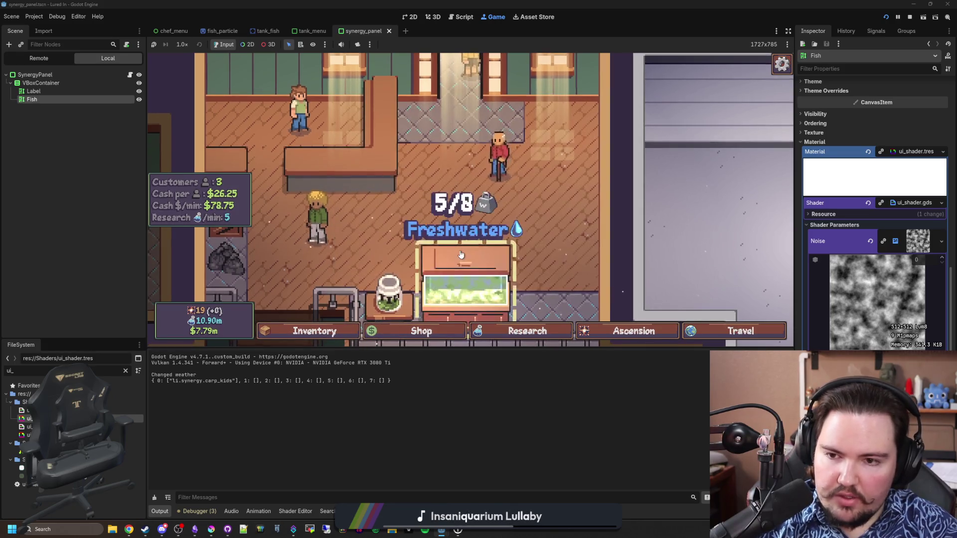
left_click(463, 269)
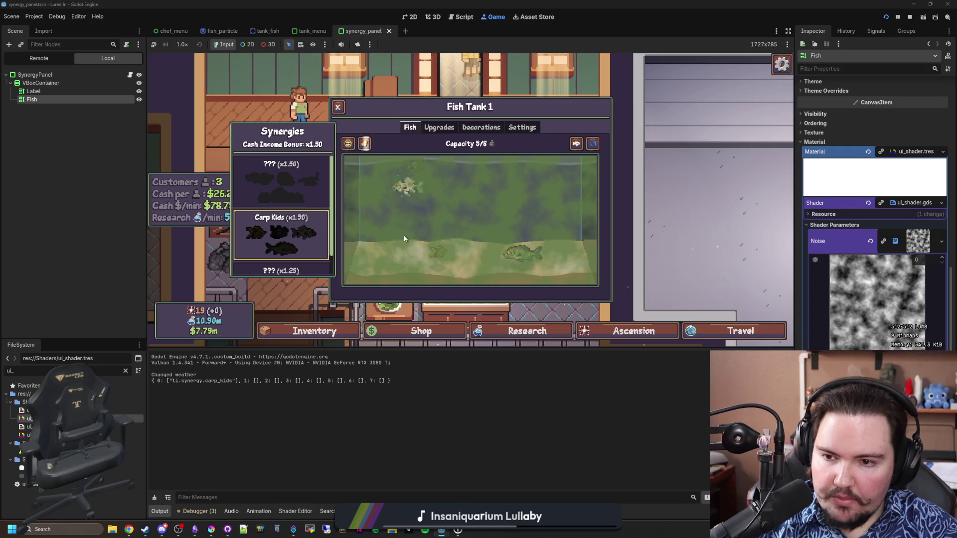
scroll(289, 243, "down", 2)
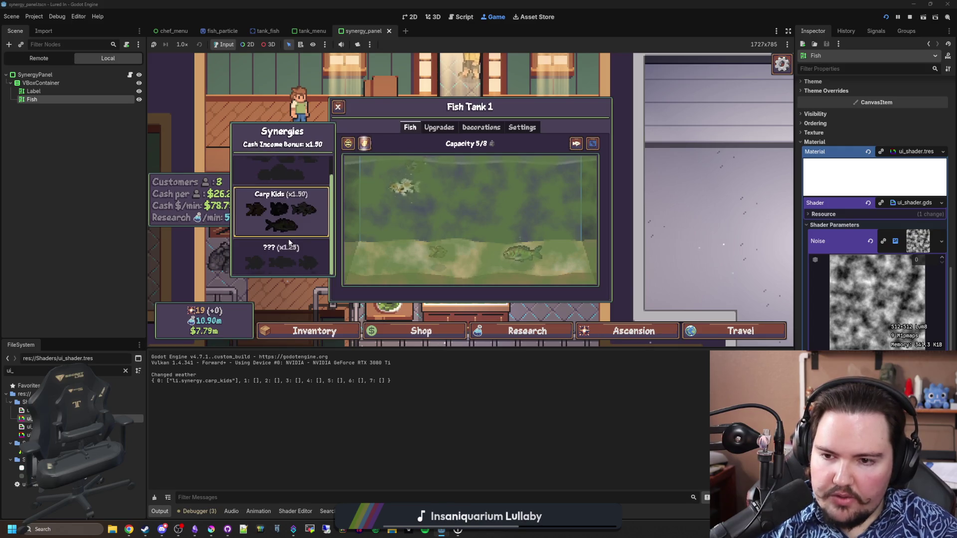
left_click(131, 82)
left_click(130, 75)
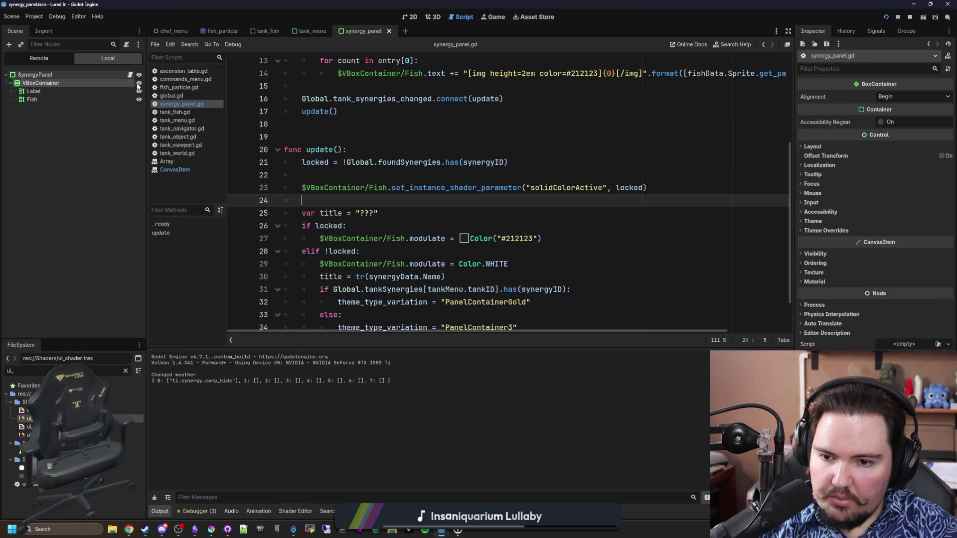
Replace 'elif !locked:' on line 28 of update() with 'else:' and save the script
left_click(462, 250)
scroll(424, 226, "down", 1)
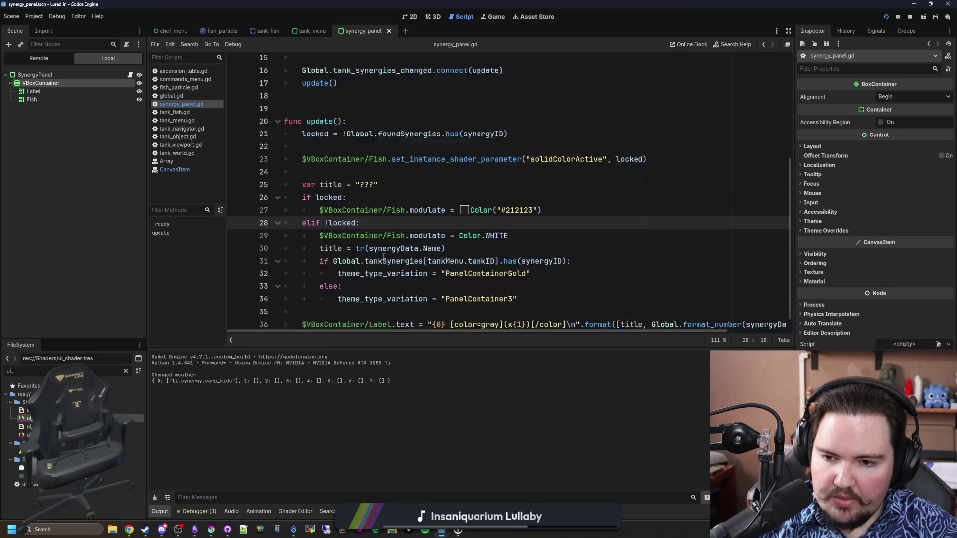
key("ctrl+s")
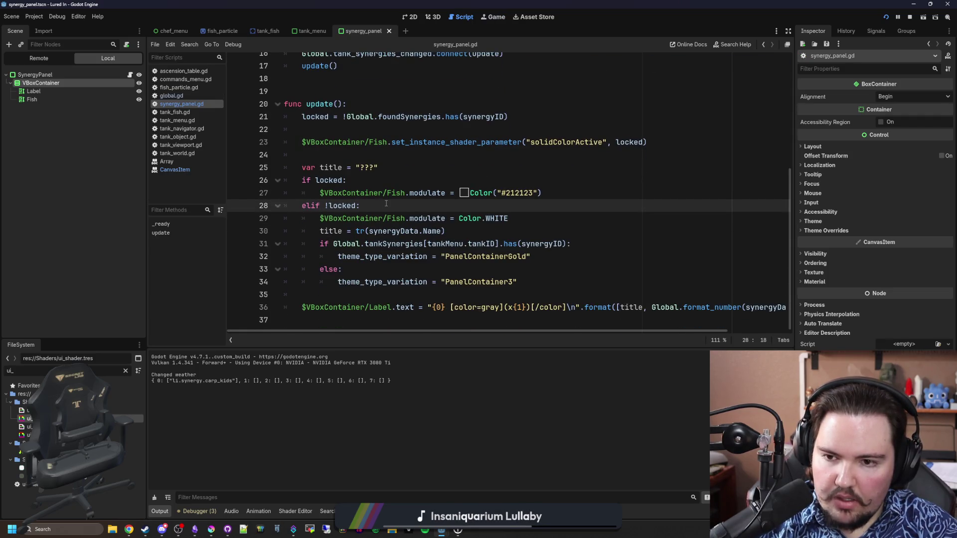
key("ctrl+s")
scroll(379, 202, "up", 5)
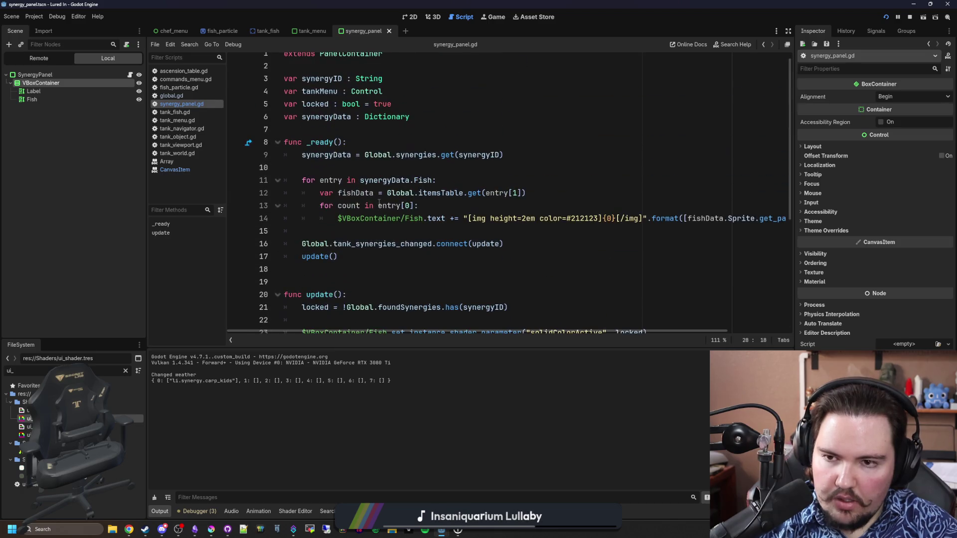
scroll(378, 202, "down", 5)
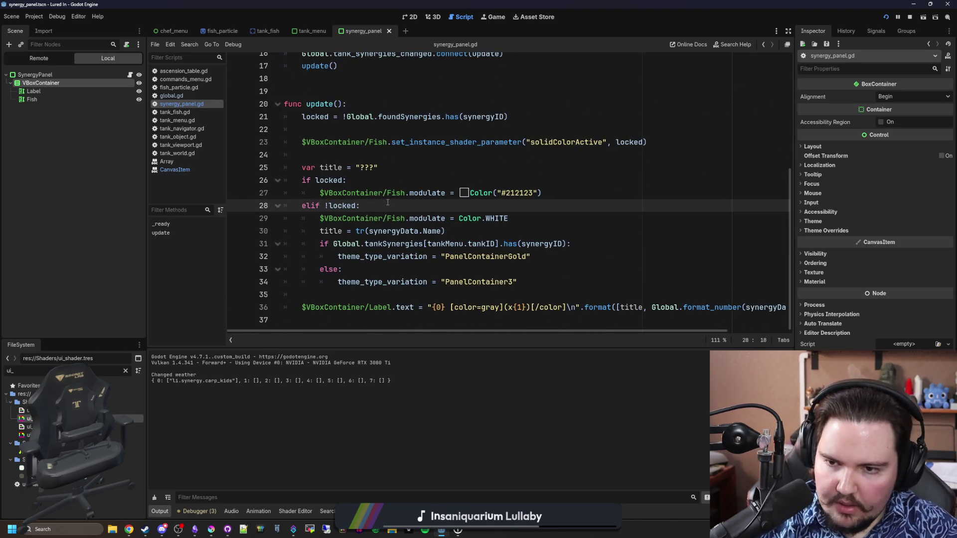
key("ctrl+s")
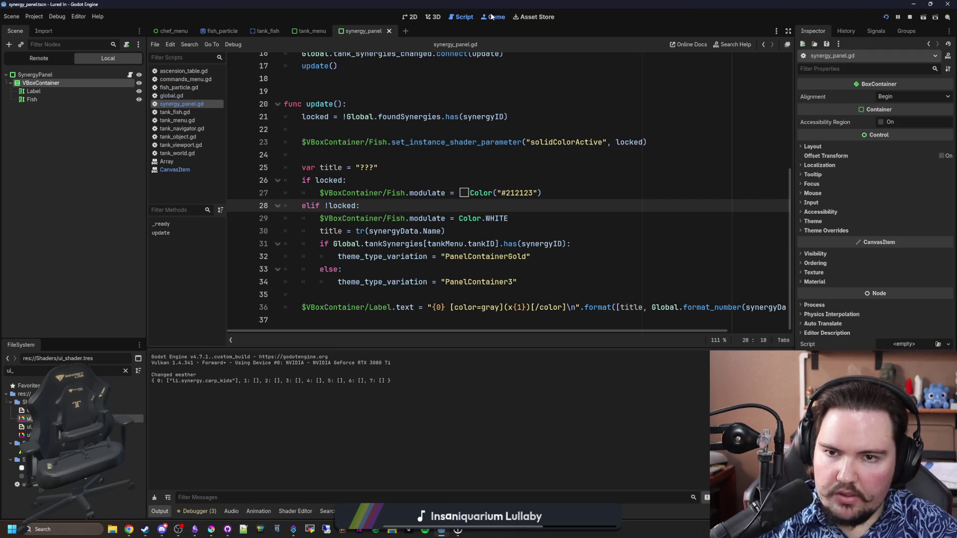
Check the running game, revisit the SynergyPanel script, then return to the game
left_click(492, 17)
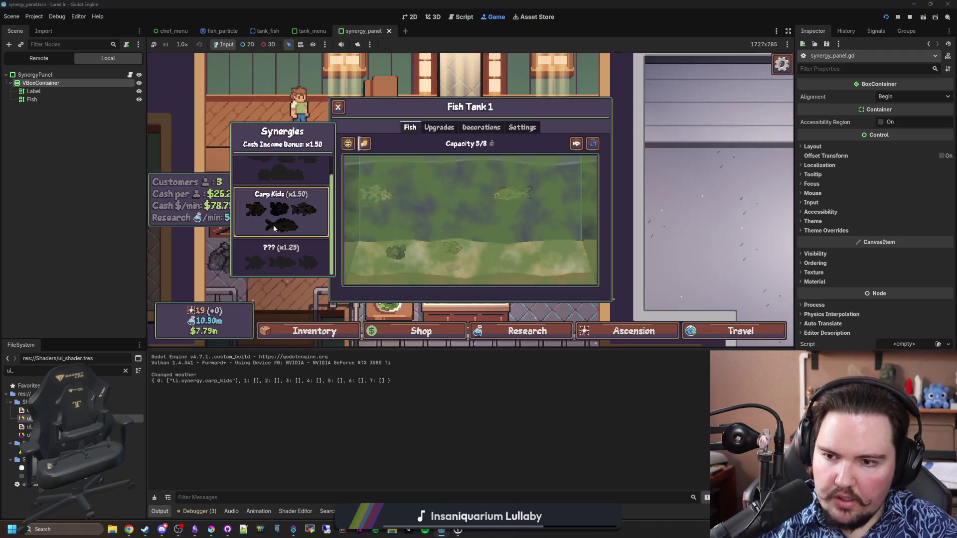
left_click(132, 75)
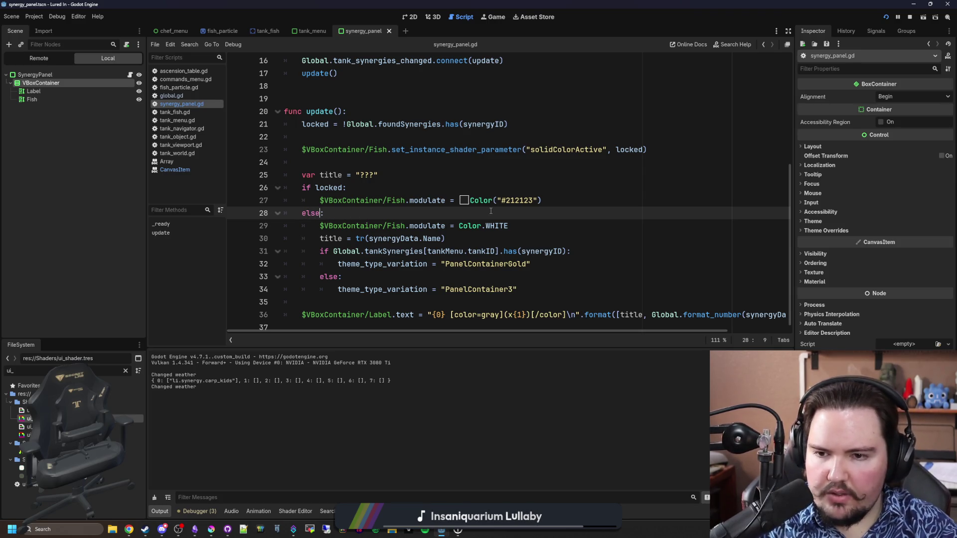
left_click(492, 17)
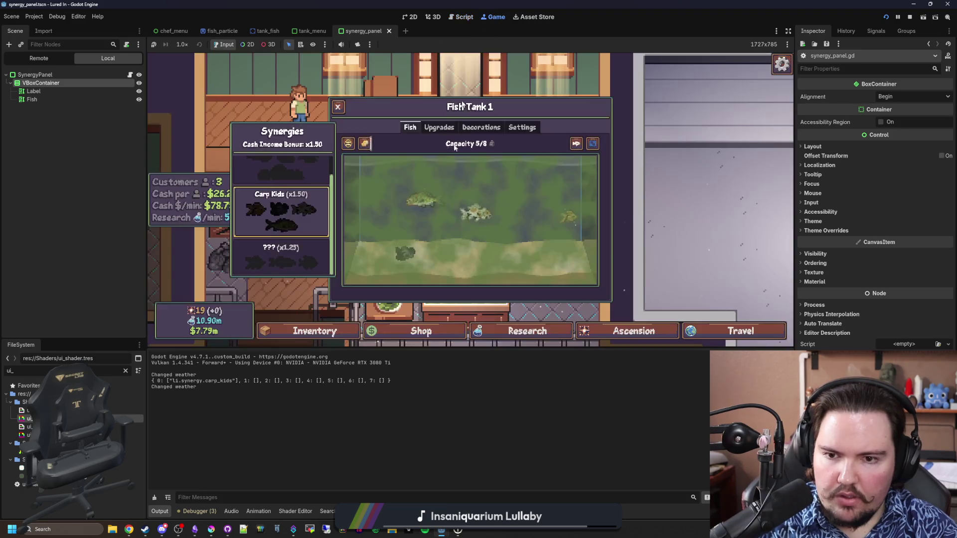
Reopen Fish Tank 1's synergies, then quit to the main menu and start the game again
left_click(469, 237)
left_click(459, 252)
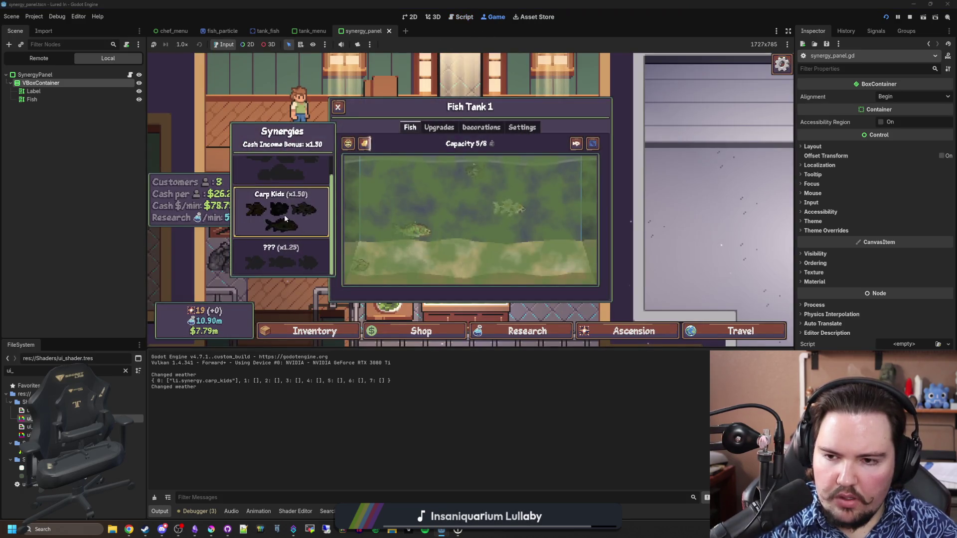
left_click(461, 274)
left_click(461, 275)
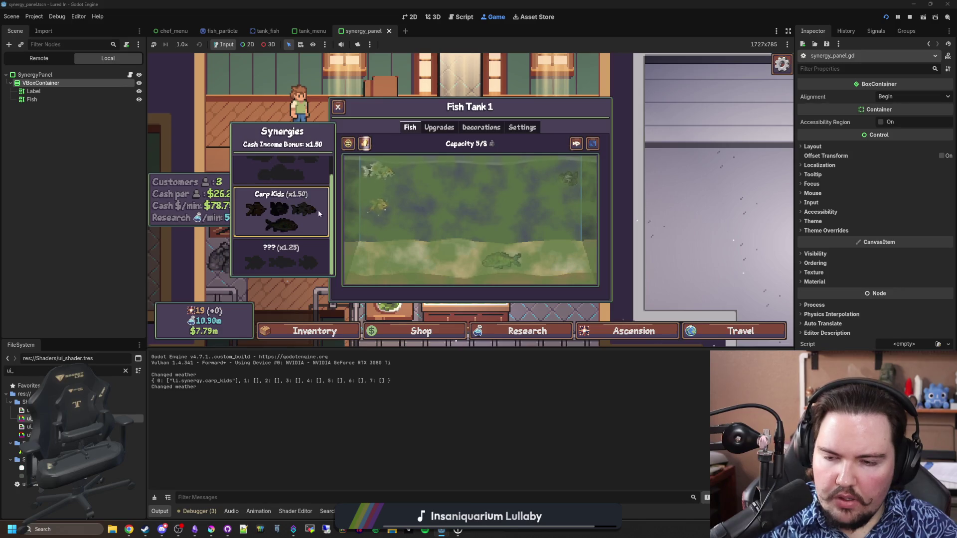
key("Escape")
key("Escape")
left_click(459, 220)
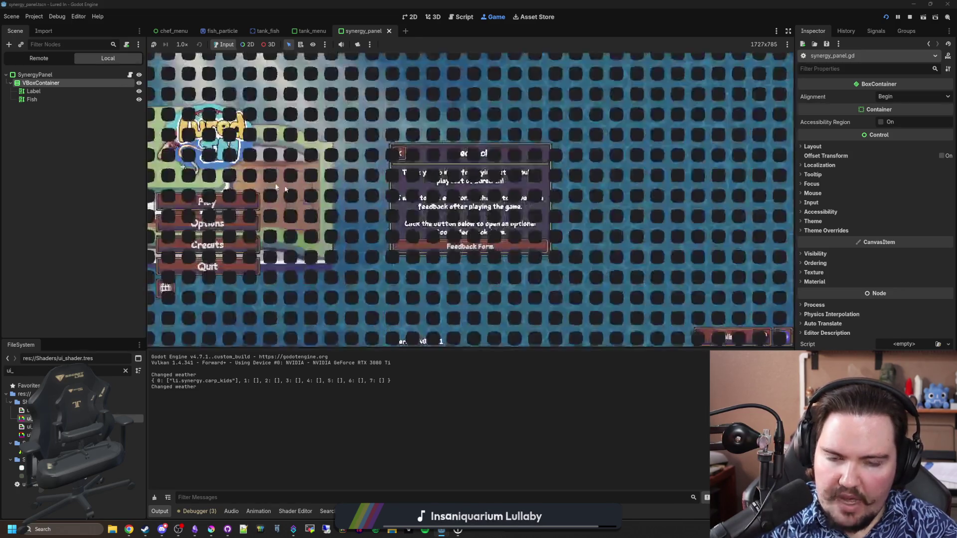
left_click(241, 199)
left_click(537, 208)
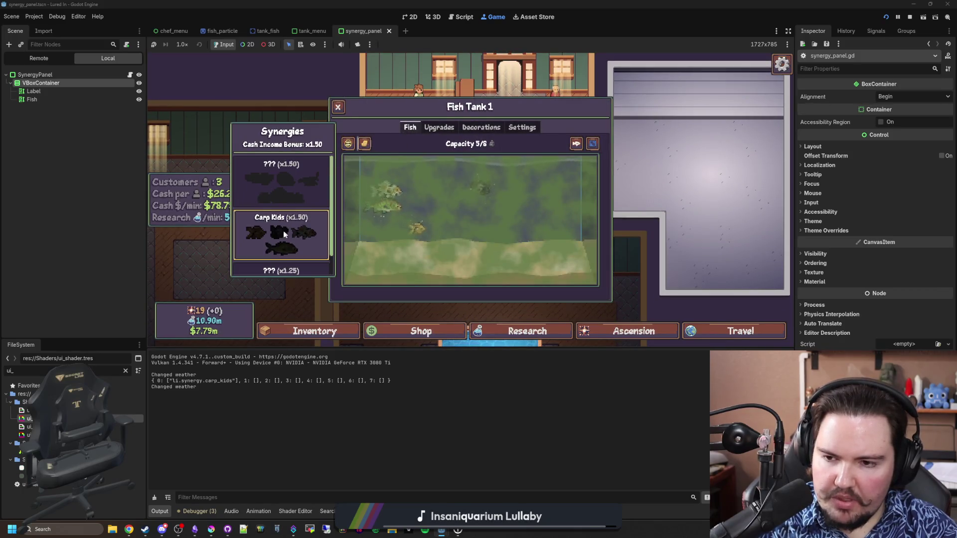
Inspect the remote Fish node's shader parameters and the Label's text settings, then return to synergy_panel.gd
left_click(32, 99)
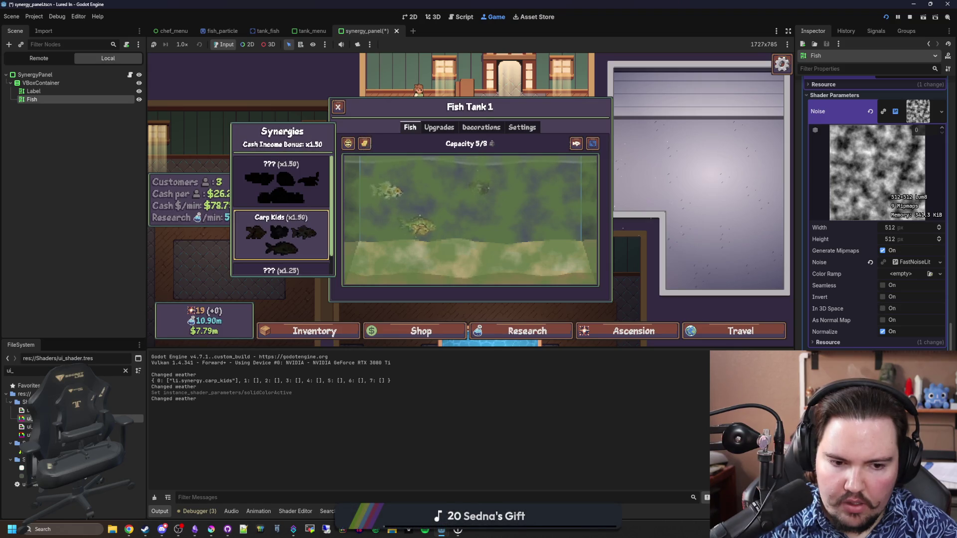
scroll(871, 214, "up", 3)
scroll(870, 244, "up", 5)
scroll(867, 209, "down", 4)
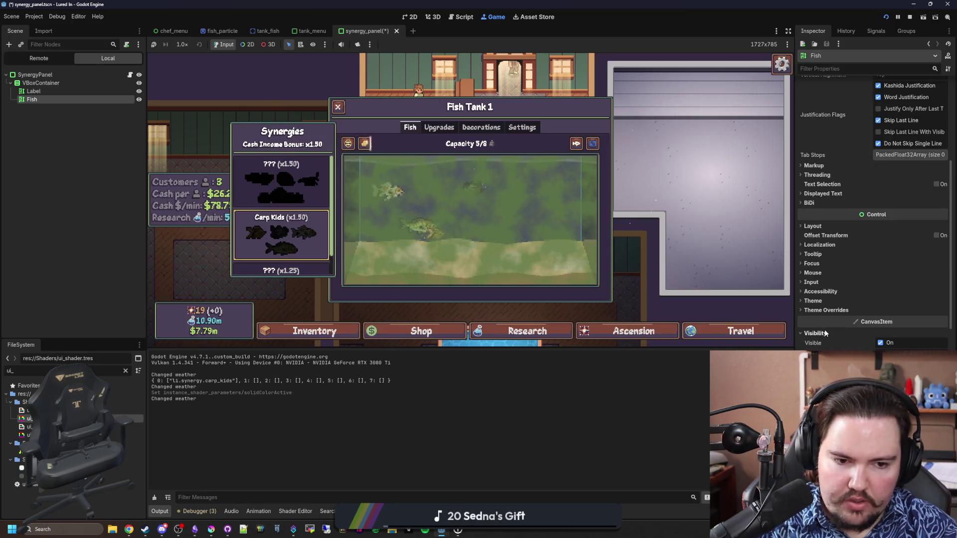
left_click(41, 92)
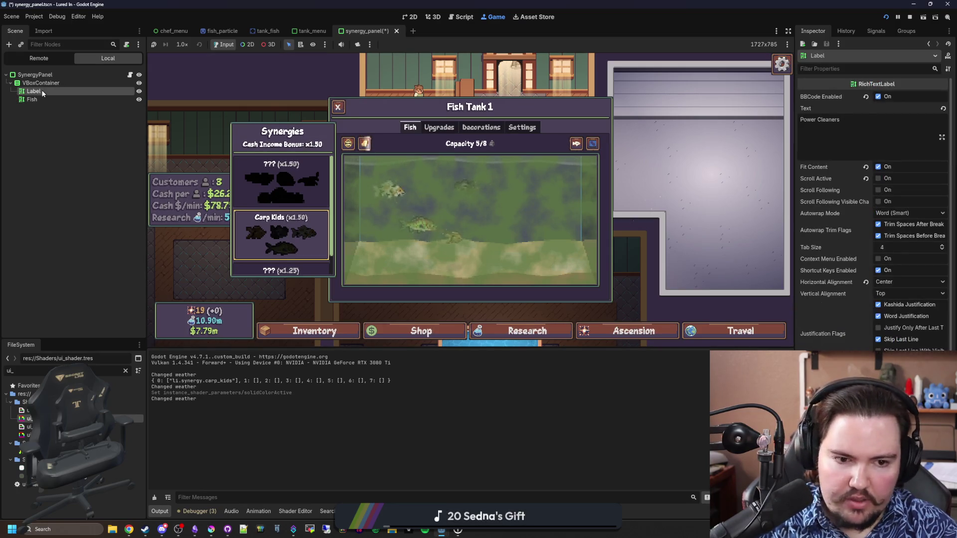
scroll(872, 209, "down", 2)
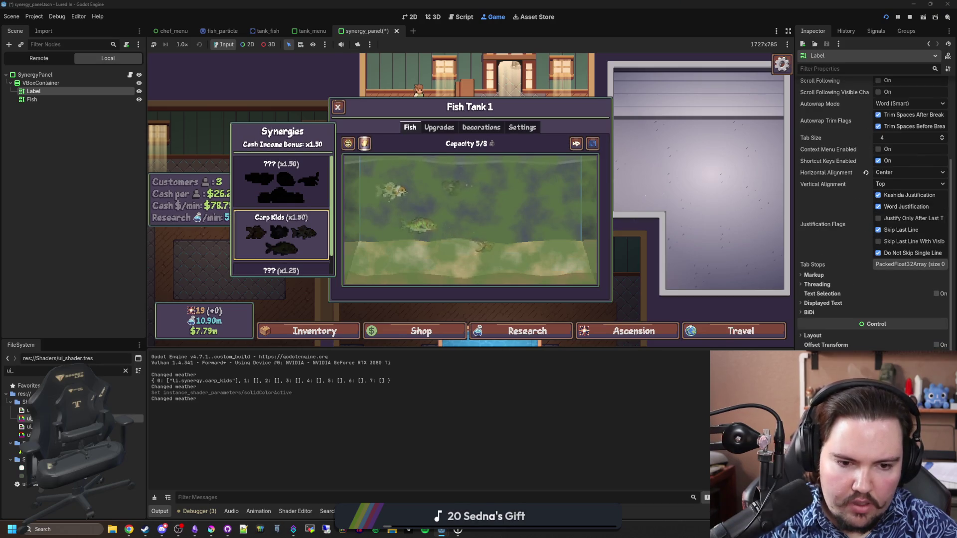
left_click(129, 74)
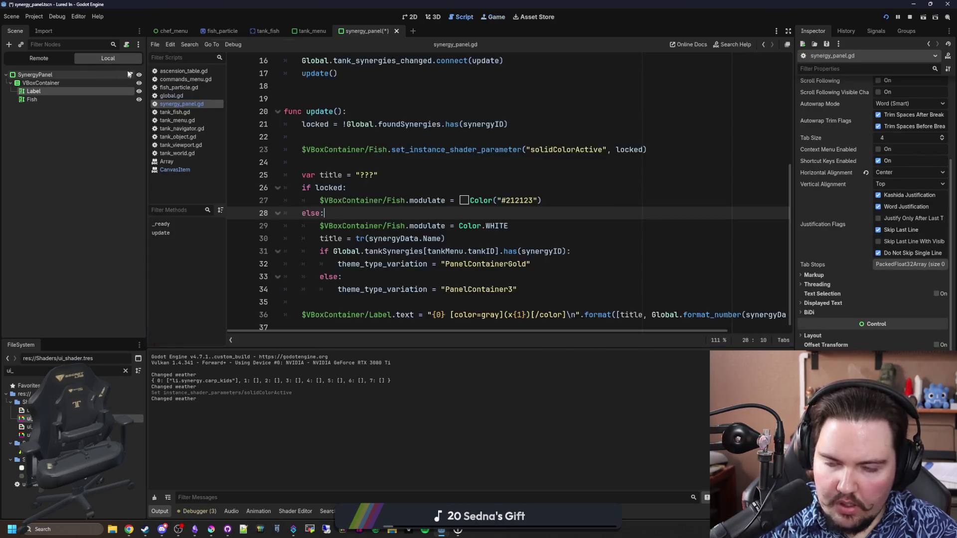
Delete color=#212123 from the fish [img] tag on line 14, save, and run the game
scroll(461, 219, "up", 2)
scroll(460, 219, "down", 4)
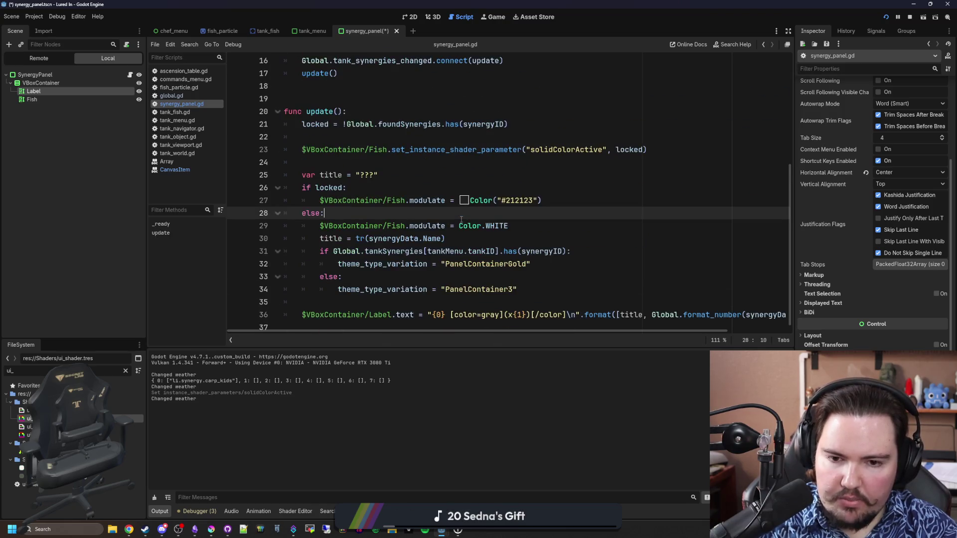
left_click(562, 200)
key("ctrl+f")
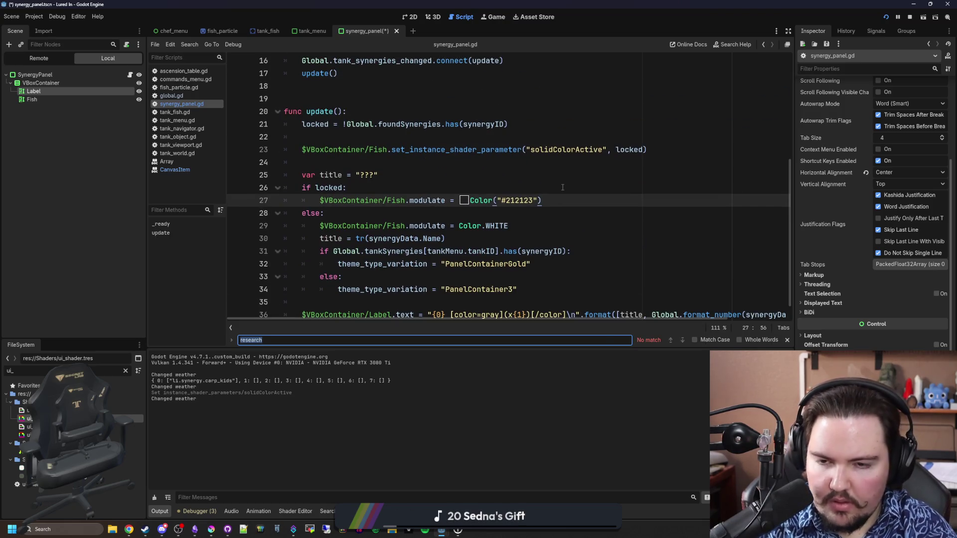
type("modulate")
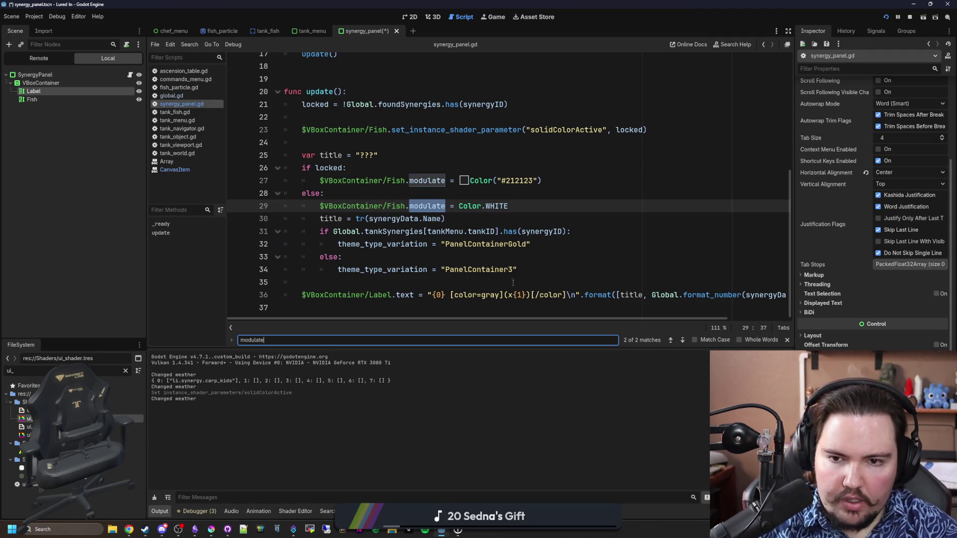
scroll(512, 282, "up", 4)
left_click(600, 172)
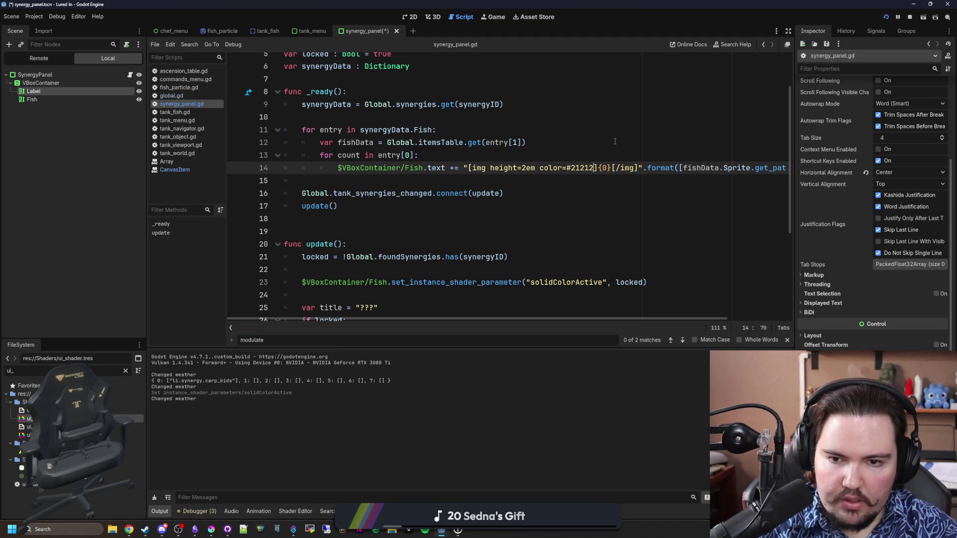
left_click(588, 143)
key("ctrl+s")
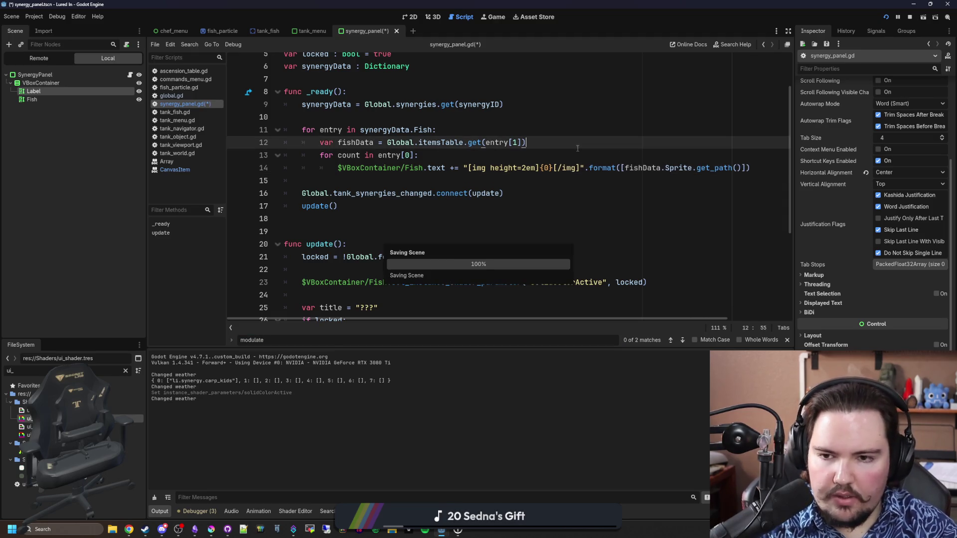
key("Escape")
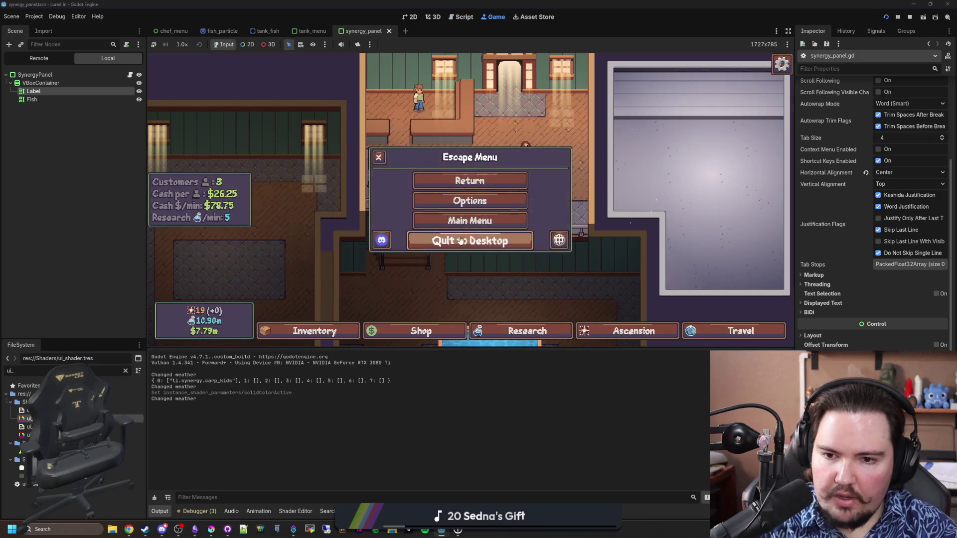
Return to the main menu, play, and scroll Fish Tank 1's synergies list
left_click(474, 225)
left_click(243, 203)
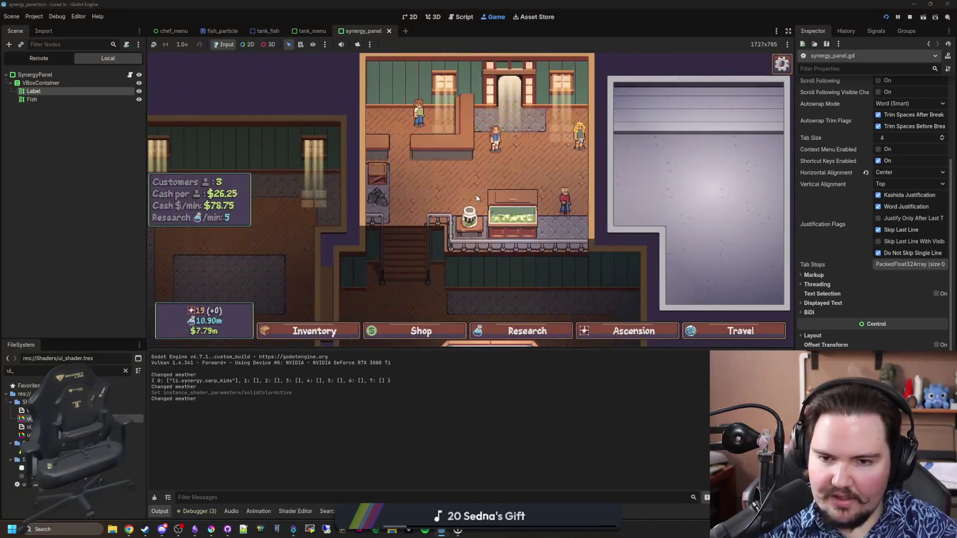
left_click(498, 203)
left_click(364, 143)
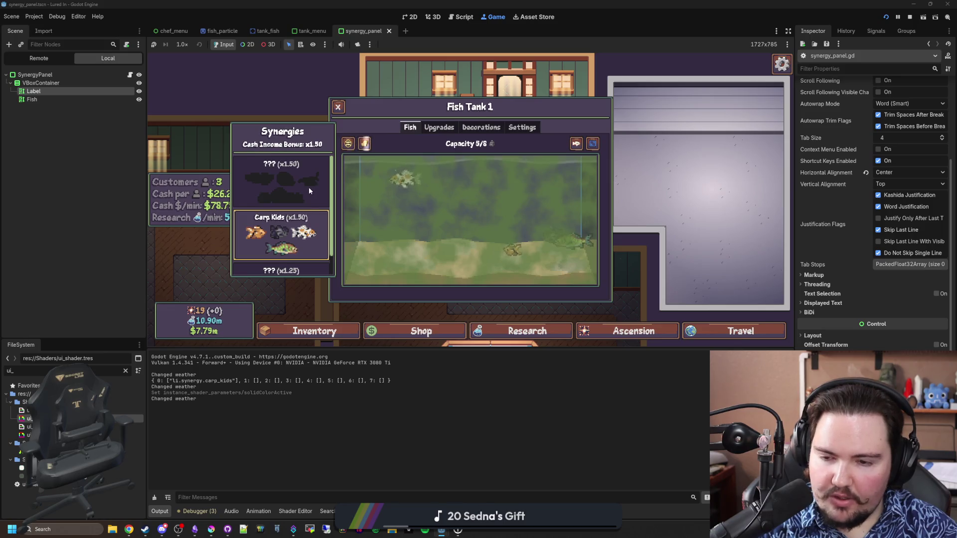
scroll(309, 191, "down", 1)
scroll(301, 191, "up", 1)
scroll(298, 191, "down", 1)
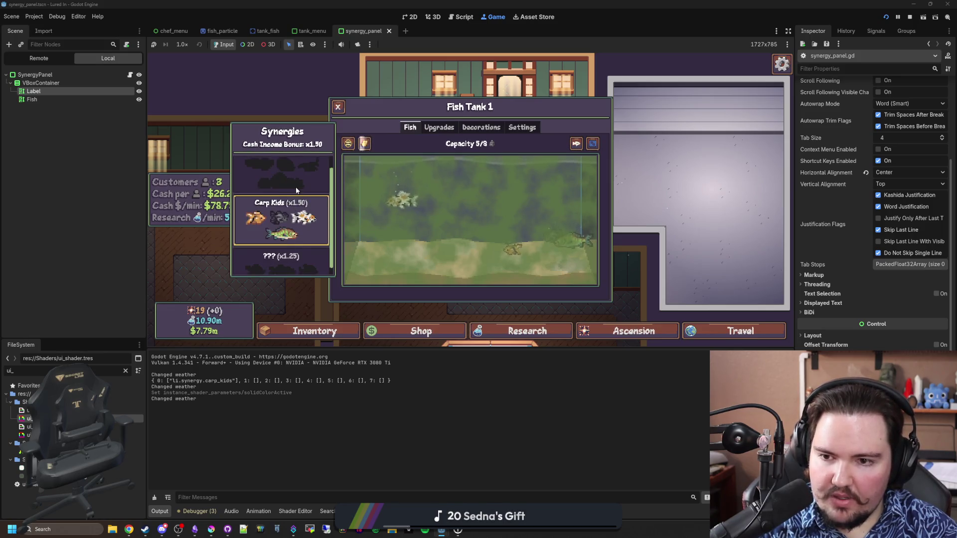
scroll(296, 189, "up", 1)
Quit to the main menu, stop and relaunch the game, dismiss Feedback, and click Play
key("Escape")
key("Escape")
left_click(469, 219)
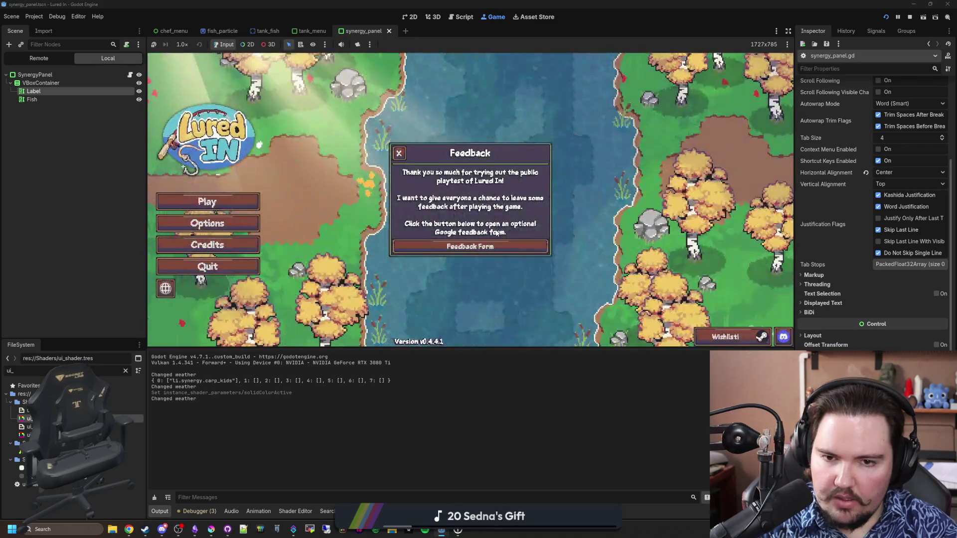
left_click(399, 152)
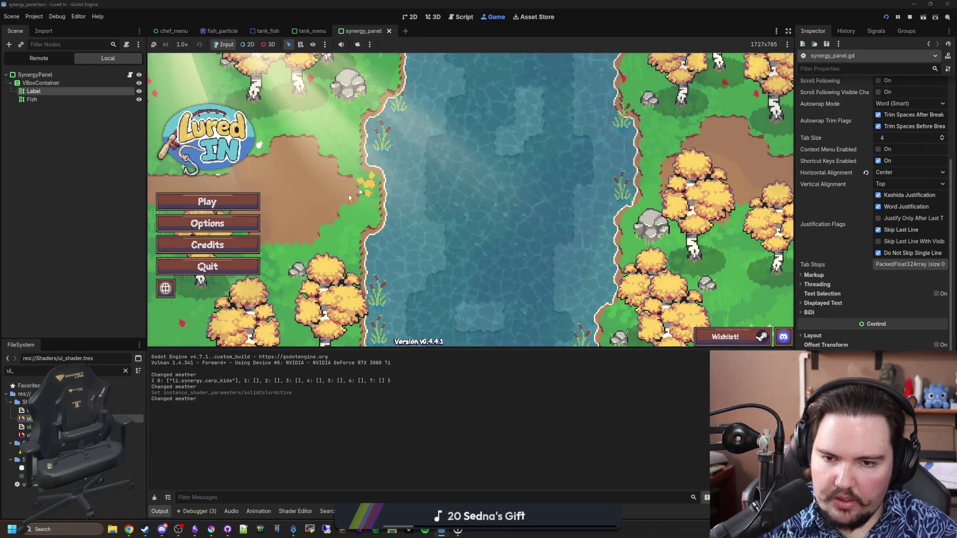
left_click(229, 260)
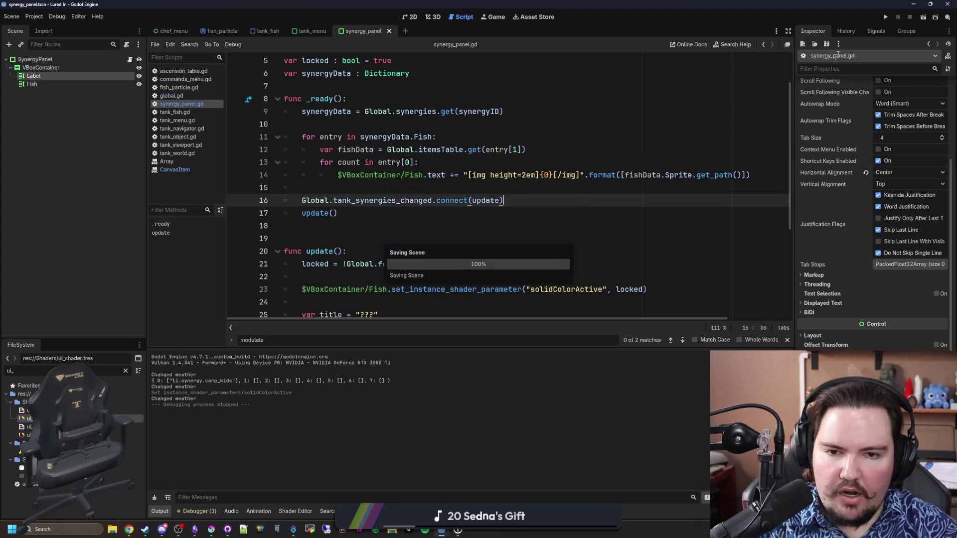
left_click(886, 17)
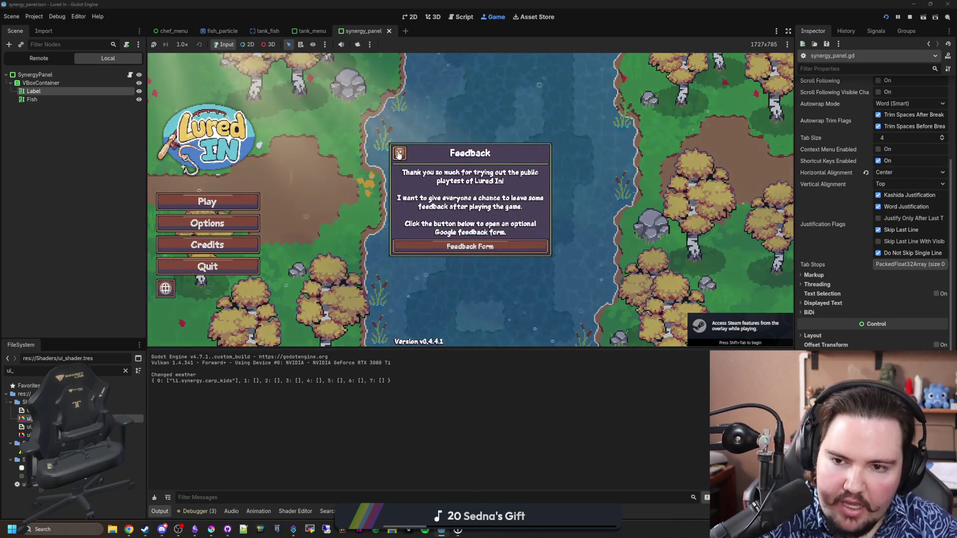
left_click(399, 153)
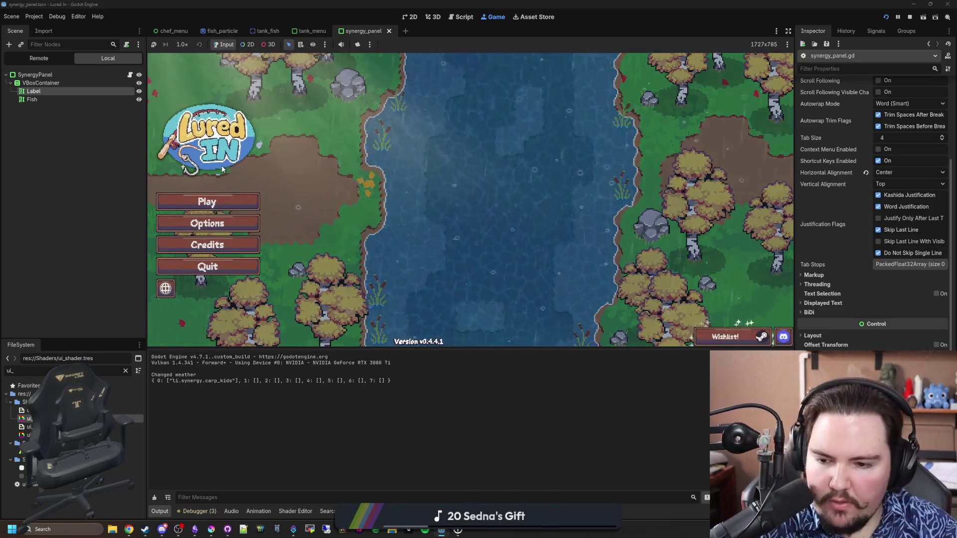
left_click(232, 204)
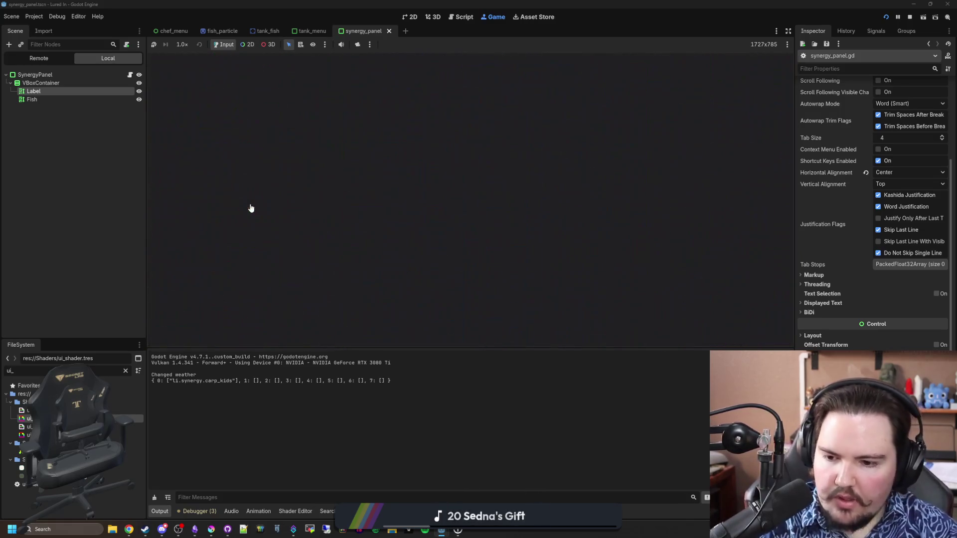
Dismiss Welcome Back, open Fish Tank 1's Synergies, peek at the ascension tree, and scroll the list
left_click(470, 237)
left_click(508, 231)
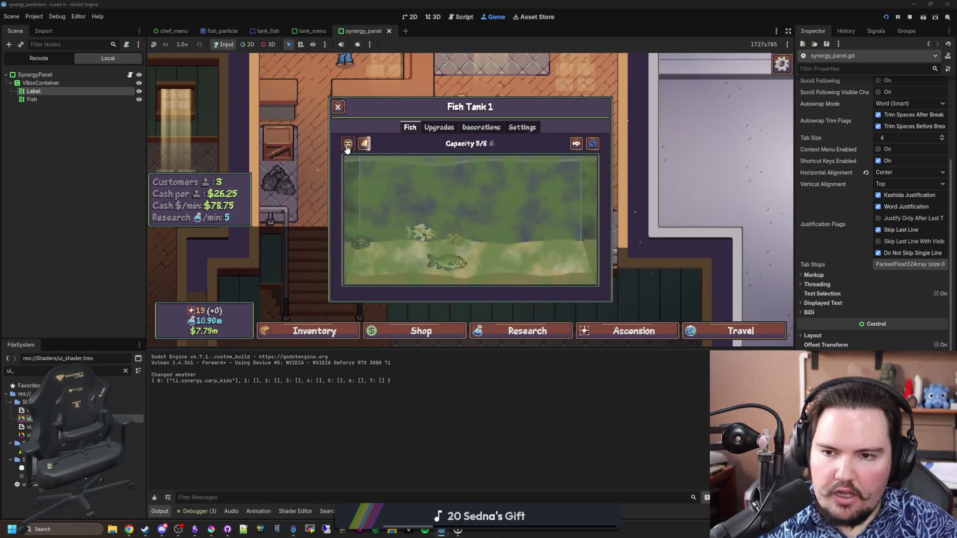
left_click(348, 144)
left_click(654, 333)
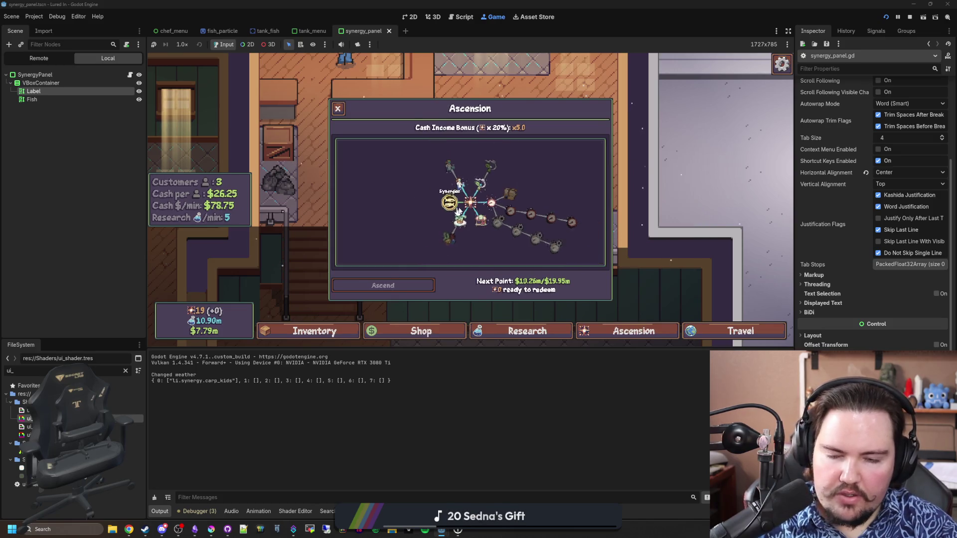
key("Escape")
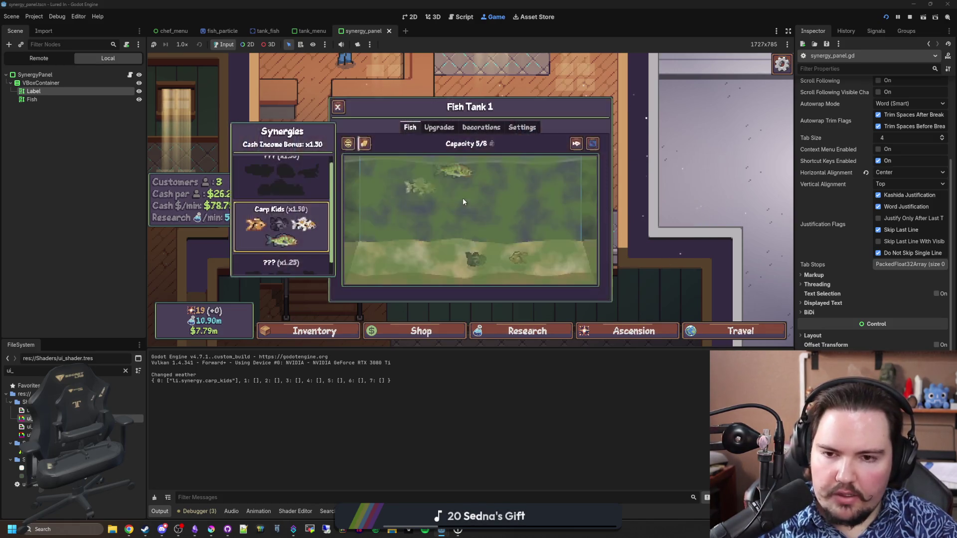
scroll(299, 249, "down", 2)
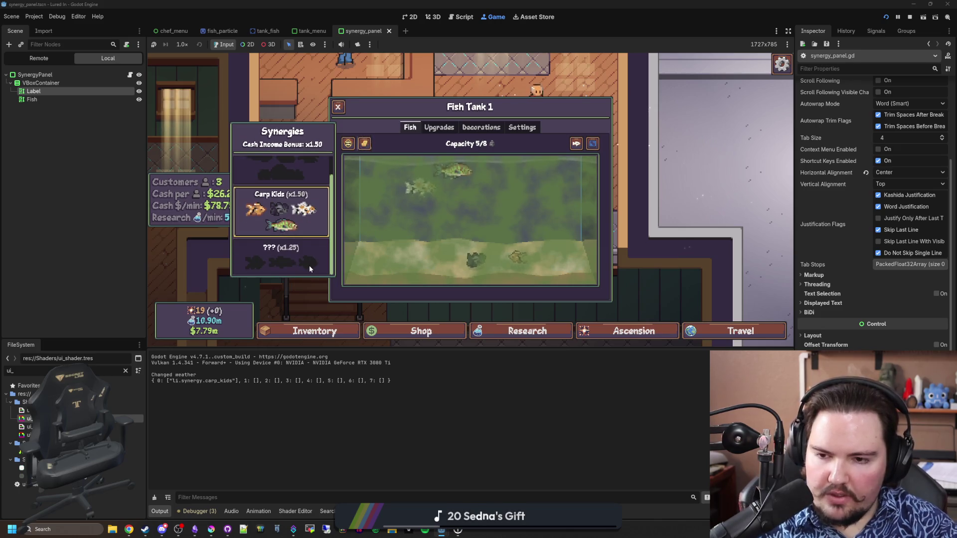
scroll(269, 224, "up", 2)
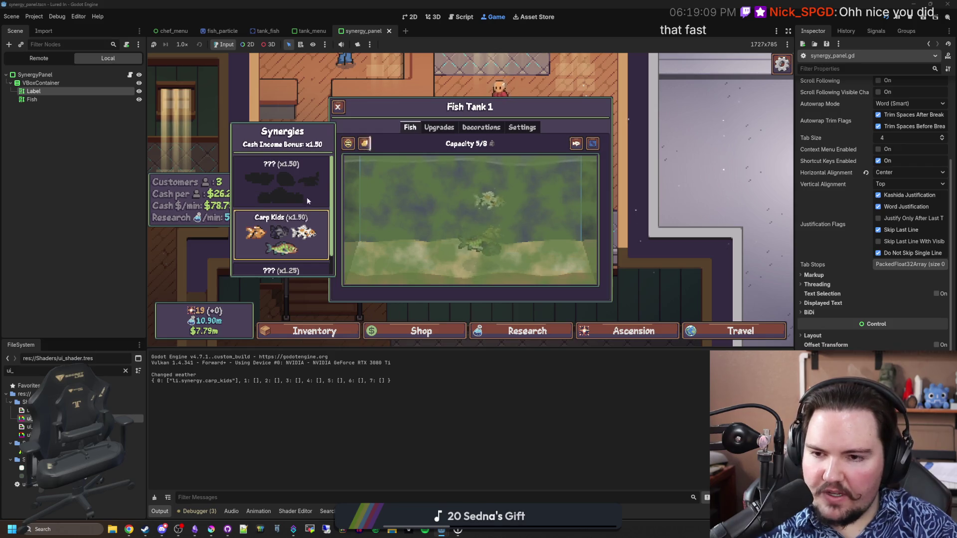
scroll(295, 205, "down", 1)
Check inventory and shop, reopen the tank's synergies to review silhouettes, then close the panel
left_click(314, 331)
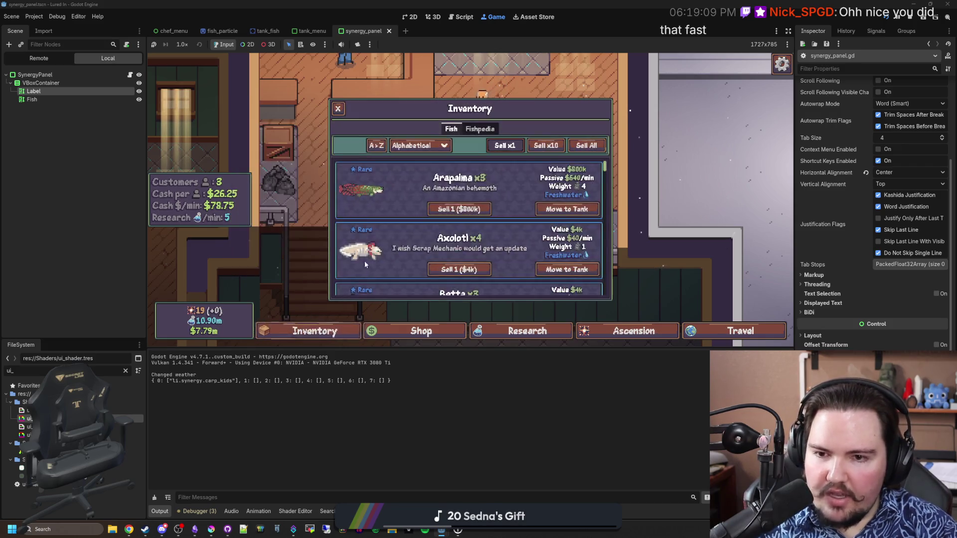
left_click(421, 331)
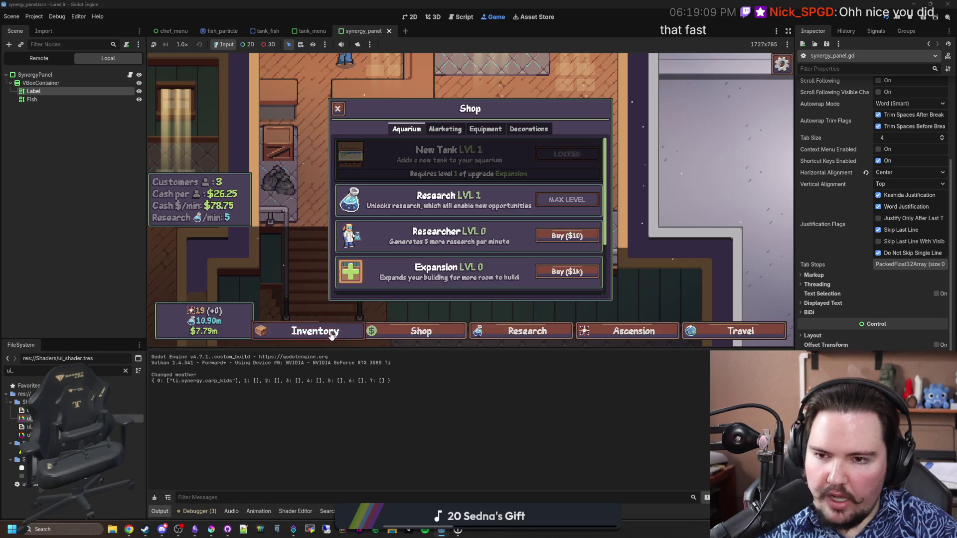
left_click(421, 331)
left_click(459, 209)
scroll(297, 194, "up", 1)
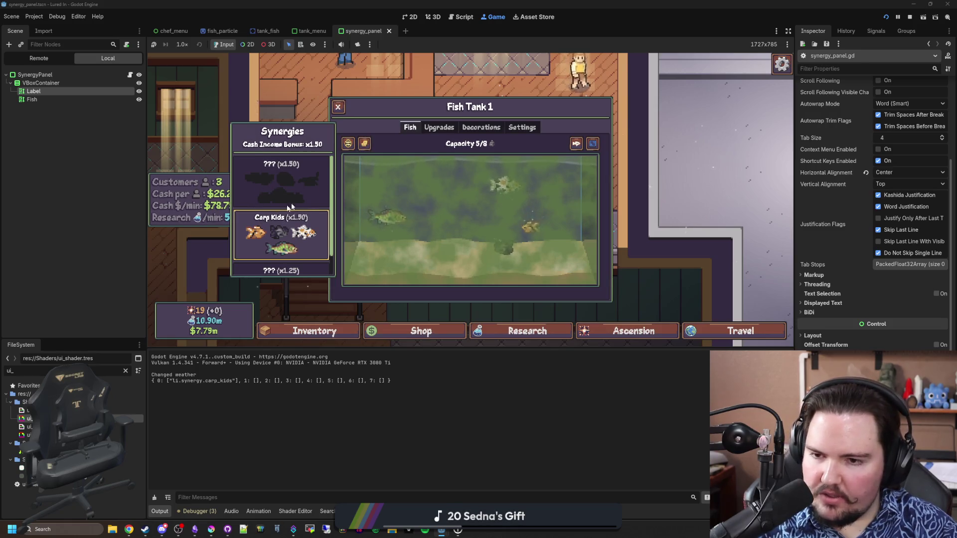
scroll(305, 200, "down", 1)
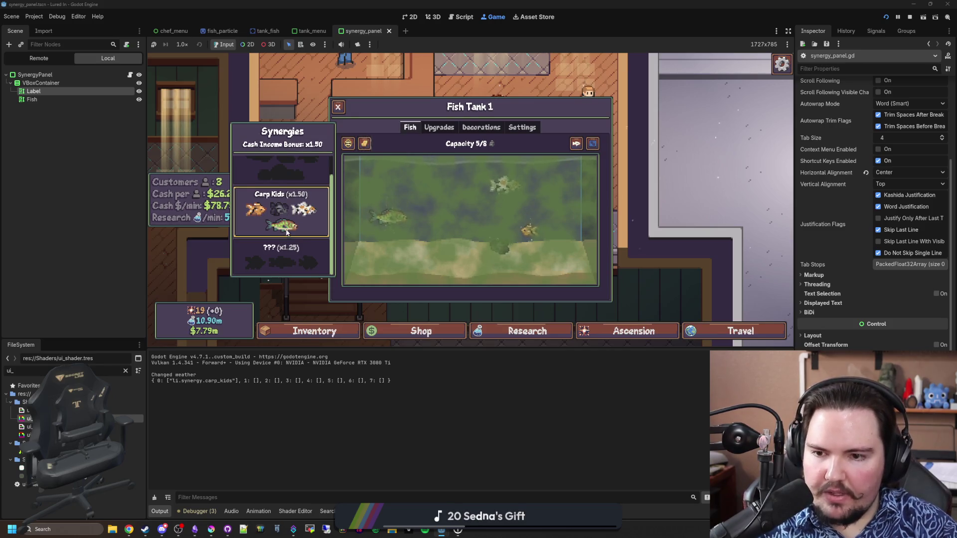
left_click(339, 106)
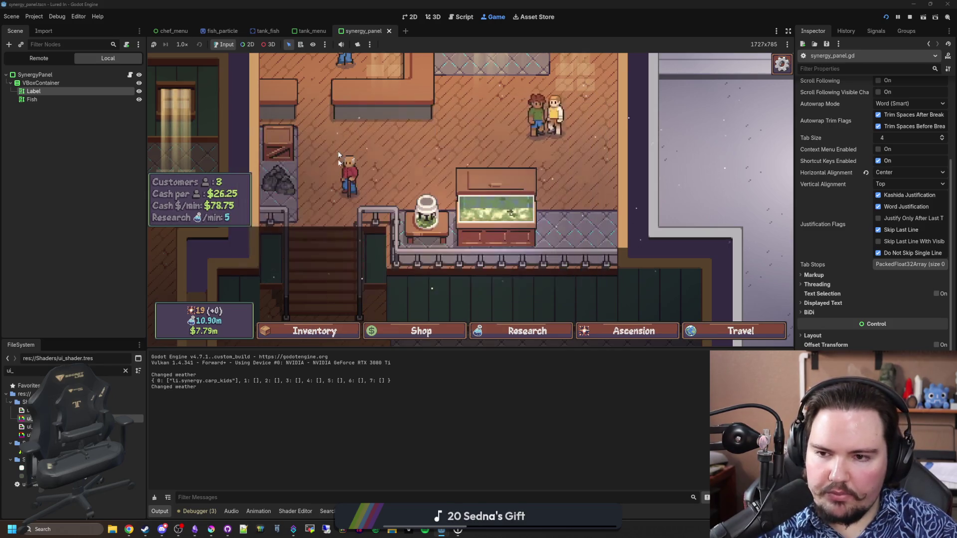
Browse the inventory's Fishpedia, inspecting an undiscovered fish entry, then close it
left_click(323, 331)
left_click(478, 131)
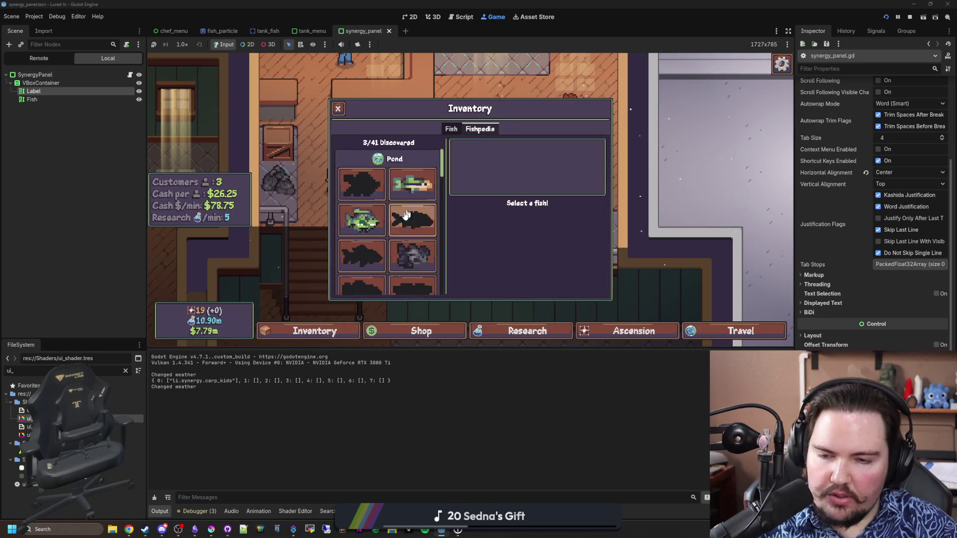
left_click(412, 237)
left_click(337, 109)
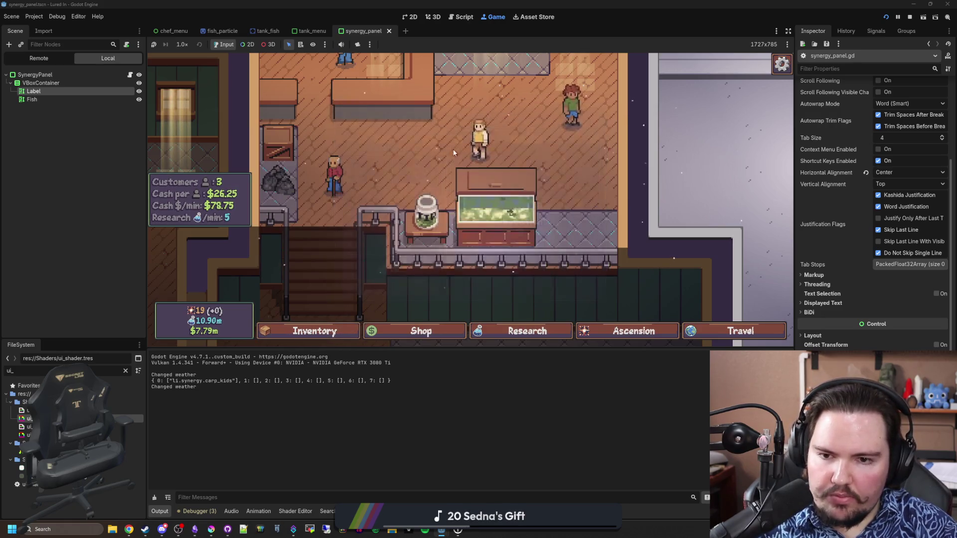
Open Fish Tank 1, inspect the Koi, wipe algae, scroll synergies, and open the research tree
left_click(458, 204)
left_click(378, 208)
left_click(533, 197)
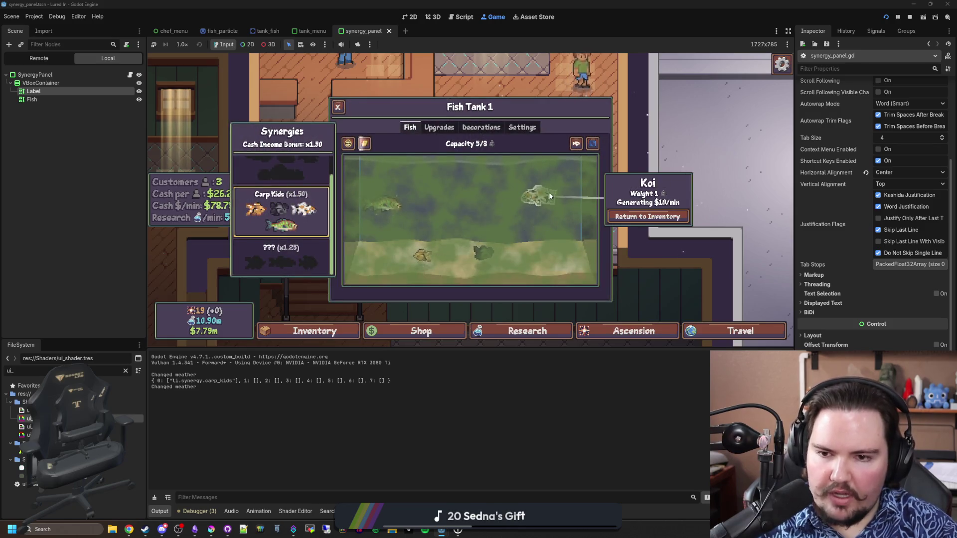
mouse_move(590, 192)
left_mouse_down()
mouse_move(563, 209)
mouse_move(527, 269)
left_mouse_up()
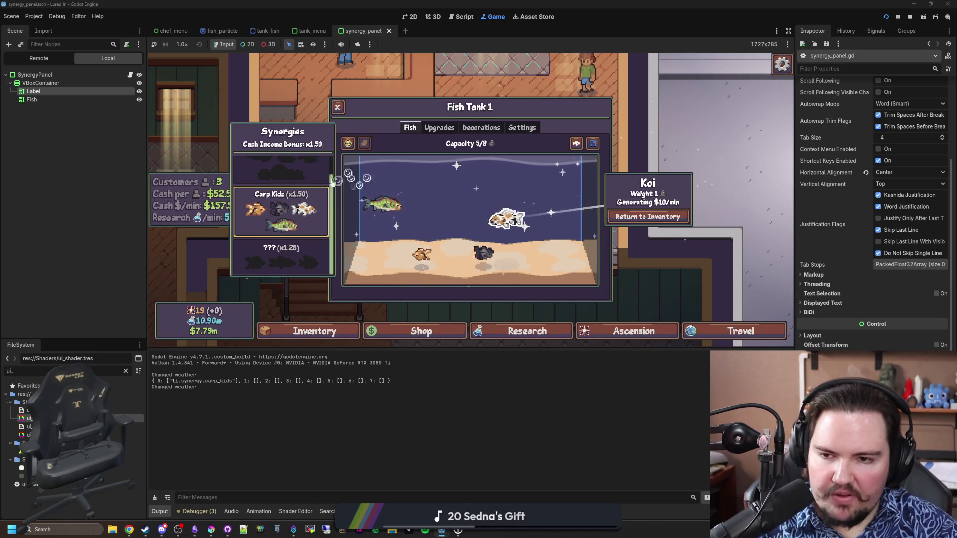
scroll(318, 166, "up", 2)
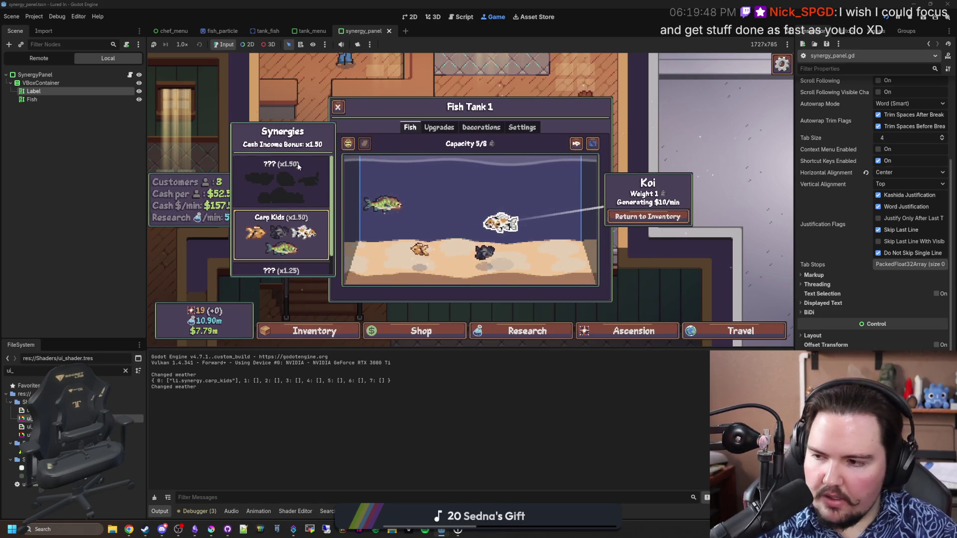
scroll(300, 190, "down", 1)
scroll(283, 249, "up", 1)
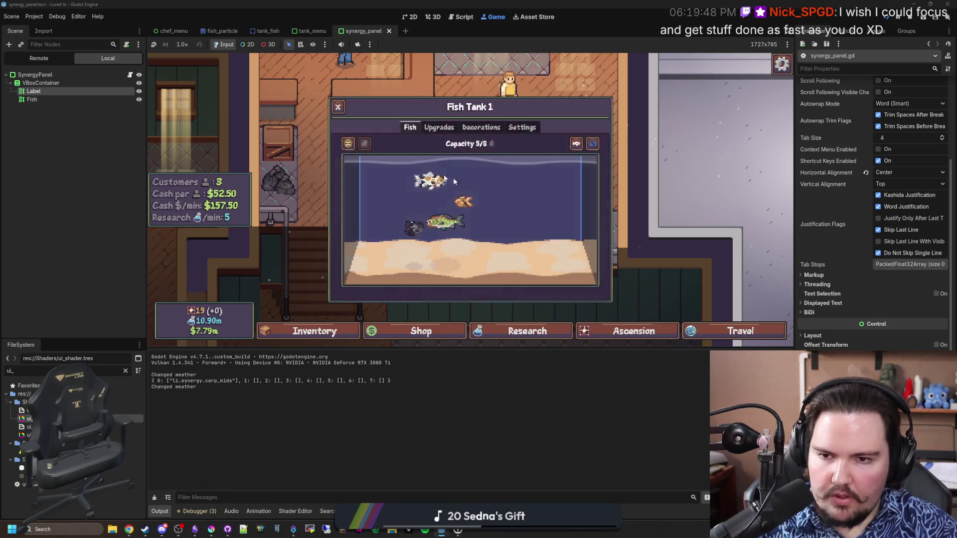
mouse_move(348, 143)
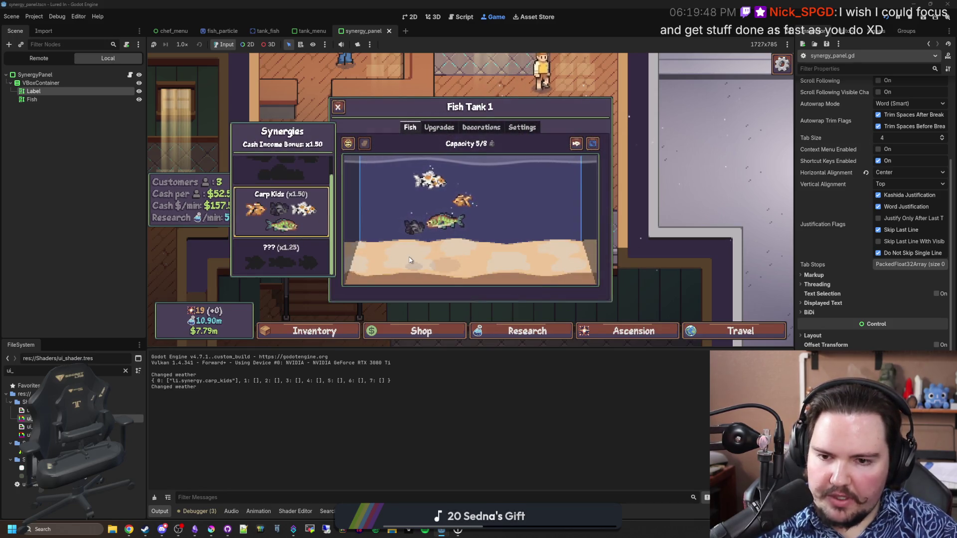
scroll(309, 250, "up", 1)
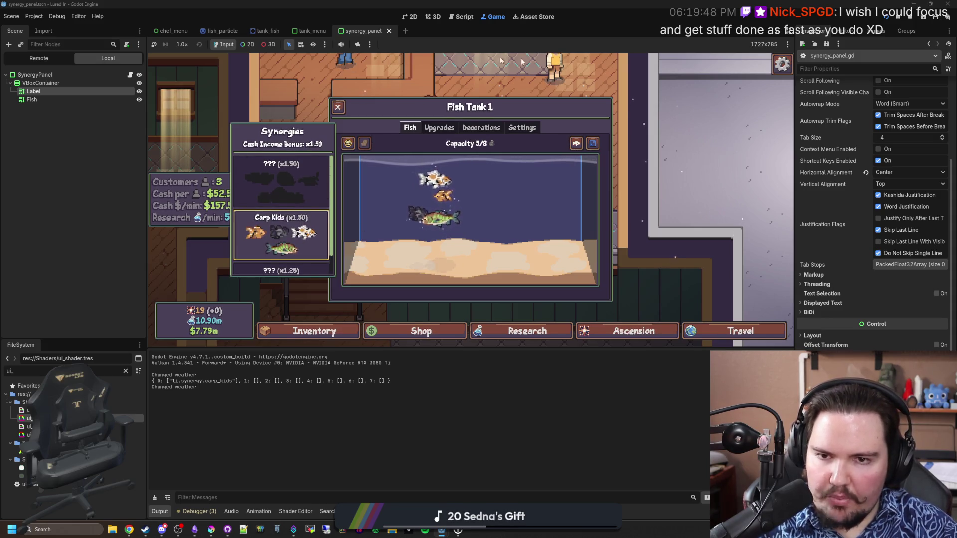
scroll(273, 233, "down", 1)
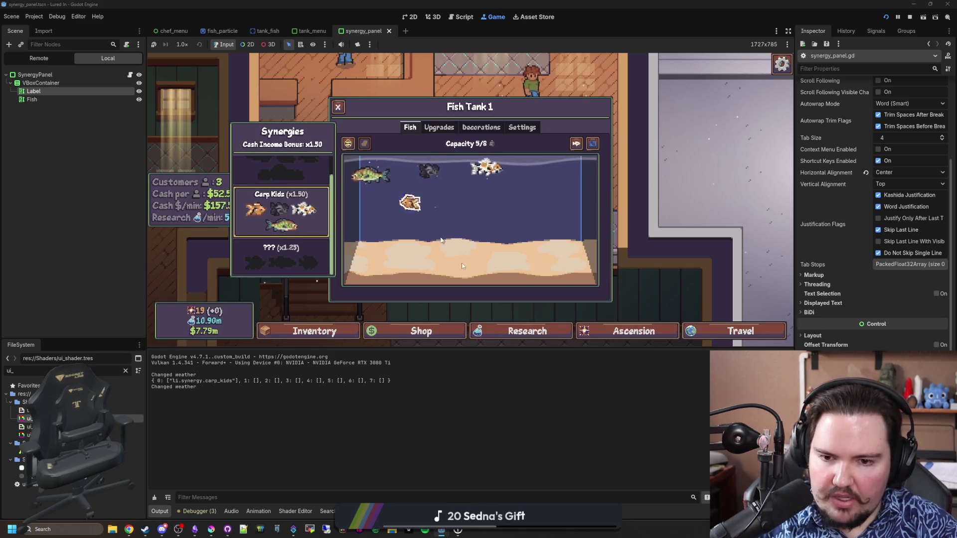
left_click(518, 330)
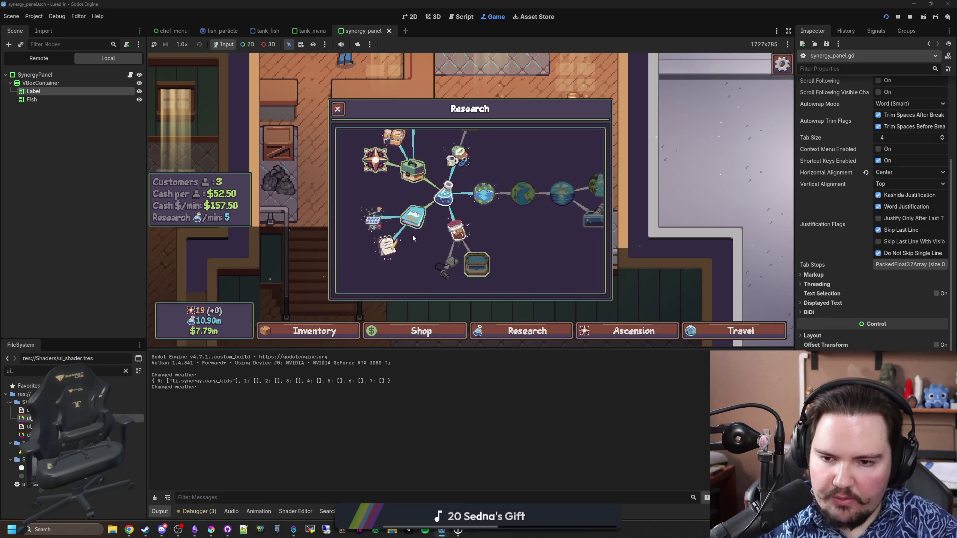
Inspect the Field Reports node, open Fish Tank 1, and return its goldfish to inventory
left_click(388, 244)
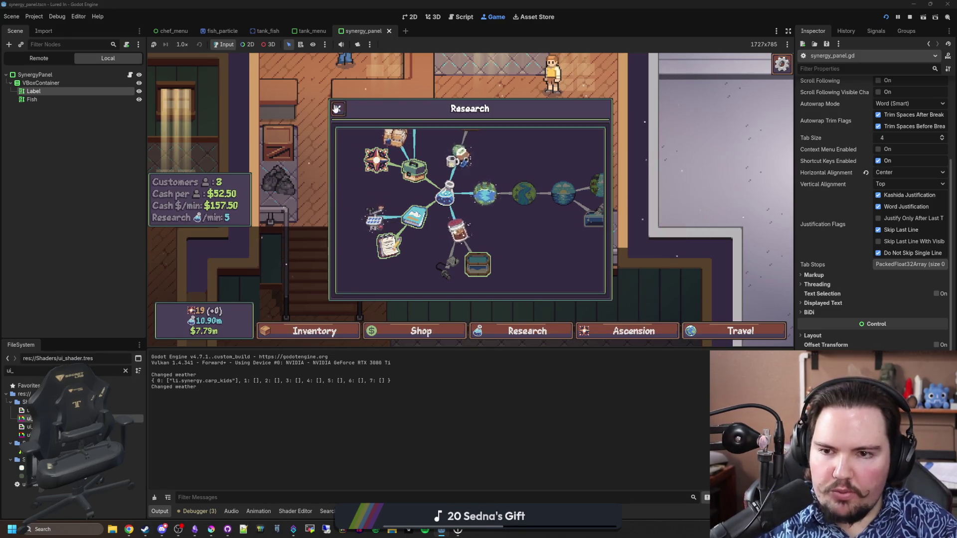
left_click(337, 108)
left_click(498, 219)
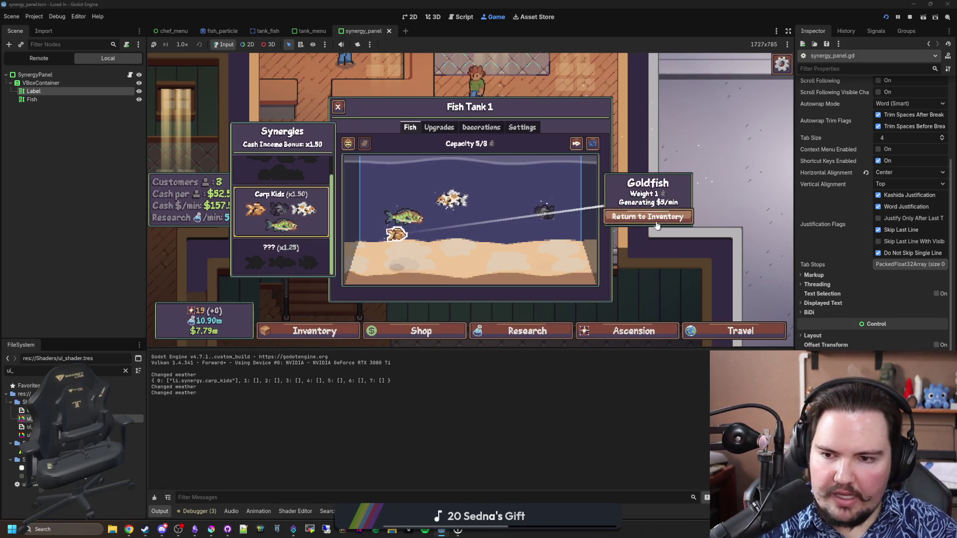
left_click(645, 217)
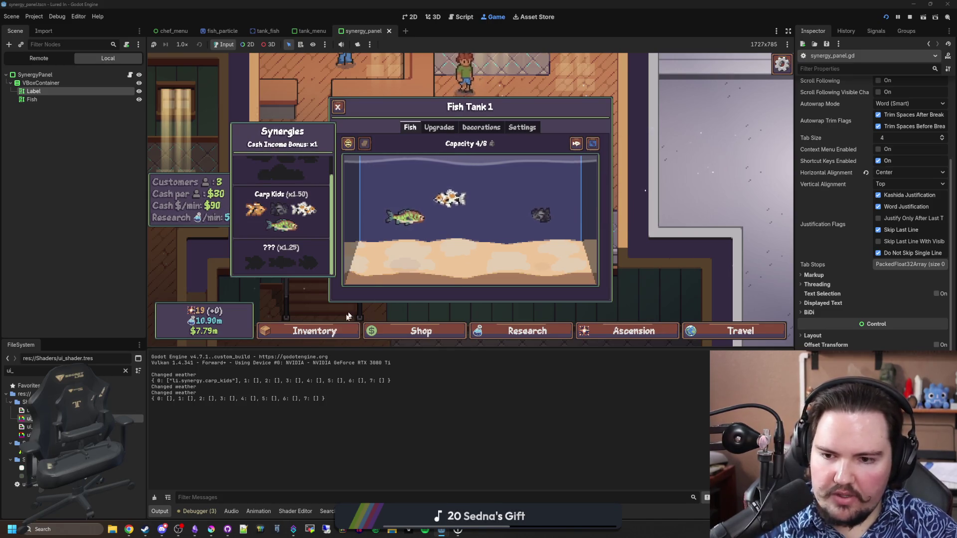
Move the Goldfish from inventory back into Fish Tank 1 and close the inventory
left_click(348, 326)
scroll(433, 212, "down", 6)
scroll(441, 215, "down", 10)
scroll(483, 227, "down", 12)
left_click(548, 214)
left_click(498, 210)
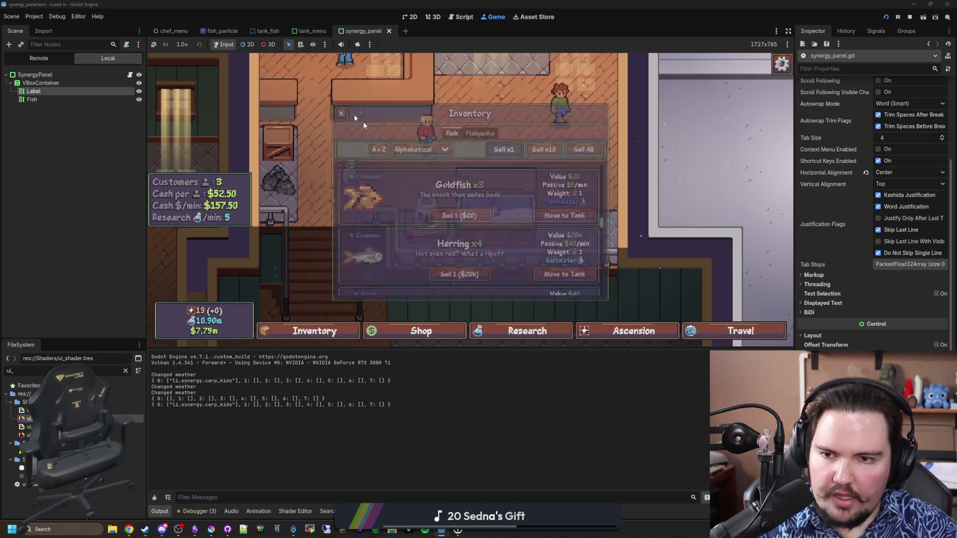
left_click(342, 111)
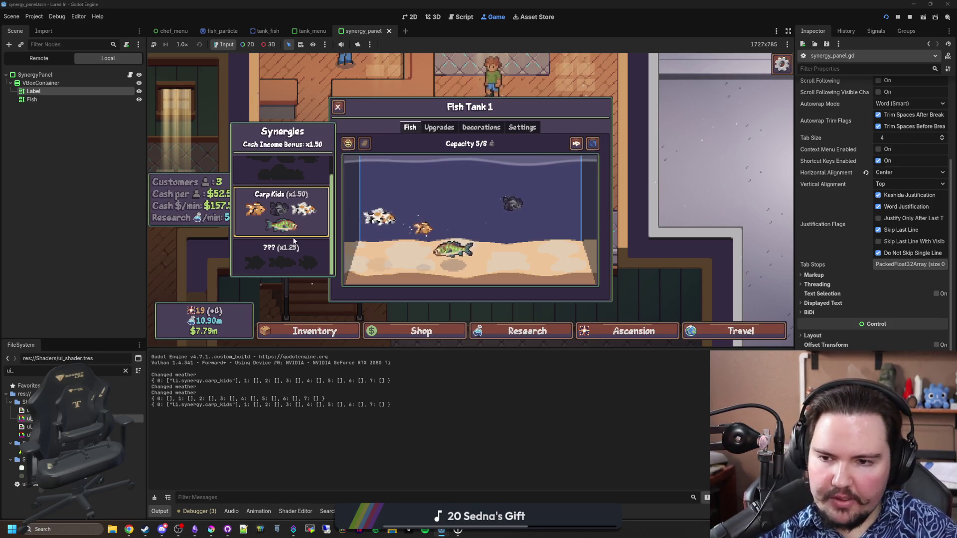
scroll(299, 249, "up", 1)
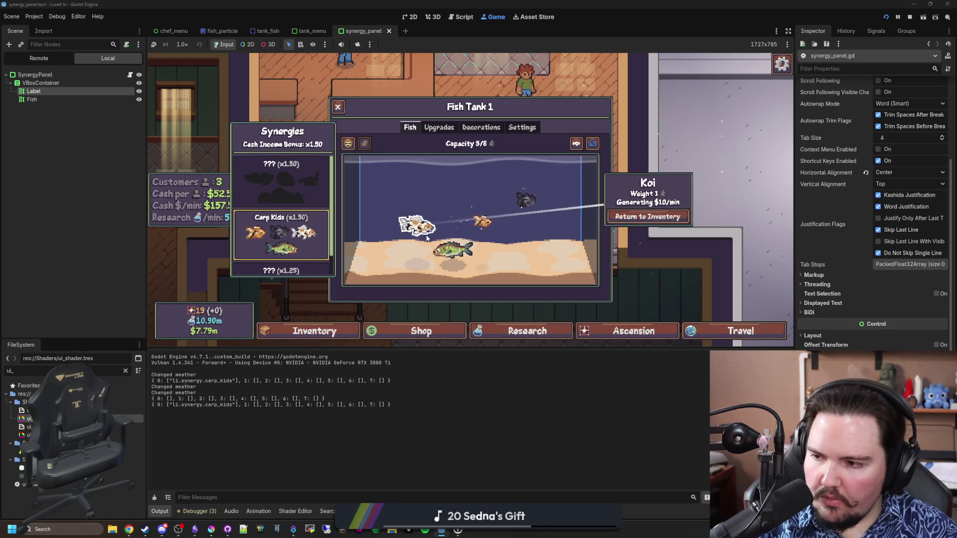
mouse_move(455, 255)
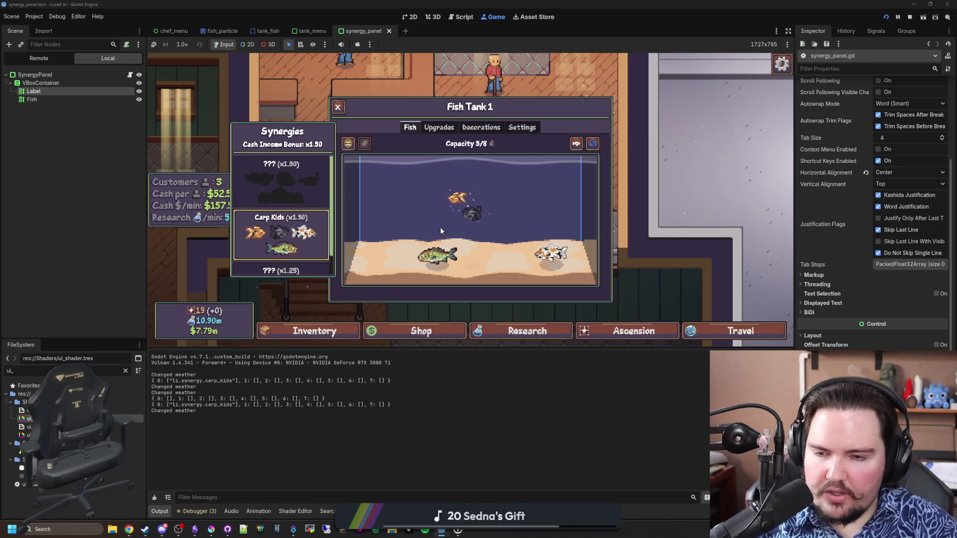
scroll(289, 214, "down", 1)
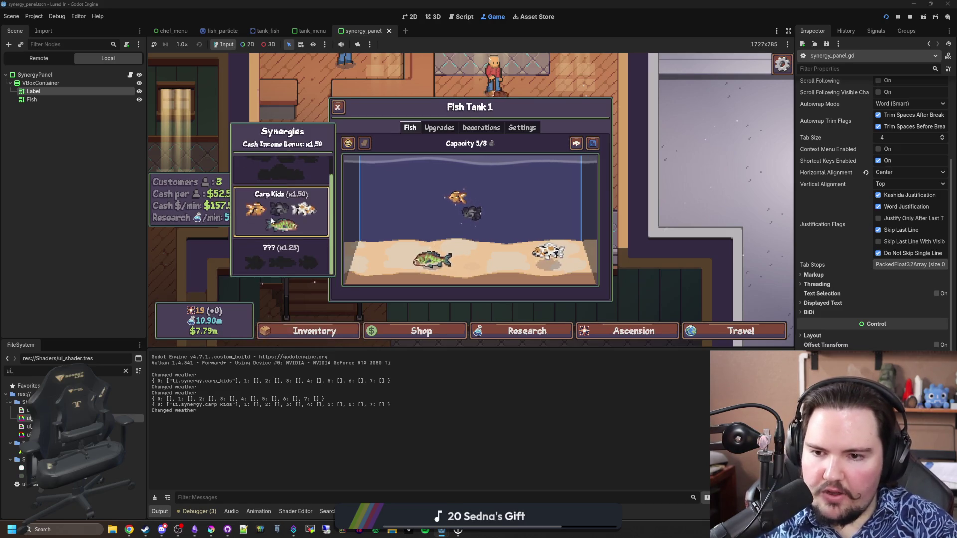
scroll(310, 217, "up", 1)
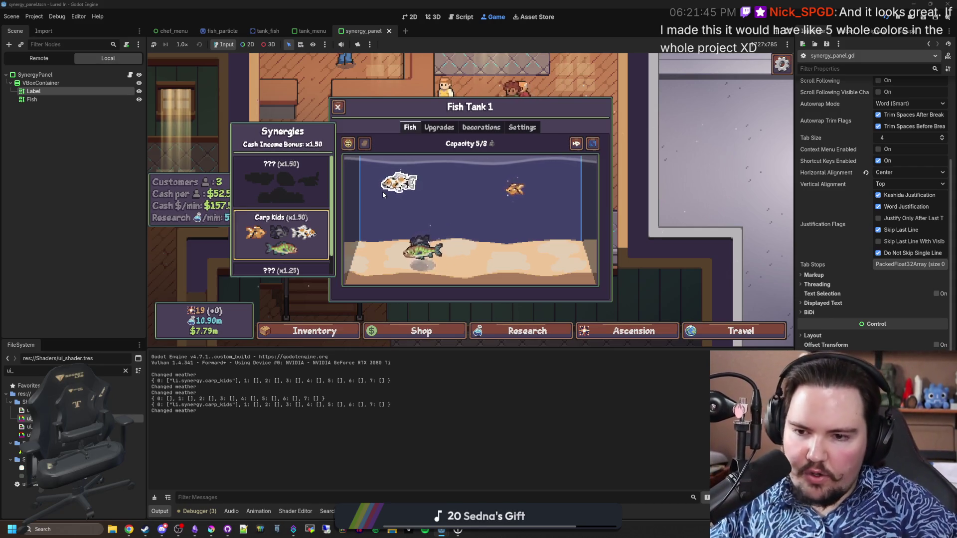
scroll(312, 244, "down", 1)
scroll(312, 244, "up", 1)
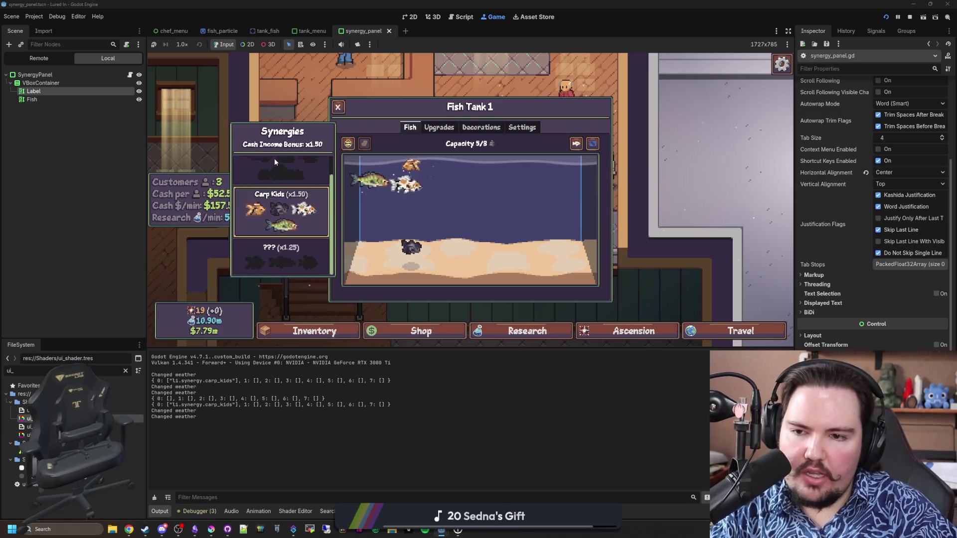
key("Escape")
left_click(503, 217)
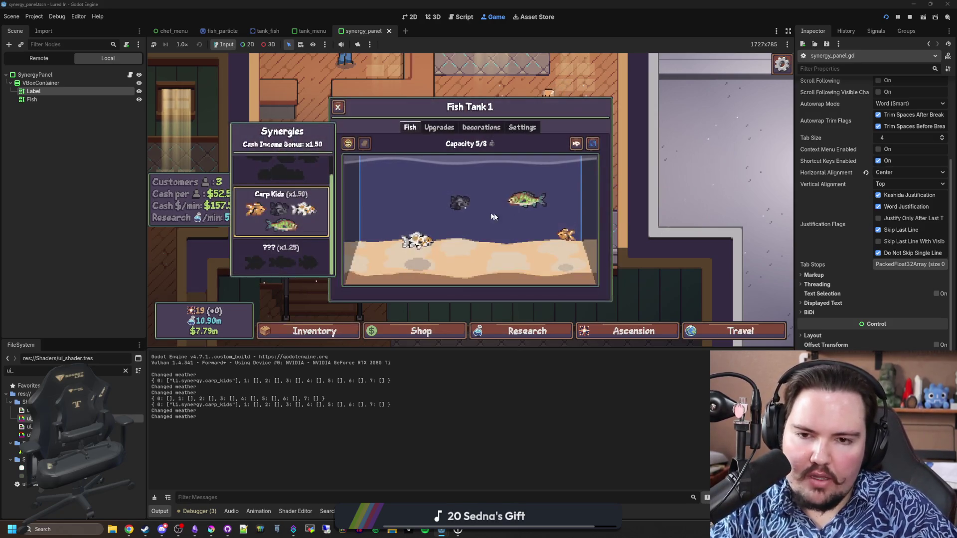
scroll(261, 220, "up", 2)
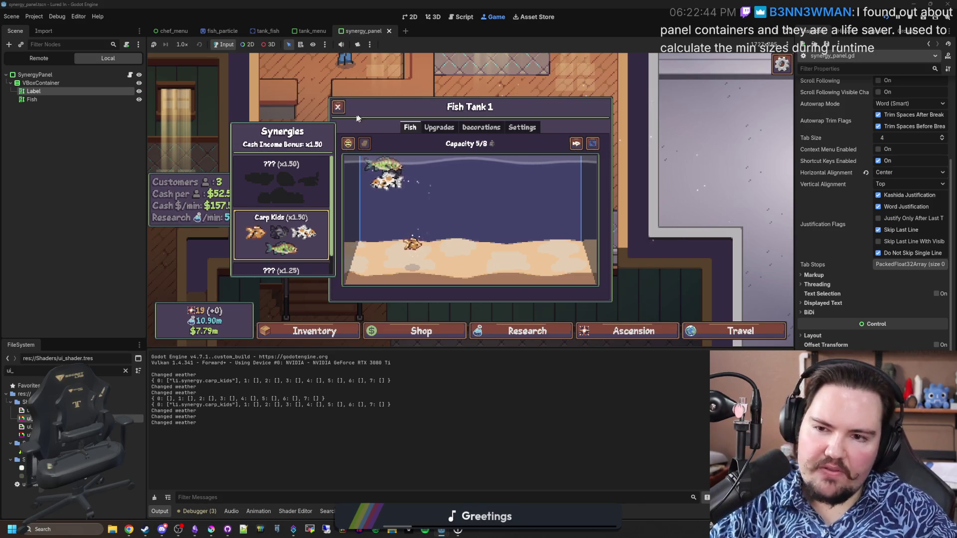
left_click(348, 142)
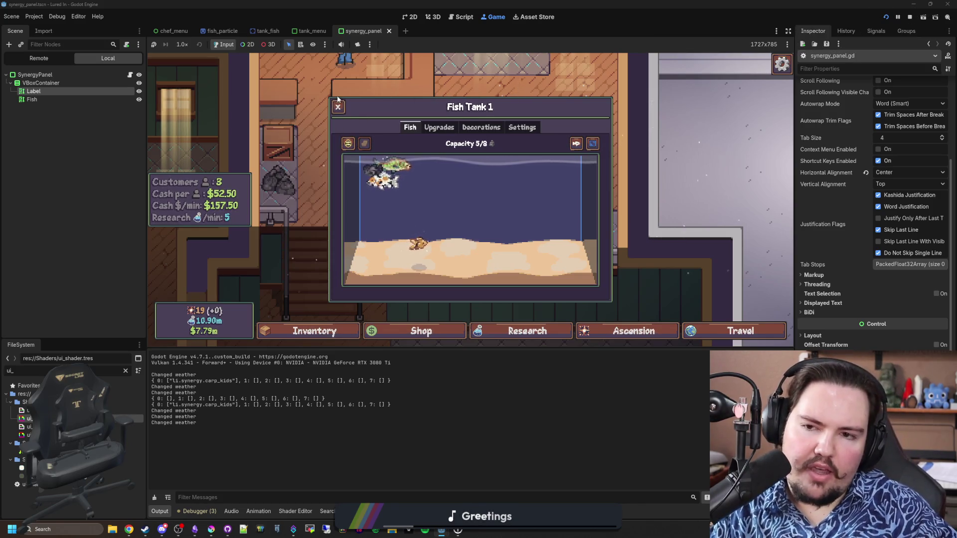
Close Fish Tank 1 and browse the inventory's fish list and Fishpedia
left_click(337, 106)
left_click(314, 330)
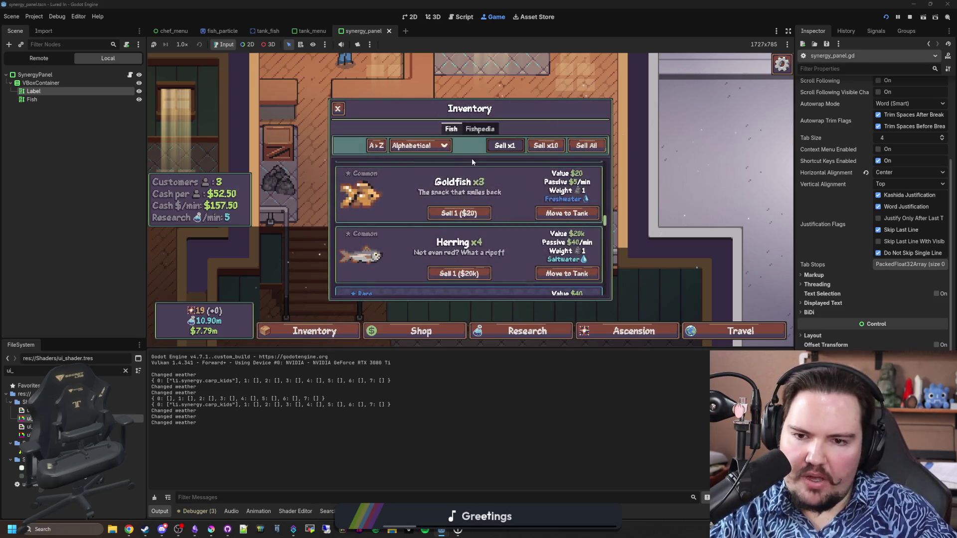
scroll(521, 223, "down", 10)
scroll(519, 219, "up", 10)
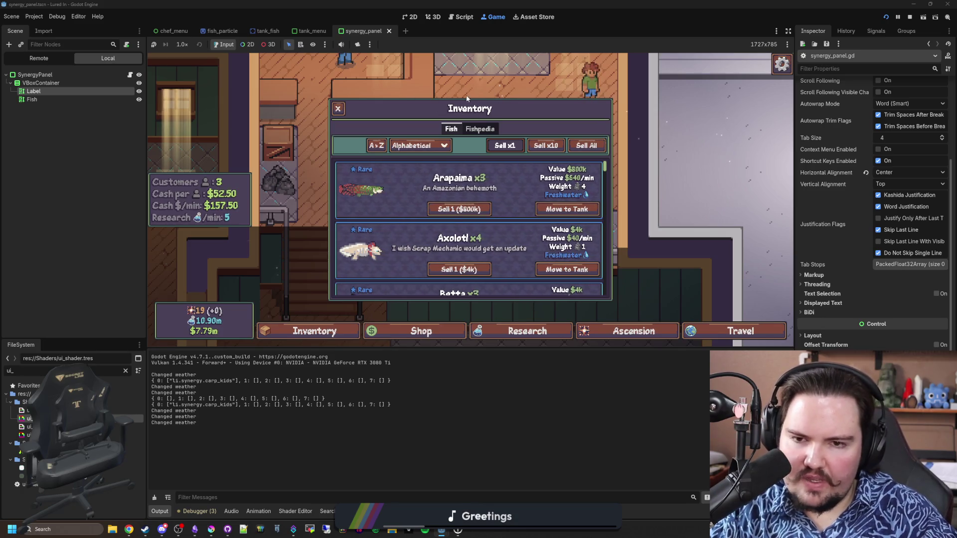
left_click(479, 129)
left_click(451, 129)
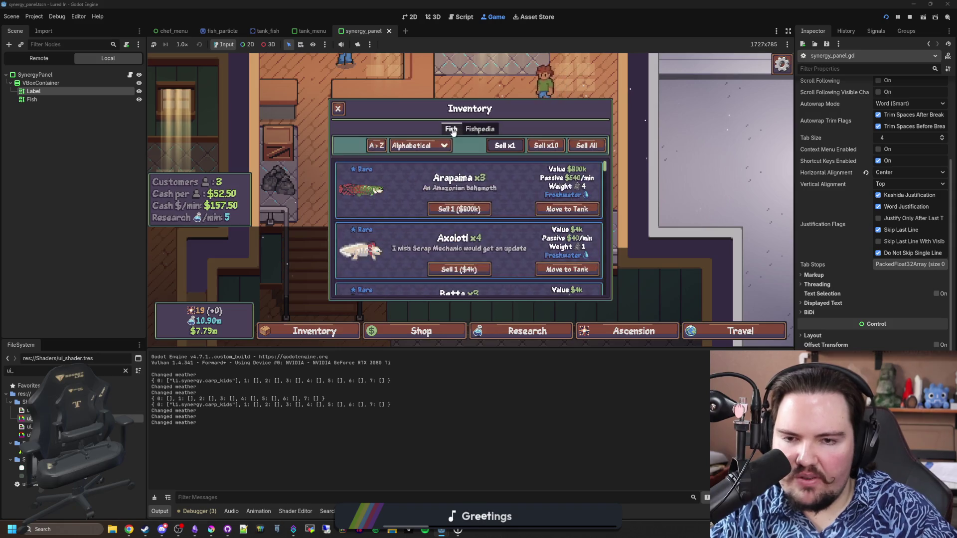
left_click(338, 108)
Toggle the Shop, Research tree and Ascension panels open and closed
left_click(430, 328)
left_click(430, 326)
left_click(423, 330)
scroll(490, 236, "down", 2)
left_click(514, 327)
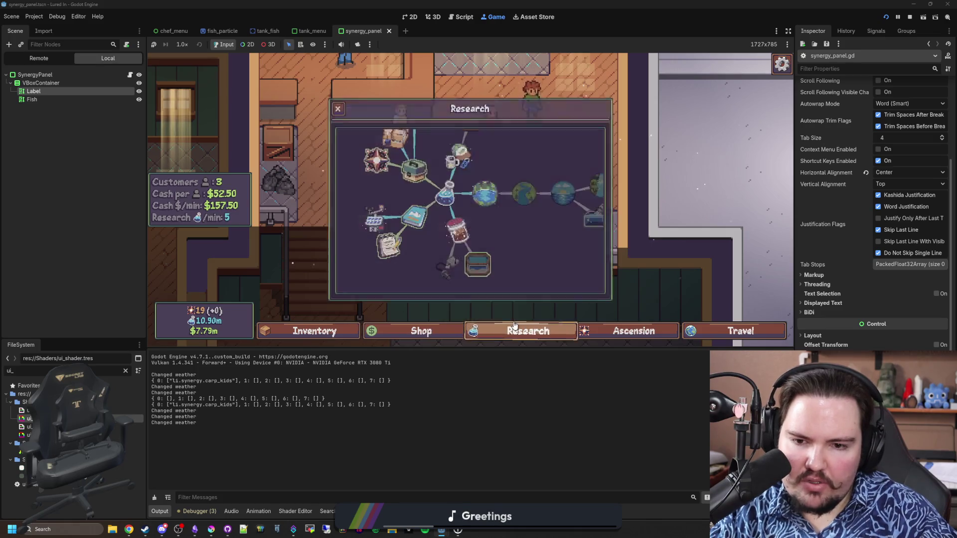
scroll(562, 256, "down", 3)
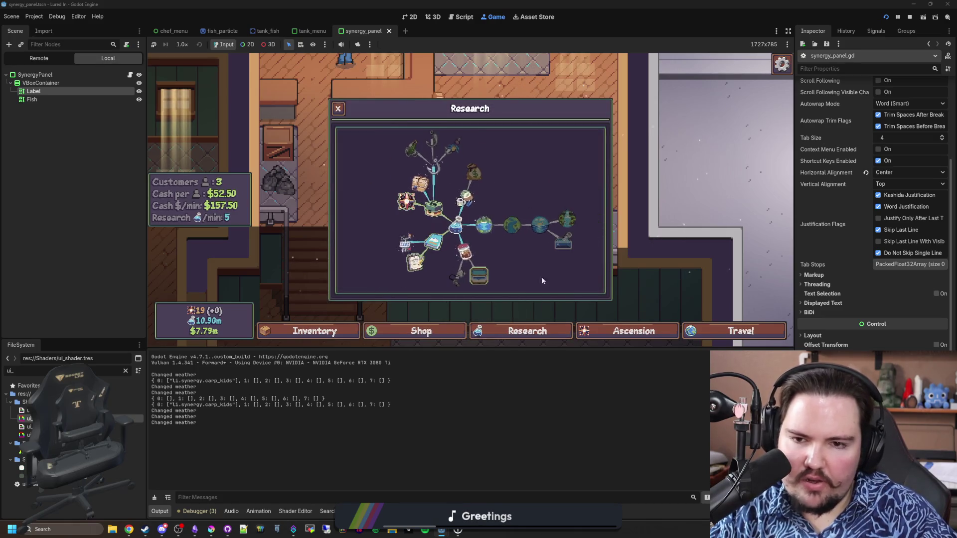
left_click(528, 331)
left_click(529, 332)
left_click(612, 329)
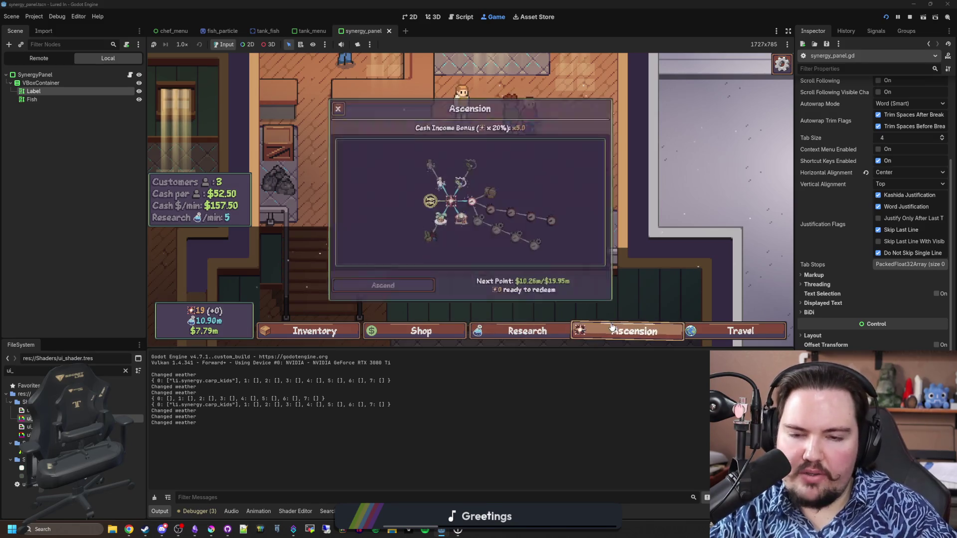
left_click(618, 330)
Finish on the Inventory panel, scrolling its Fish list
left_click(421, 330)
left_click(333, 330)
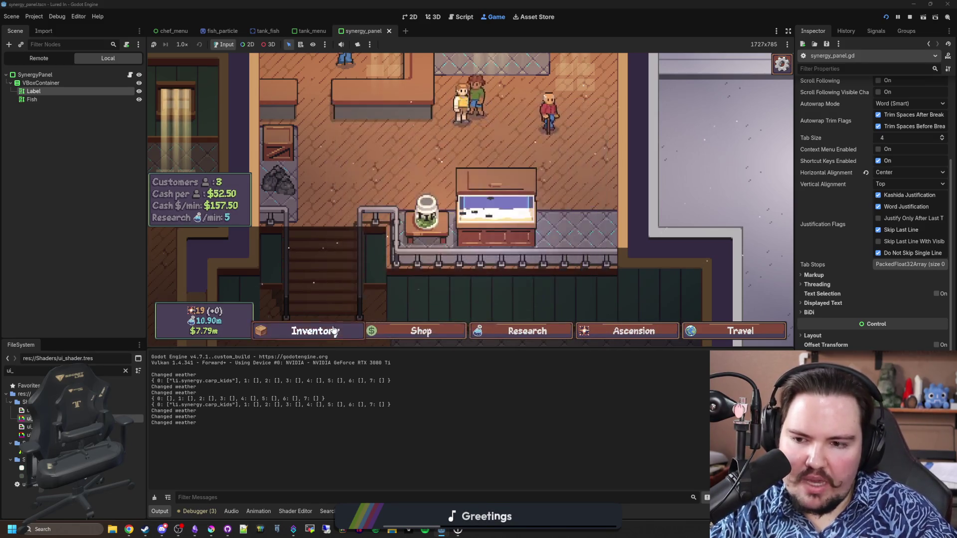
scroll(384, 208, "down", 10)
scroll(381, 214, "up", 10)
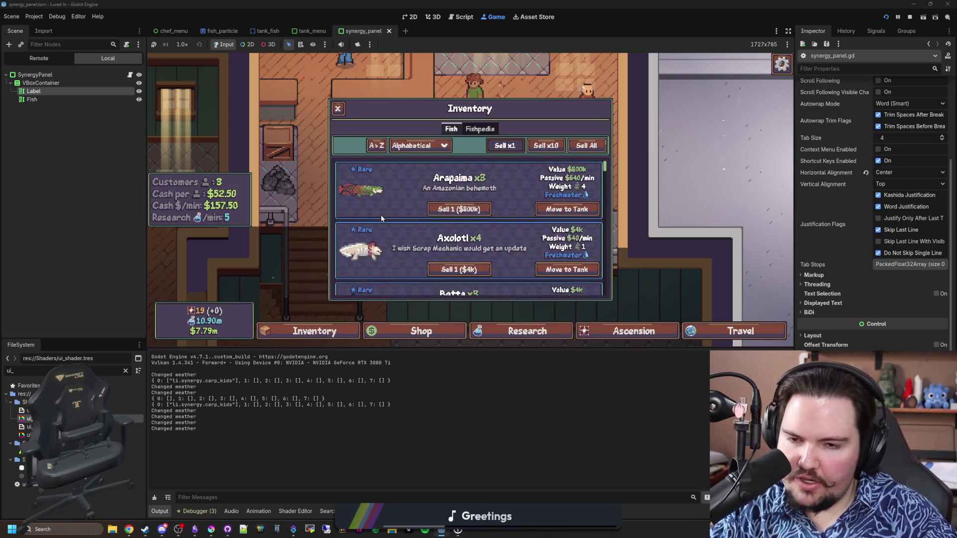
Browse the shop's Marketing, Equipment and Decorations tabs, then close it
left_click(394, 331)
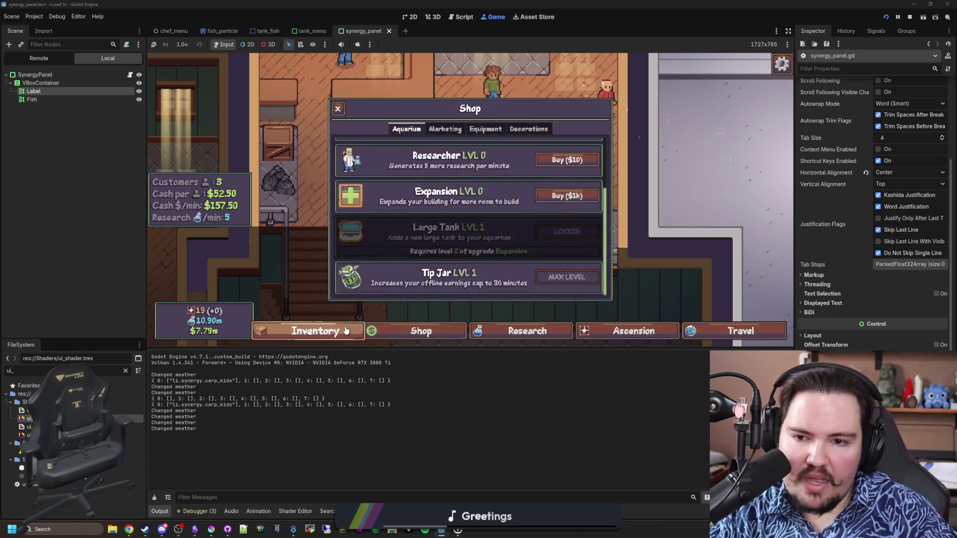
scroll(359, 271, "up", 3)
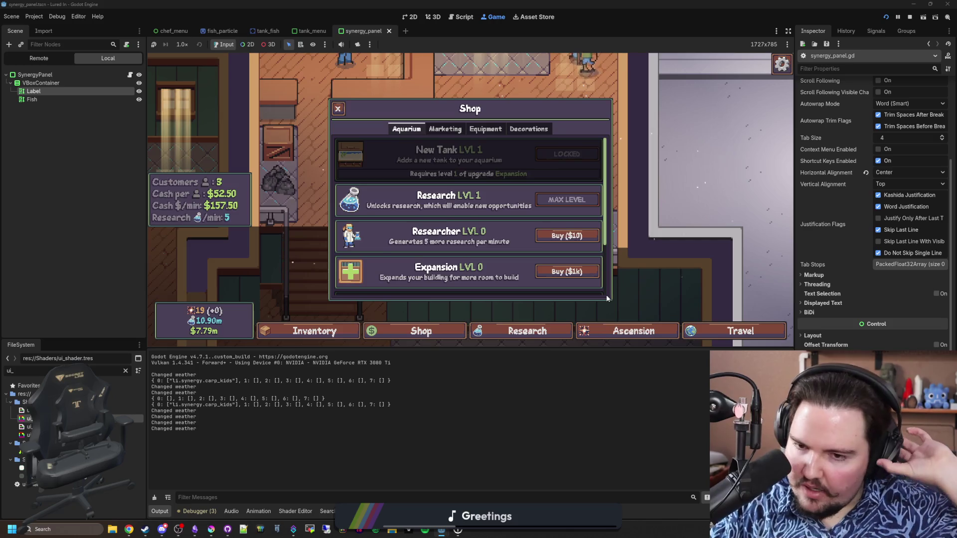
scroll(437, 264, "down", 3)
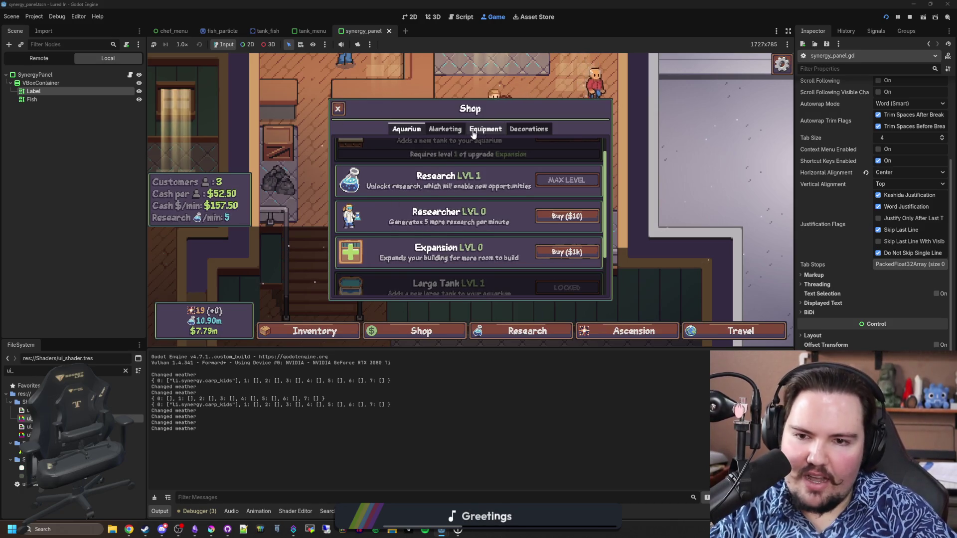
left_click(445, 129)
left_click(485, 129)
left_click(529, 129)
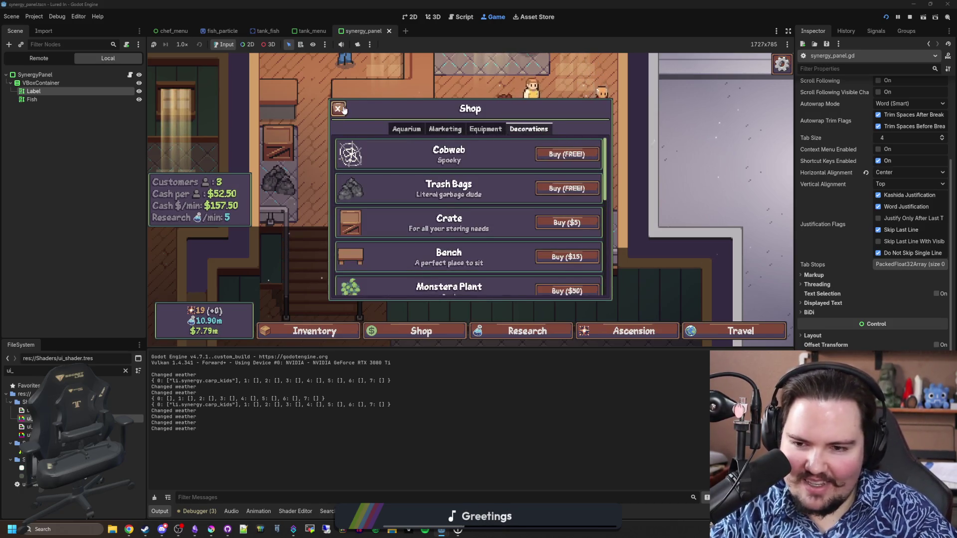
scroll(365, 208, "down", 5)
scroll(366, 209, "up", 5)
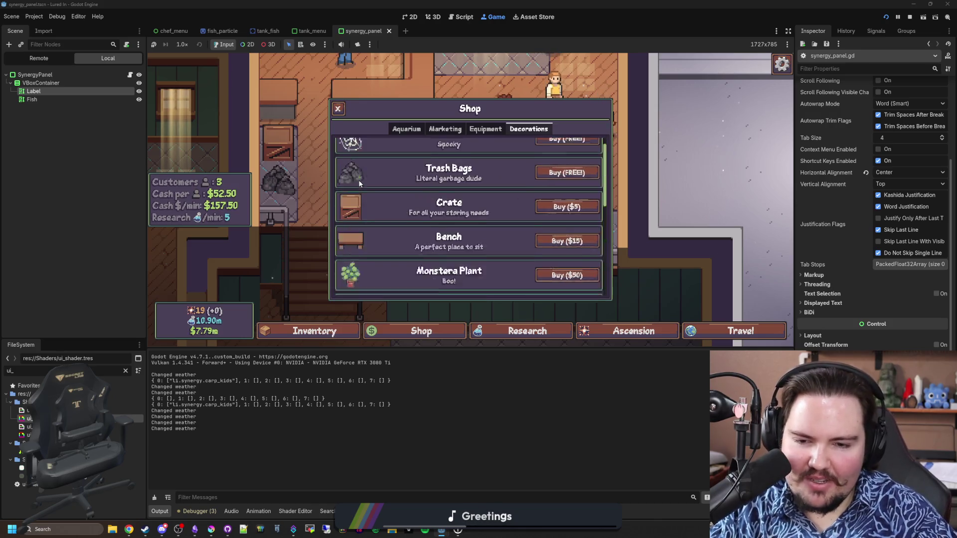
left_click(338, 112)
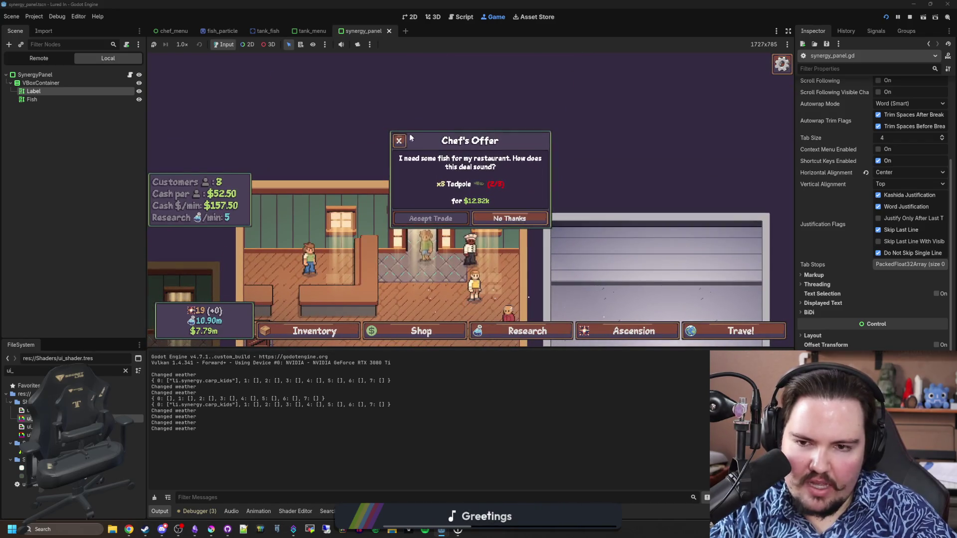
Dismiss the chef's trade offer and scroll the inventory fish list from Arapaima to Zebra Pleco
left_click(399, 141)
left_click(314, 331)
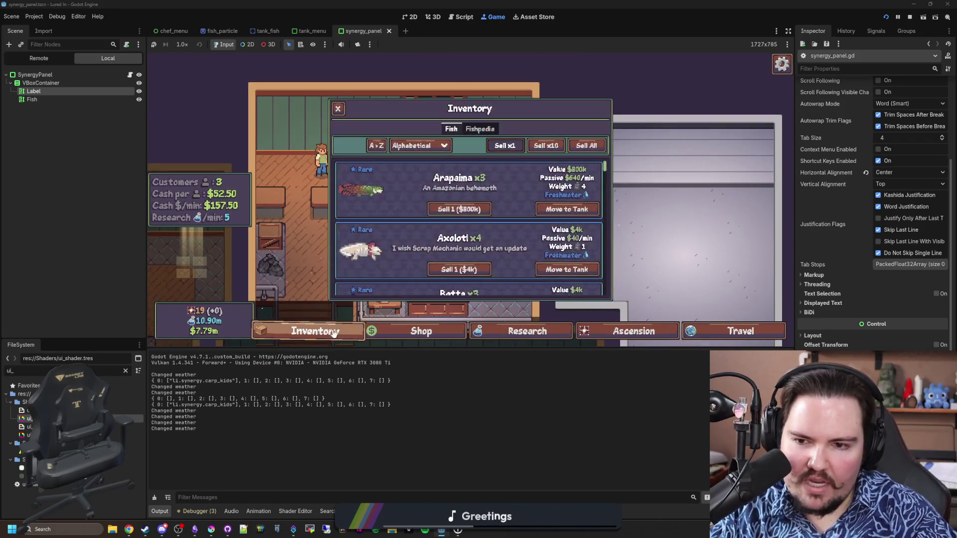
scroll(399, 241, "down", 15)
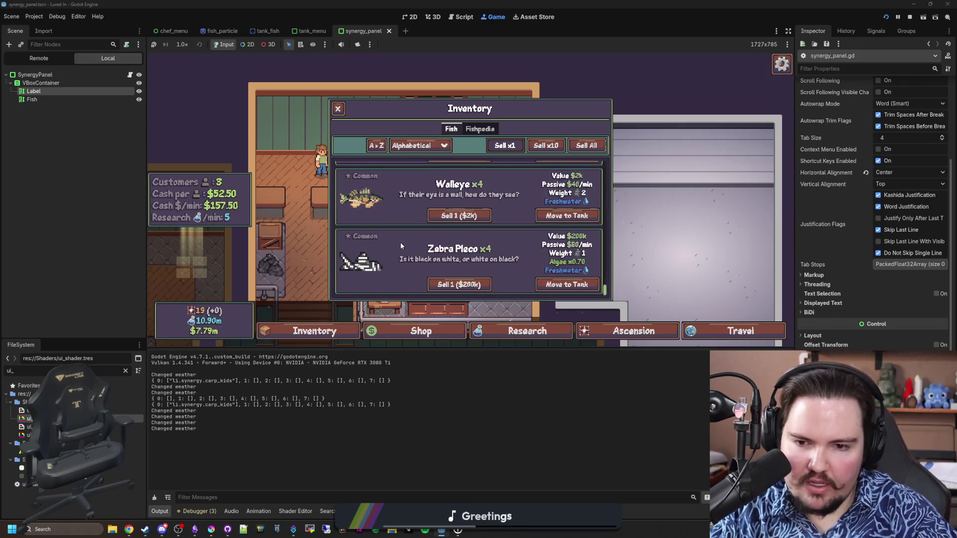
scroll(400, 258, "up", 15)
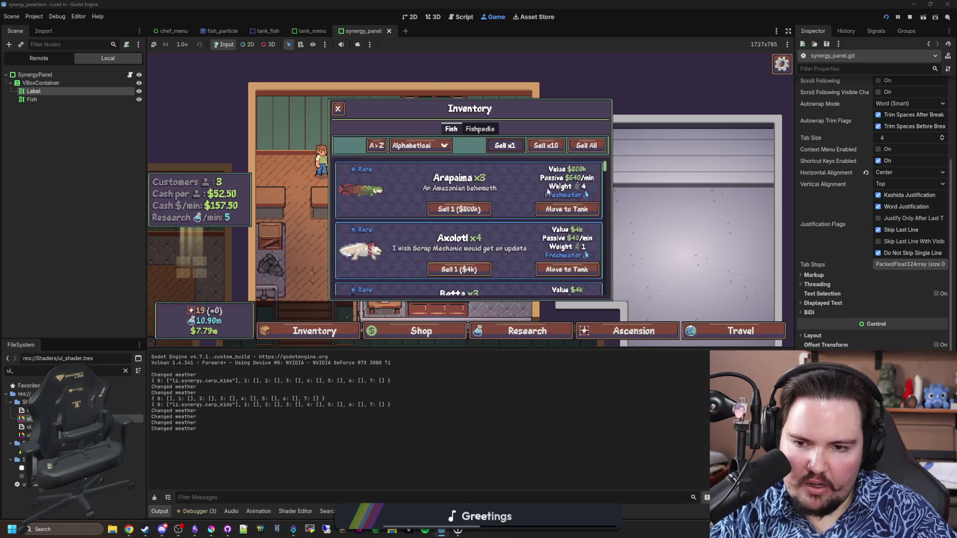
scroll(456, 233, "down", 15)
scroll(456, 233, "up", 15)
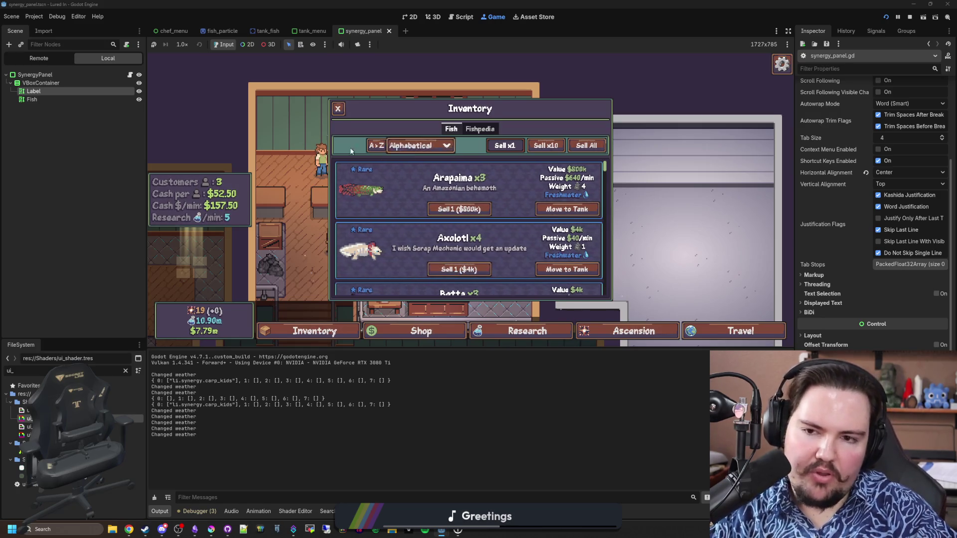
key("Escape")
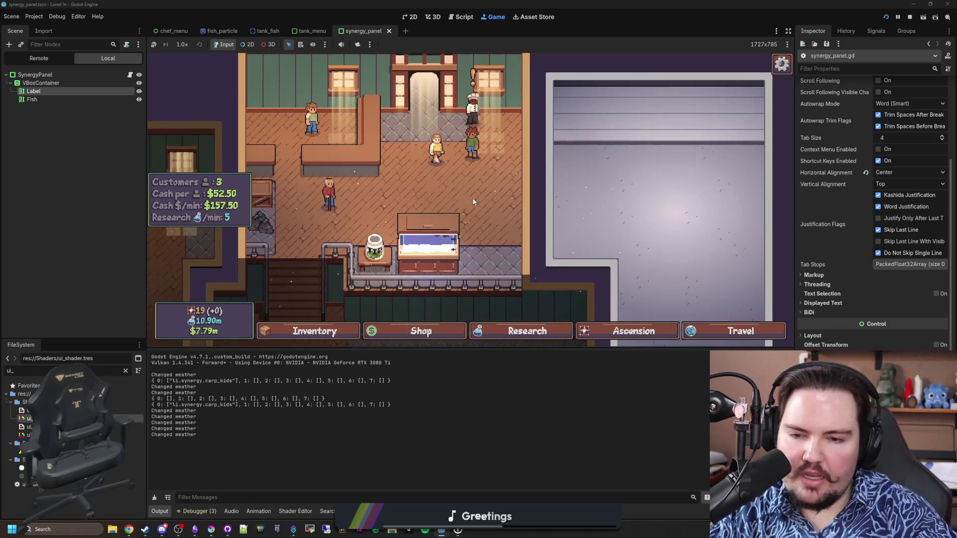
Close Fish Tank 1's panel, then open the tank_menu scene and scroll its Scene dock tree
left_click(418, 249)
left_click(338, 107)
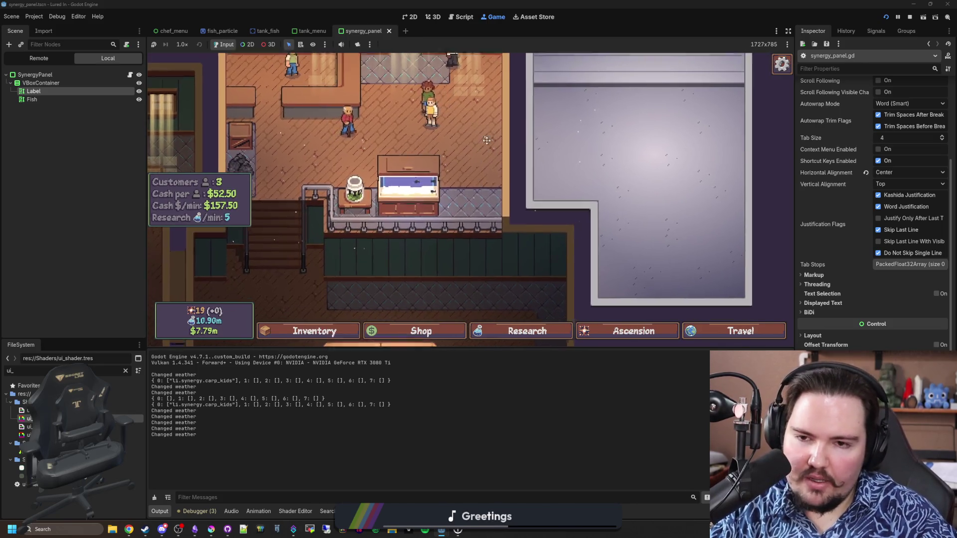
left_click(486, 140)
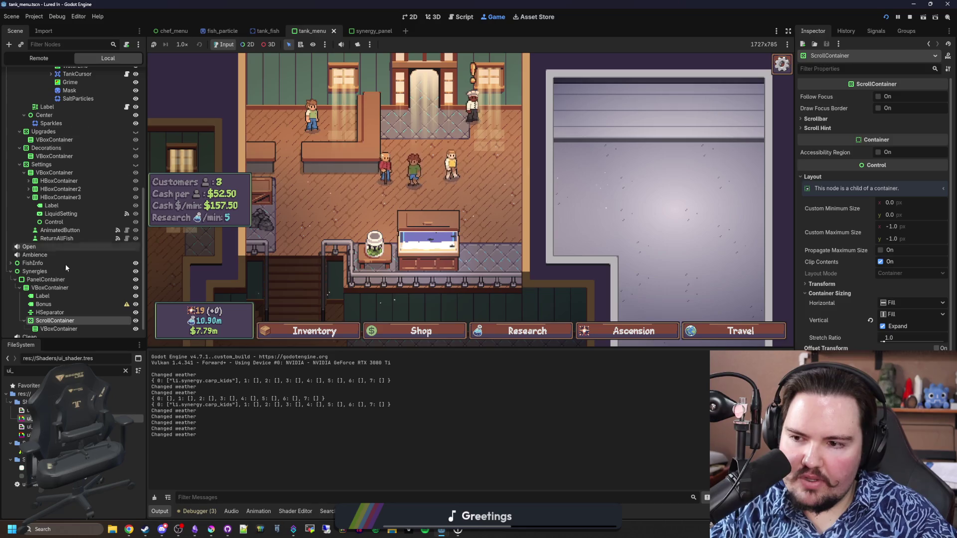
scroll(75, 199, "up", 3)
scroll(96, 251, "up", 10)
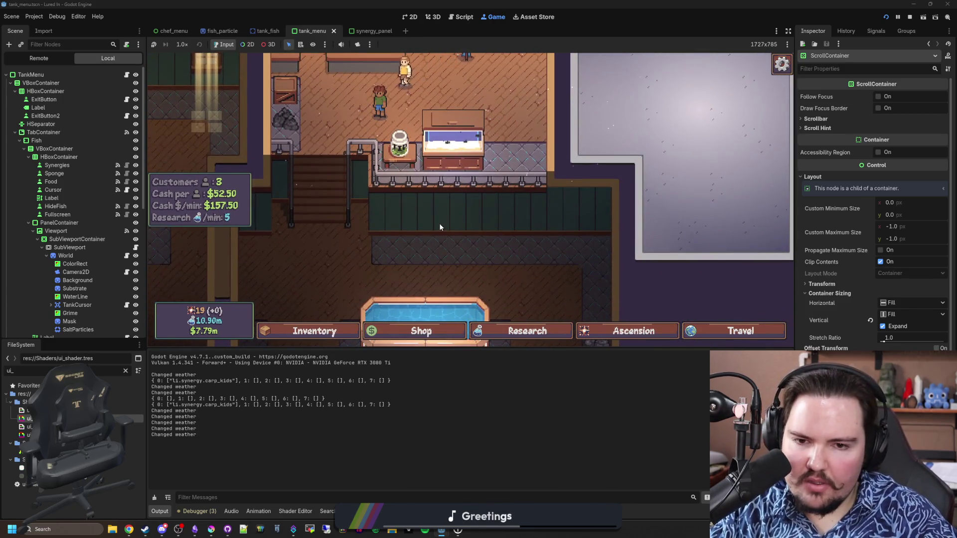
scroll(61, 179, "down", 10)
scroll(88, 224, "up", 10)
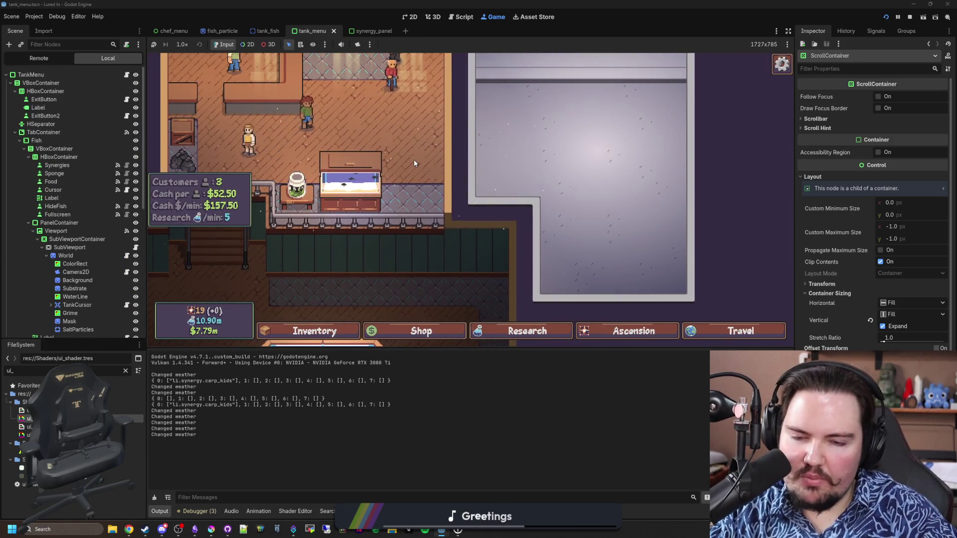
scroll(414, 160, "up", 3)
scroll(91, 184, "down", 1)
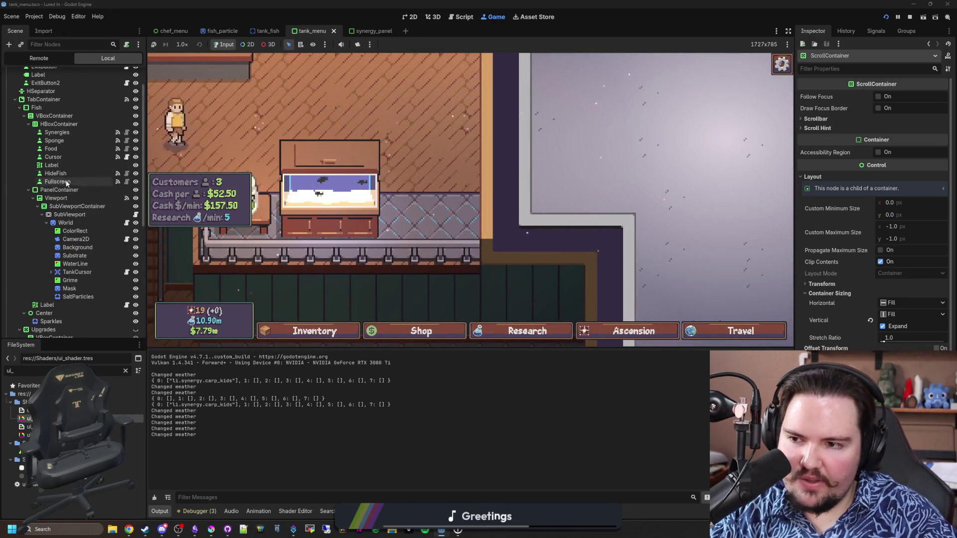
scroll(66, 183, "up", 1)
scroll(429, 124, "down", 2)
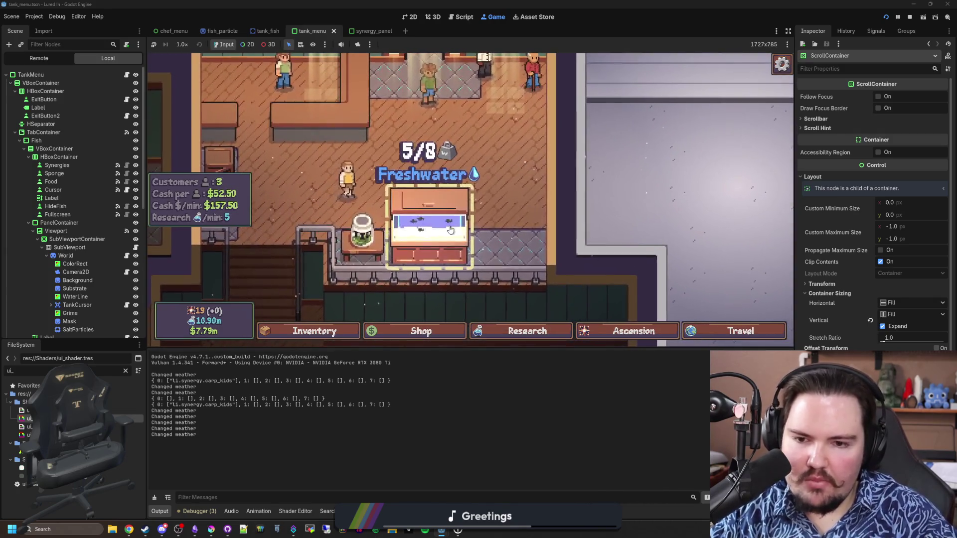
Show Fish Tank 1's Synergies list in the game, then bring Krita forward and nudge its window
left_click(449, 230)
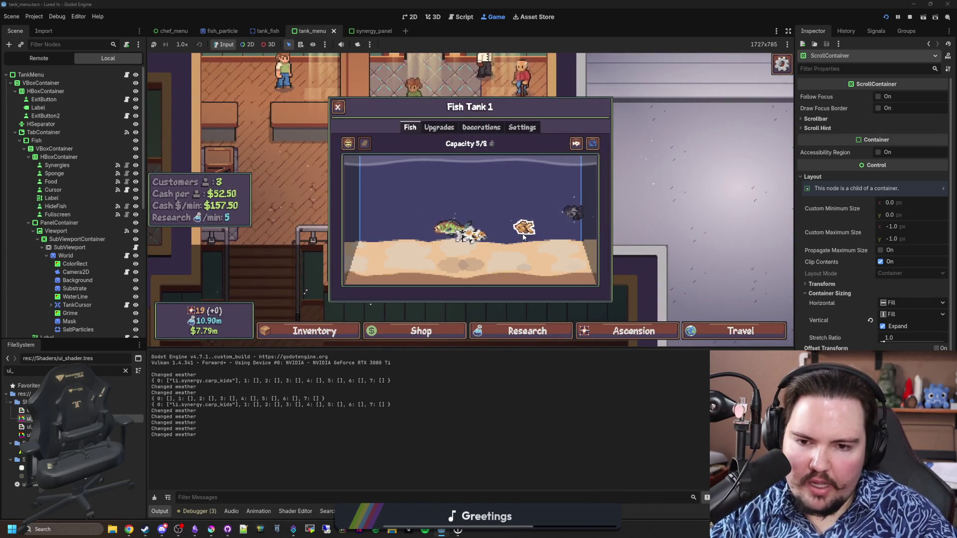
mouse_move(449, 229)
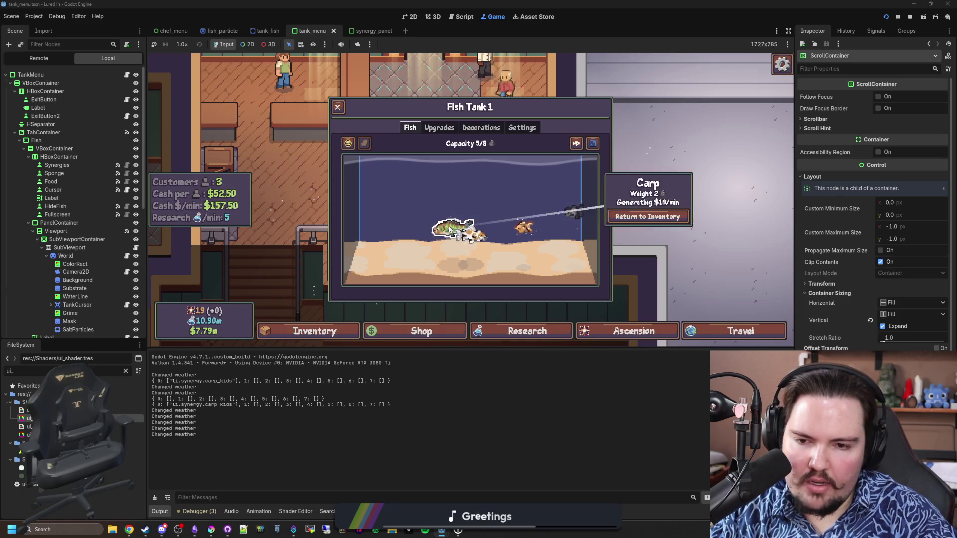
left_click(348, 143)
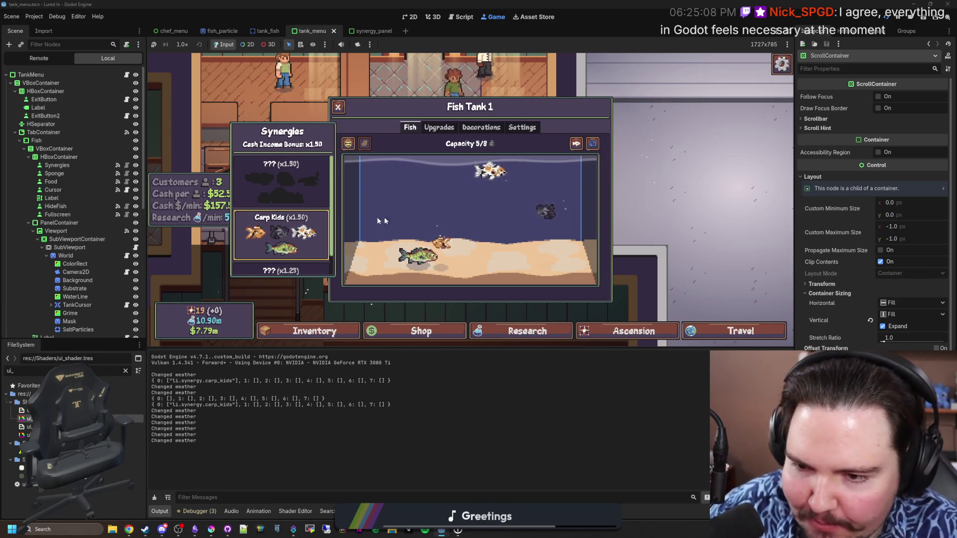
scroll(322, 220, "down", 1)
scroll(321, 220, "up", 1)
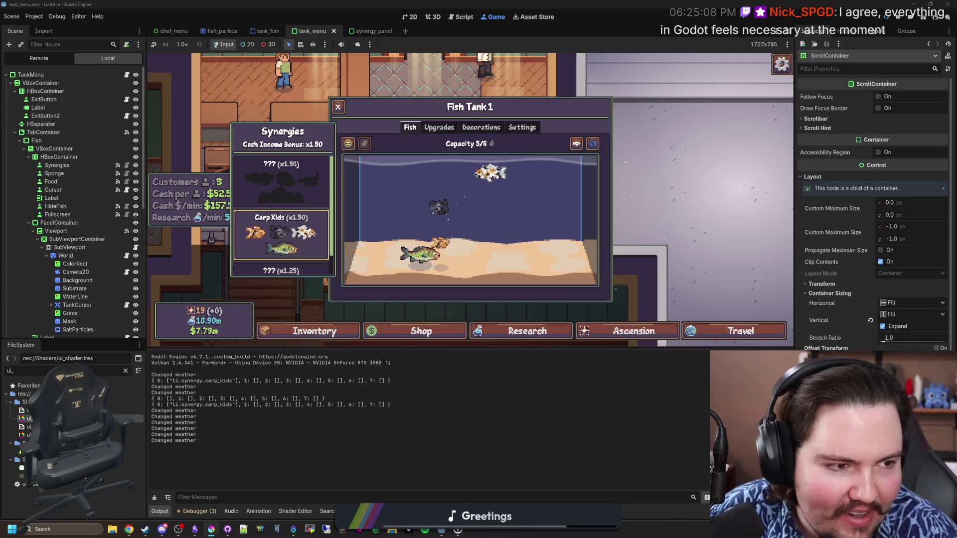
key("alt+Tab")
left_click_drag(534, 67, 512, 76)
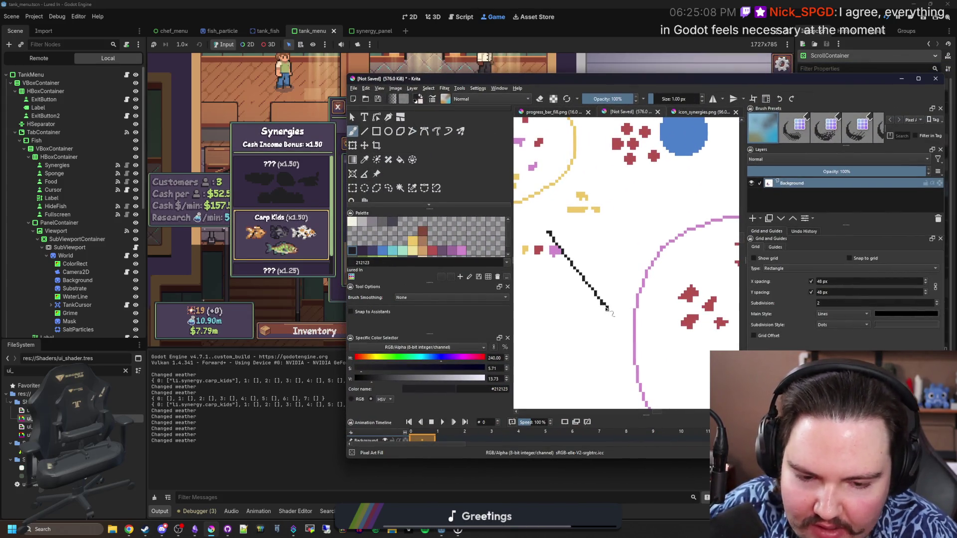
In Krita, paint a black blob and a 32 px dark-purple (352b42) stroke, then return to the game
key("bracketright")
left_click_drag(604, 309, 563, 254)
key("bracketright")
key("bracketright")
key("bracketright")
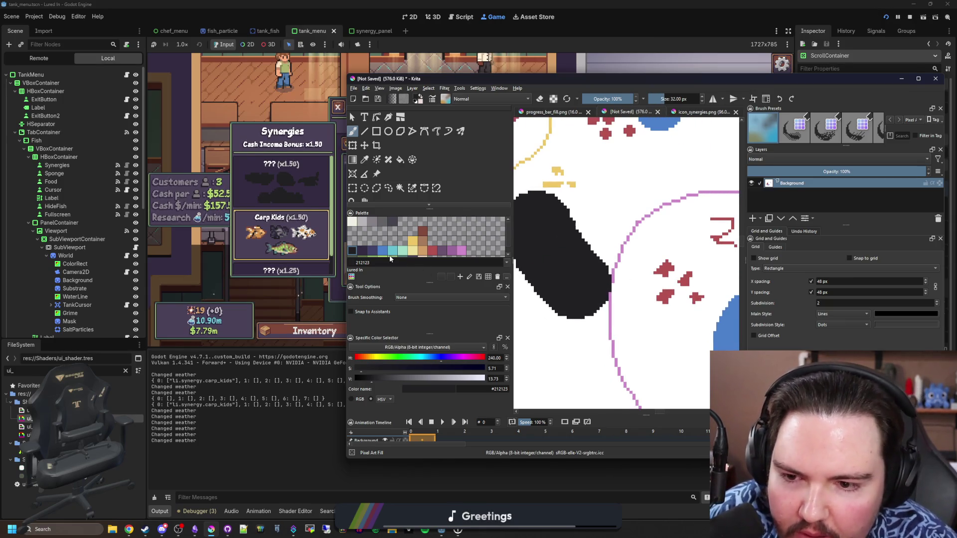
left_click(362, 250)
left_click_drag(610, 219, 607, 198)
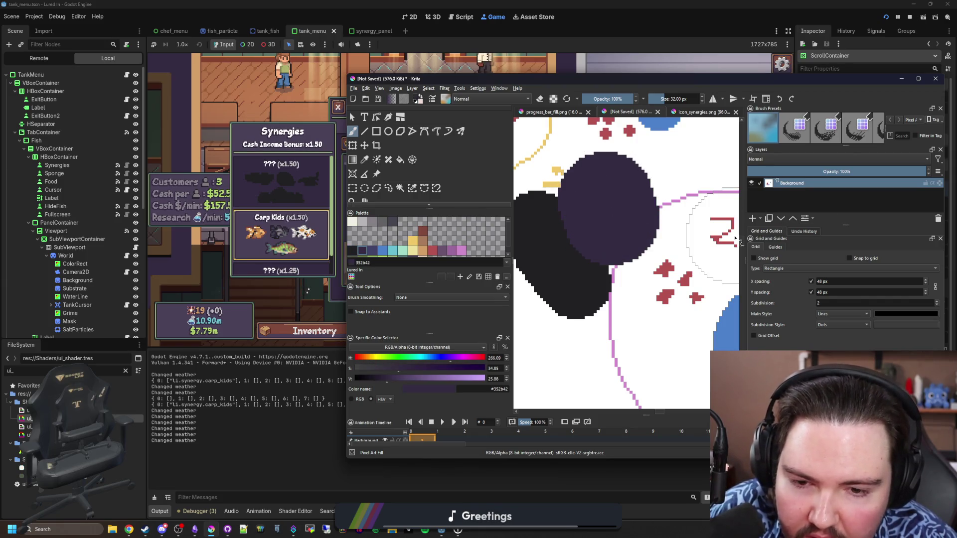
left_click(290, 184)
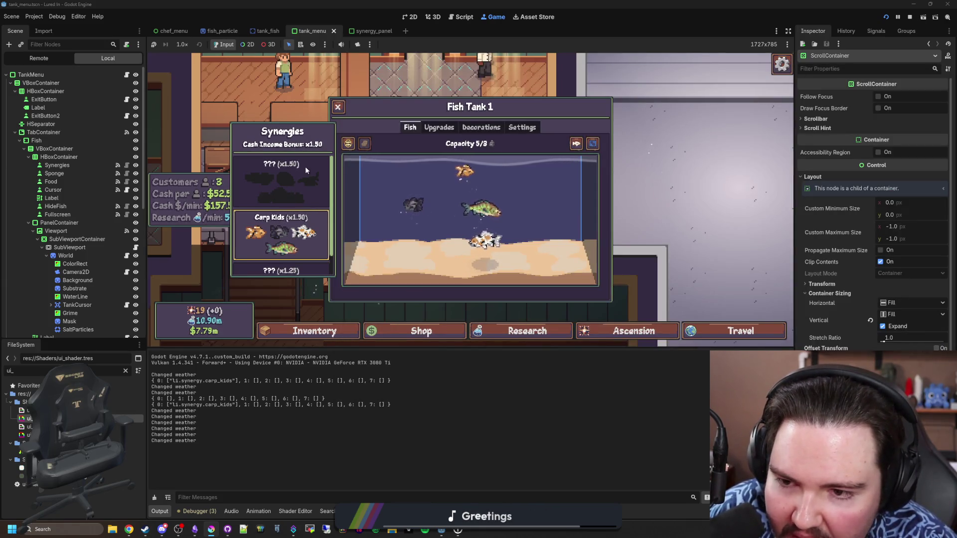
Look up a fish's details in the inventory's Fishpedia, then close it
scroll(305, 166, "down", 1)
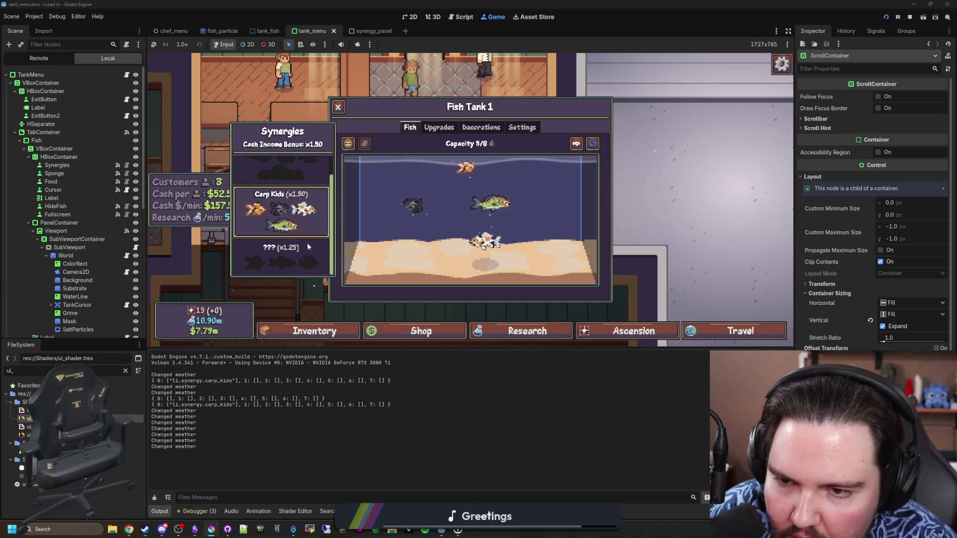
left_click(339, 333)
left_click(480, 129)
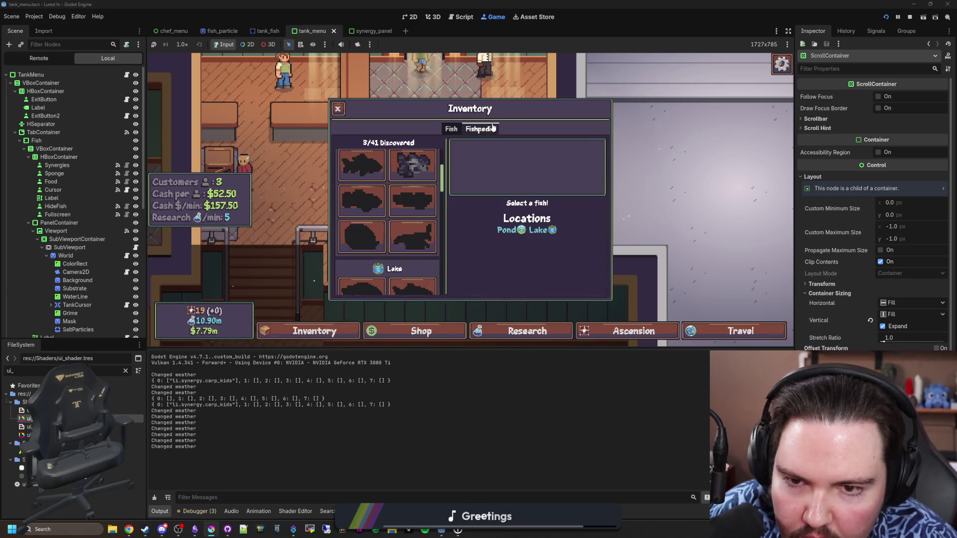
left_click(410, 201)
scroll(398, 229, "down", 3)
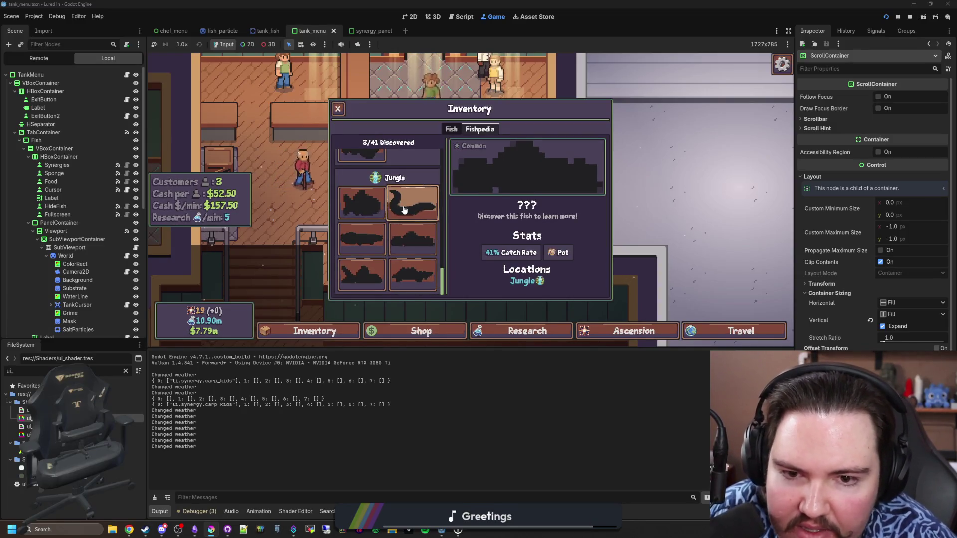
key("Escape")
Open Fish Tank 1 and switch between its Upgrades and Fish views
left_click(470, 222)
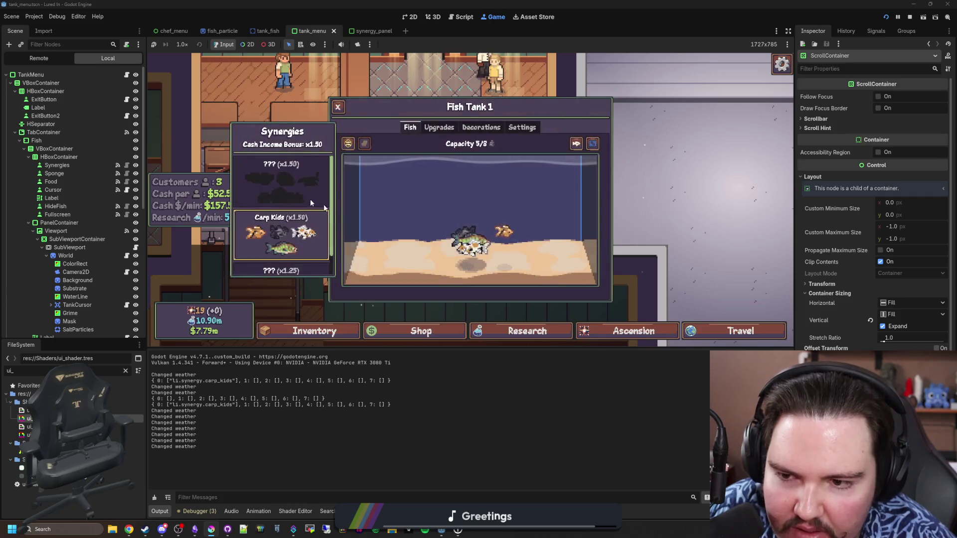
scroll(307, 197, "down", 1)
scroll(296, 166, "up", 1)
scroll(296, 167, "down", 1)
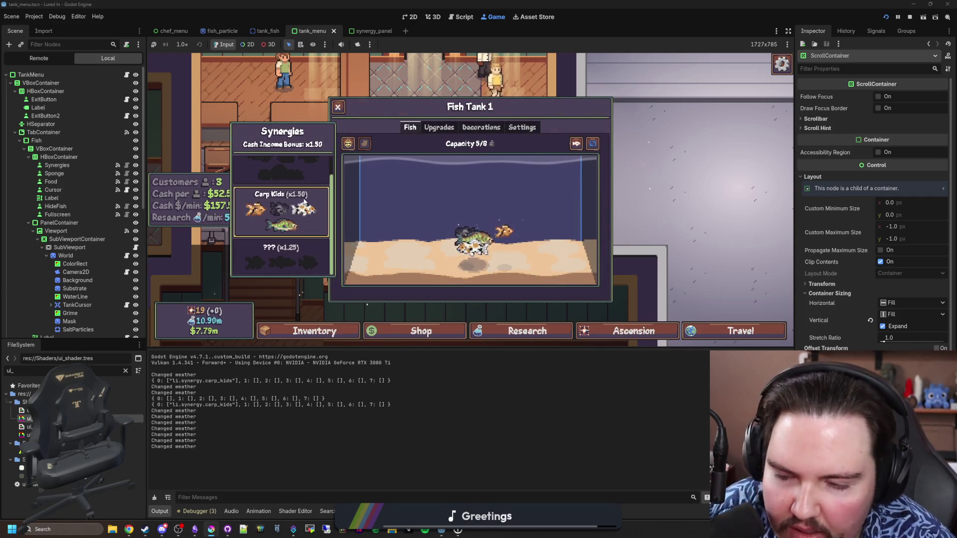
left_click(440, 128)
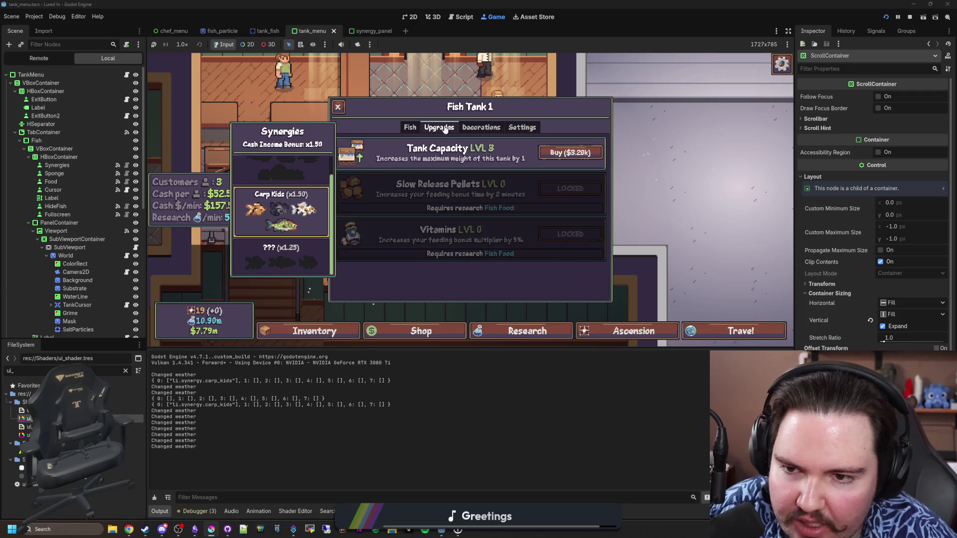
left_click(410, 127)
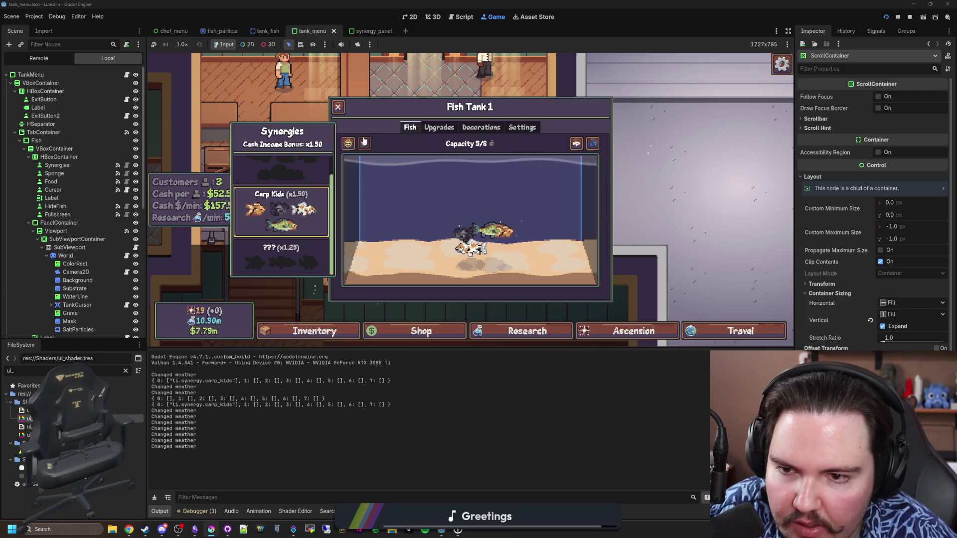
left_click(439, 127)
Cycle through the tank's Settings, Upgrades, Decorations tabs, ending on the fish view
left_click(511, 128)
left_click(439, 128)
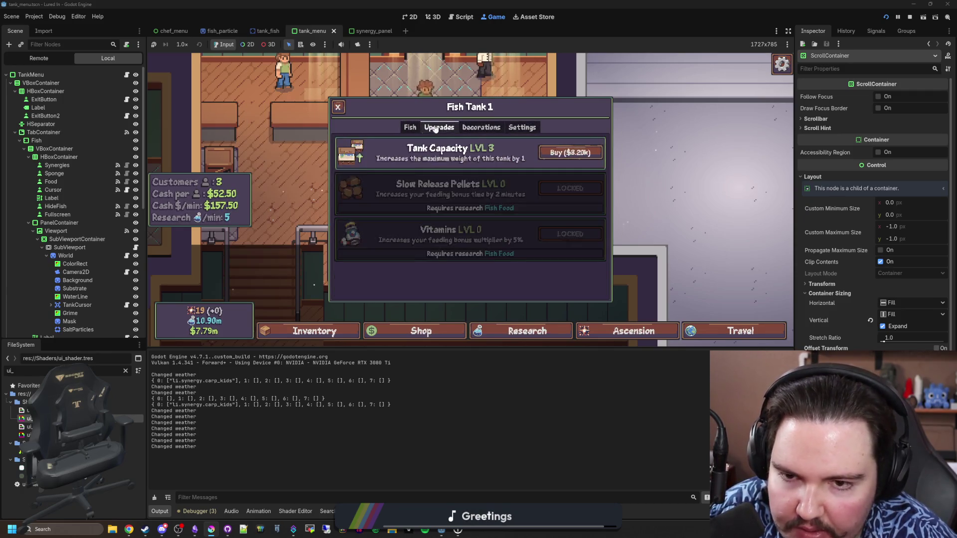
left_click(410, 127)
left_click(438, 128)
left_click(481, 128)
left_click(521, 128)
left_click(410, 128)
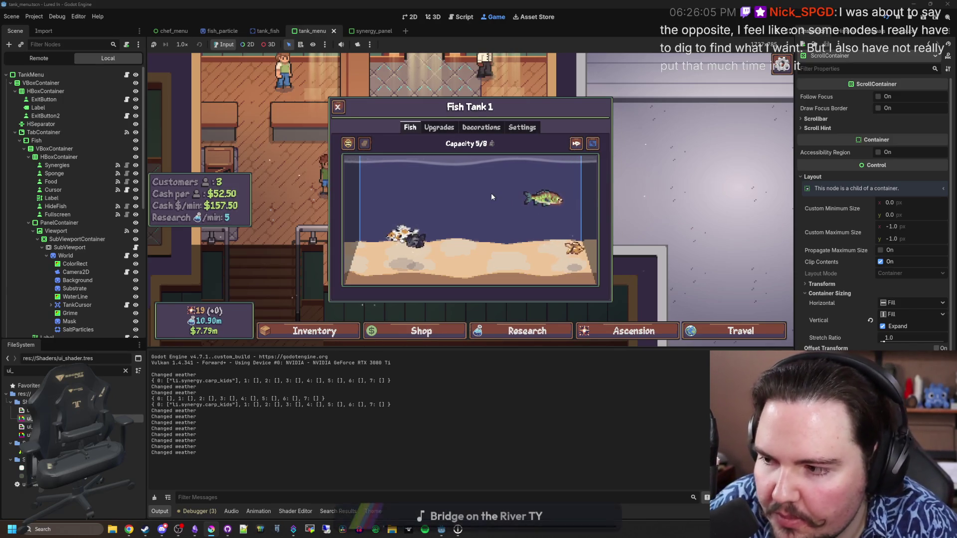
Show the synergies list beside the tank, view the koi's info card, then close the panel
left_click(348, 144)
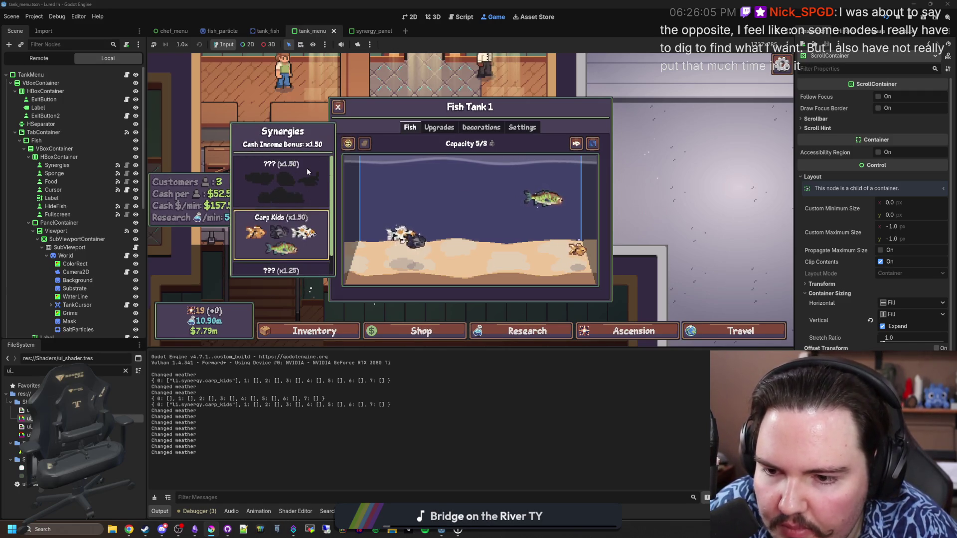
scroll(316, 166, "down", 1)
scroll(308, 172, "up", 1)
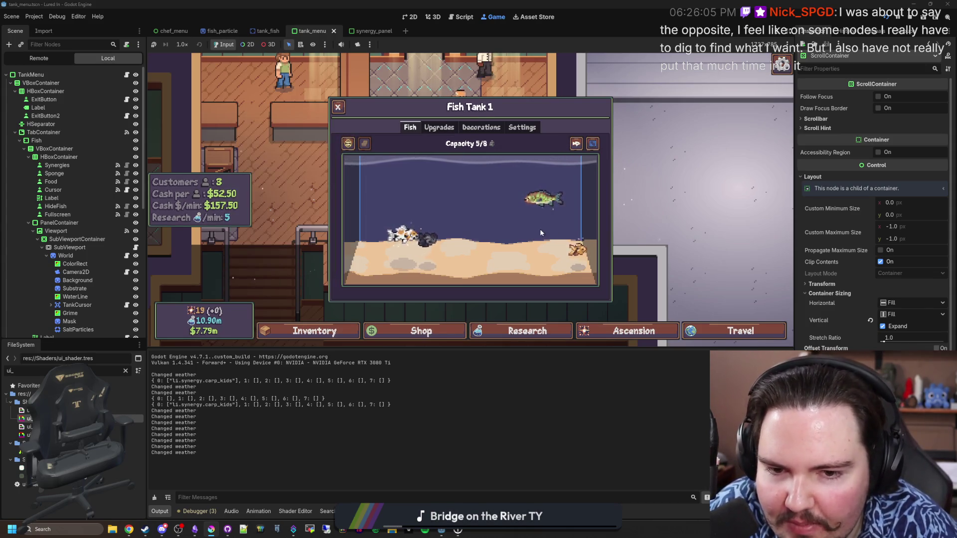
left_click(392, 246)
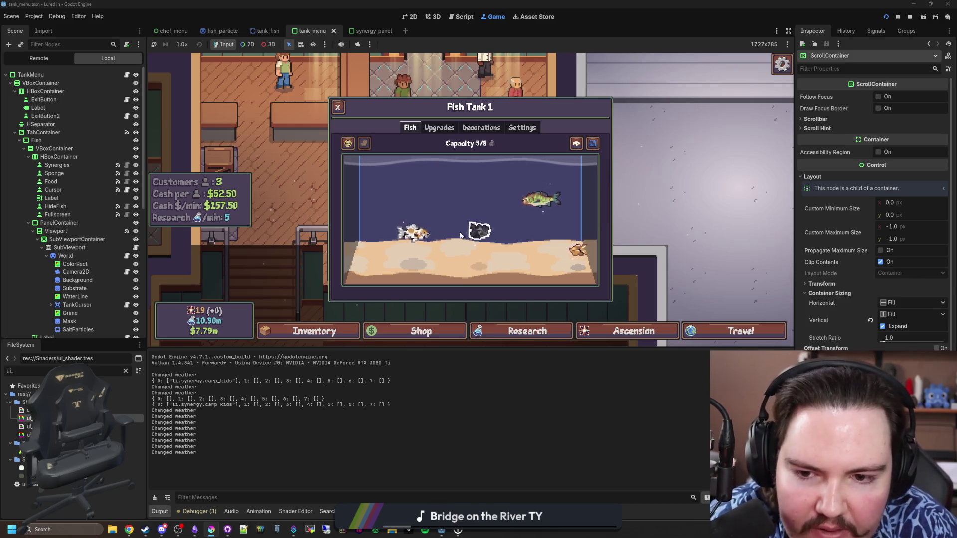
key("Escape")
Reopen Fish Tank 1 and check its Upgrades, Decorations and Settings tabs, ending on the fish view
left_click(438, 234)
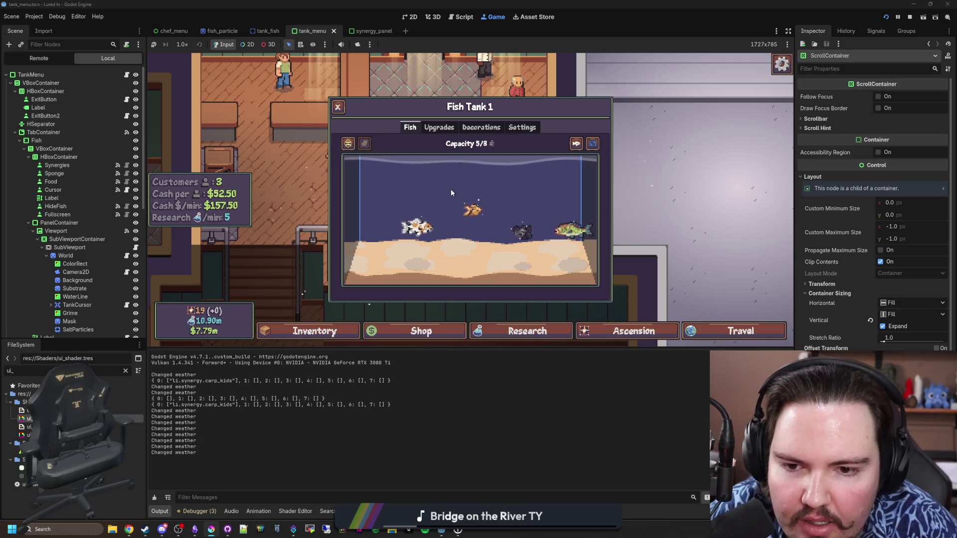
left_click(438, 128)
left_click(481, 127)
left_click(409, 128)
left_click(521, 127)
left_click(409, 127)
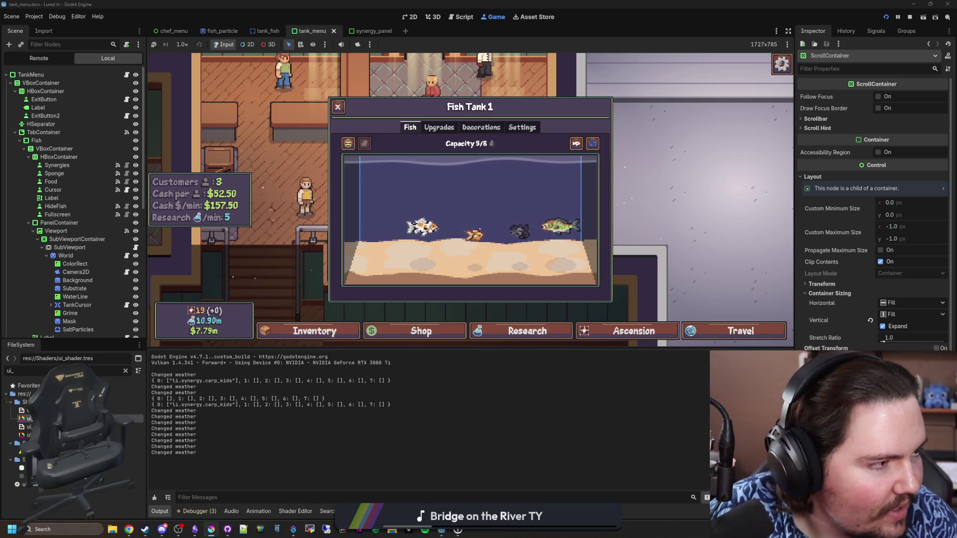
key("super+2")
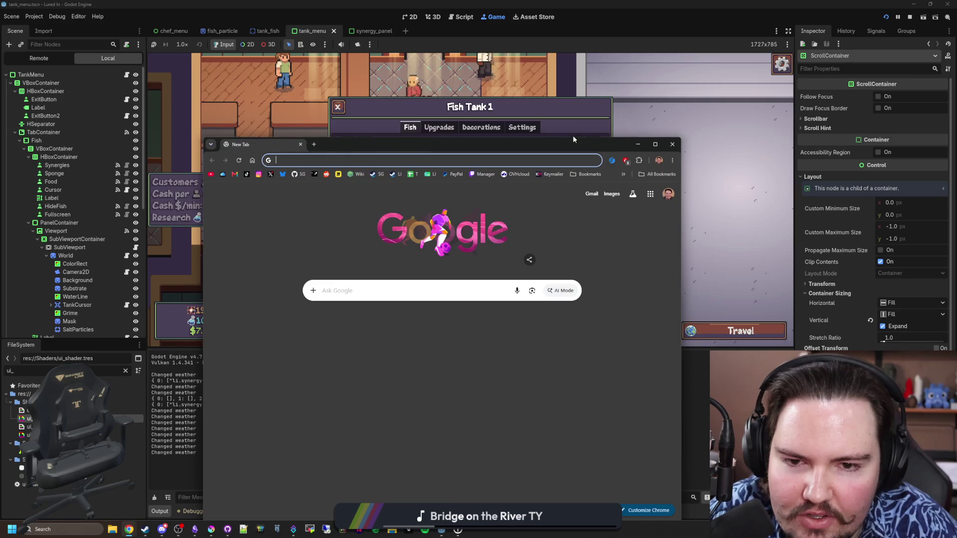
mouse_move(573, 138)
left_mouse_down()
mouse_move(573, 288)
mouse_move(741, 215)
mouse_move(840, 60)
mouse_move(723, 211)
mouse_move(504, 277)
left_mouse_up()
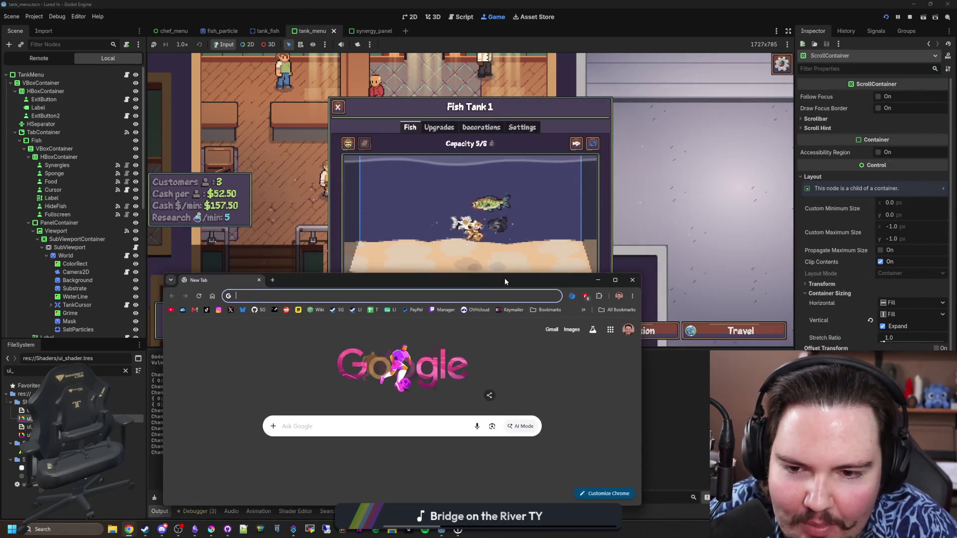
left_click_drag(288, 280, 318, 280)
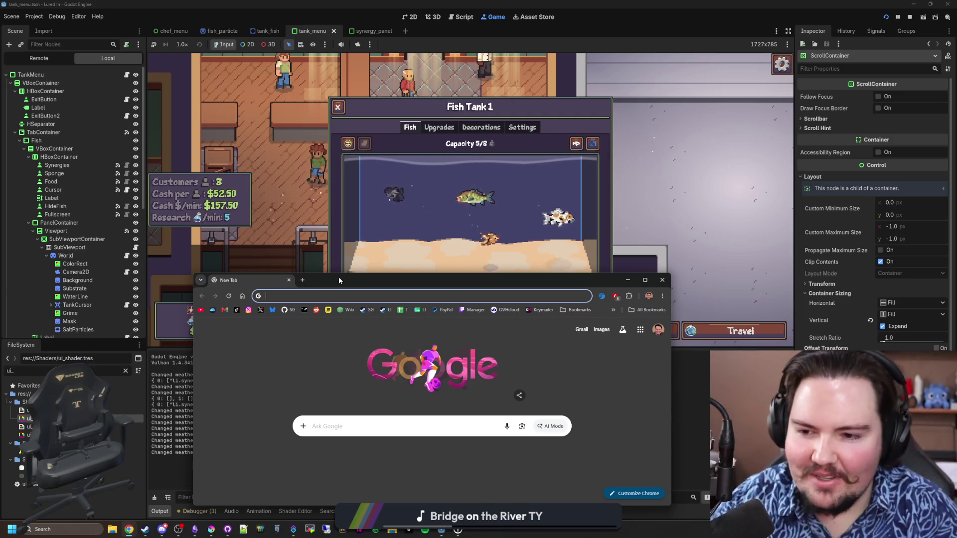
left_click(289, 281)
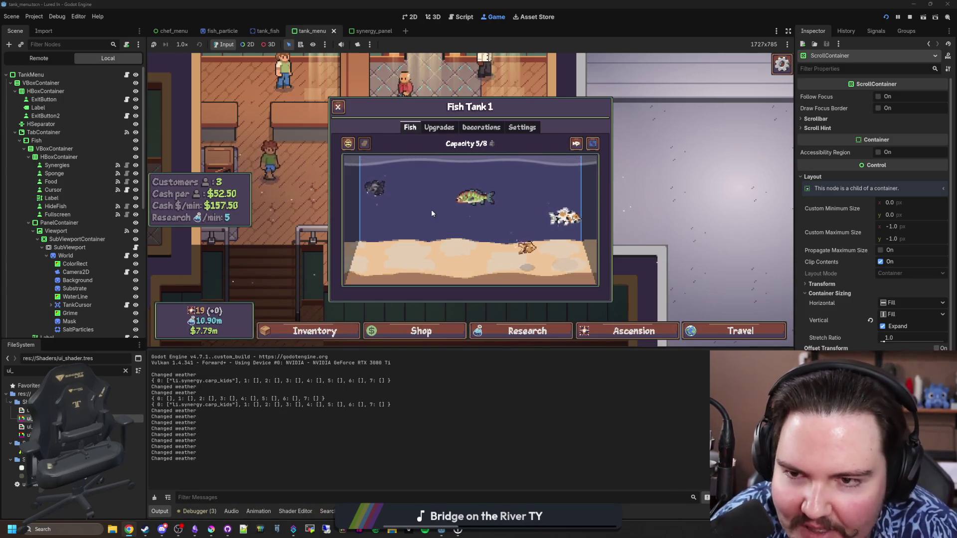
left_click(339, 109)
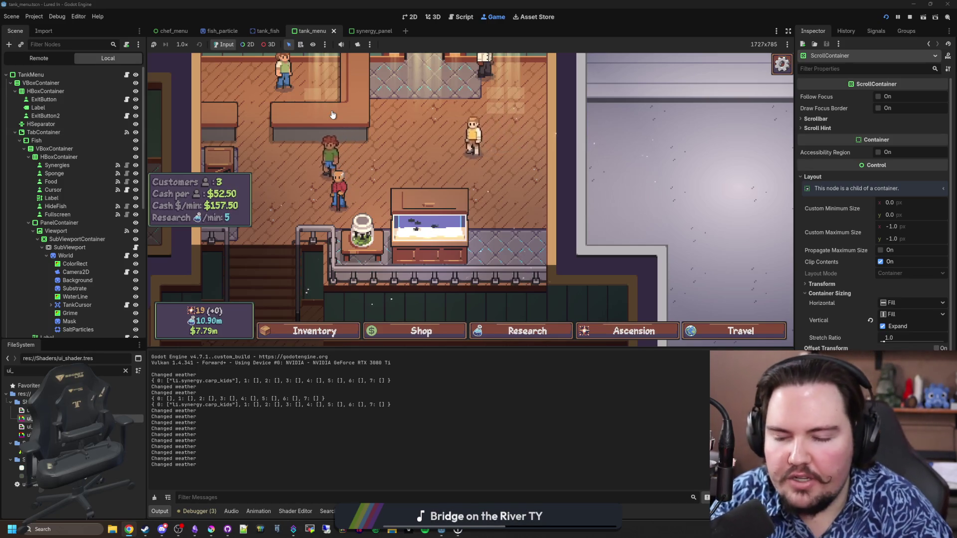
Open the tank panel with its Synergies list, closing and reopening it twice
left_click(429, 227)
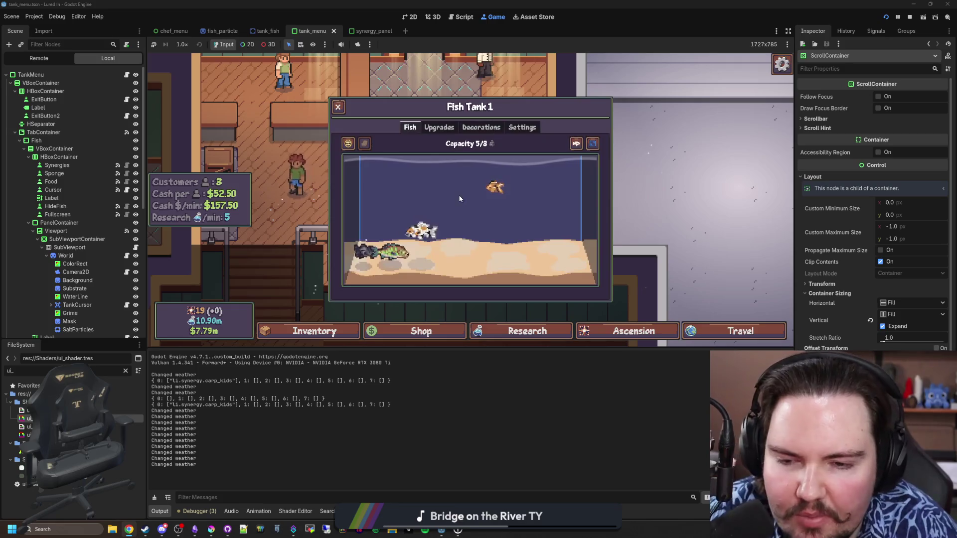
left_click(347, 147)
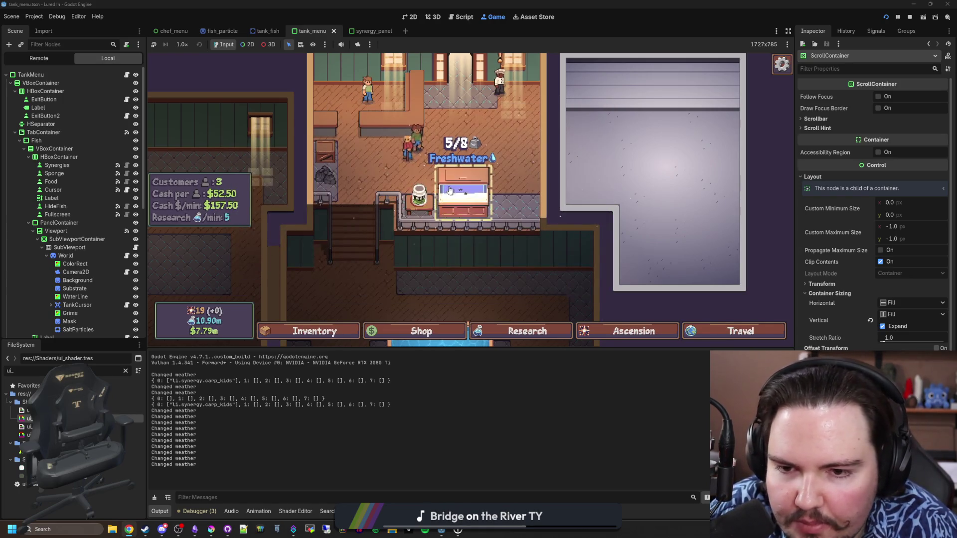
key("Escape")
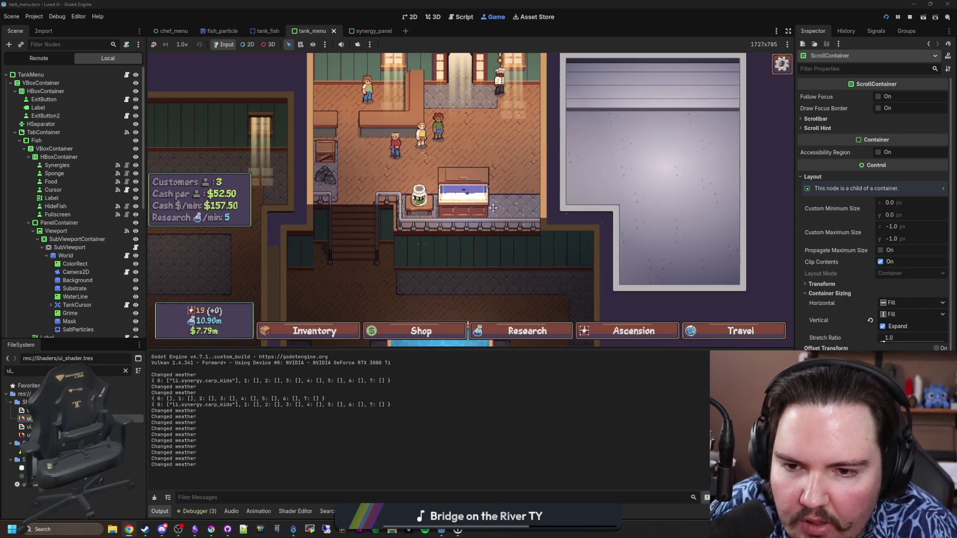
left_click(493, 207)
key("Escape")
left_click(453, 178)
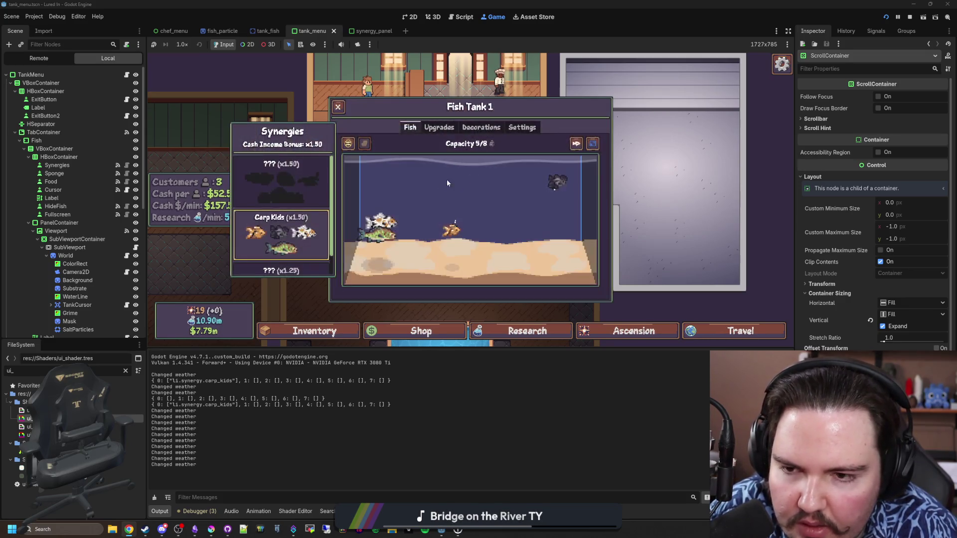
Cycle the Upgrades, Decorations, Fish and Settings tabs, then stop the running game
left_click(439, 127)
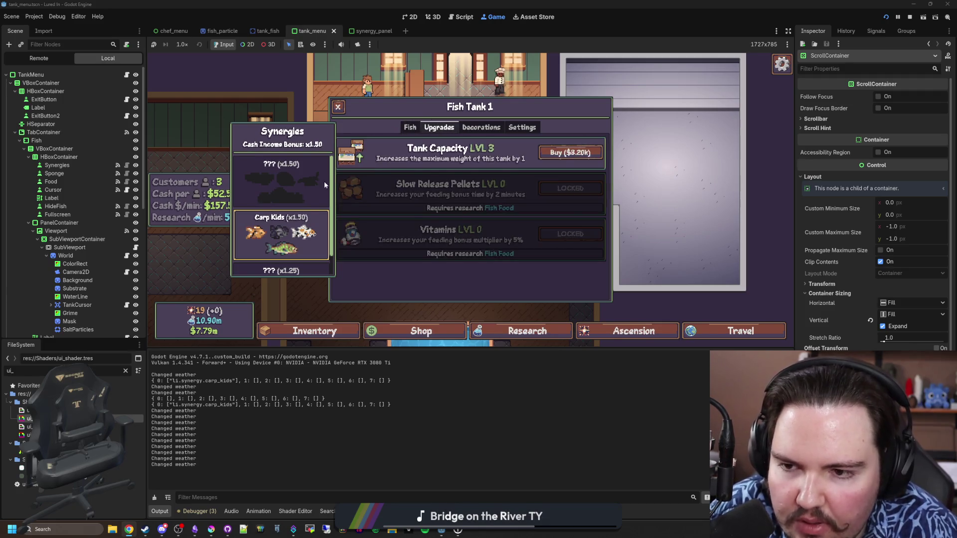
left_click(480, 127)
left_click(438, 127)
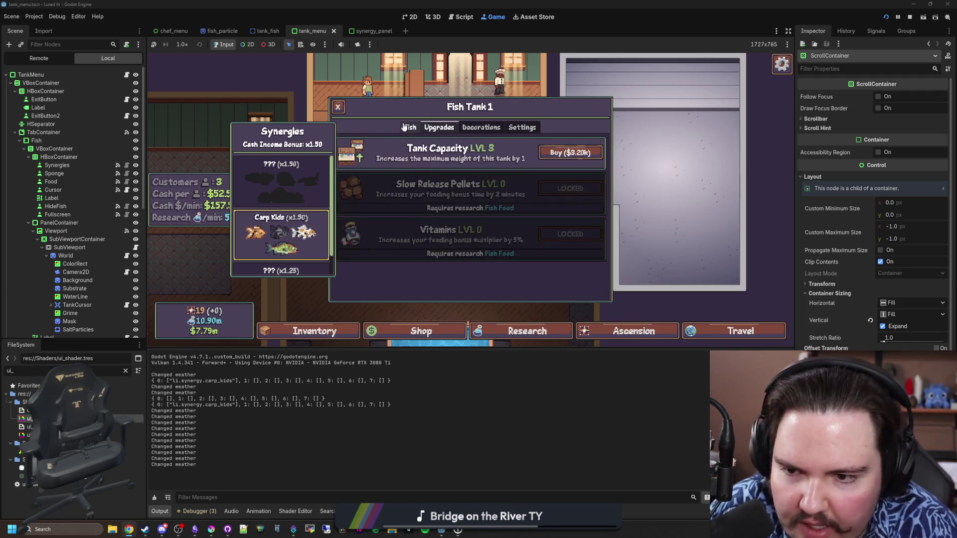
left_click(407, 127)
left_click(439, 128)
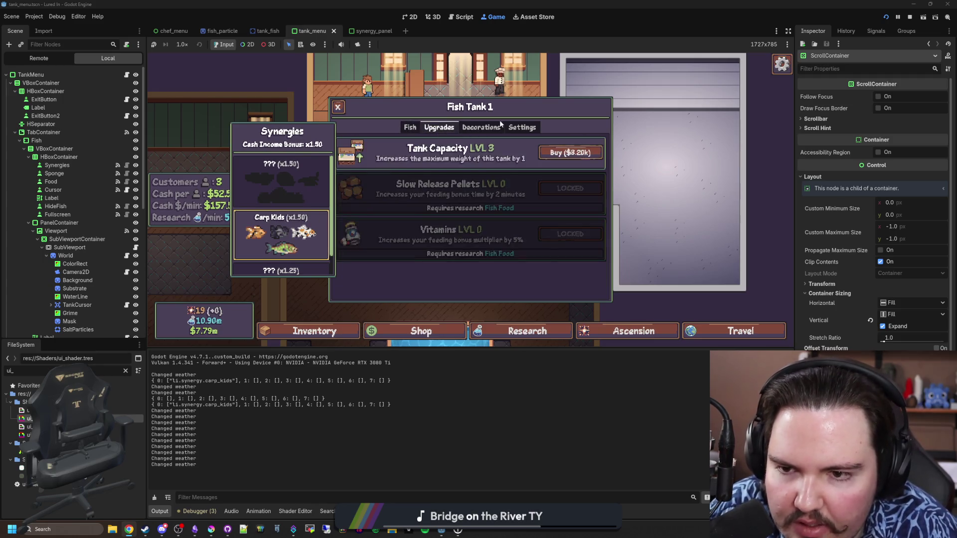
left_click(521, 127)
left_click(439, 127)
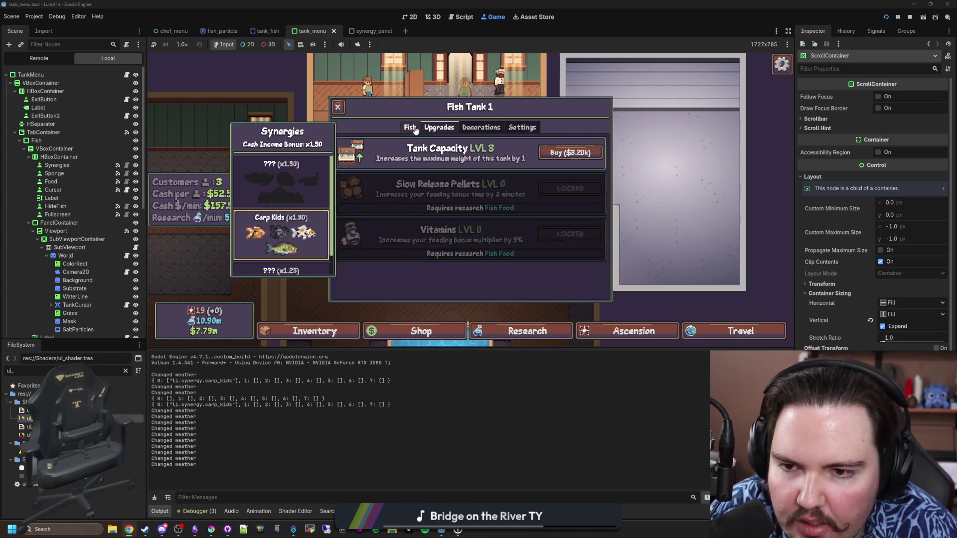
left_click(411, 128)
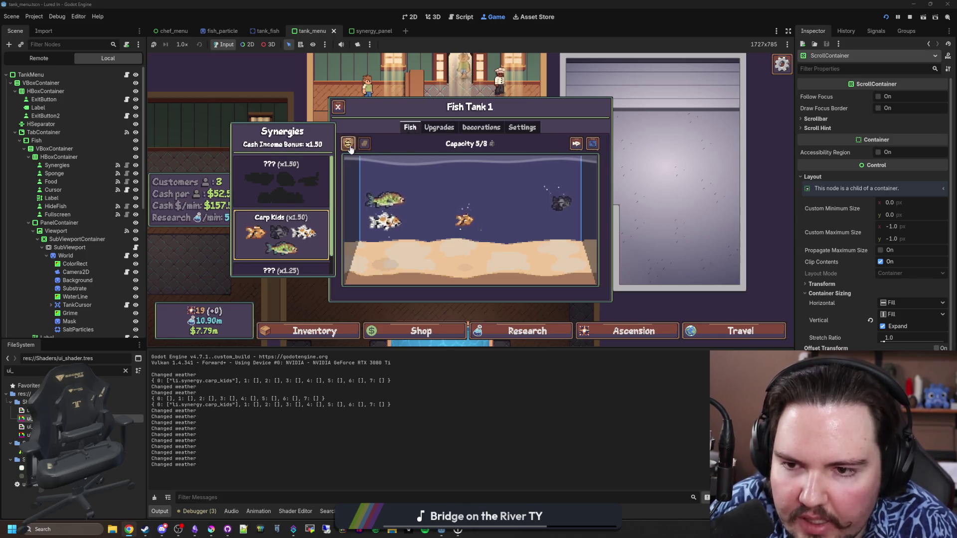
left_click(439, 127)
left_click(522, 127)
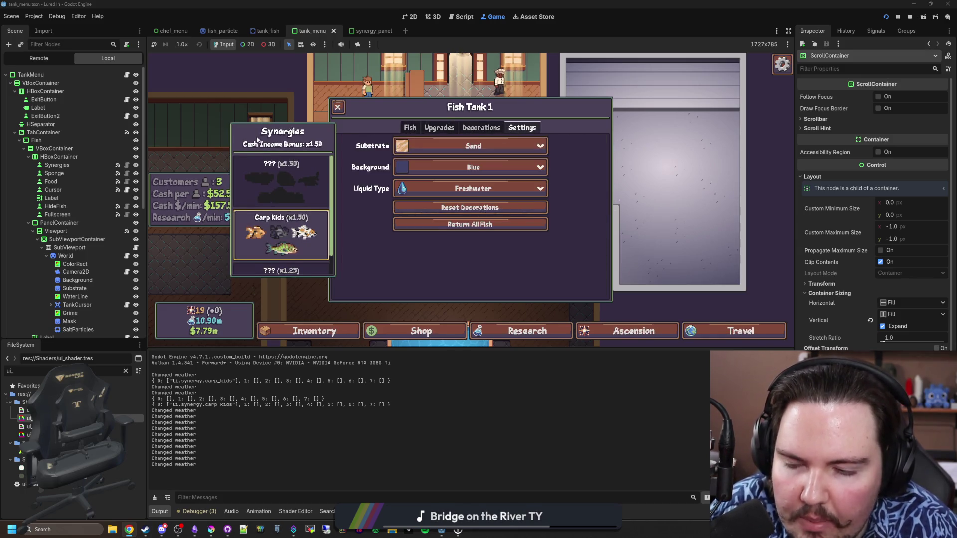
left_click(909, 17)
Save, switch to the 2D scene view and select the Synergies node
key("ctrl+s")
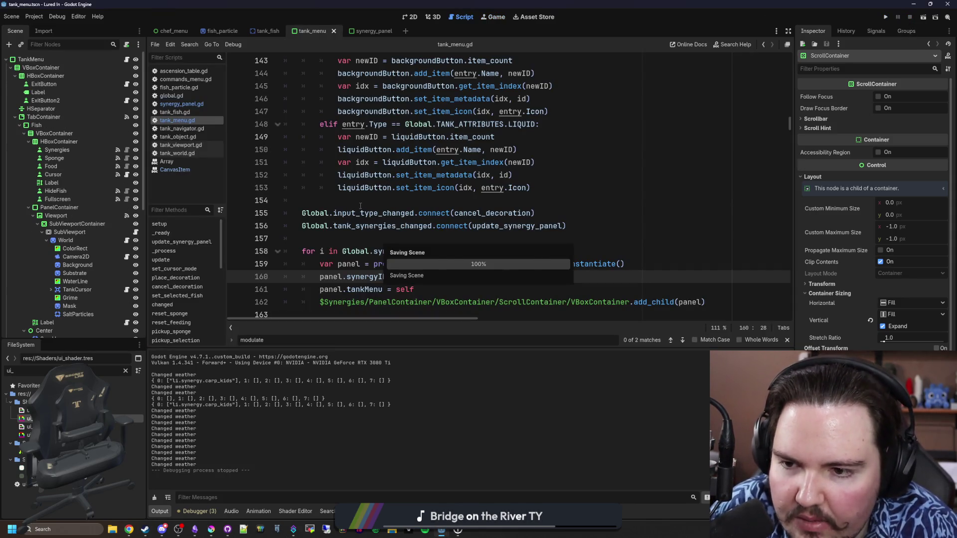
left_click(360, 204)
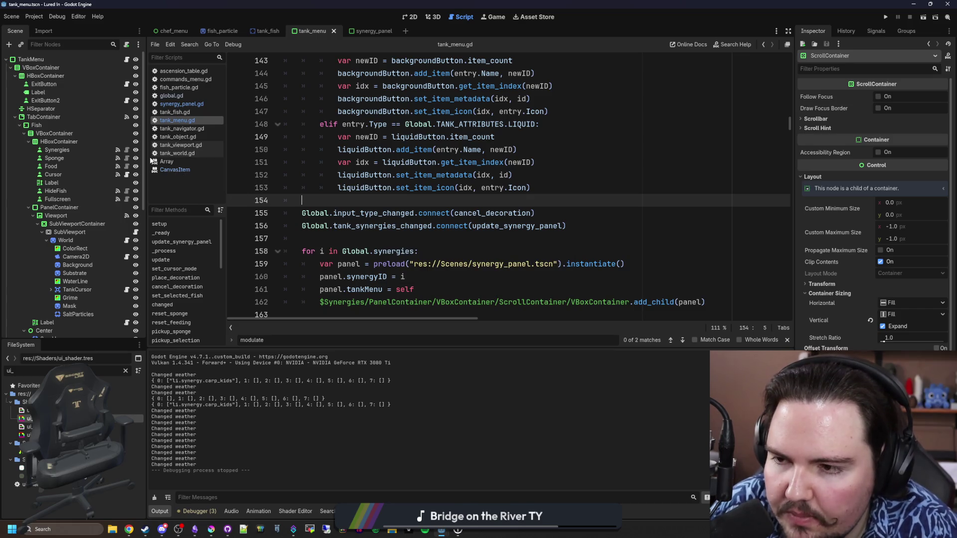
scroll(86, 299, "down", 5)
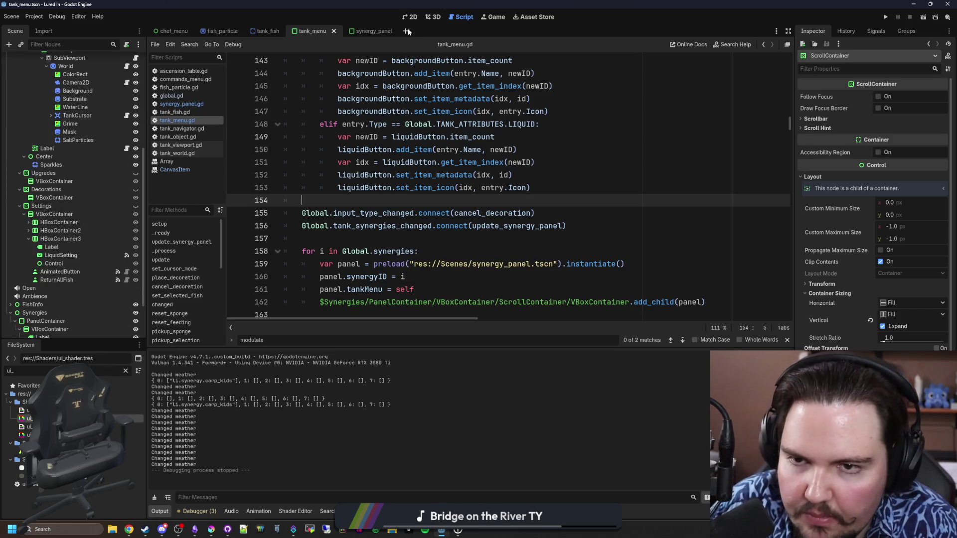
left_click(412, 18)
scroll(338, 123, "down", 6)
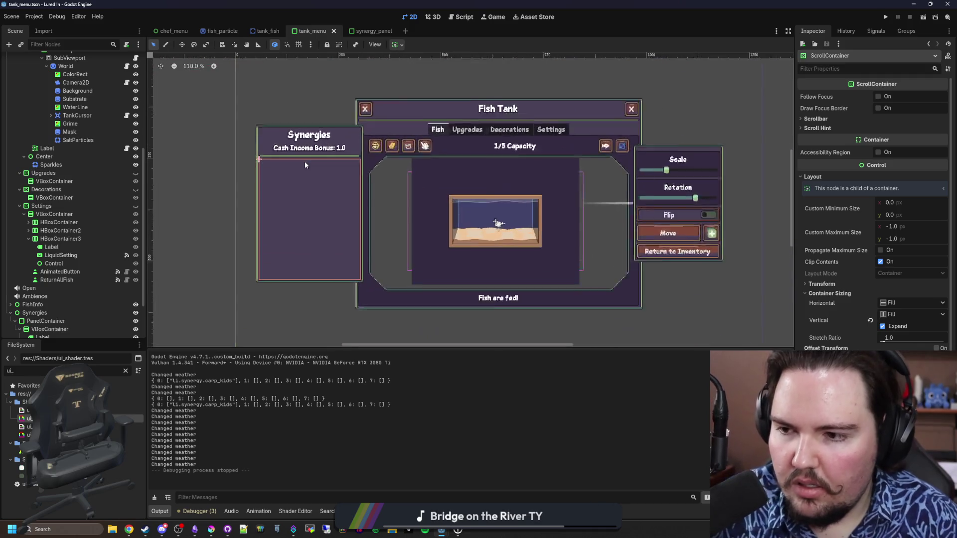
key("ctrl+s")
scroll(93, 239, "down", 2)
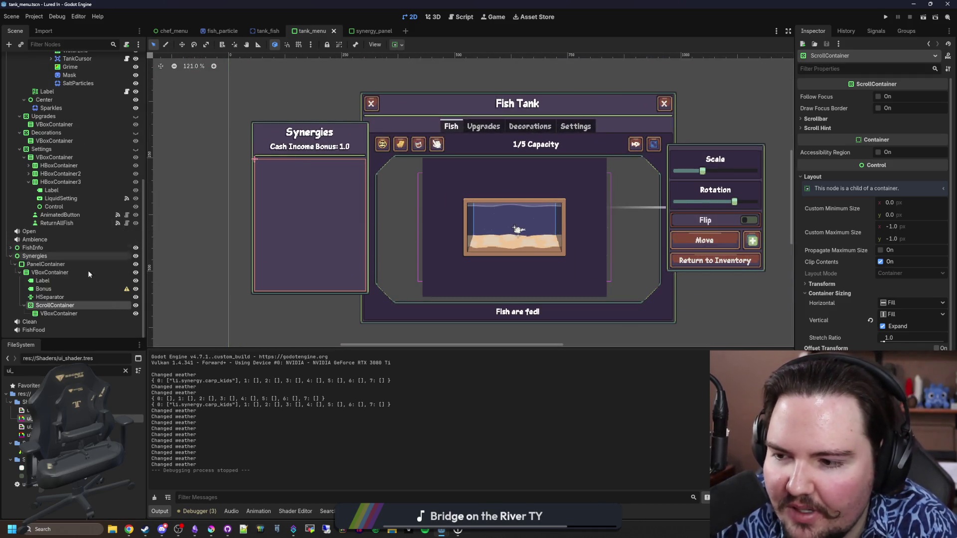
left_click(35, 255)
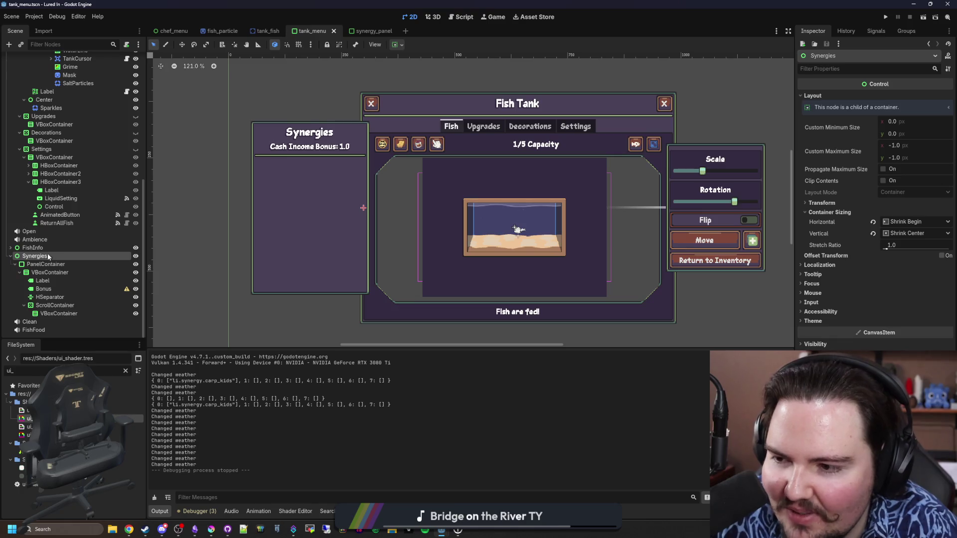
key("ctrl+s")
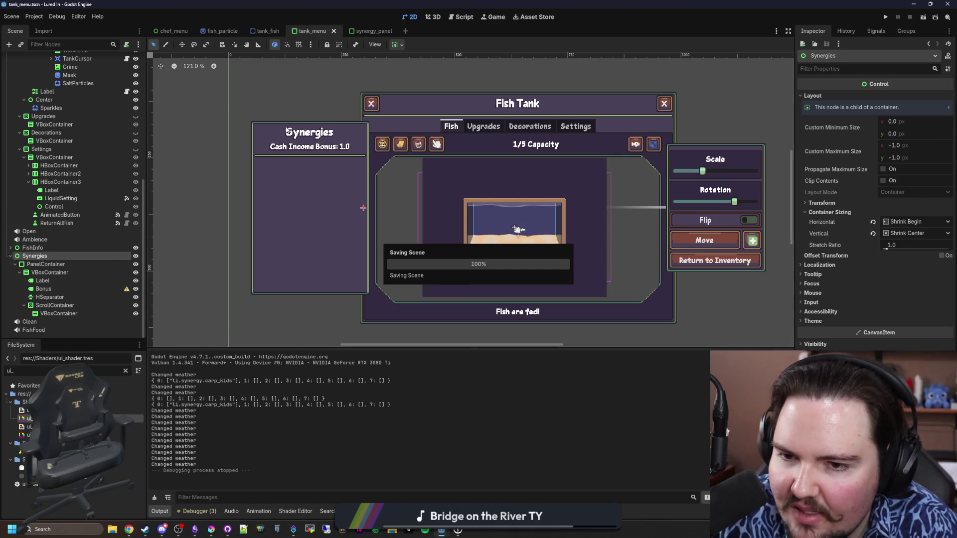
scroll(279, 229, "up", 1)
scroll(382, 246, "down", 1)
scroll(278, 232, "up", 1)
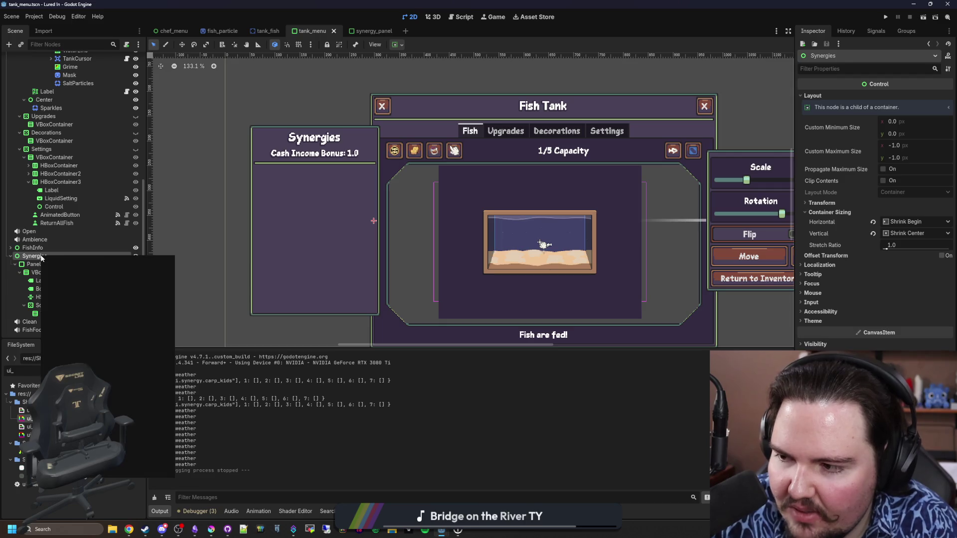
scroll(69, 204, "up", 10)
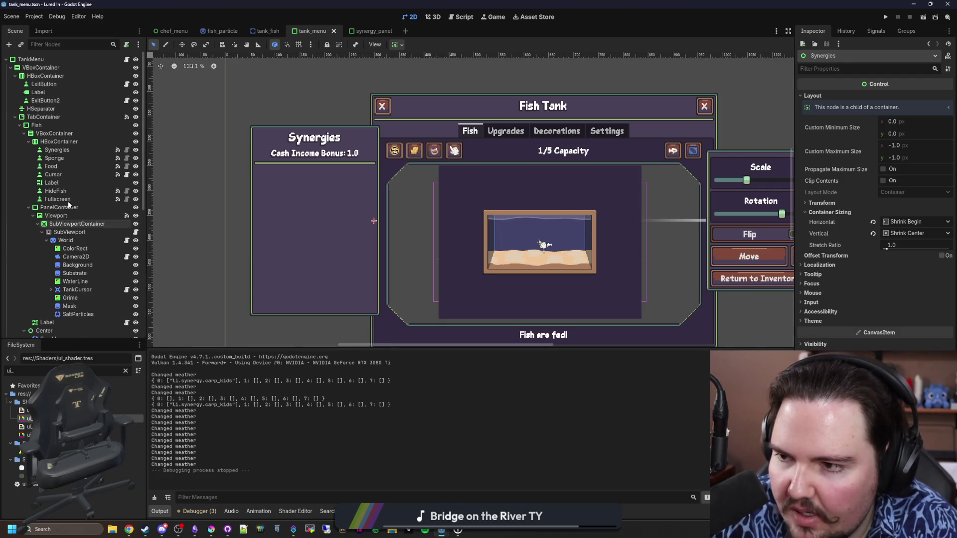
Select the ExitButton, Label and ExitButton2 header nodes and copy them
left_click(49, 84)
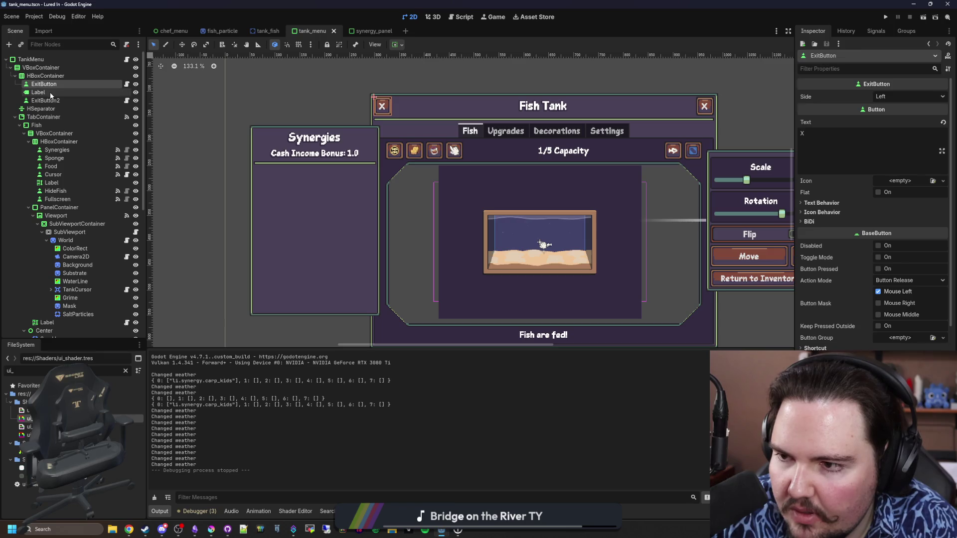
left_click(46, 100, "shift")
right_click(46, 101)
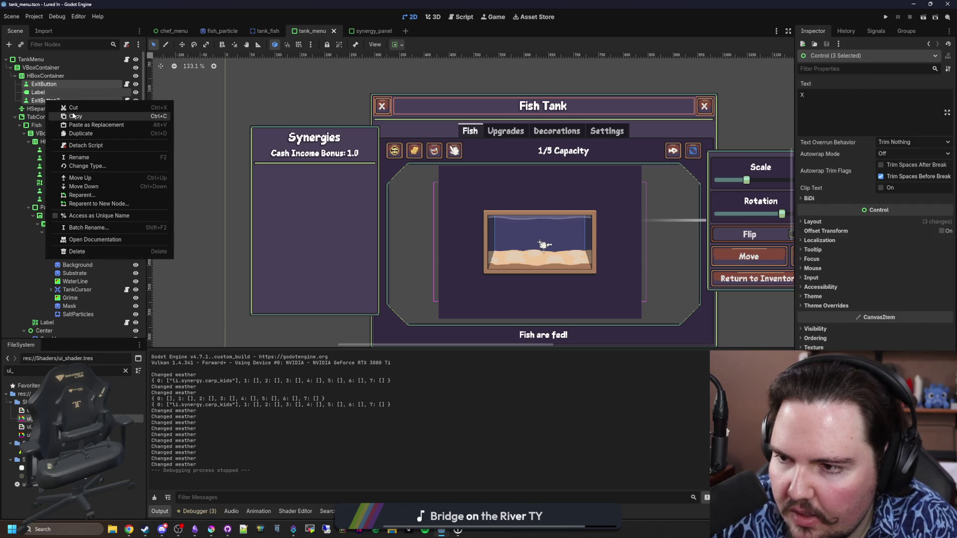
left_click(74, 116)
Add an HBoxContainer as the first child of the Synergies VBoxContainer
scroll(70, 199, "down", 5)
left_click(43, 273)
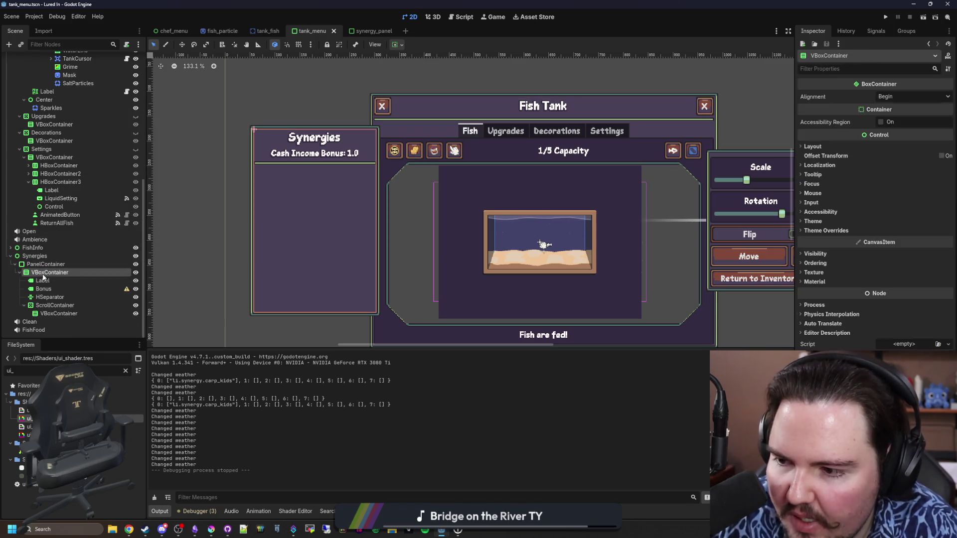
right_click(52, 274)
left_click(90, 282)
type("hbox")
key("Return")
mouse_move(55, 322)
left_mouse_down()
mouse_move(51, 283)
mouse_move(62, 281)
left_mouse_up()
Paste the exit buttons and title into the HBoxContainer, delete the old Label, and title it Synergies
right_click(74, 282)
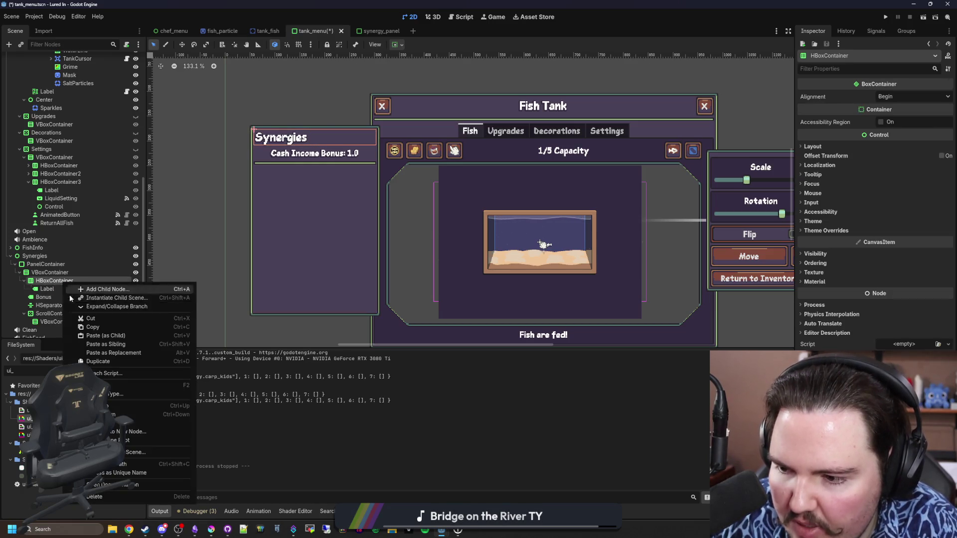
left_click(95, 335)
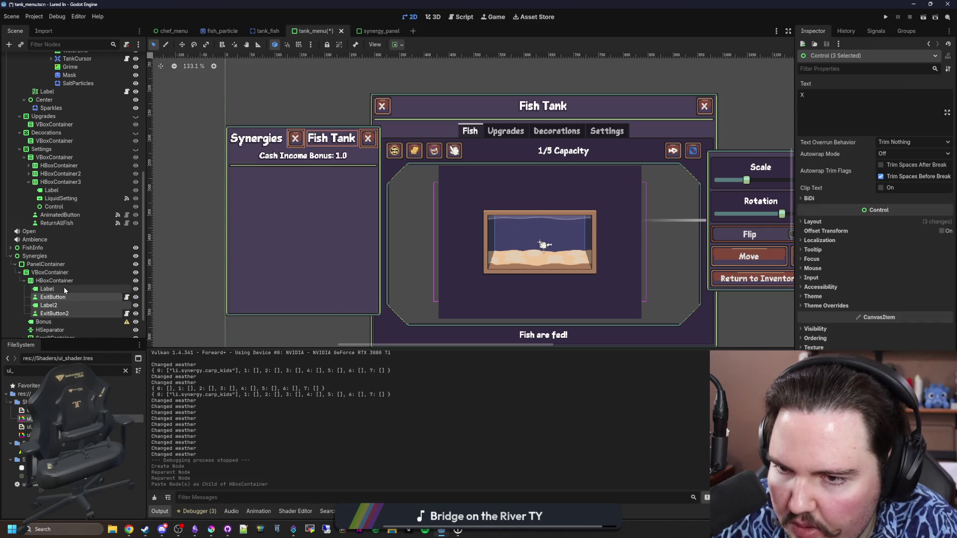
left_click(46, 289)
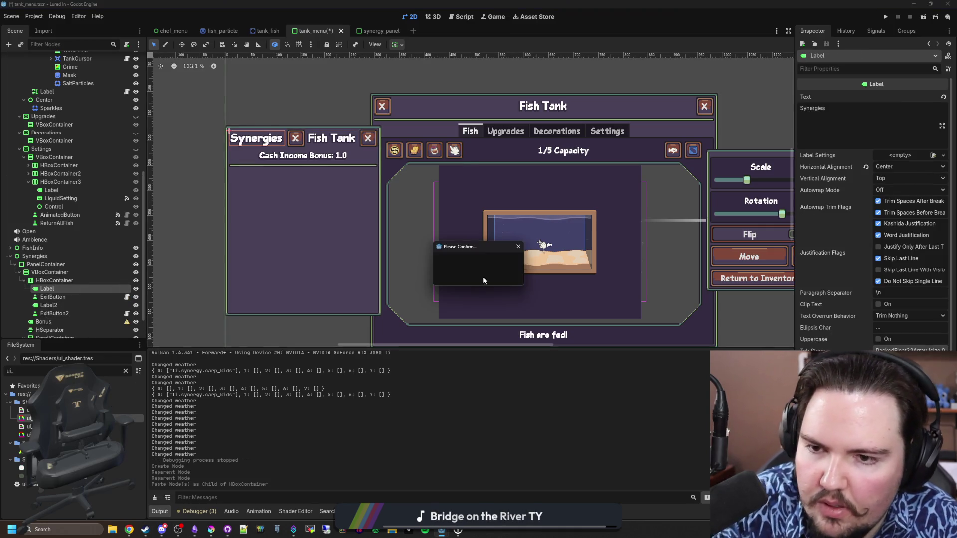
left_click(456, 276)
left_click(48, 296)
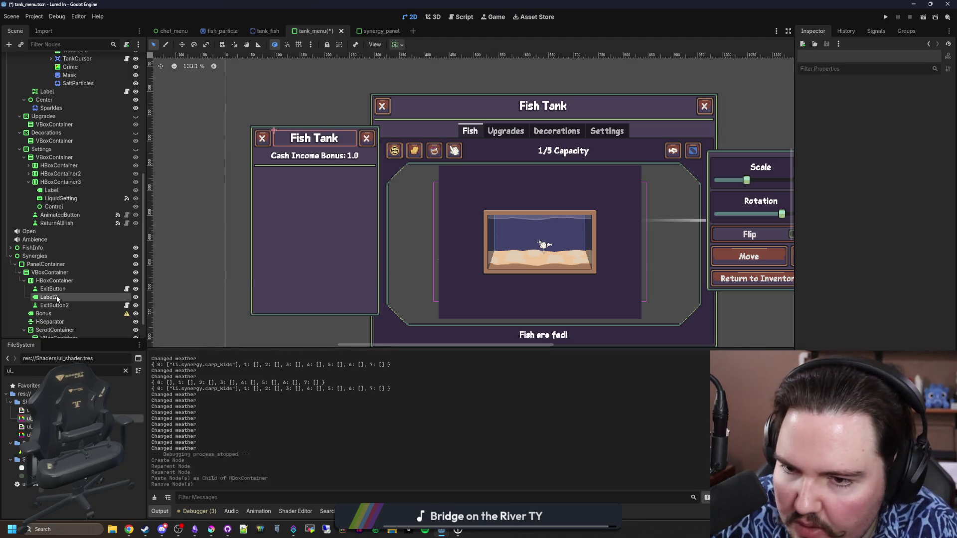
left_click(872, 108)
type("Synergies")
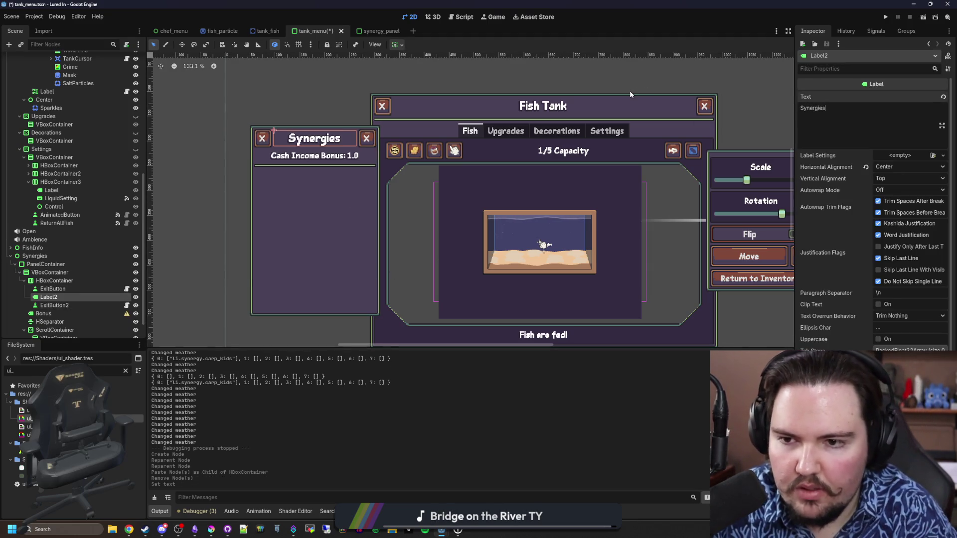
Check the left exit button's signals, save the scene and run the game
left_click(53, 288)
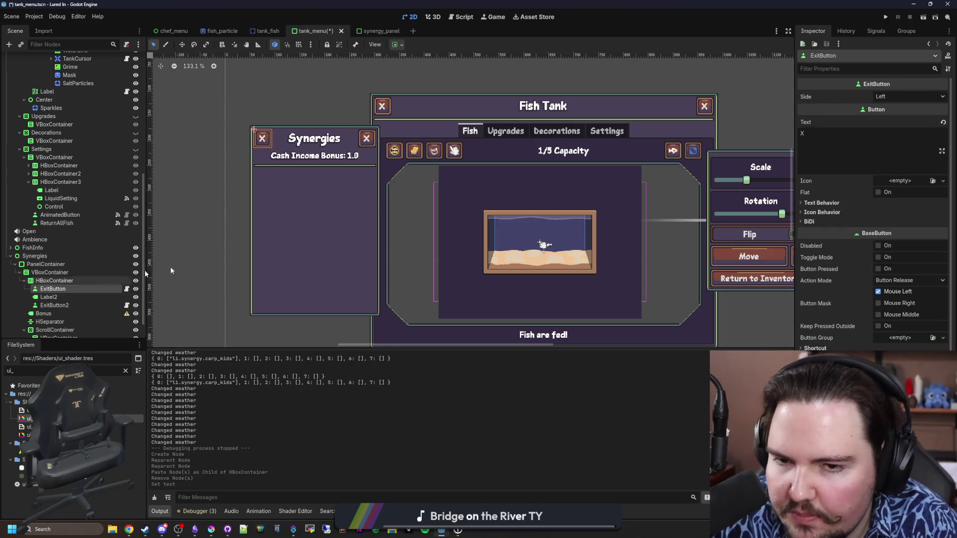
left_click(877, 33)
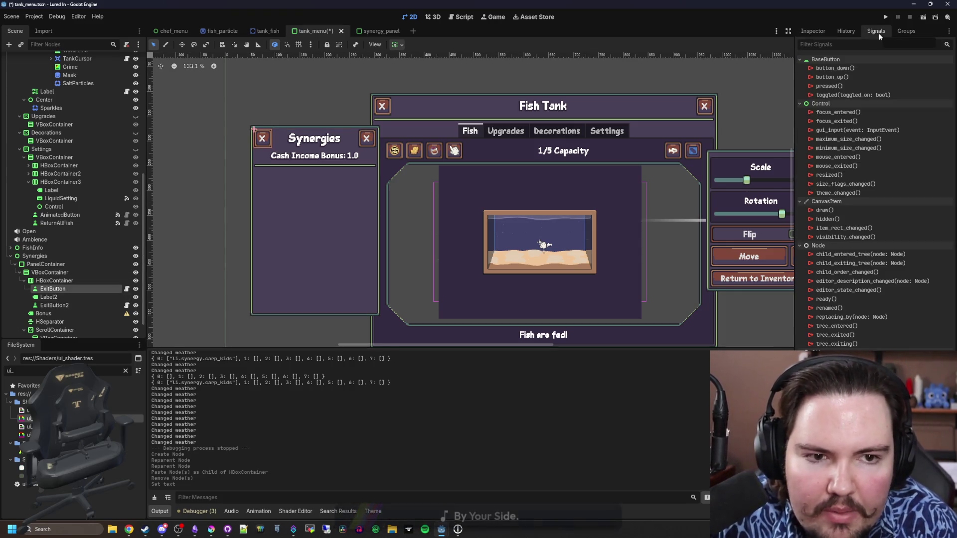
left_click(107, 271)
key("ctrl+s")
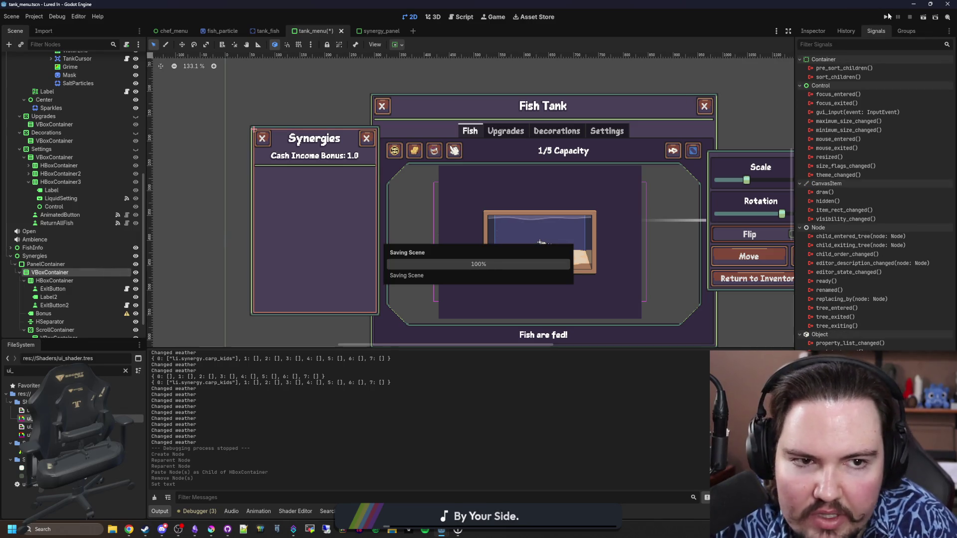
left_click(886, 16)
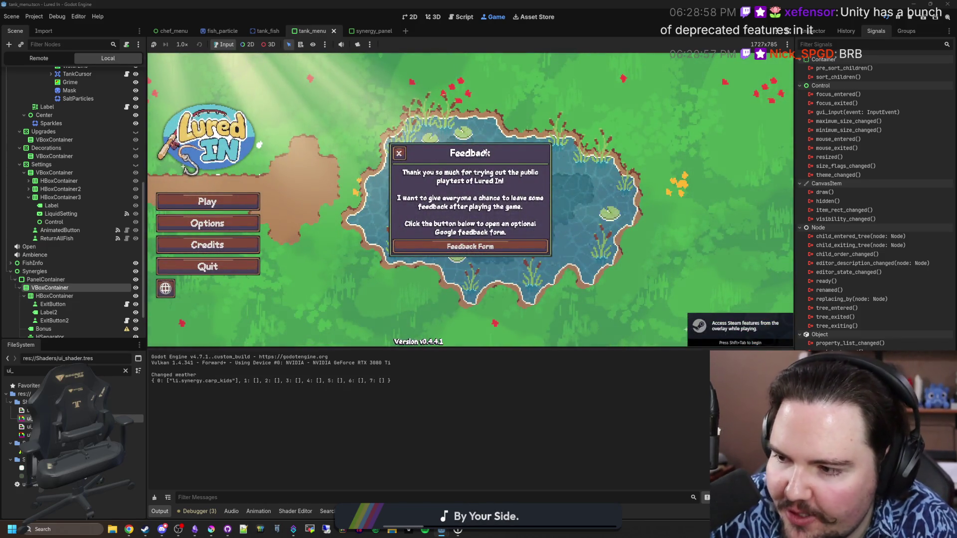
Start the game, test the Synergies panel's X buttons, then open exit_button.gd
left_click(398, 153)
left_click(190, 207)
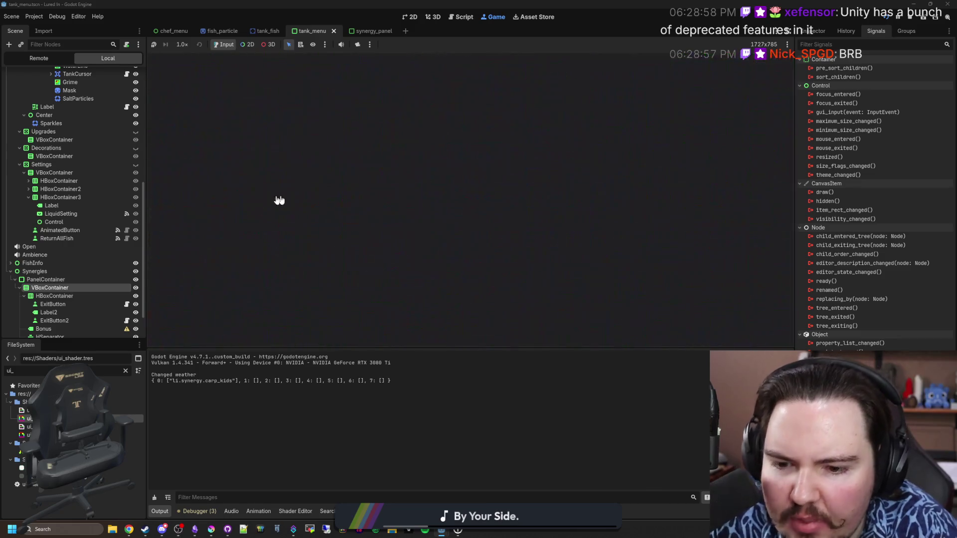
left_click(488, 202)
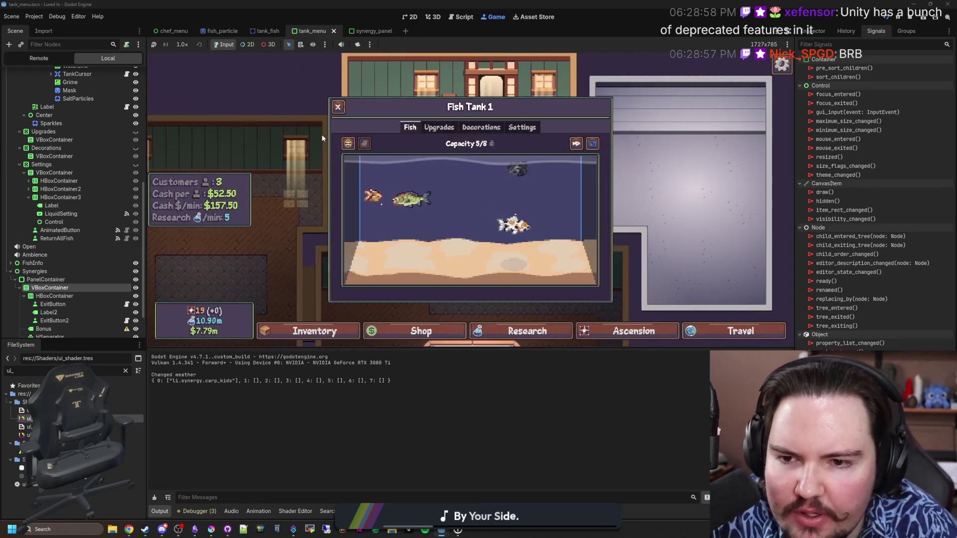
left_click(246, 134)
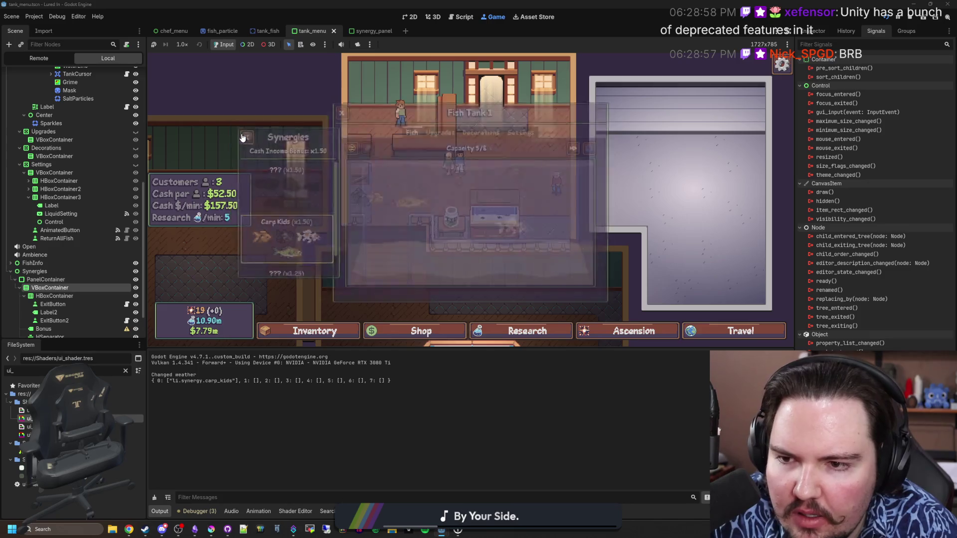
left_click(240, 132)
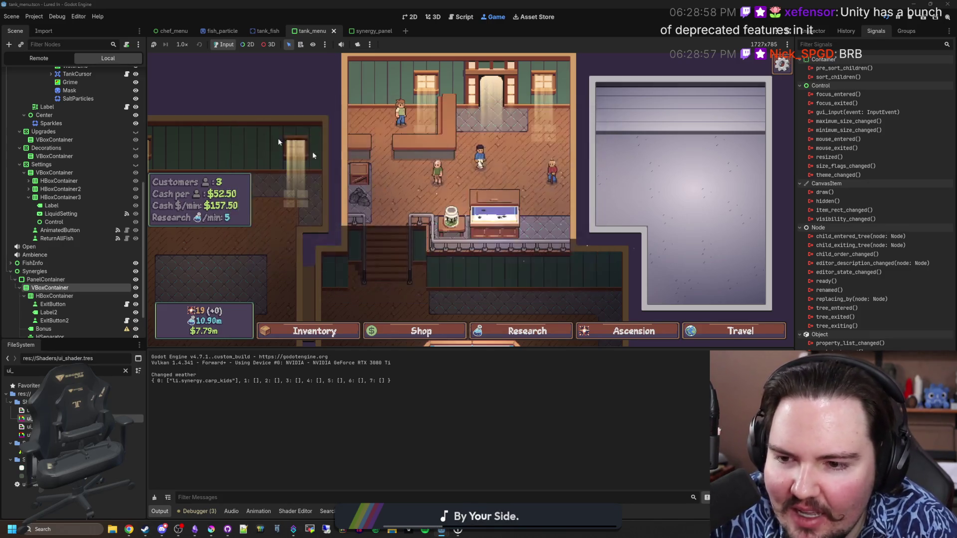
left_click(67, 303)
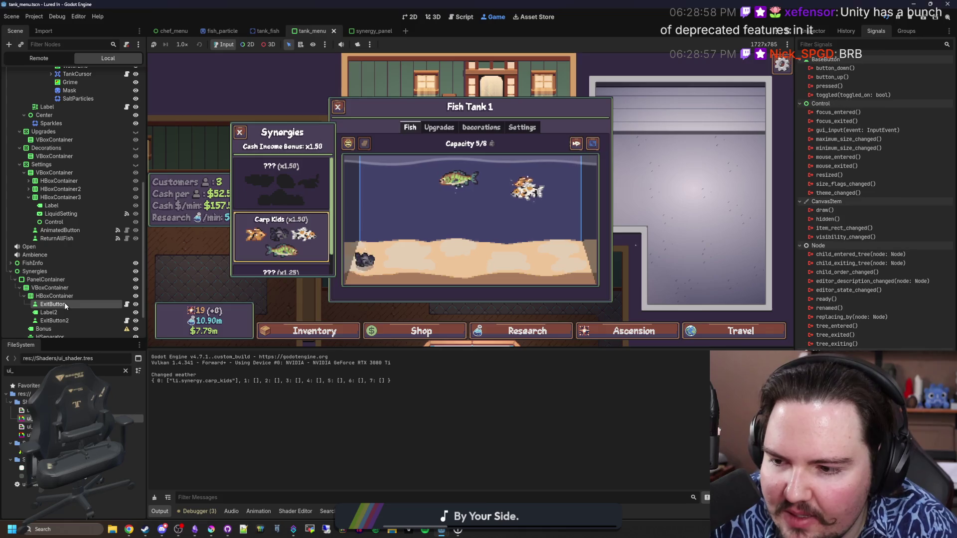
left_click(126, 304)
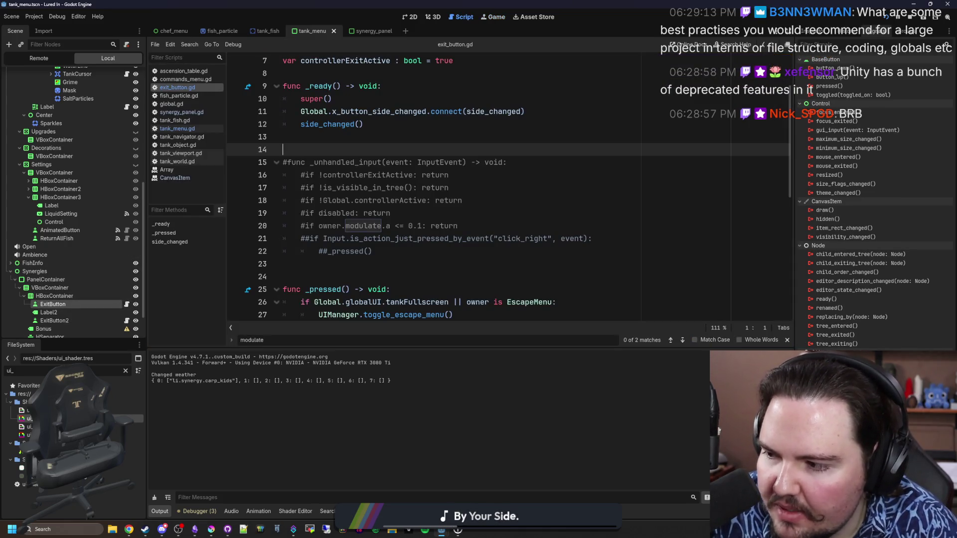
Delete the commented-out _unhandled_input block from exit_button.gd and save
left_click(397, 257)
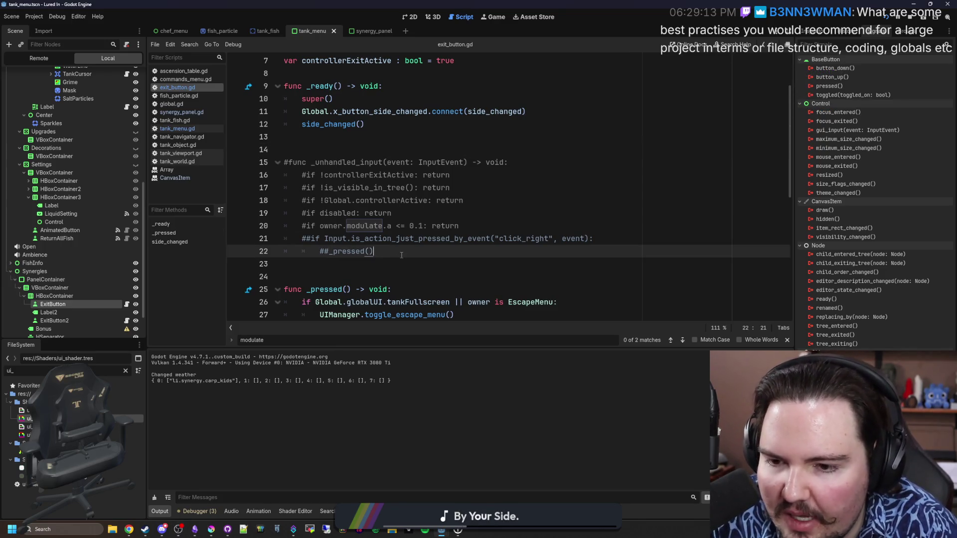
left_click_drag(401, 255, 257, 155)
key("BackSpace")
key("BackSpace")
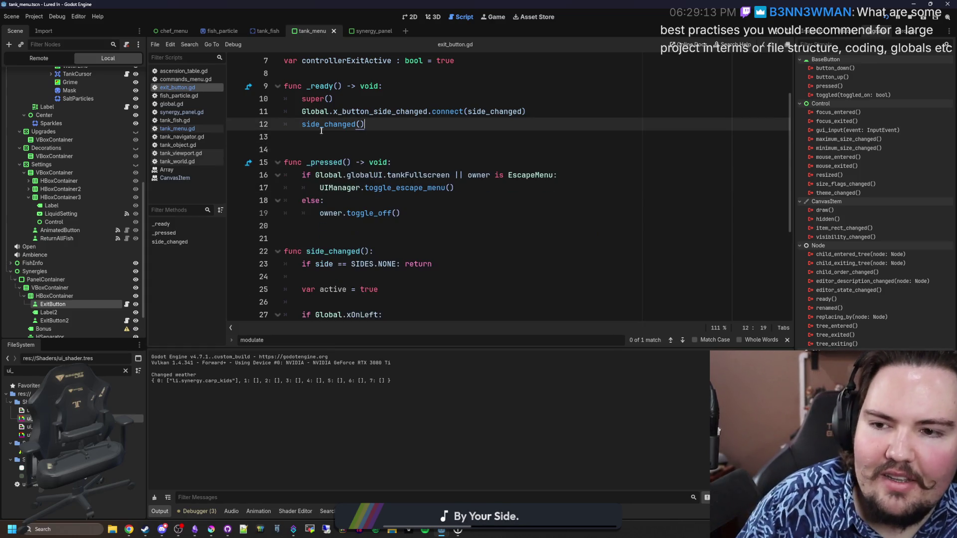
scroll(425, 136, "down", 4)
scroll(415, 135, "up", 5)
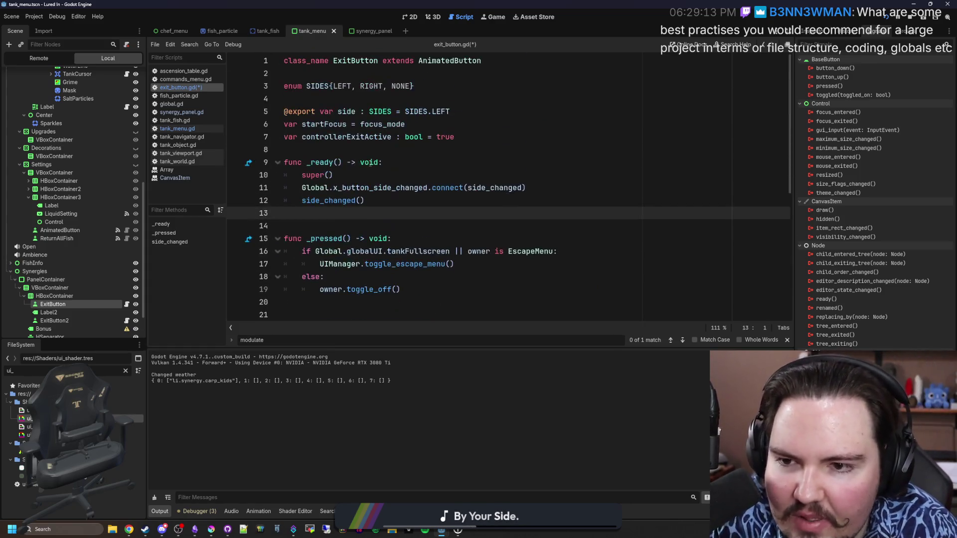
key("ctrl+s")
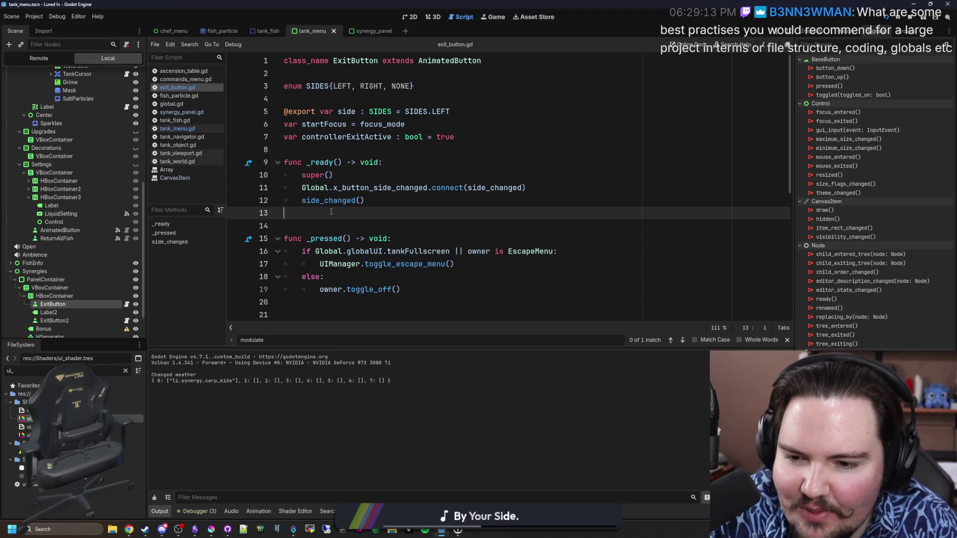
scroll(330, 204, "down", 5)
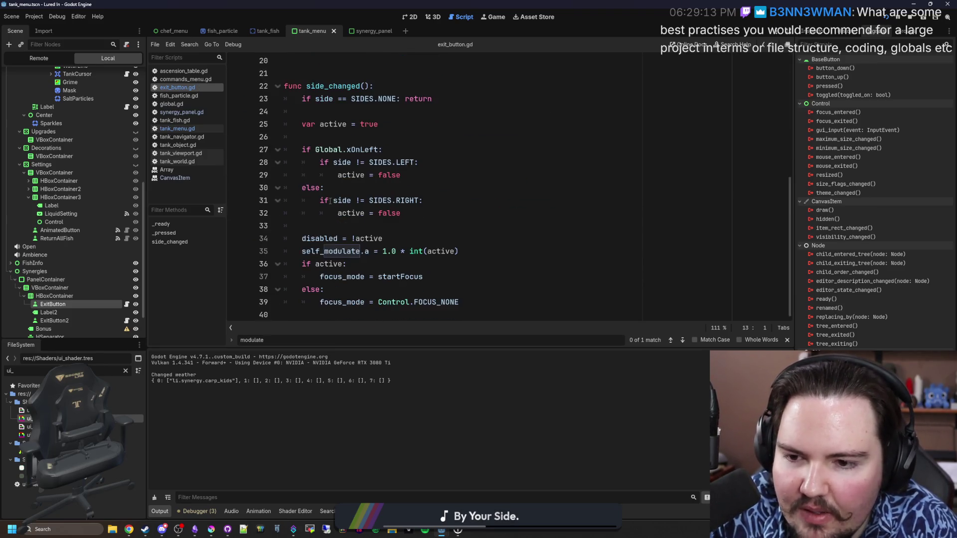
scroll(330, 201, "up", 5)
scroll(324, 207, "up", 2)
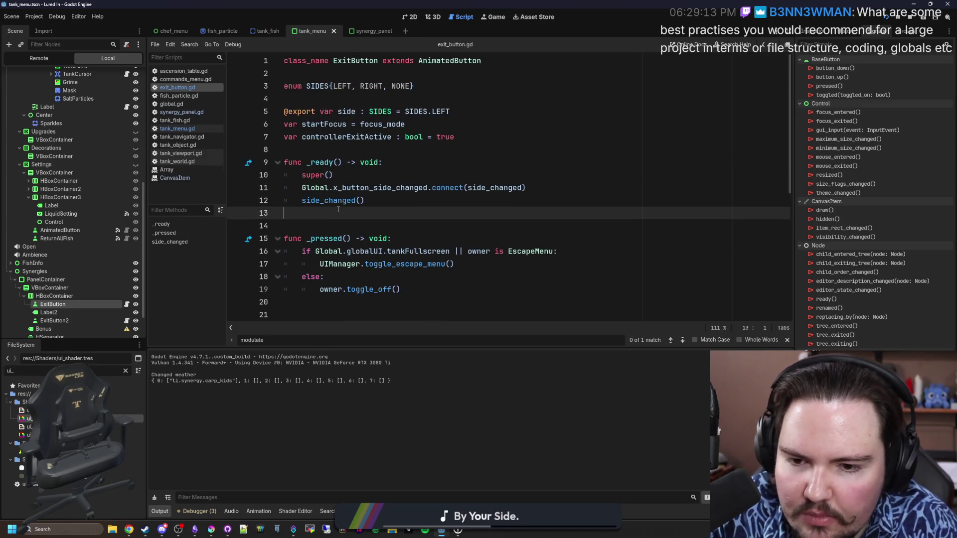
left_click(475, 138)
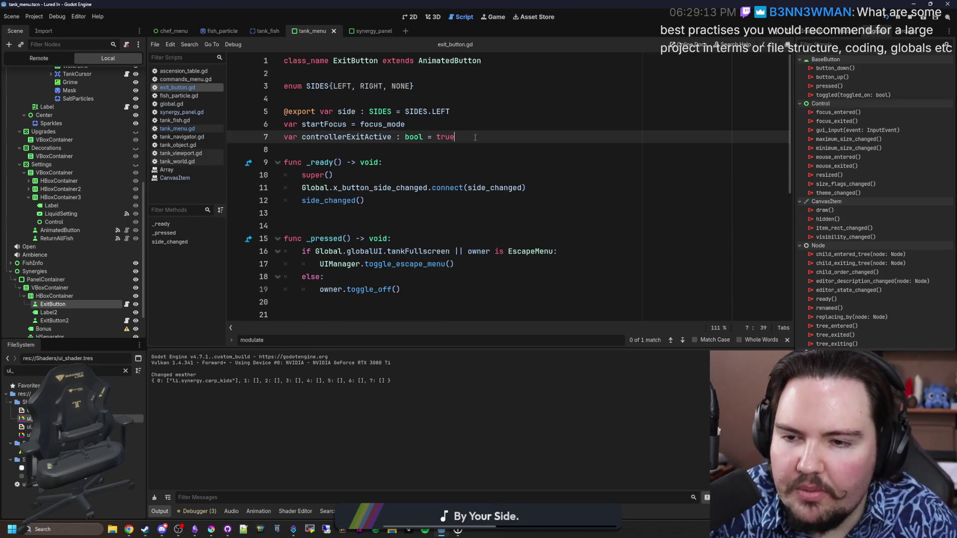
key("Up")
key("Up")
key("Return")
type("@export var ")
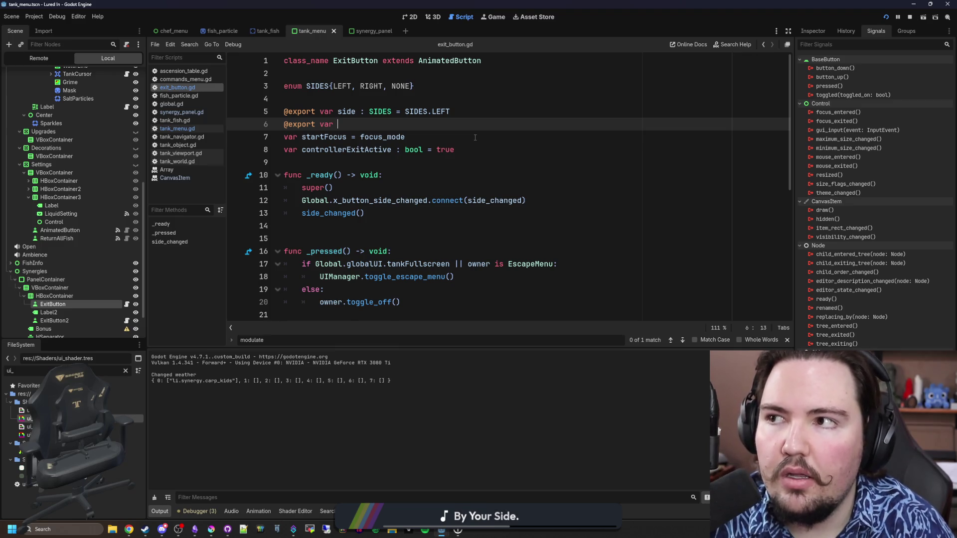
type("dummy : bool = ")
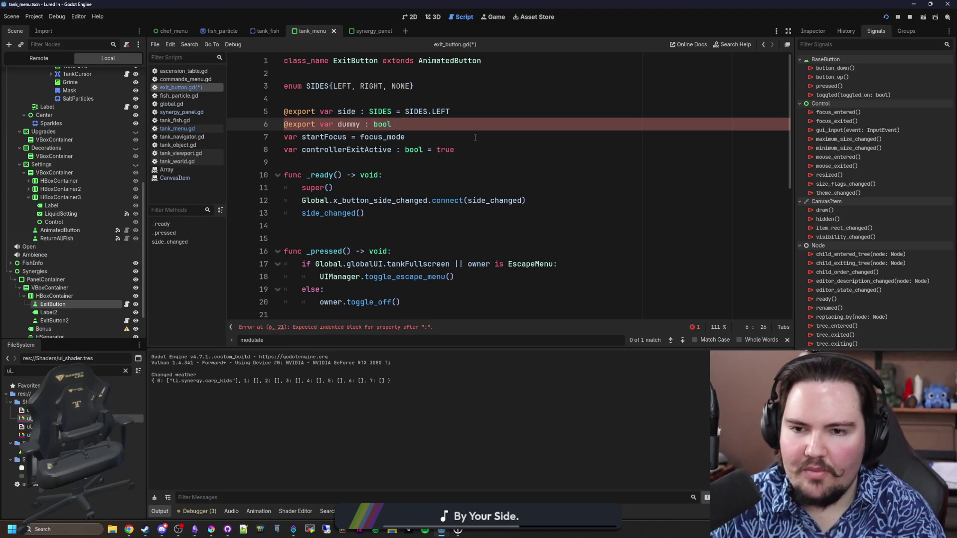
type("false")
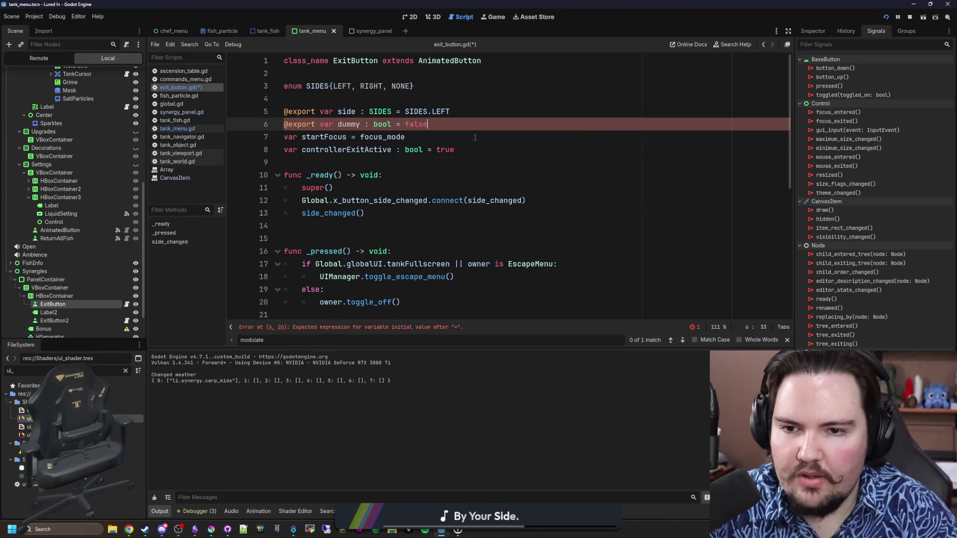
key("Down")
key("ctrl+s")
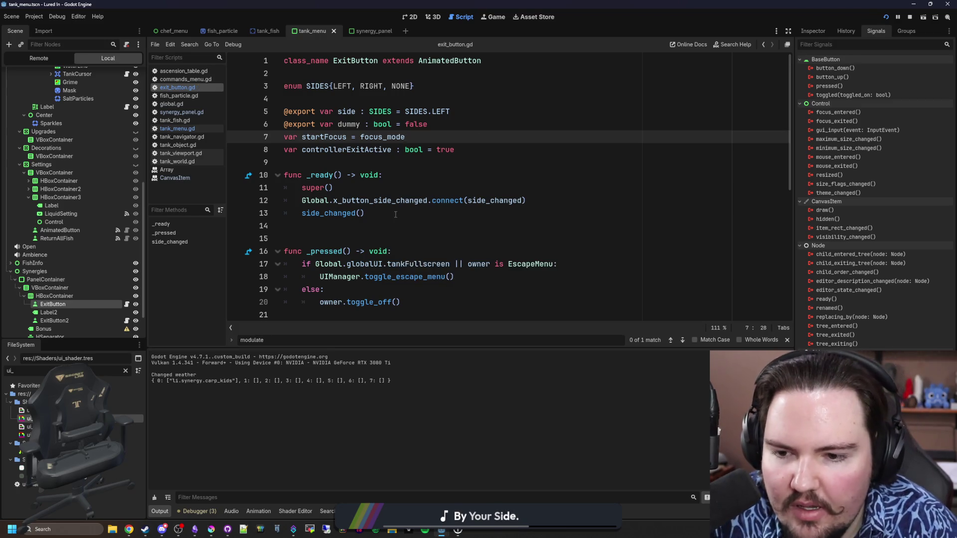
Add an early 'if dummy: return' check inside _pressed() and save the script
scroll(384, 215, "down", 1)
left_click(398, 200)
left_click(411, 213)
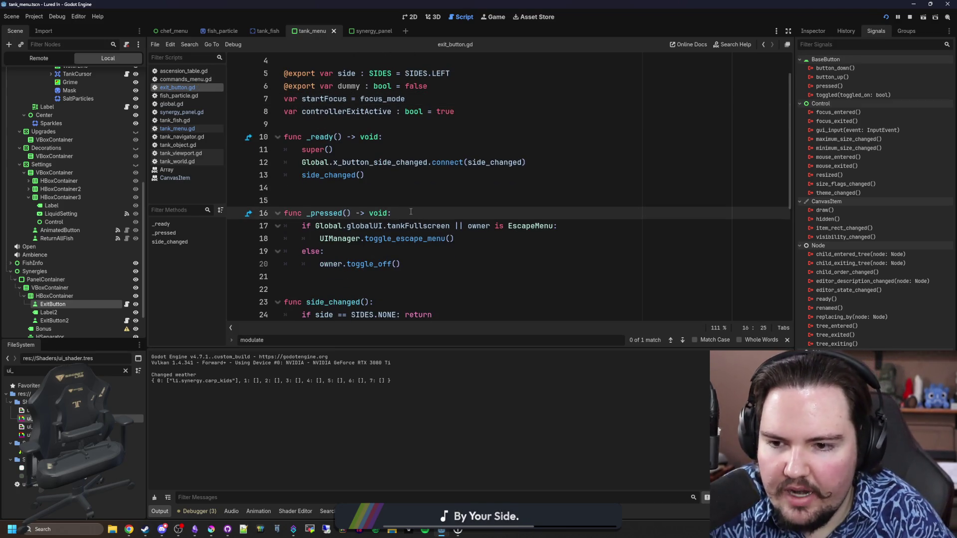
key("Return")
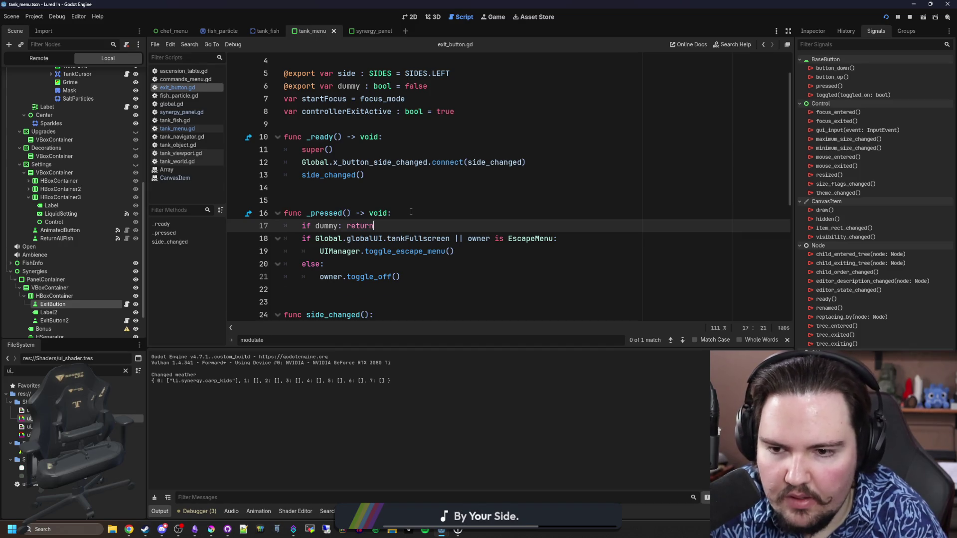
key("Return")
left_click(410, 211)
key("ctrl+s")
scroll(96, 268, "down", 2)
left_click(409, 16)
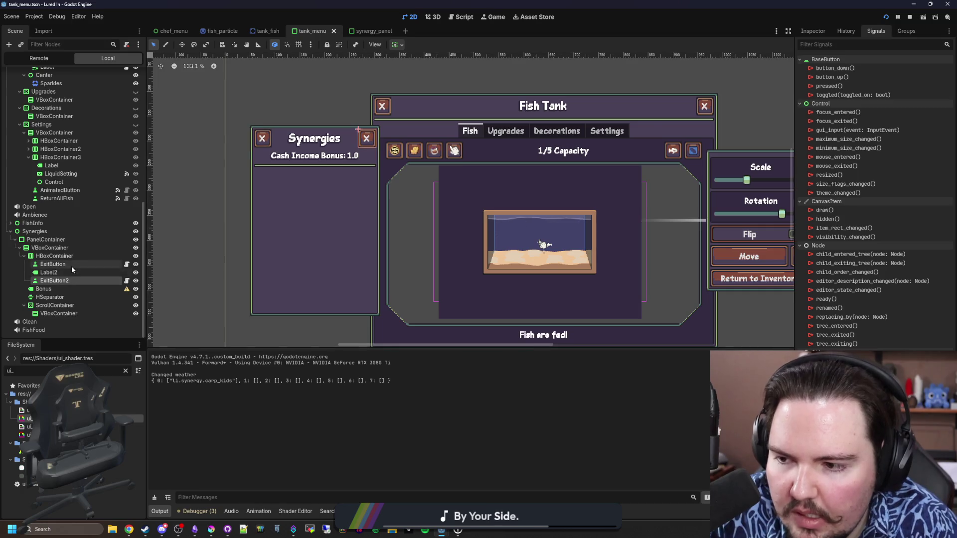
Inspect the exit buttons' new Dummy property, then save the scene and launch the game
left_click(53, 264)
left_click(812, 31)
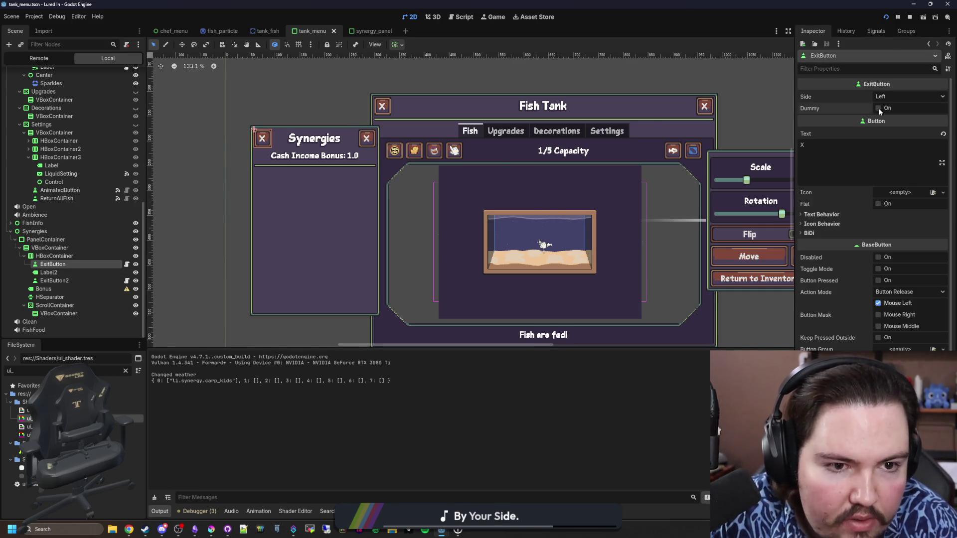
left_click(54, 280)
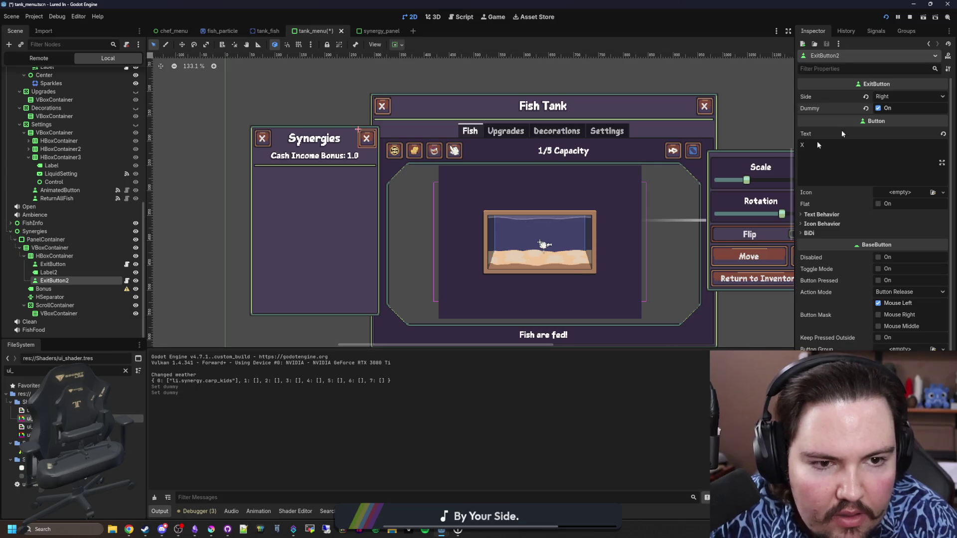
left_click(887, 17)
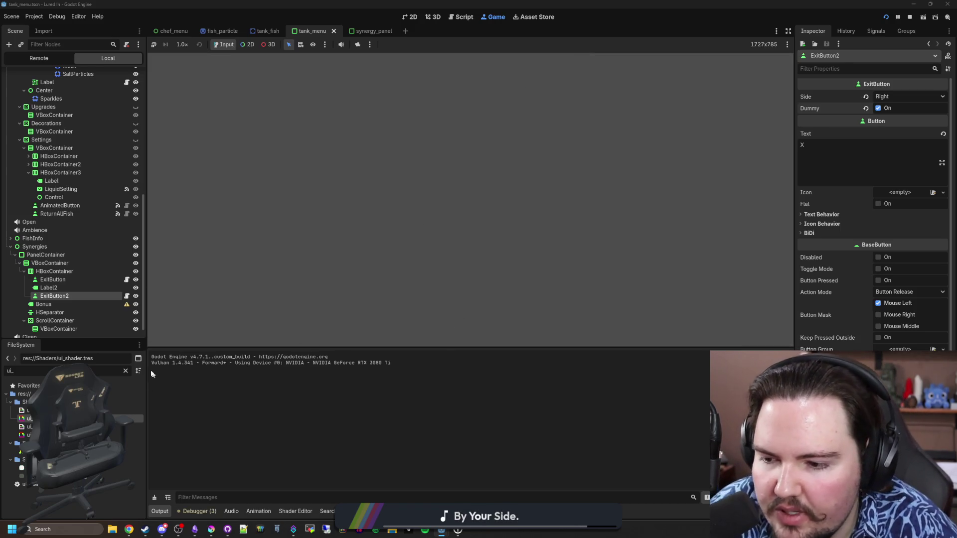
Filter the project files for 'glob', open global.gd and search it for 'signal'
left_click(126, 370)
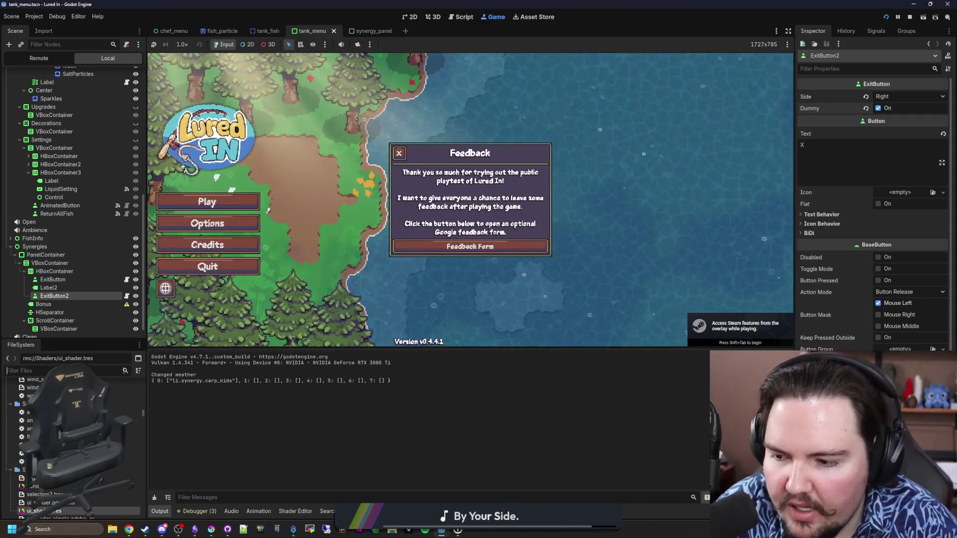
type("glob")
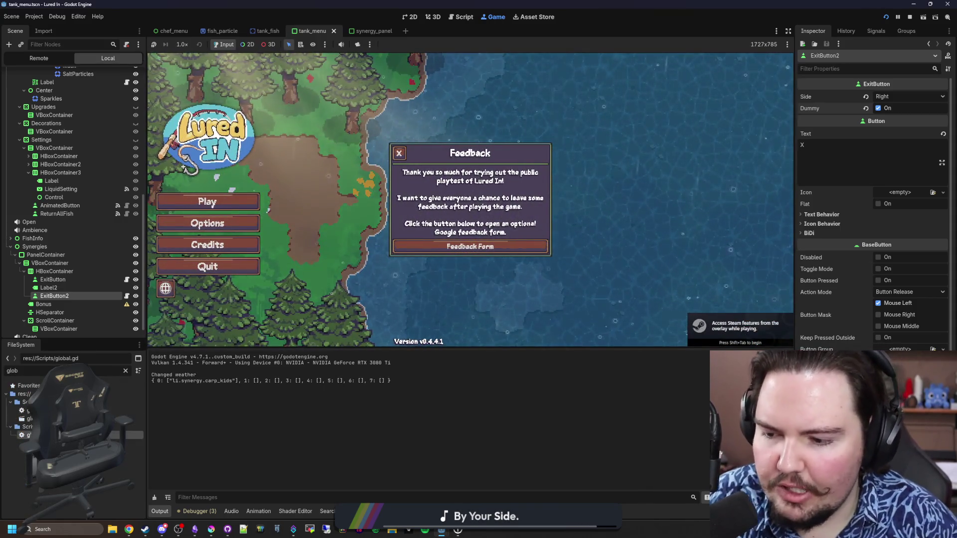
double_click(29, 435)
left_click(522, 139)
key("ctrl+f")
key("ctrl+l")
type("signal")
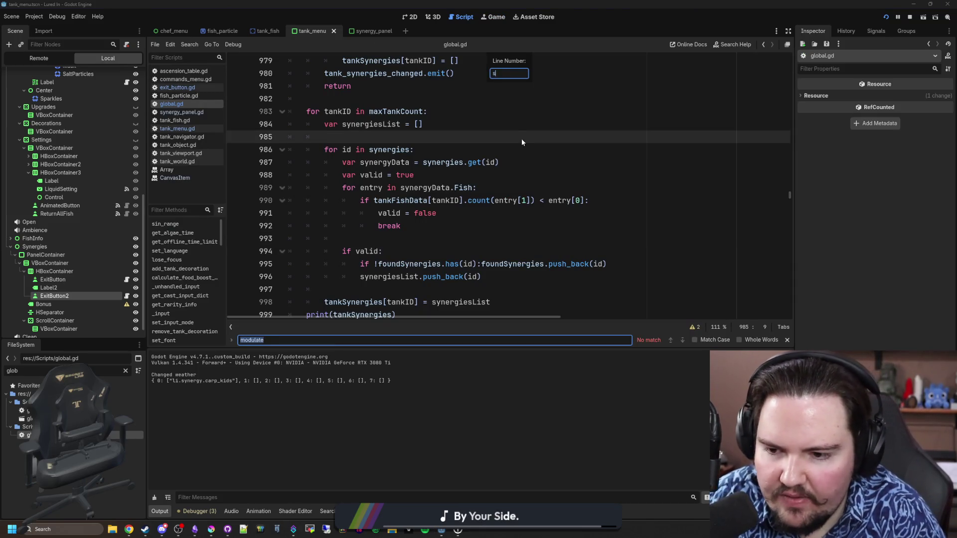
Search global.gd for 'signal' and step through matches up to x_button_side_changed
left_click(277, 339)
type("signal")
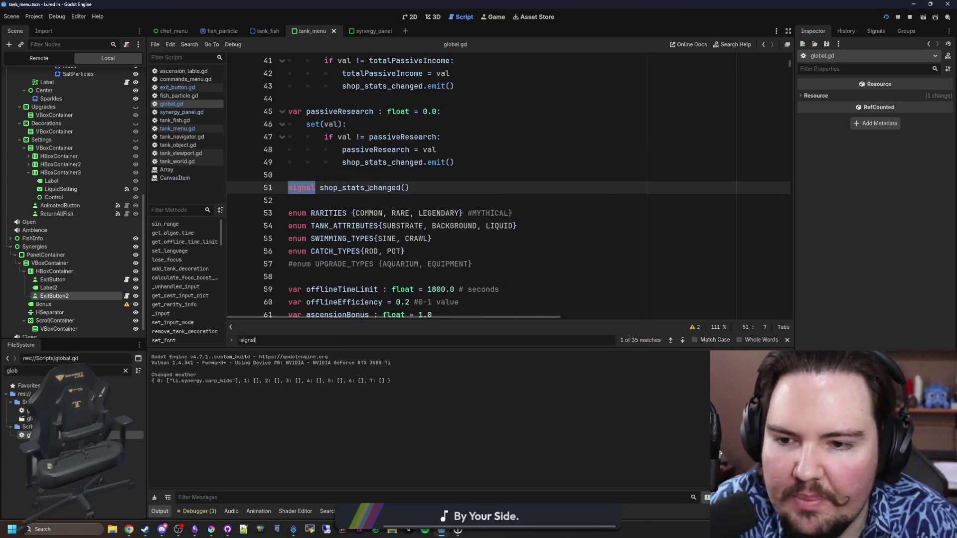
key("Return")
key("Return")
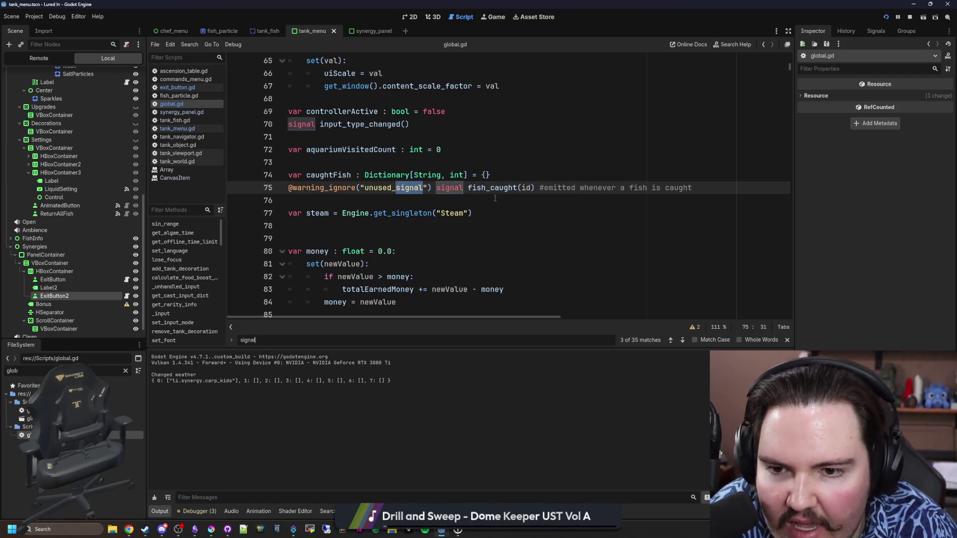
key("Return")
key("Return")
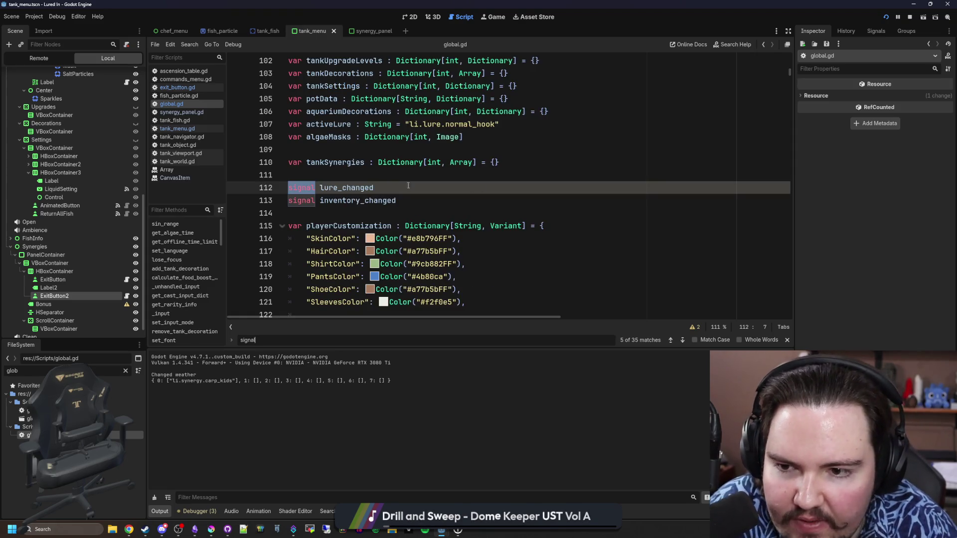
key("Return")
key("Return")
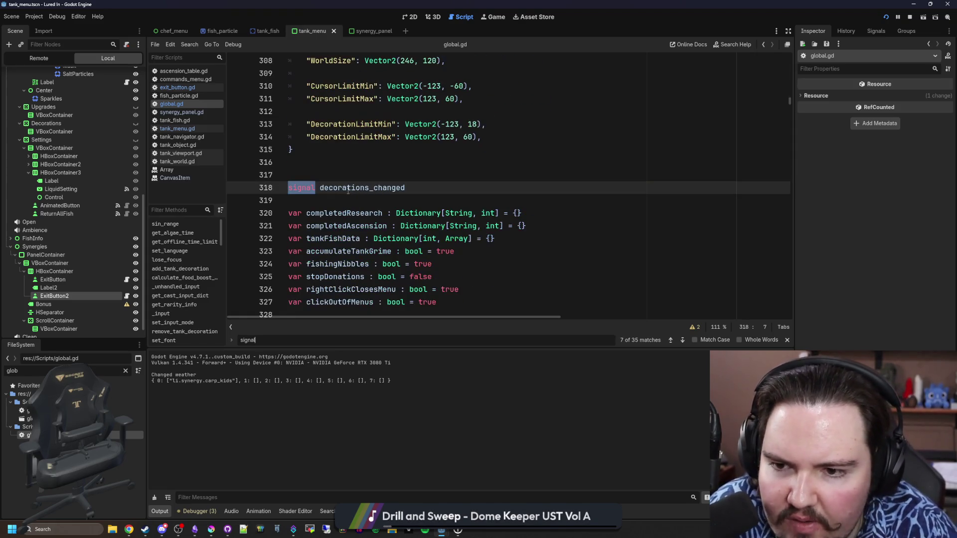
key("Return")
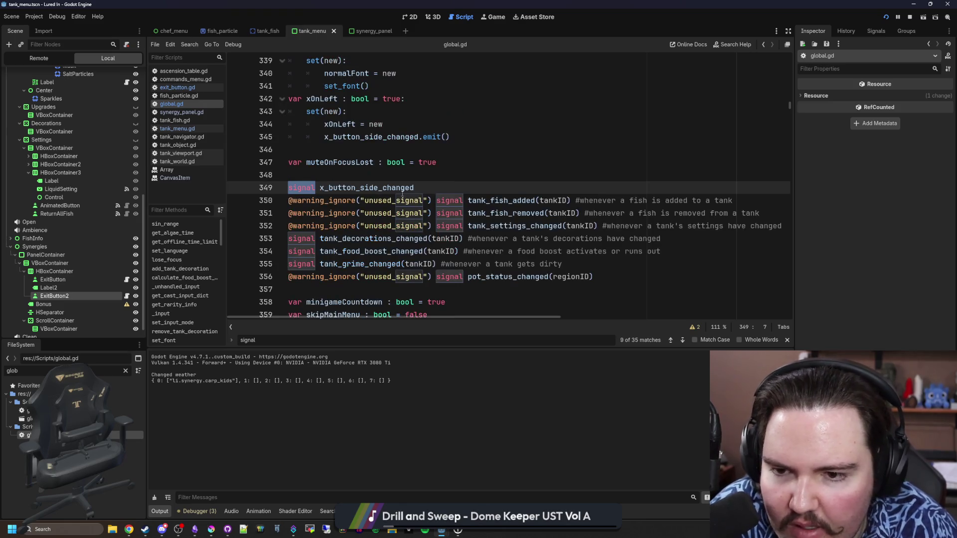
key("Return")
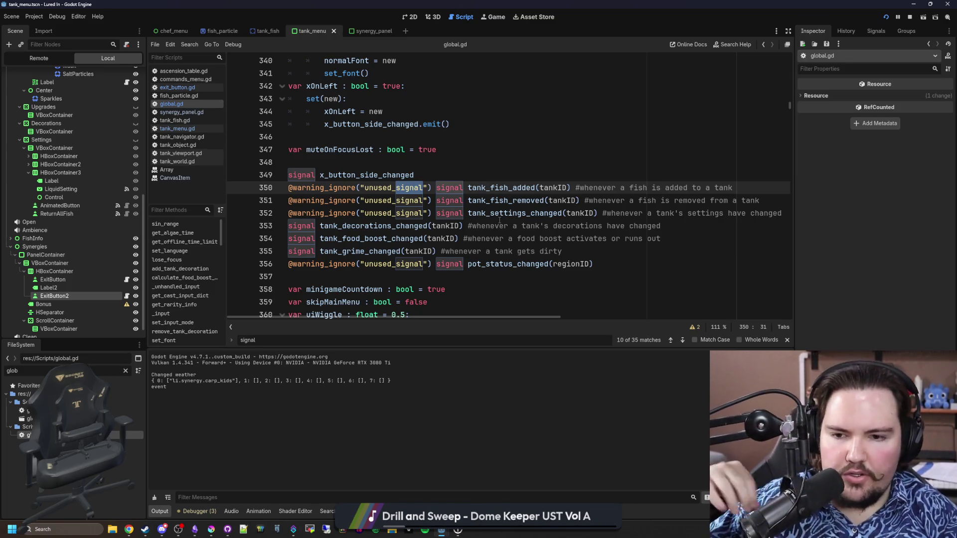
Continue through the tank, saving_finished, purchase, research, ascension, fish_found and weather signals
mouse_move(525, 211)
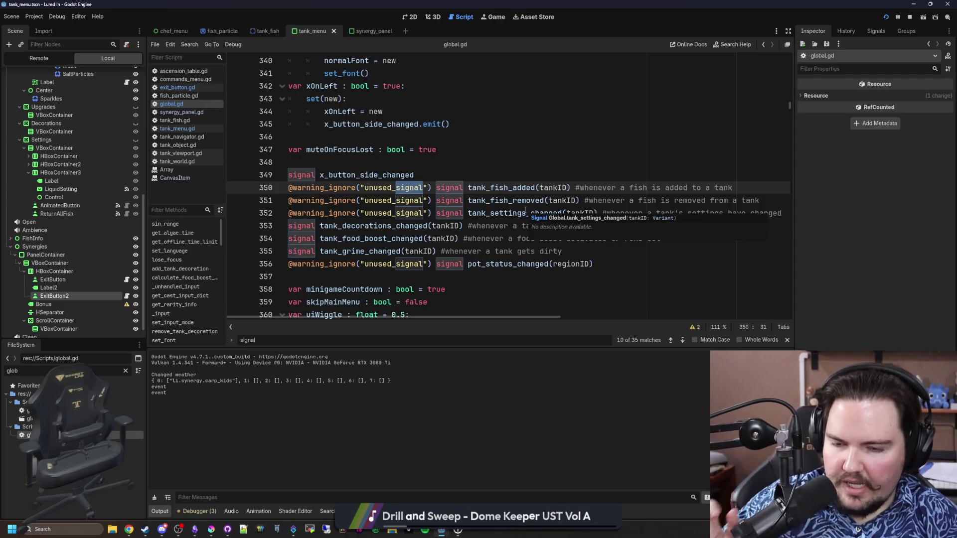
scroll(448, 229, "down", 1)
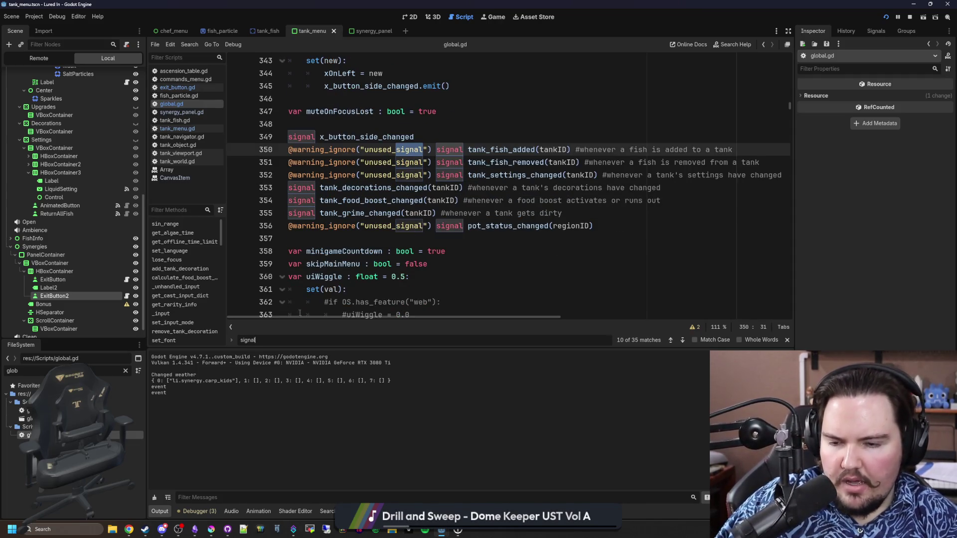
key("Return")
key("Return")
key("Return")
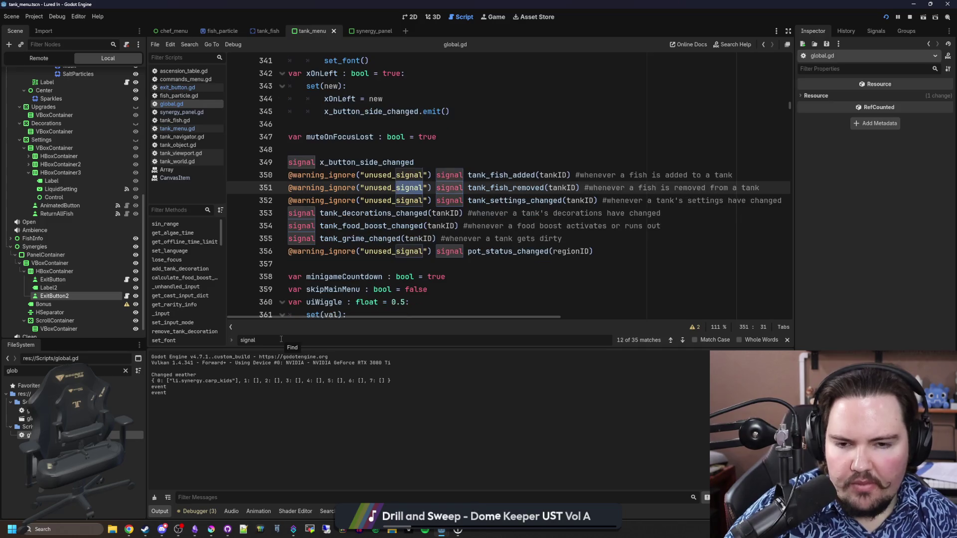
key("Return")
key("Return")
key("Return")
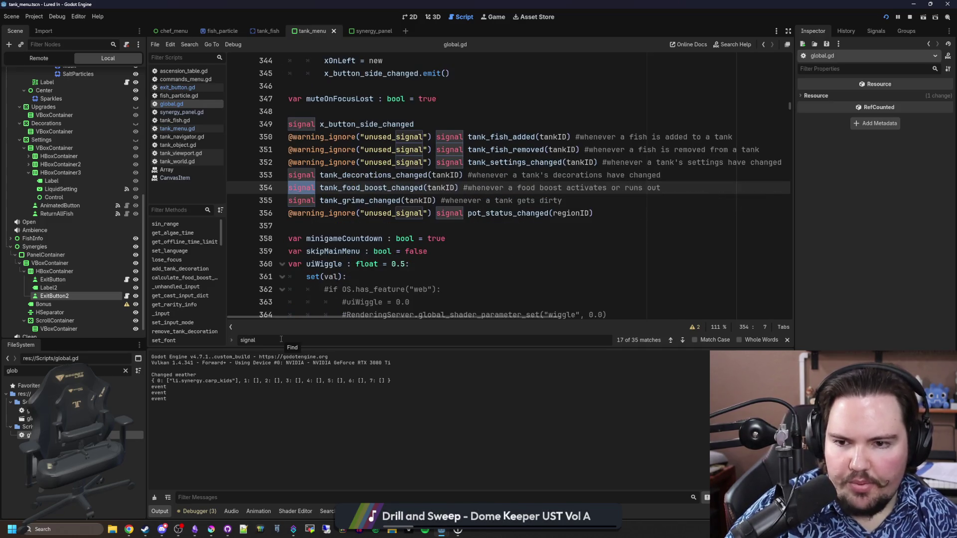
key("Return")
key("Return")
key("Return")
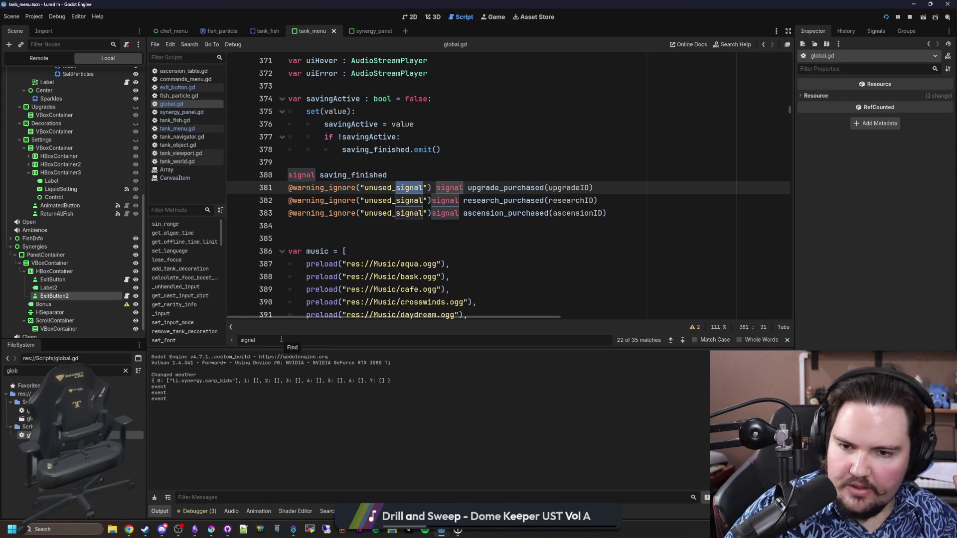
key("Return")
key("Return")
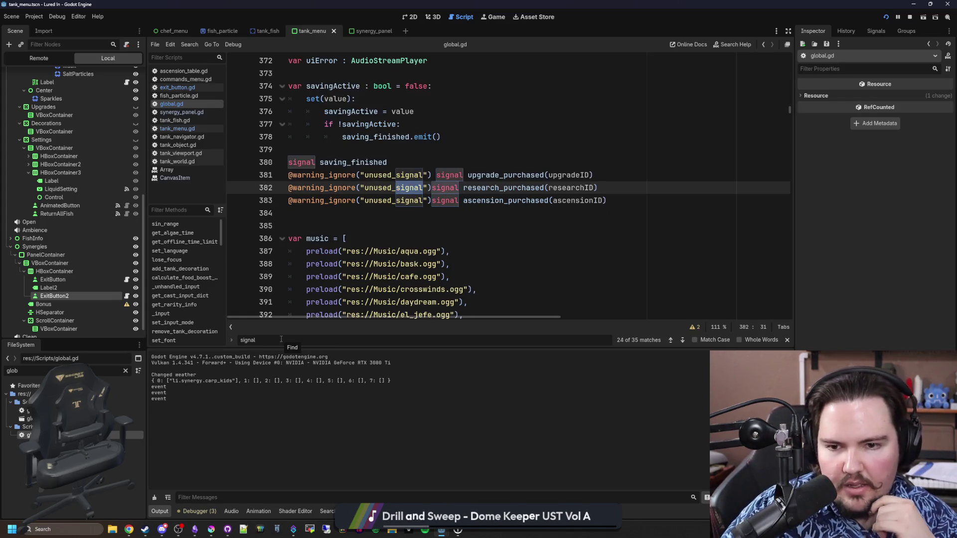
key("Return")
key("Return")
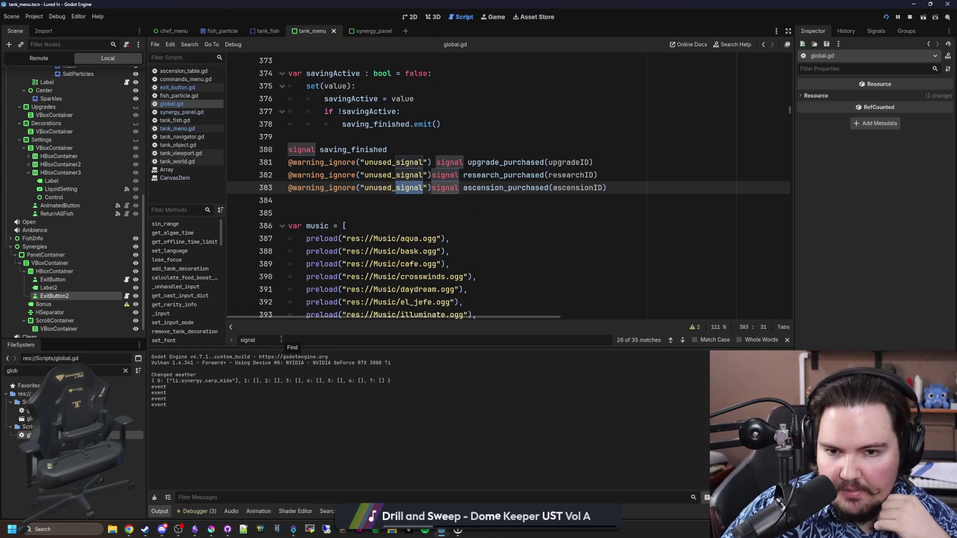
key("Return")
key("Return")
key("Return")
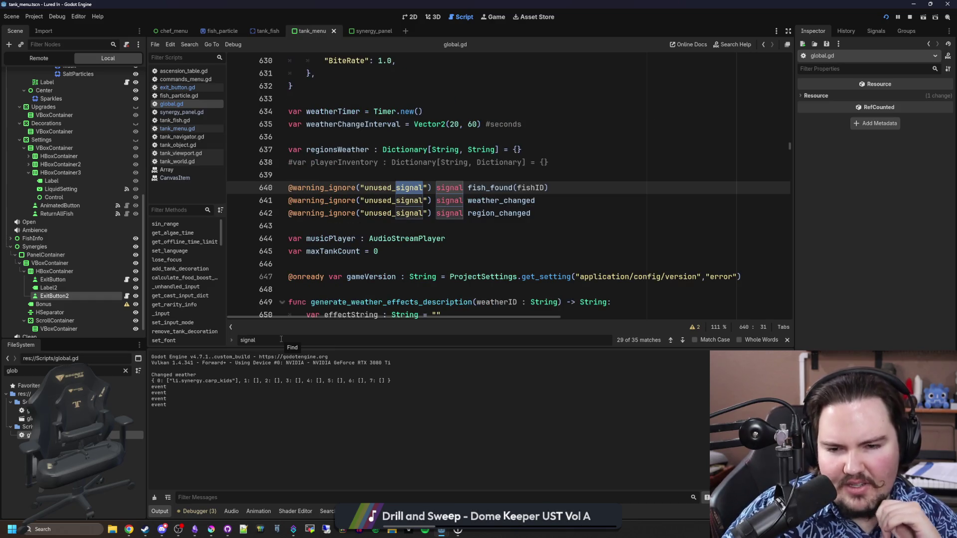
key("Return")
key("Return")
key("Return")
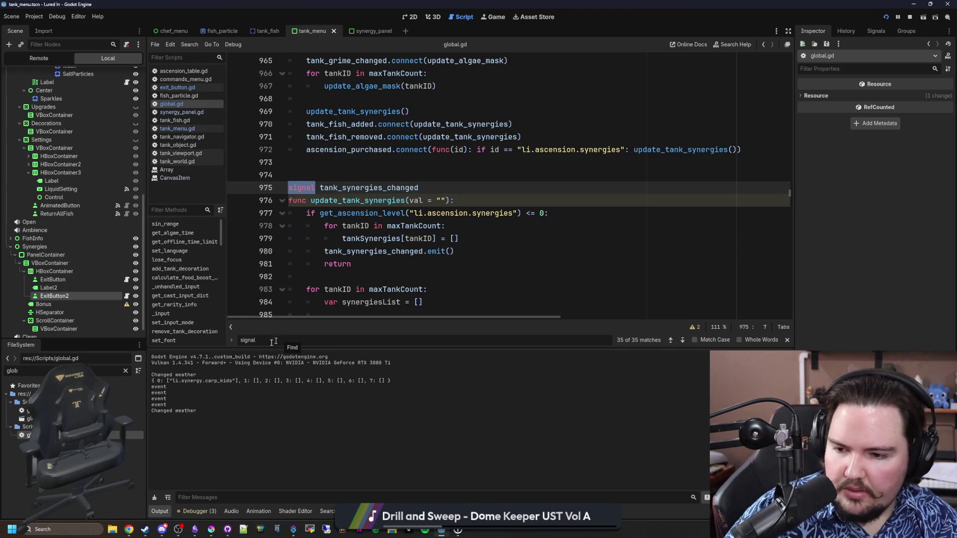
left_click(404, 174)
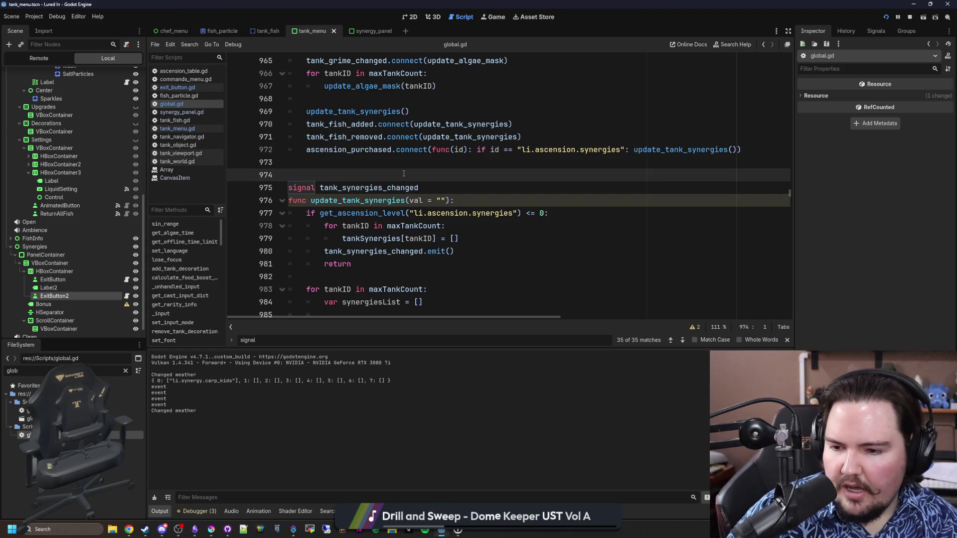
Clear the FileSystem filter so every project file is listed again
left_click(126, 371)
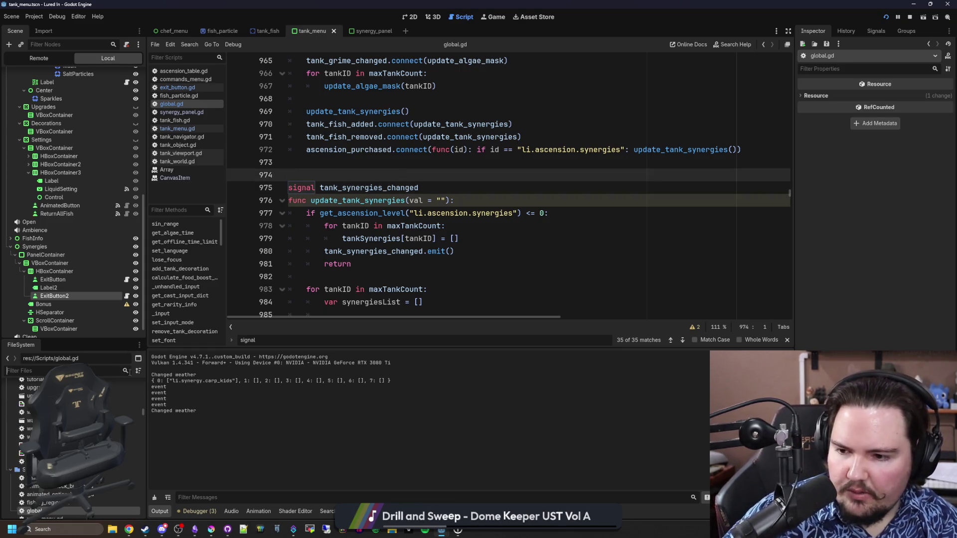
scroll(75, 428, "up", 10)
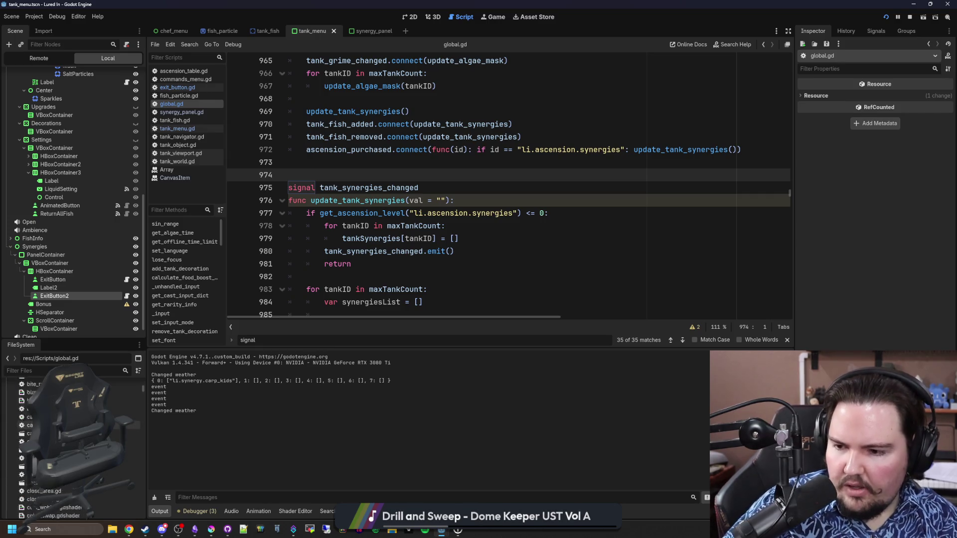
scroll(74, 438, "up", 5)
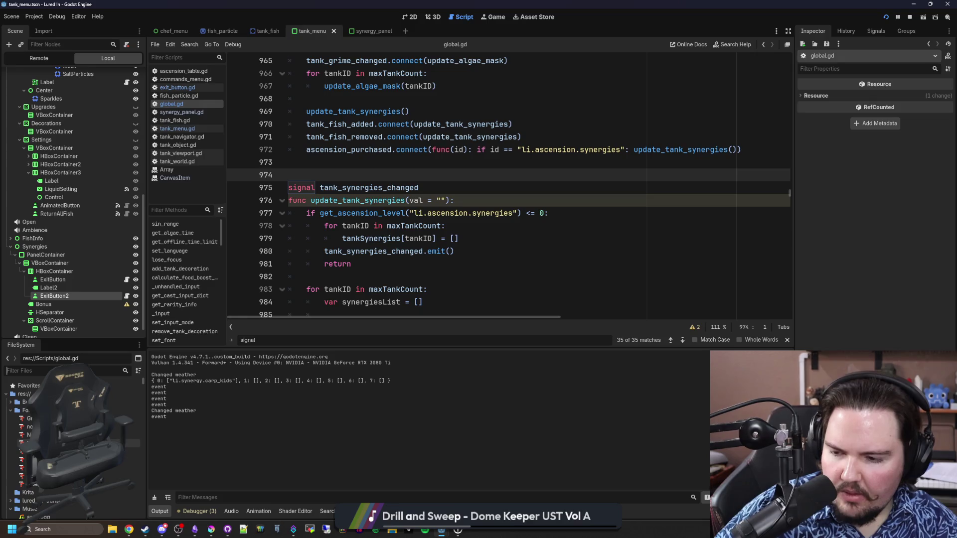
Collapse the expanded project folders, including the shader folders, and scroll the file tree
left_click(10, 410)
left_click(10, 434)
left_click(11, 452)
left_click(12, 452)
left_click(11, 459)
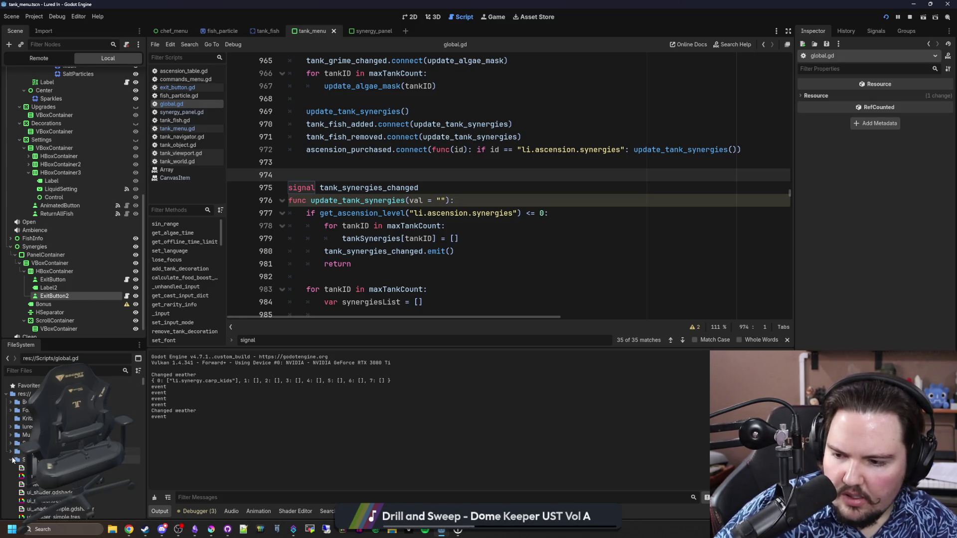
left_click(9, 467)
scroll(9, 467, "down", 5)
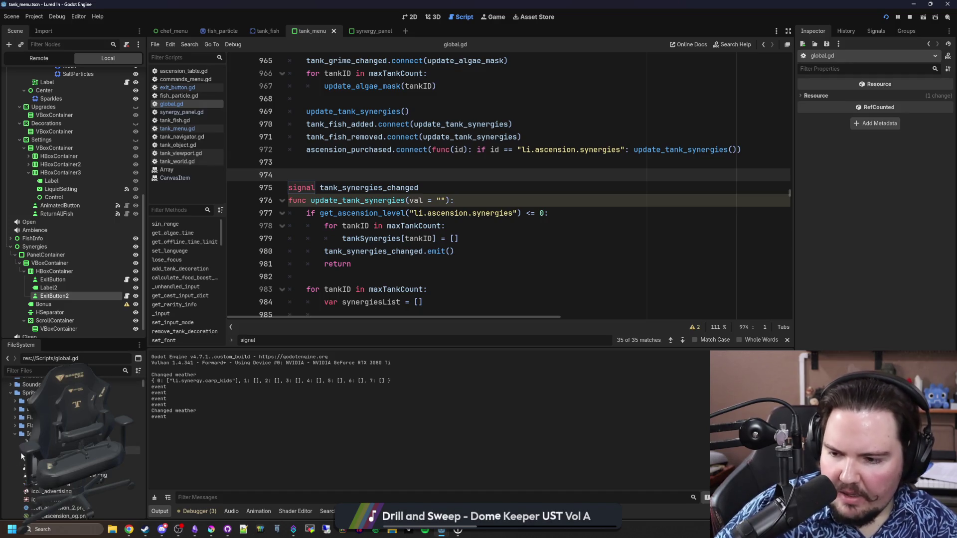
scroll(70, 448, "down", 10)
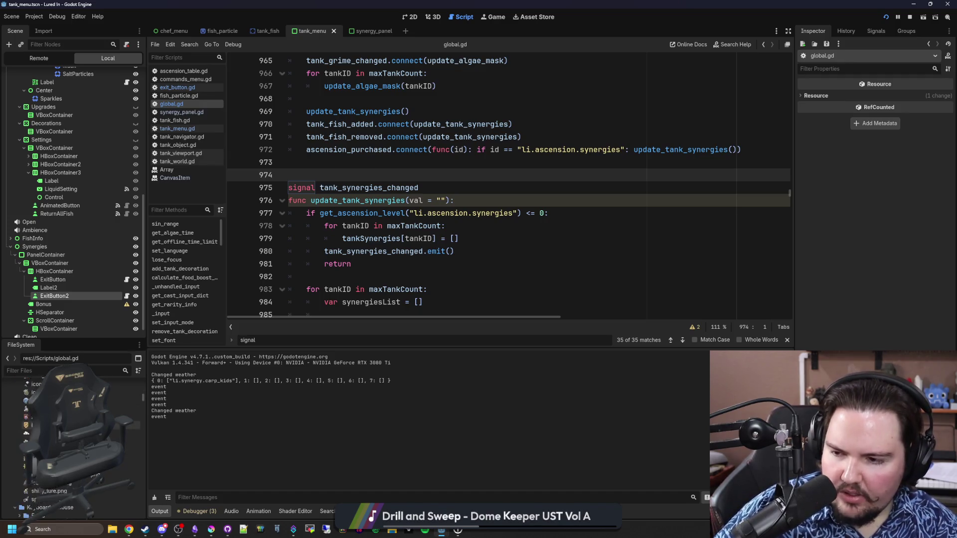
scroll(69, 449, "down", 5)
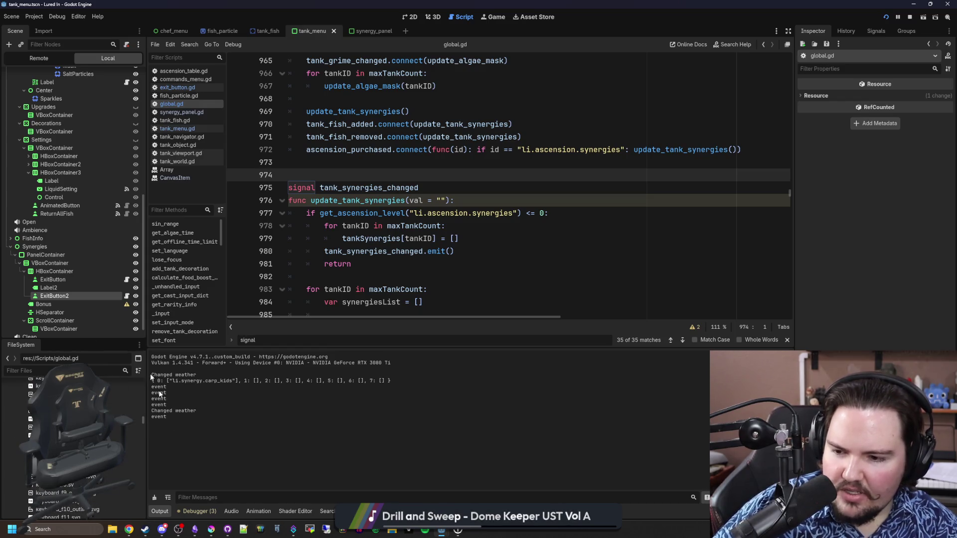
scroll(69, 449, "up", 10)
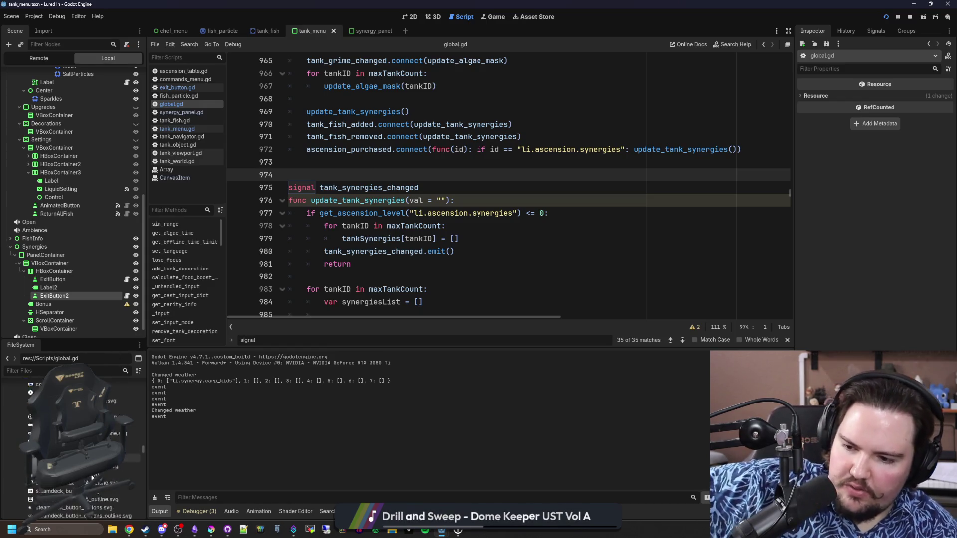
scroll(70, 449, "up", 5)
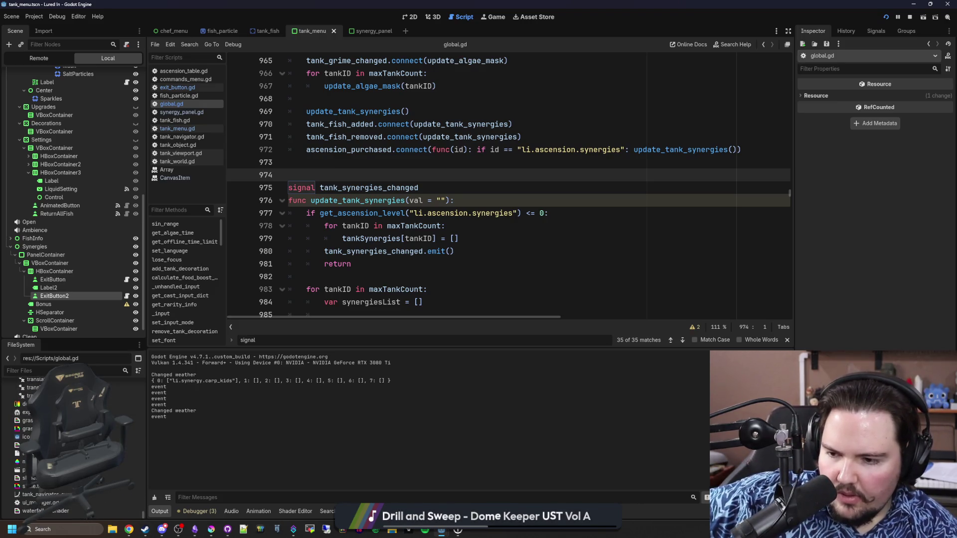
left_click(100, 367)
Filter for 'items' and open the items_table.gd script
type("items")
key("Down")
key("Down")
key("Return")
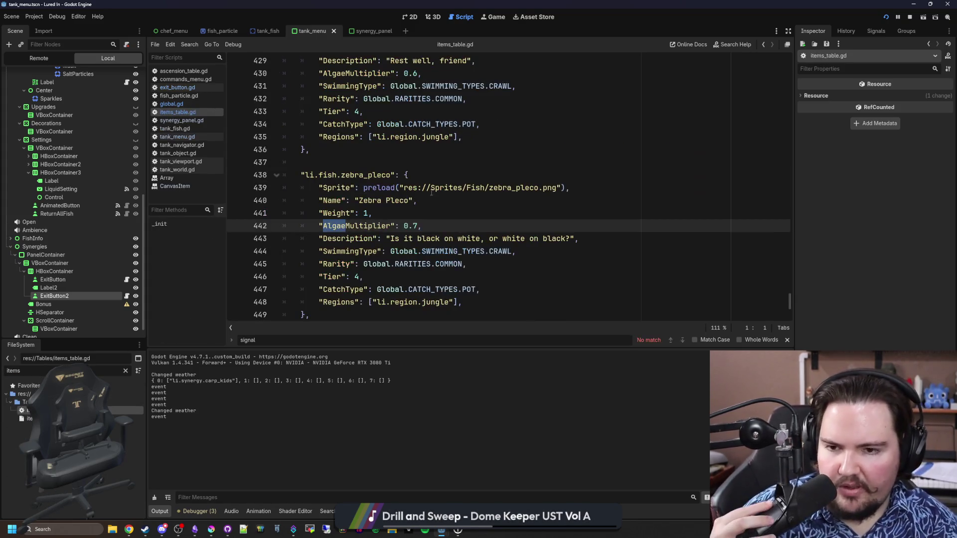
Scroll through the fish entries and select the li.fish.goldfish key
scroll(449, 229, "down", 4)
scroll(450, 230, "up", 10)
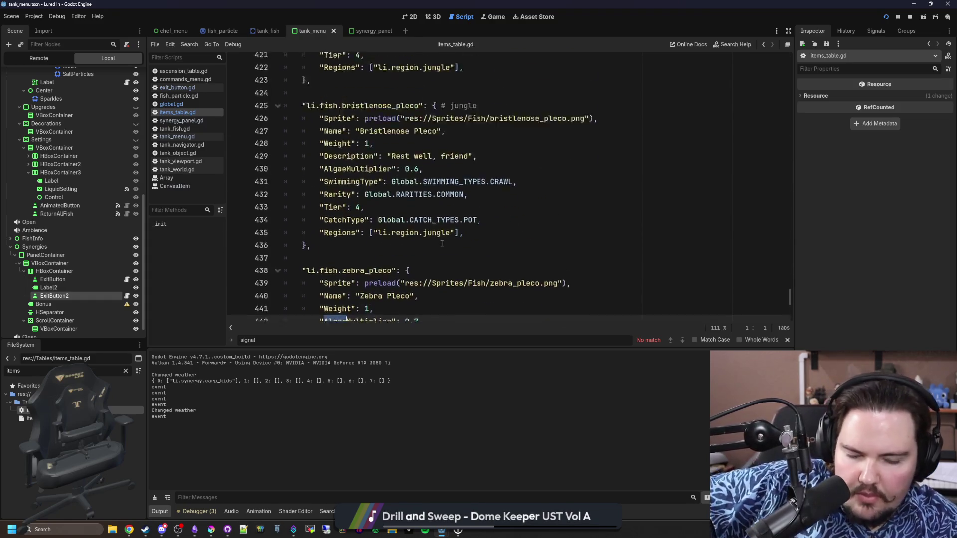
scroll(442, 243, "up", 19)
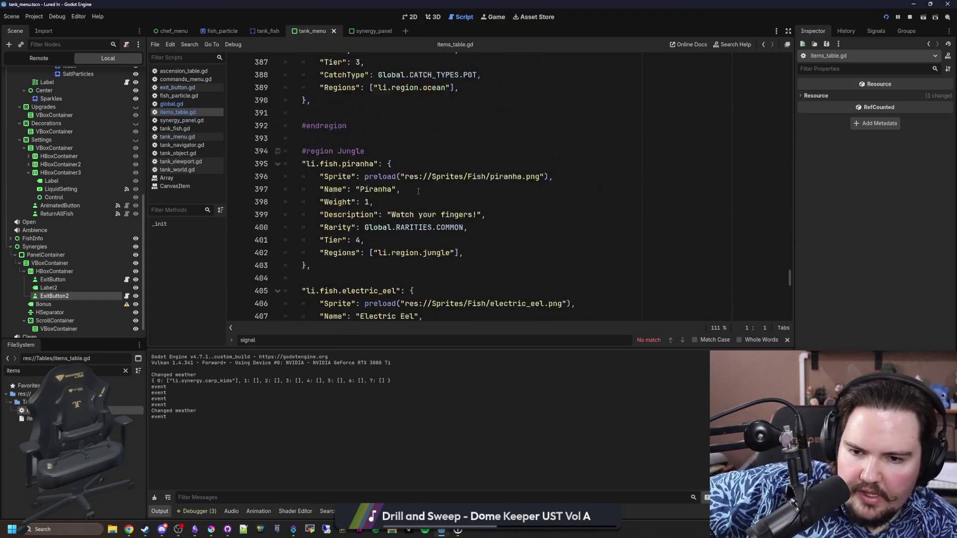
scroll(418, 164, "up", 5)
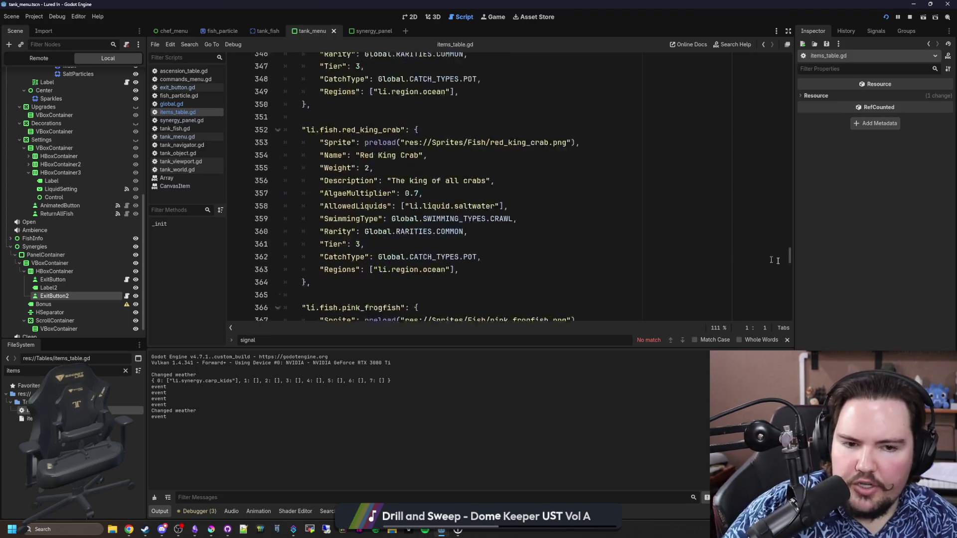
left_click_drag(790, 252, 790, 58)
scroll(393, 187, "down", 7)
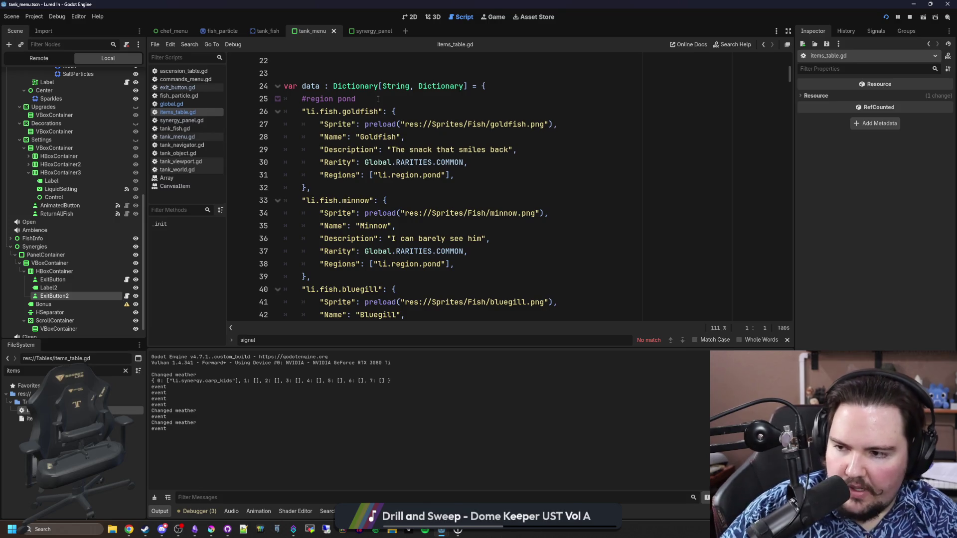
left_click_drag(302, 111, 384, 111)
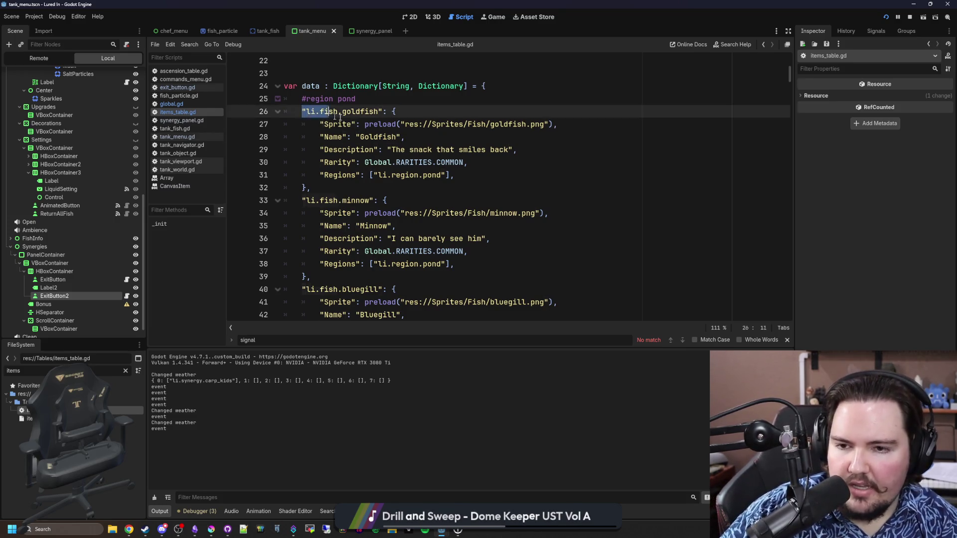
key("End")
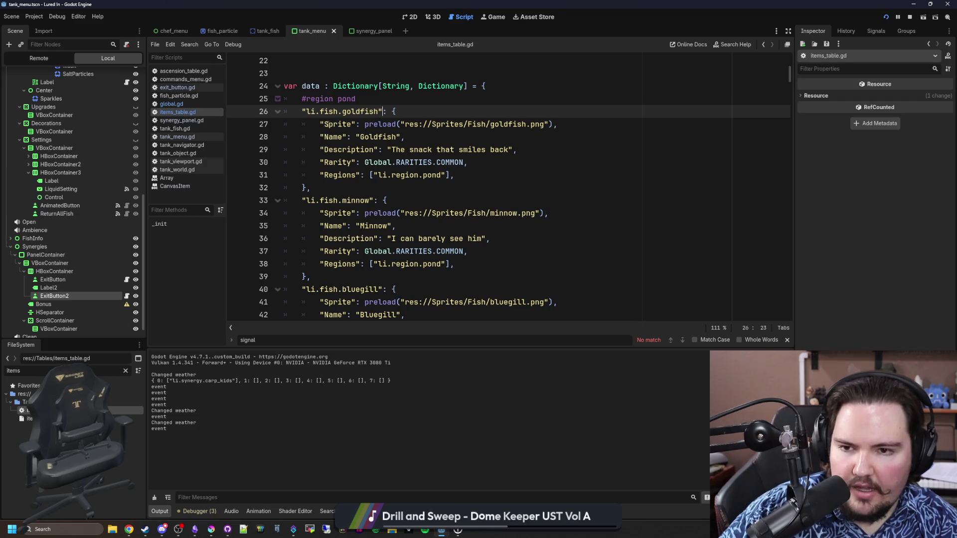
scroll(293, 127, "up", 2)
left_click(318, 135)
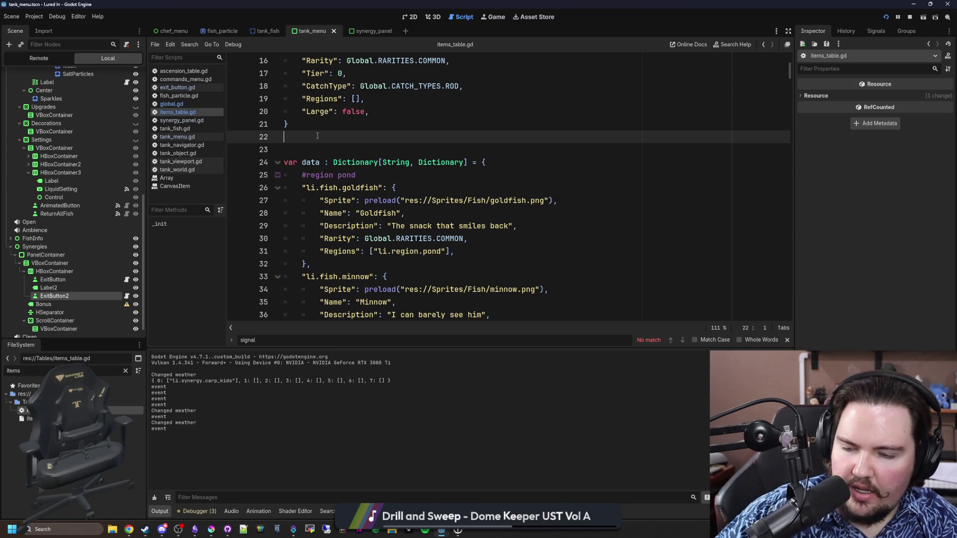
Type itemsTable.get(fishID) on line 22, then delete the erroring line
type("itemsTable.get(")
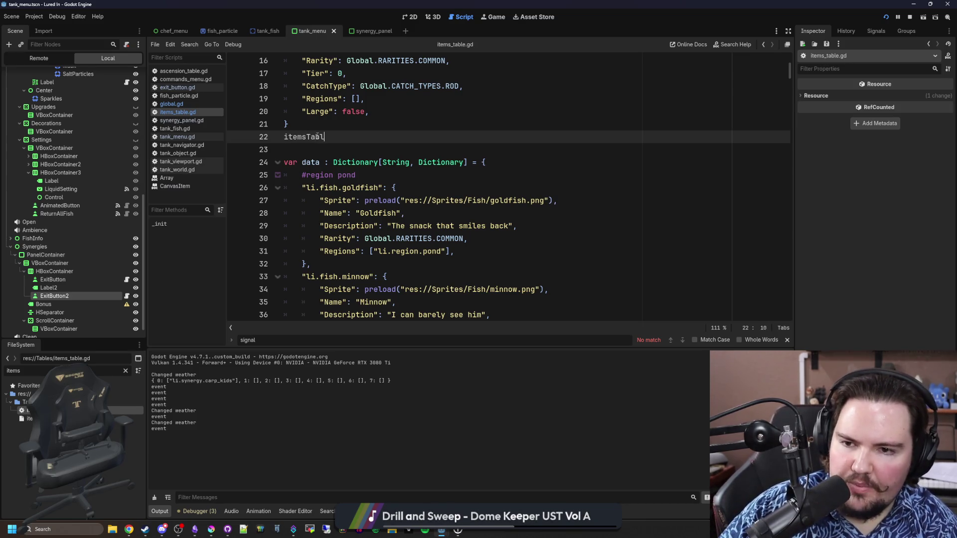
type("fishID")
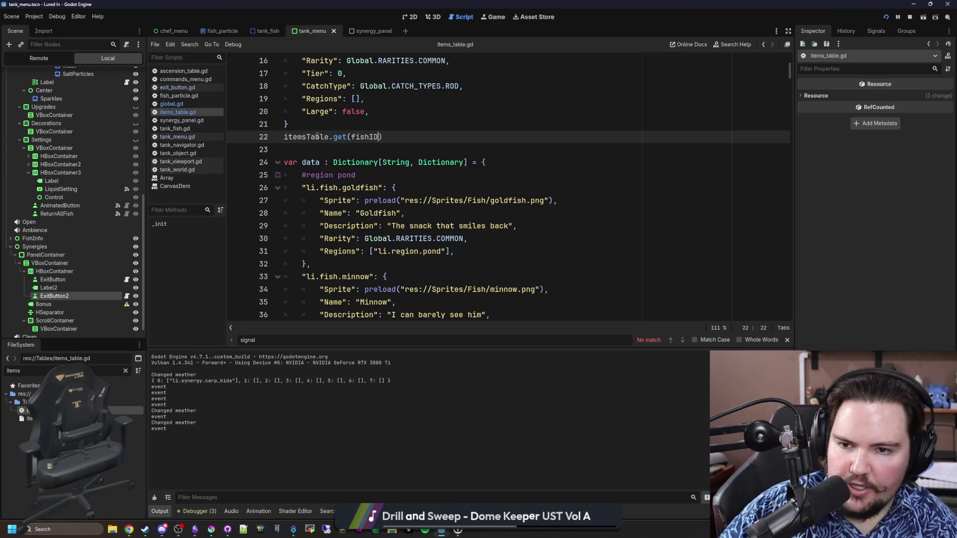
mouse_move(453, 251)
left_mouse_down()
mouse_move(321, 212)
mouse_move(319, 199)
left_mouse_up()
left_click(305, 175)
left_click_drag(403, 139, 306, 127)
key("BackSpace")
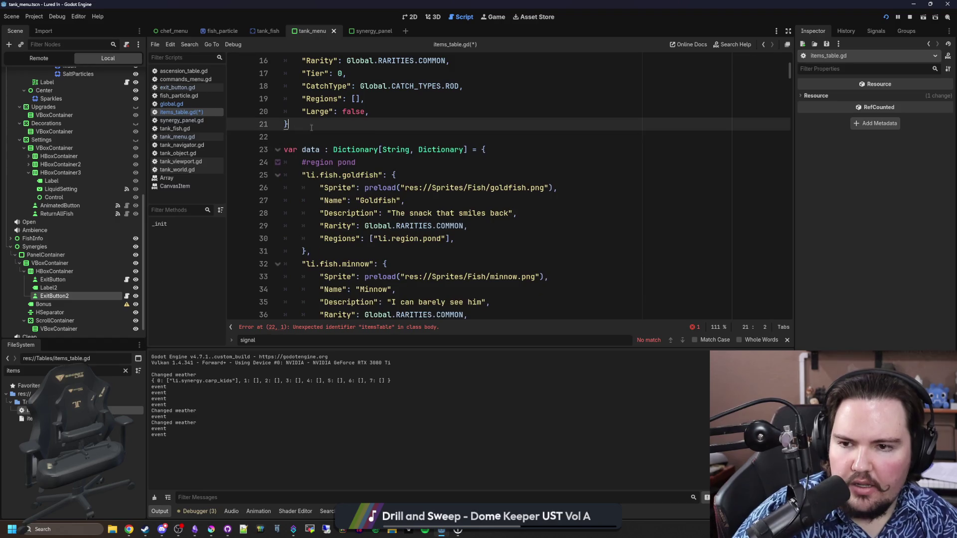
Inspect the goldfish Sprite and Regions lines, then save items_table.gd
mouse_move(387, 187)
left_mouse_down()
mouse_move(333, 201)
mouse_move(454, 188)
left_mouse_up()
left_click(387, 188)
left_click(454, 188)
mouse_move(348, 213)
left_mouse_down()
mouse_move(430, 213)
mouse_move(356, 238)
left_mouse_up()
left_click(360, 226)
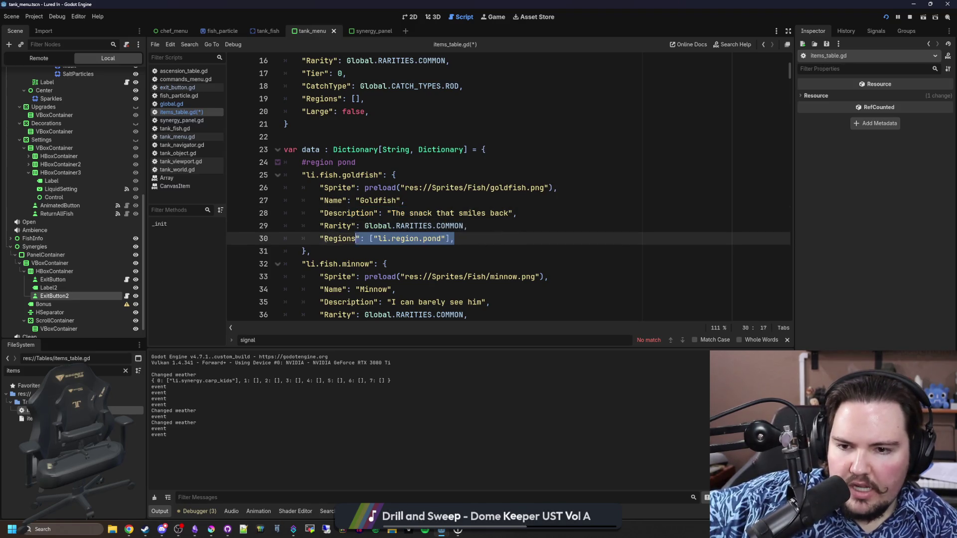
left_click(336, 246)
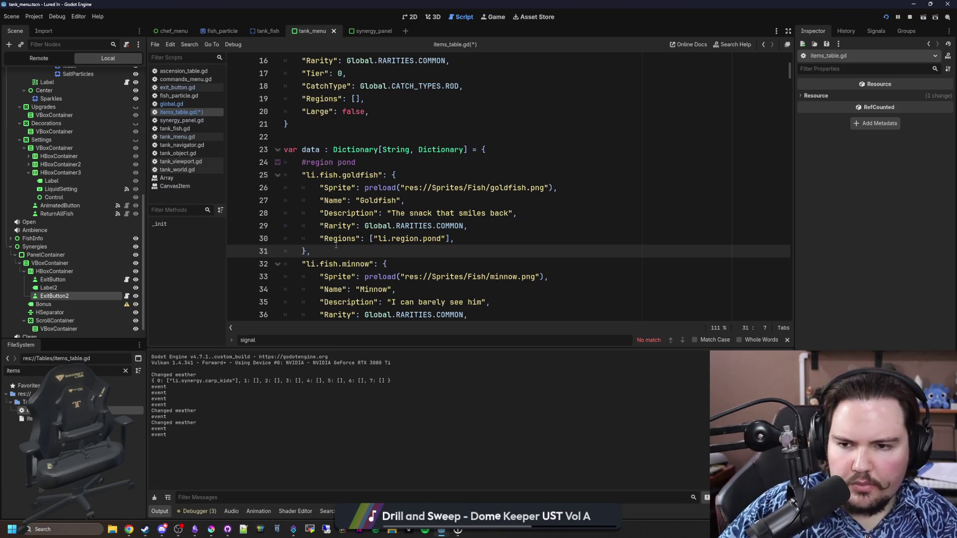
scroll(336, 245, "up", 3)
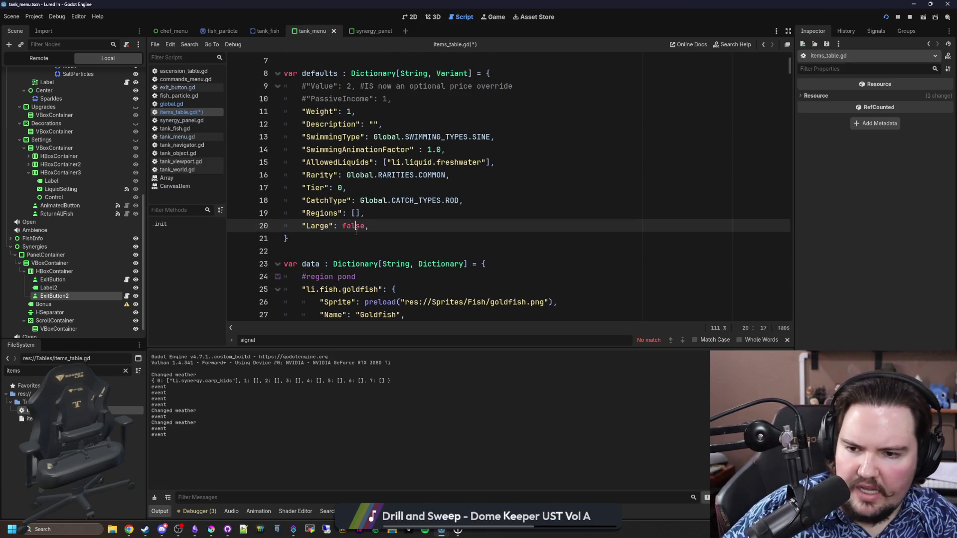
left_click(350, 242)
key("ctrl+s")
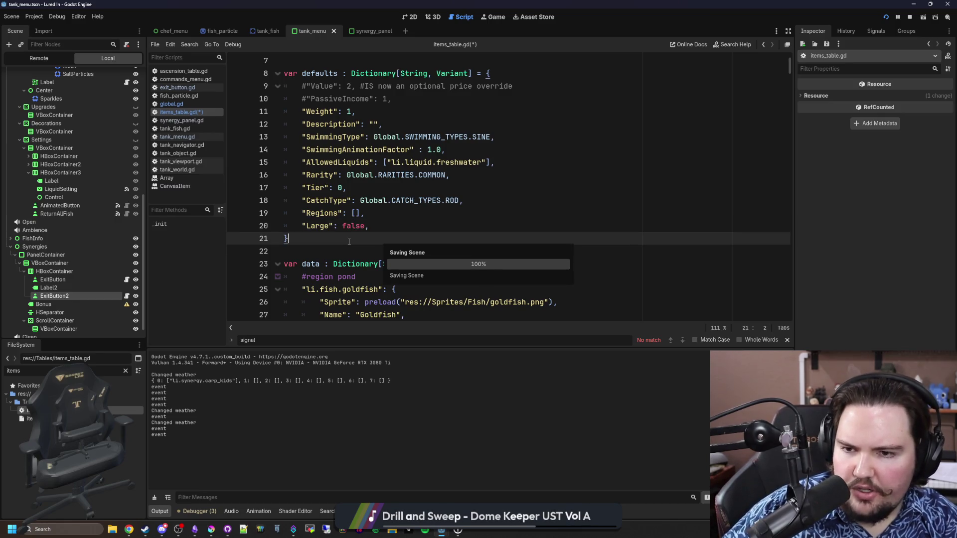
Insert a blank line before the data dictionary and save again
scroll(350, 242, "up", 2)
scroll(309, 146, "down", 5)
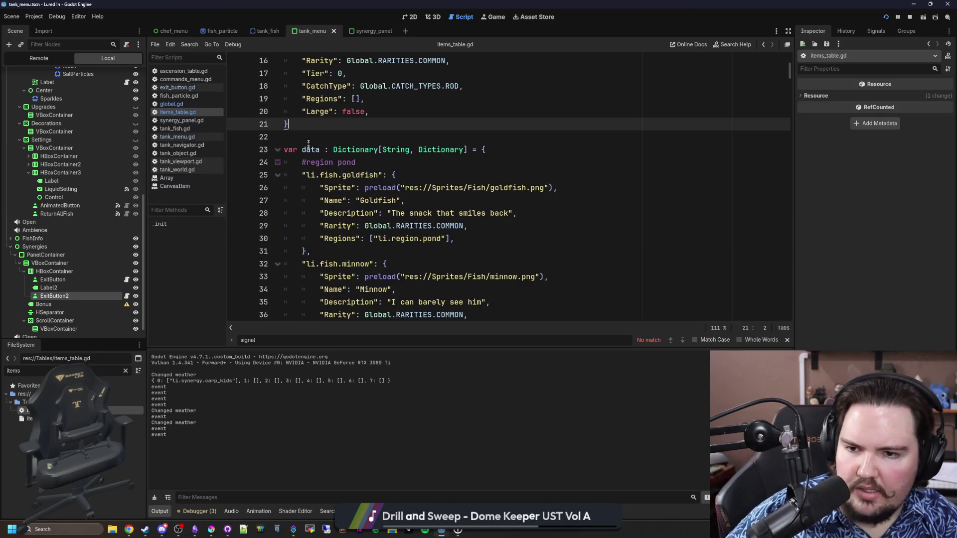
left_click(307, 135)
key("Return")
left_click(328, 128)
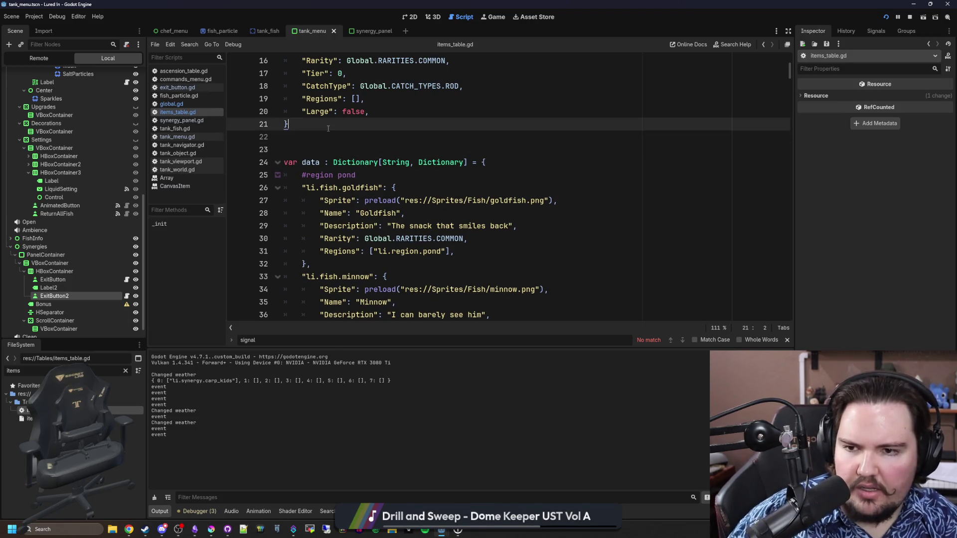
key("ctrl+s")
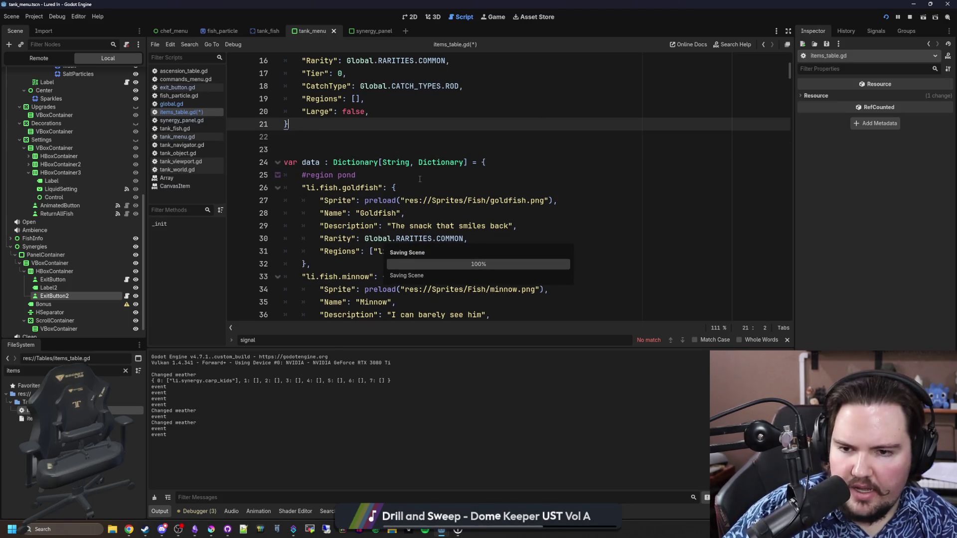
scroll(420, 179, "up", 5)
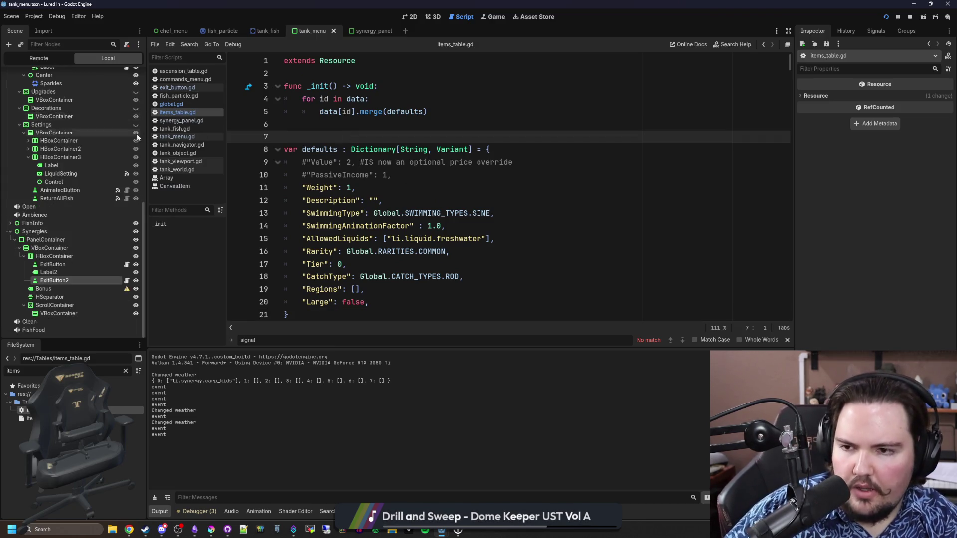
Switch to global.gd, scroll up to the input_type_changed.connect block, and save
left_click(187, 104)
scroll(419, 174, "up", 12)
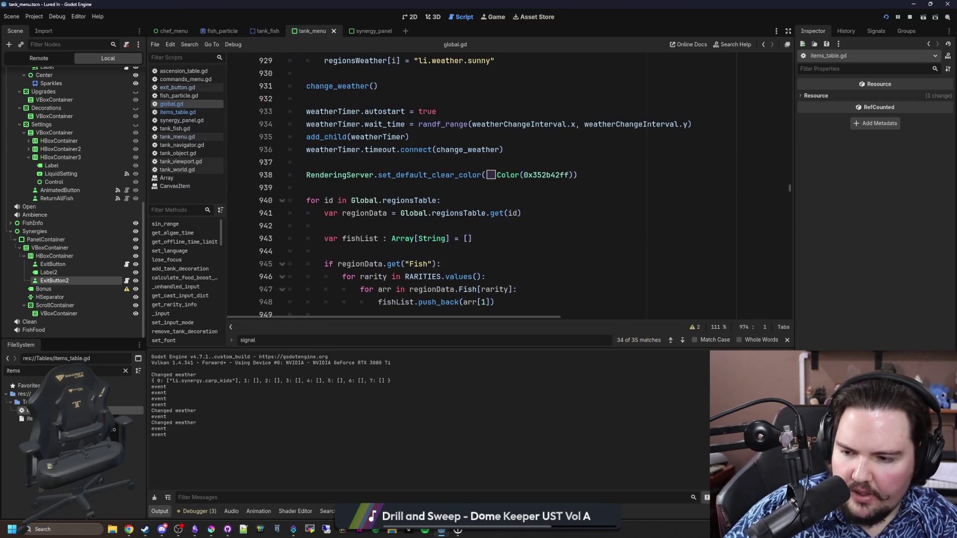
scroll(503, 228, "up", 20)
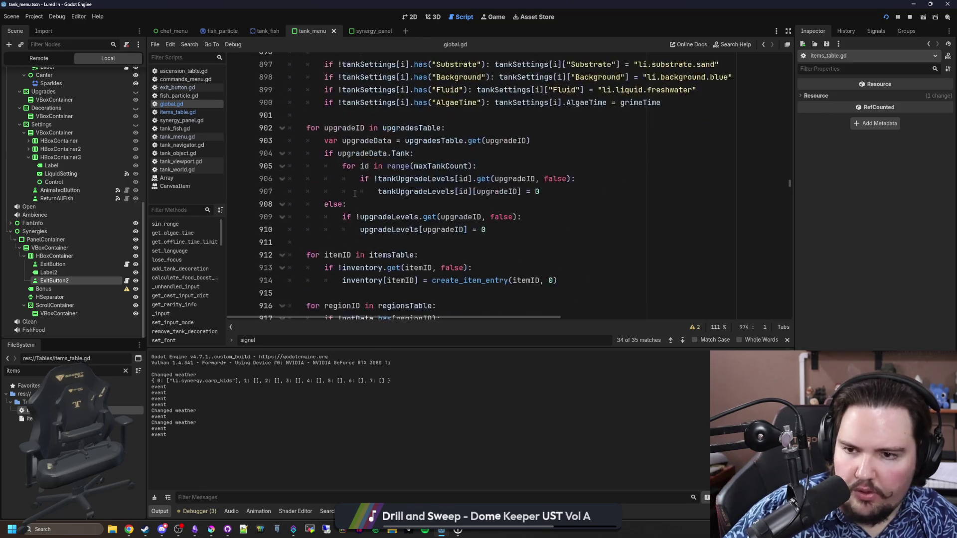
scroll(400, 149, "up", 7)
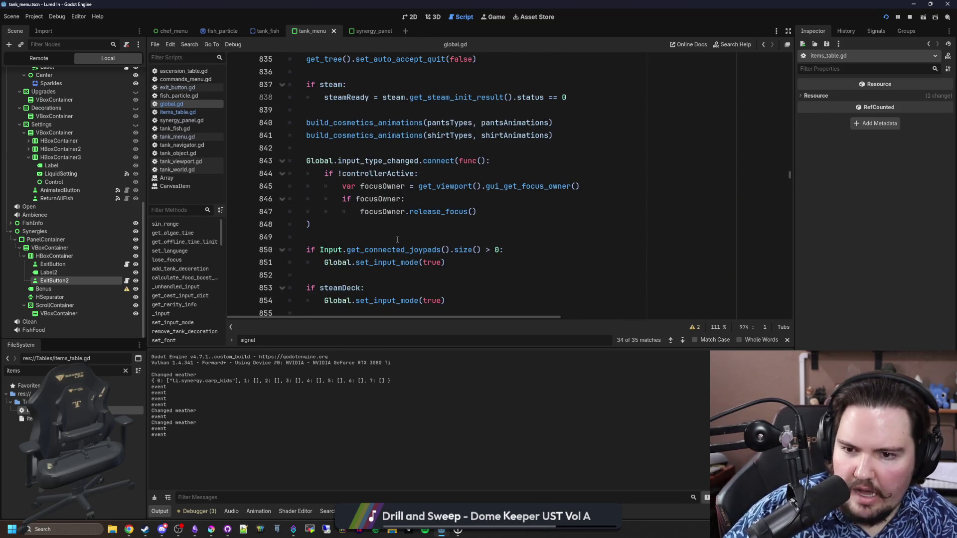
left_click(397, 238)
key("ctrl+s")
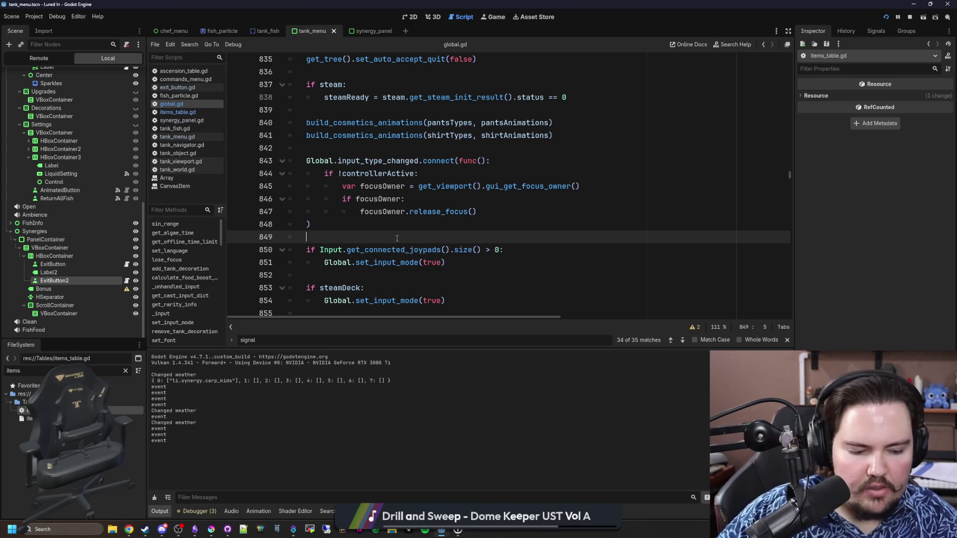
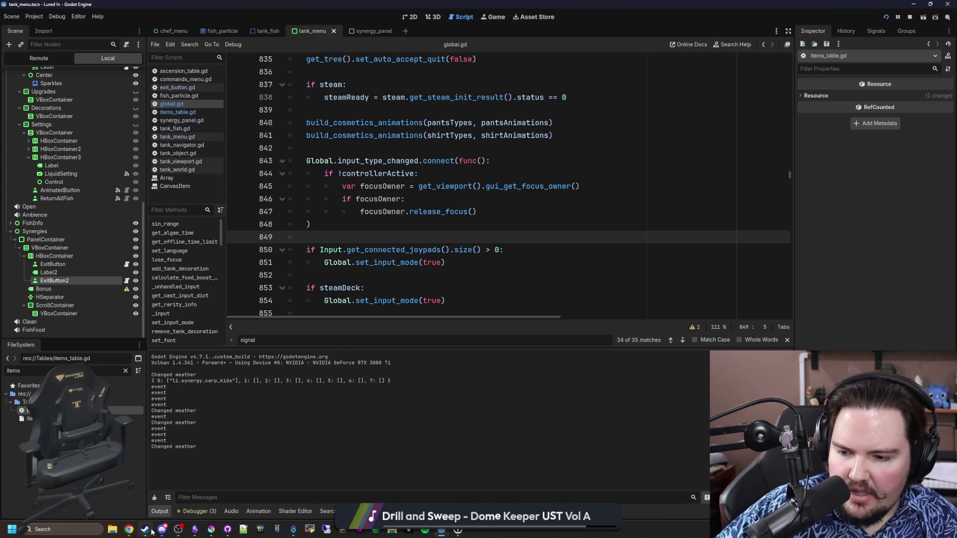
Bring Krita full-screen, shrink the brush and pick the yellow Color 30
left_click(209, 526)
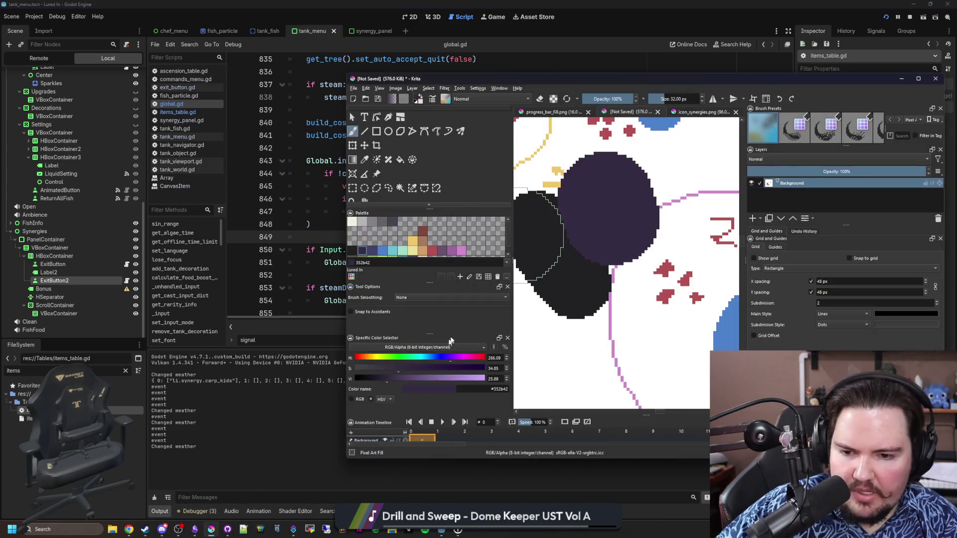
left_click_drag(483, 57, 471, 8)
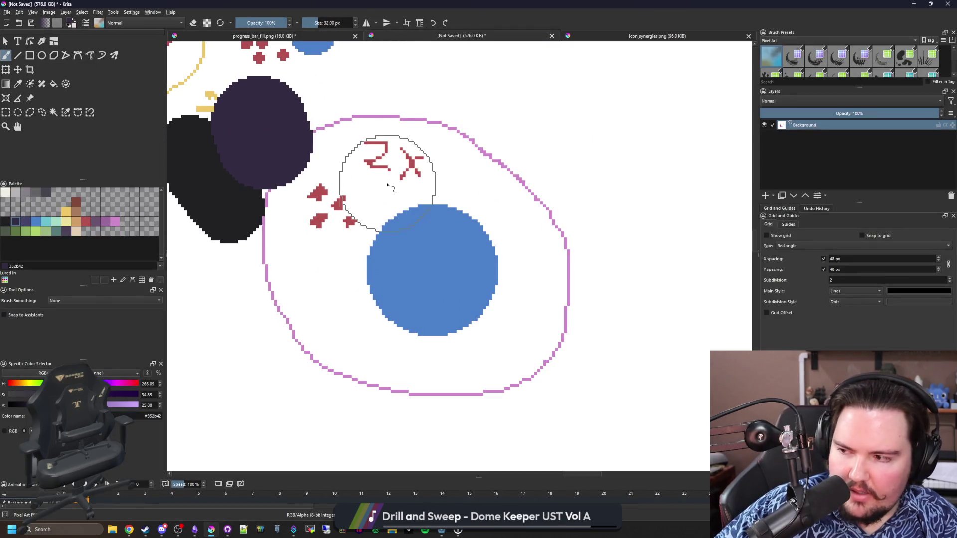
scroll(387, 185, "up", 1)
scroll(368, 273, "up", 5)
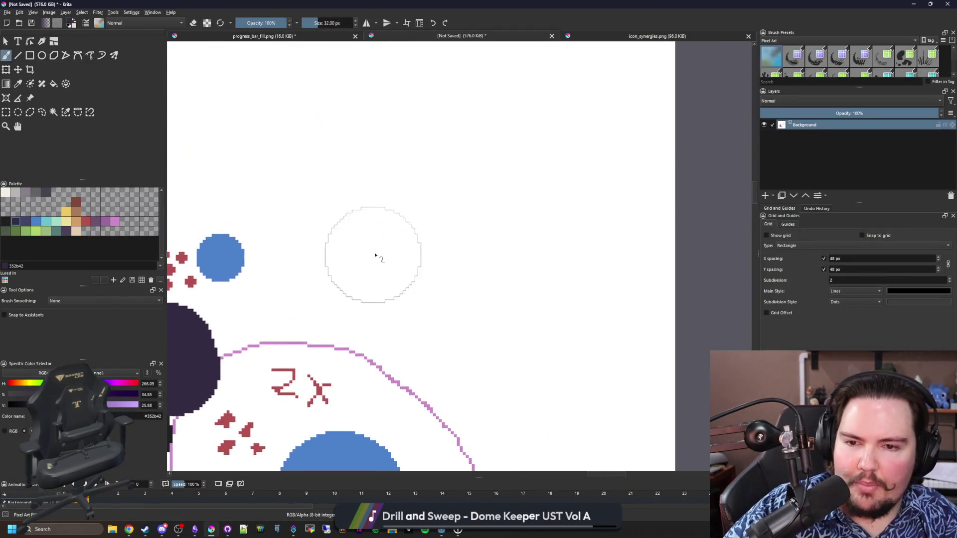
scroll(427, 235, "up", 1)
key("bracketleft")
key("bracketleft")
key("bracketleft")
key("bracketleft")
key("bracketleft")
key("bracketleft")
scroll(320, 213, "up", 3)
left_click(67, 211)
Draw a yellow pixel bracket on the left with stepped lines heading right
mouse_move(392, 187)
left_mouse_down()
mouse_move(354, 187)
mouse_move(305, 420)
mouse_move(398, 426)
left_mouse_up()
left_click_drag(365, 209, 595, 218)
mouse_move(377, 248)
left_mouse_down()
mouse_move(409, 259)
mouse_move(562, 253)
left_mouse_up()
left_click_drag(357, 289, 595, 294)
mouse_move(353, 325)
left_mouse_down()
mouse_move(550, 337)
mouse_move(638, 319)
left_mouse_up()
left_click_drag(358, 369, 638, 361)
left_click_drag(387, 394, 577, 395)
Undo the extra lower strokes, then add a short yellow stroke and a curved arc arrow
scroll(334, 321, "down", 2)
key("ctrl+z")
key("ctrl+z")
key("ctrl+z")
scroll(366, 284, "up", 3)
mouse_move(324, 221)
left_mouse_down()
mouse_move(324, 239)
mouse_move(501, 244)
left_mouse_up()
scroll(319, 281, "down", 4)
mouse_move(324, 314)
left_mouse_down()
mouse_move(453, 176)
mouse_move(524, 230)
left_mouse_up()
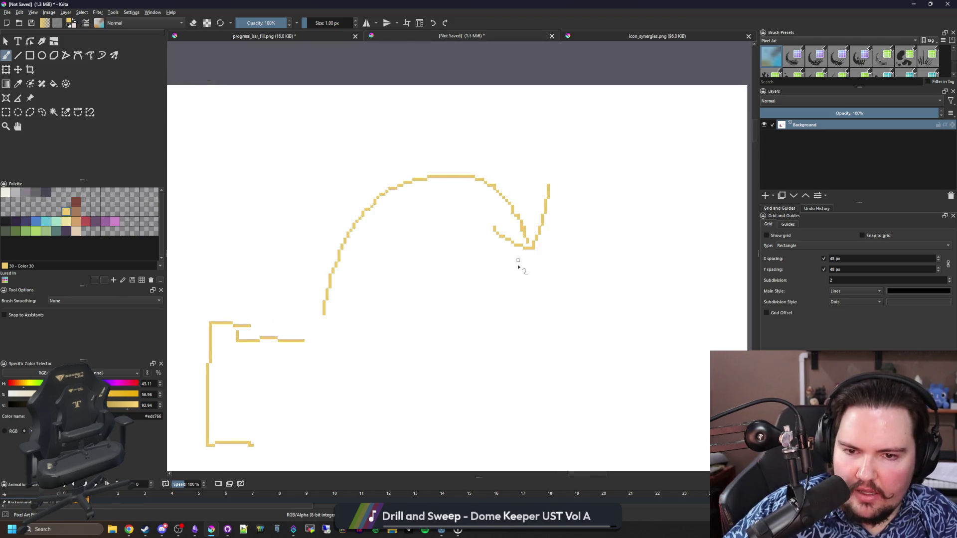
Draw several wavy pink lines stacked below the yellow arrowhead
left_click_drag(522, 227, 386, 143)
left_click(115, 221)
left_click_drag(393, 185, 503, 189)
left_click_drag(388, 229, 520, 204)
mouse_move(390, 245)
left_mouse_down()
mouse_move(500, 237)
mouse_move(530, 249)
left_mouse_up()
left_click(402, 274)
left_click_drag(404, 275, 537, 269)
left_click_drag(408, 293, 536, 305)
left_click_drag(390, 329, 497, 348)
Replace a pink scribble with dense blue scribbles over the pink lines
left_click_drag(370, 358, 448, 357)
scroll(491, 346, "down", 2)
mouse_move(493, 239)
left_mouse_down()
mouse_move(553, 269)
mouse_move(528, 299)
mouse_move(517, 296)
mouse_move(552, 290)
left_mouse_up()
key("ctrl+z")
key("ctrl+z")
left_click(35, 224)
mouse_move(477, 279)
left_mouse_down()
mouse_move(533, 272)
mouse_move(558, 284)
mouse_move(523, 276)
mouse_move(527, 268)
mouse_move(478, 284)
mouse_move(583, 272)
mouse_move(527, 275)
left_mouse_up()
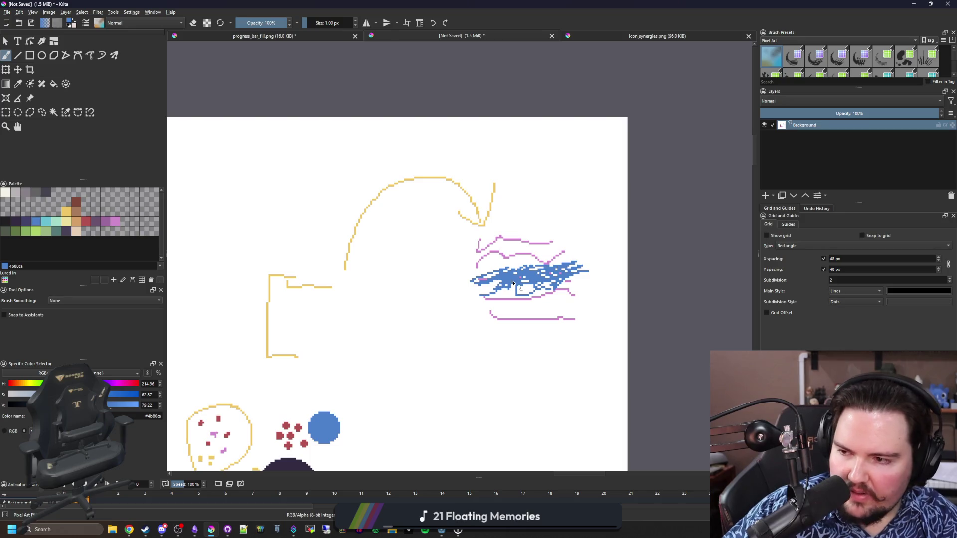
Trace the bracket's inner line and the yellow arc in red, then minimise Krita
scroll(244, 307, "up", 6)
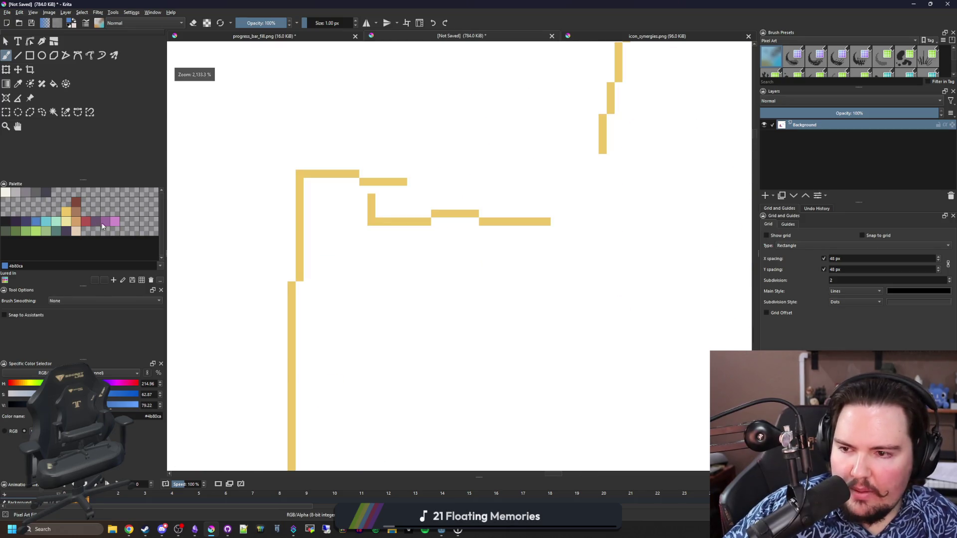
mouse_move(260, 252)
left_mouse_down()
mouse_move(288, 230)
mouse_move(454, 258)
left_mouse_up()
scroll(232, 298, "down", 6)
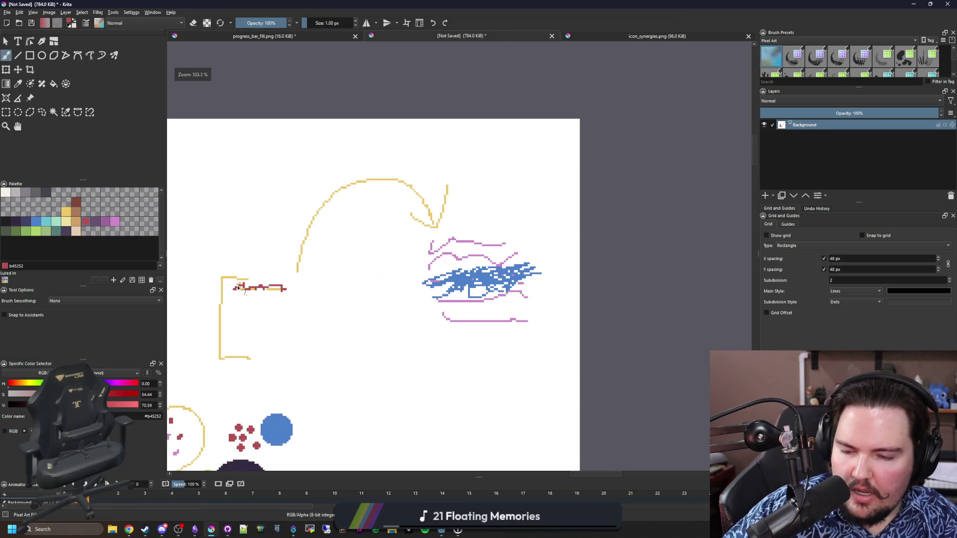
mouse_move(298, 271)
left_mouse_down()
mouse_move(325, 207)
mouse_move(394, 187)
mouse_move(439, 229)
mouse_move(450, 184)
left_mouse_up()
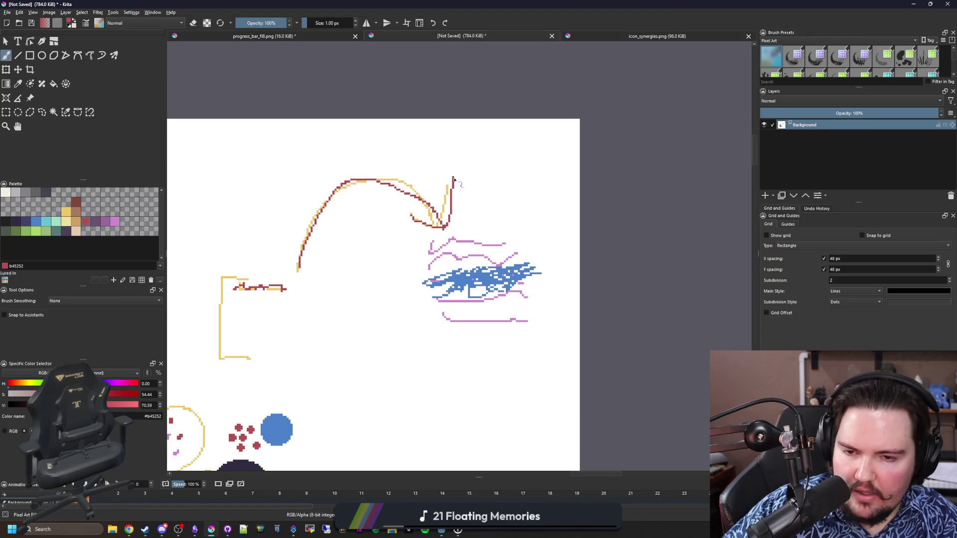
scroll(504, 308, "down", 3)
scroll(440, 324, "up", 3)
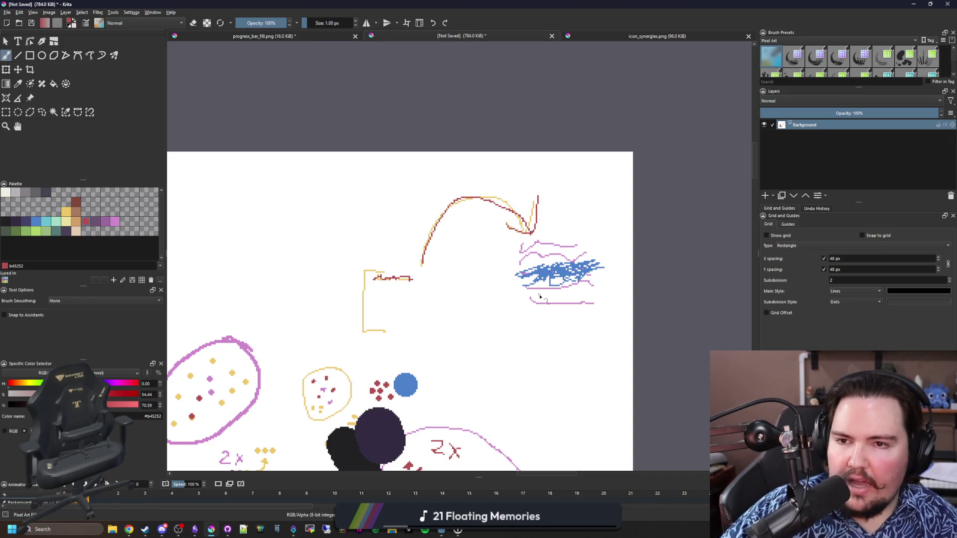
double_click(498, 4)
left_click(754, 3)
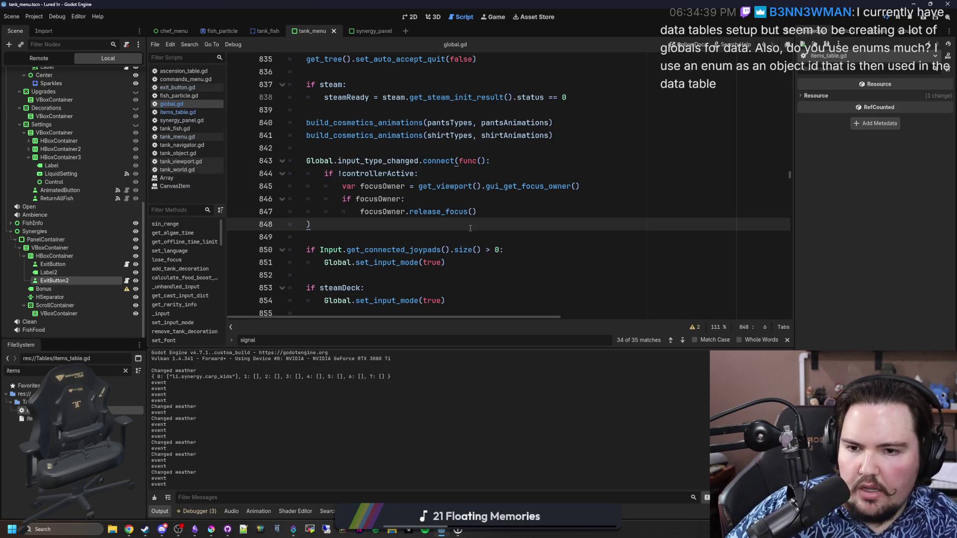
Scroll to line 1 of global.gd and insert blank lines after the tackleTable declaration
scroll(470, 228, "up", 15)
scroll(310, 133, "up", 10)
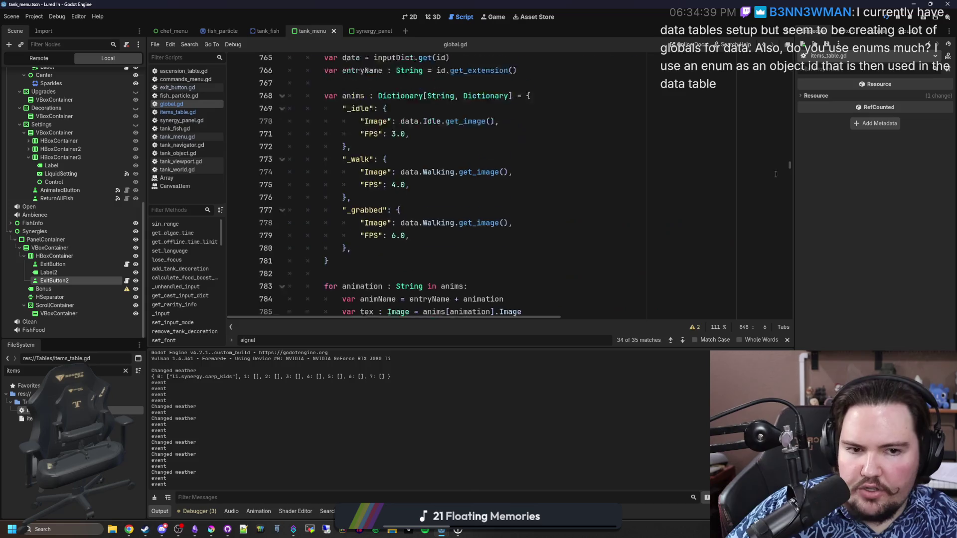
mouse_move(789, 167)
left_mouse_down()
mouse_move(787, 65)
mouse_move(771, 55)
left_mouse_up()
mouse_move(503, 187)
left_mouse_down()
mouse_move(289, 175)
mouse_move(289, 61)
left_mouse_up()
left_click(409, 136)
mouse_move(503, 187)
left_mouse_down()
mouse_move(289, 111)
mouse_move(287, 73)
mouse_move(280, 86)
left_mouse_up()
left_click(328, 70)
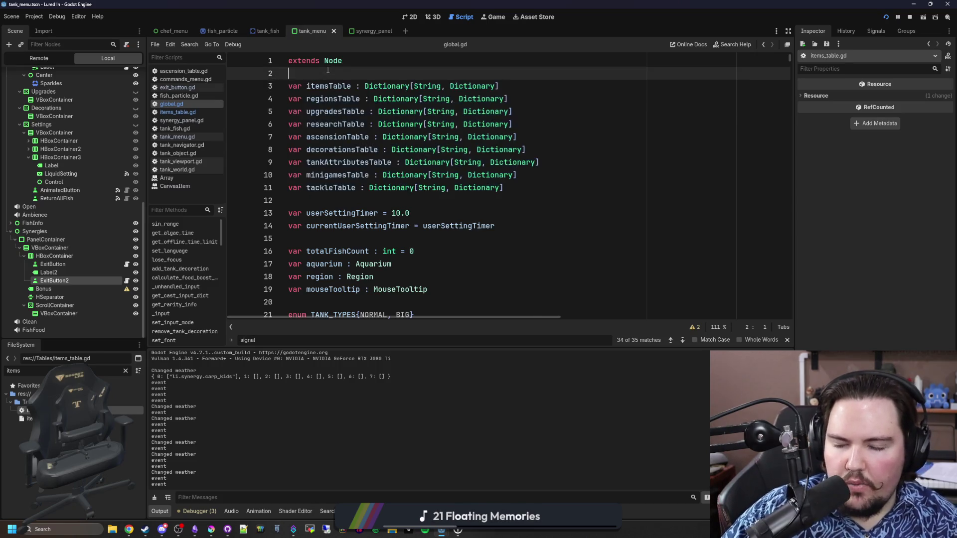
left_click(360, 199)
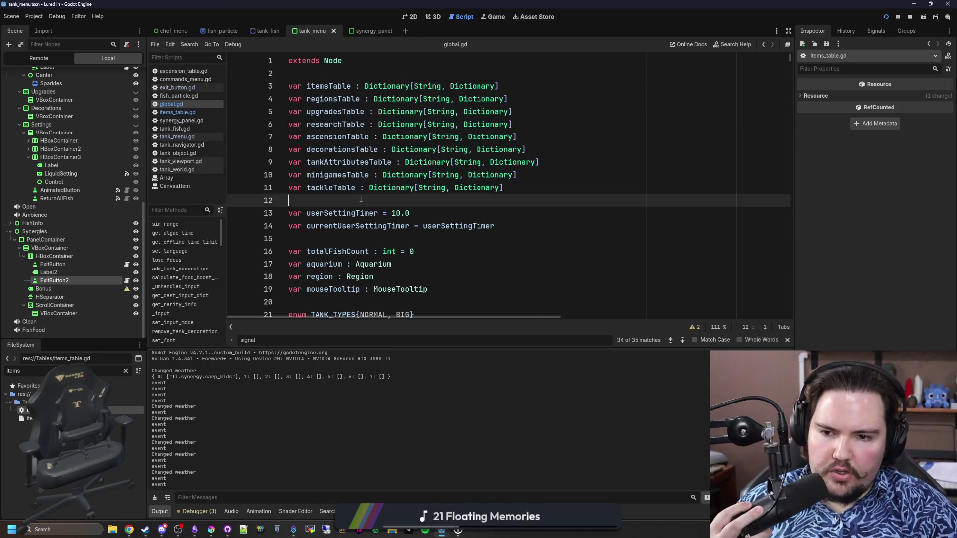
key("Return")
key("Return")
key("Up")
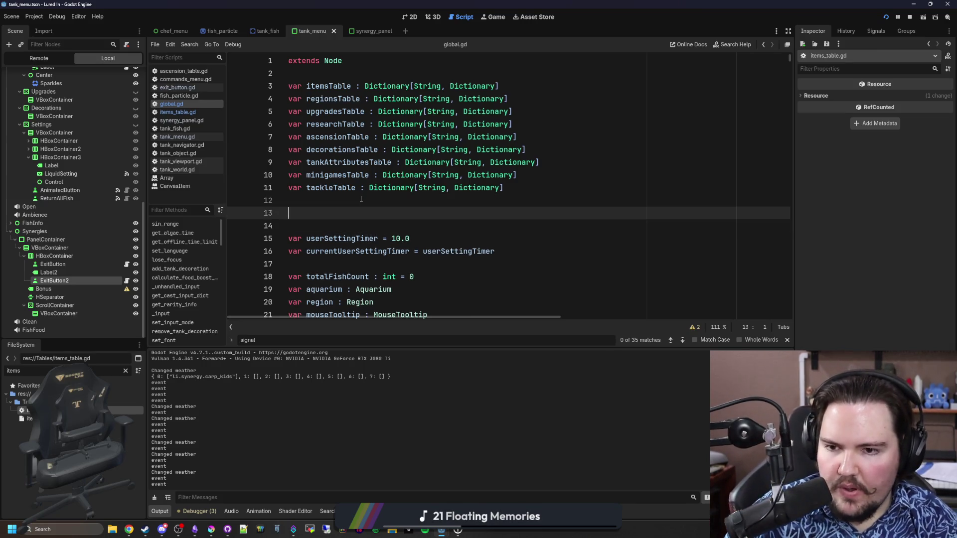
Type a Global.itemsTable example below the table declarations, then delete that line
type("Global.")
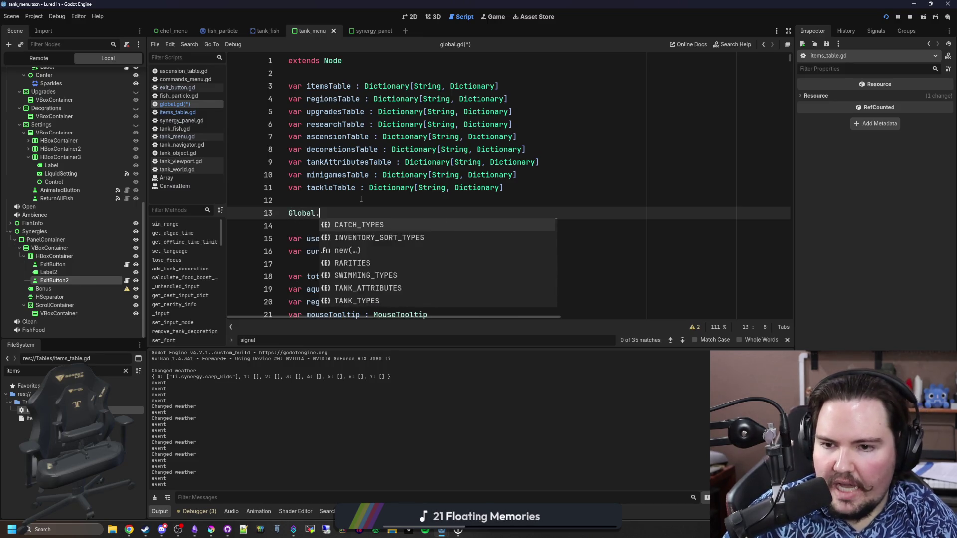
type("itemsTable")
left_click_drag(608, 188, 241, 87)
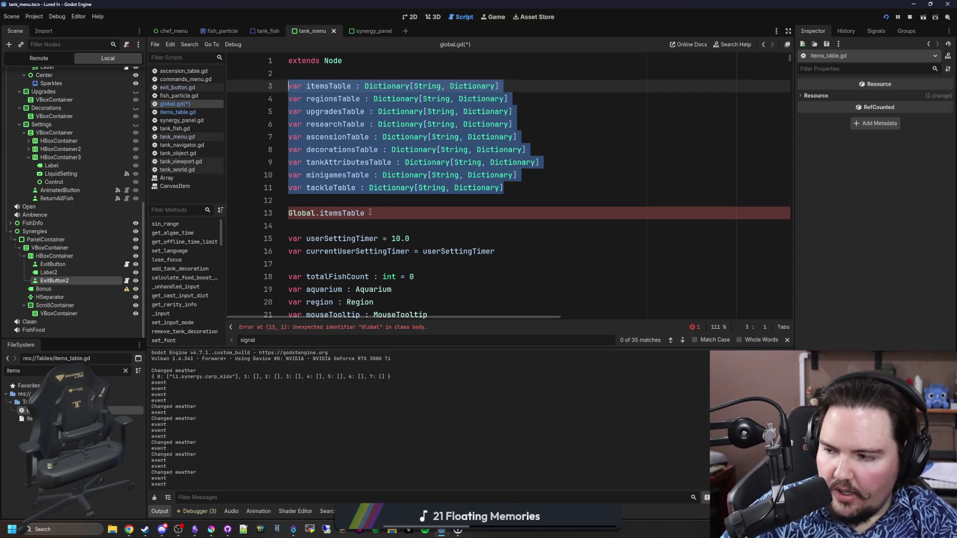
left_click(385, 203)
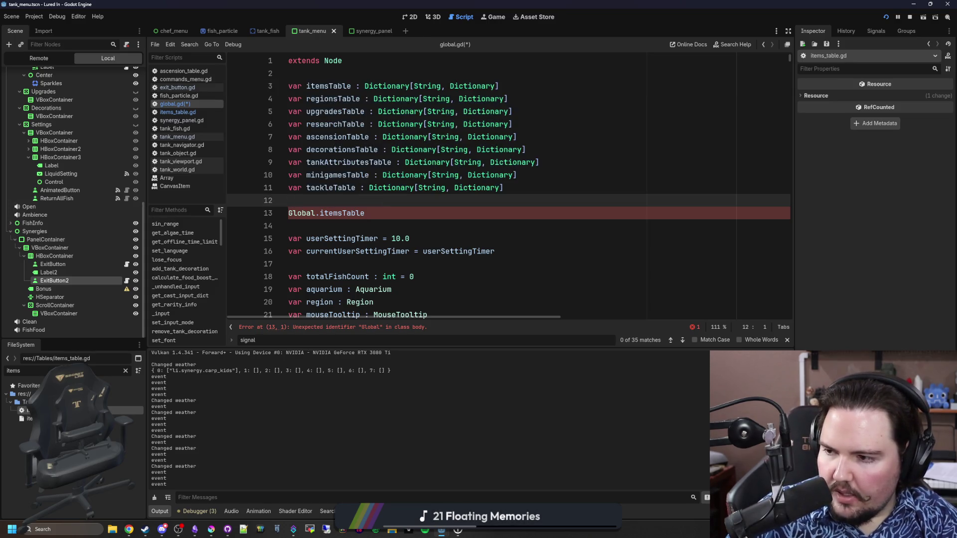
left_click_drag(379, 213, 274, 196)
key("Delete")
key("Delete")
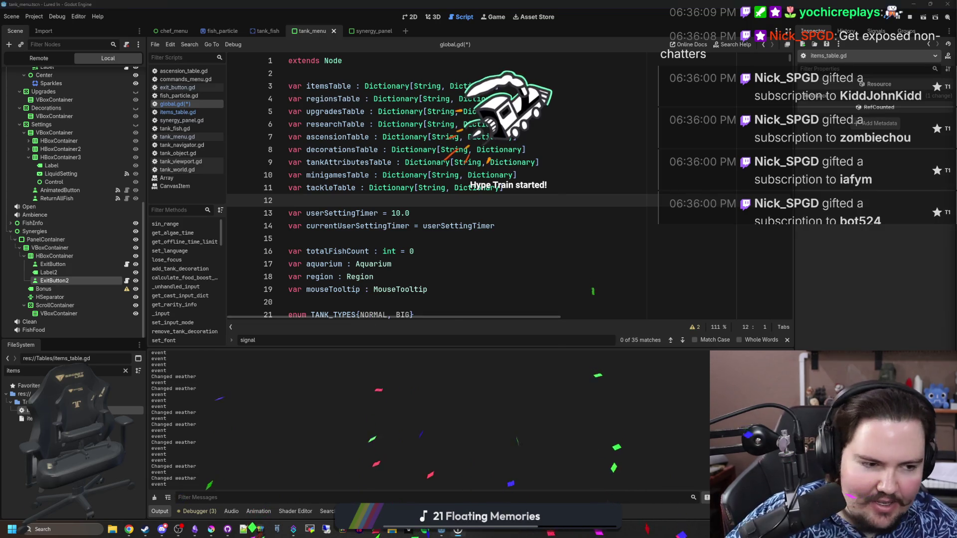
Point out the aquarium and totalFishCount declarations and move to the blank line above totalFishCount
left_click(458, 531)
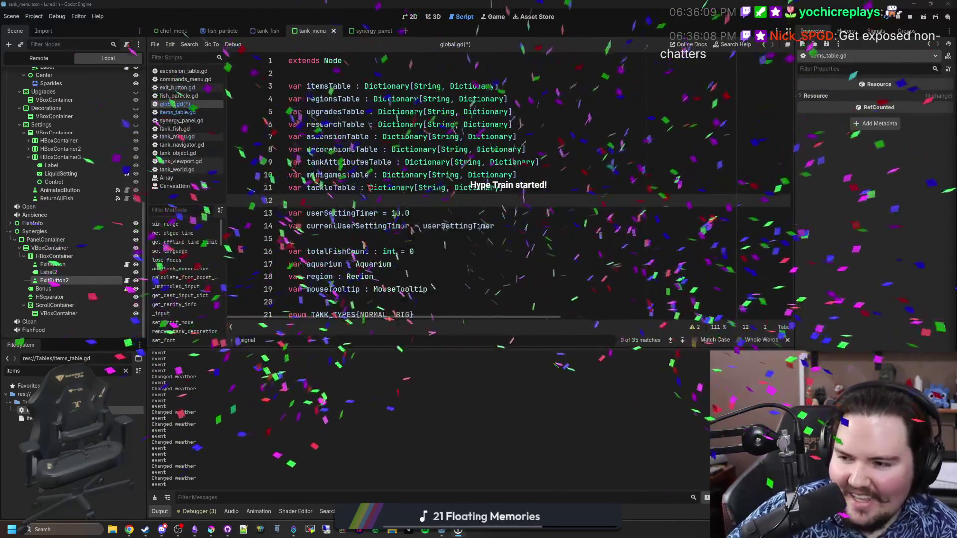
left_click(474, 268)
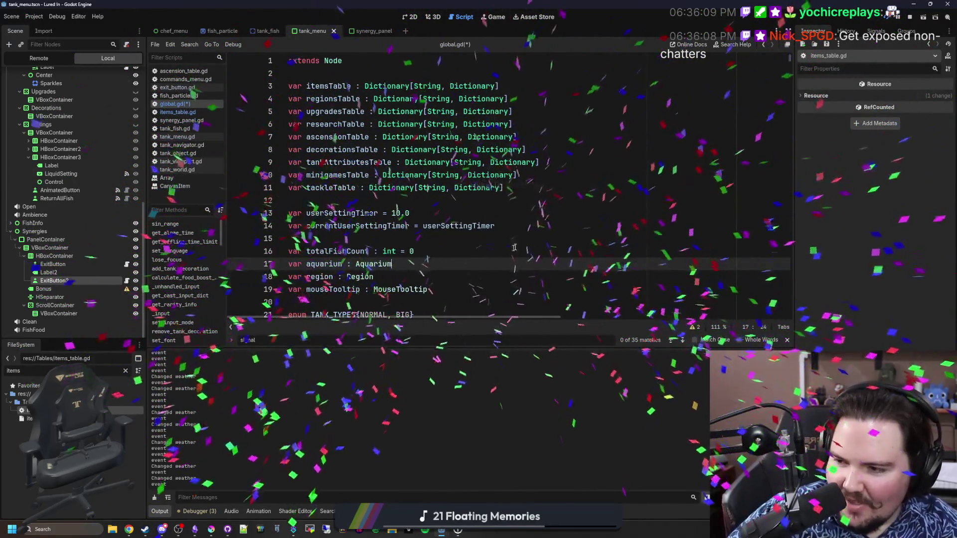
left_click(516, 246)
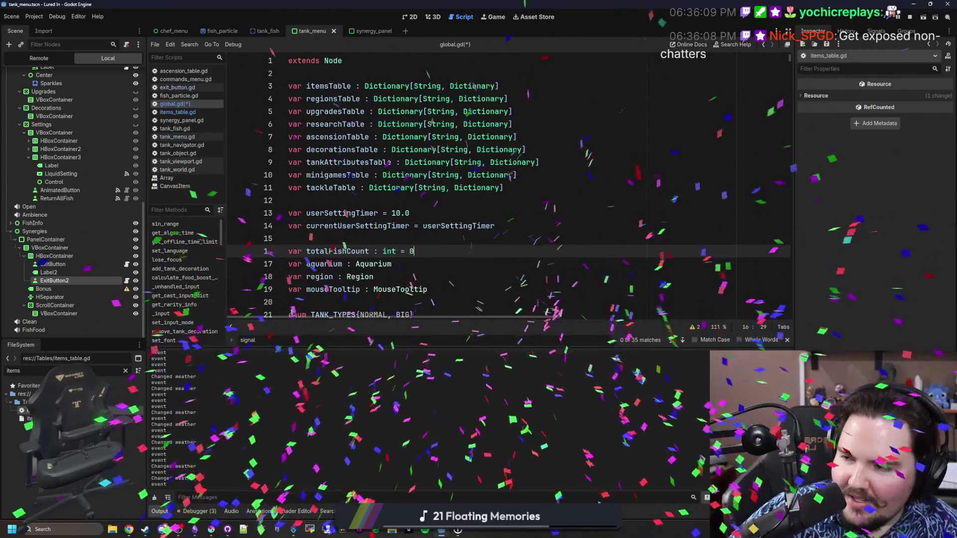
left_click(418, 237)
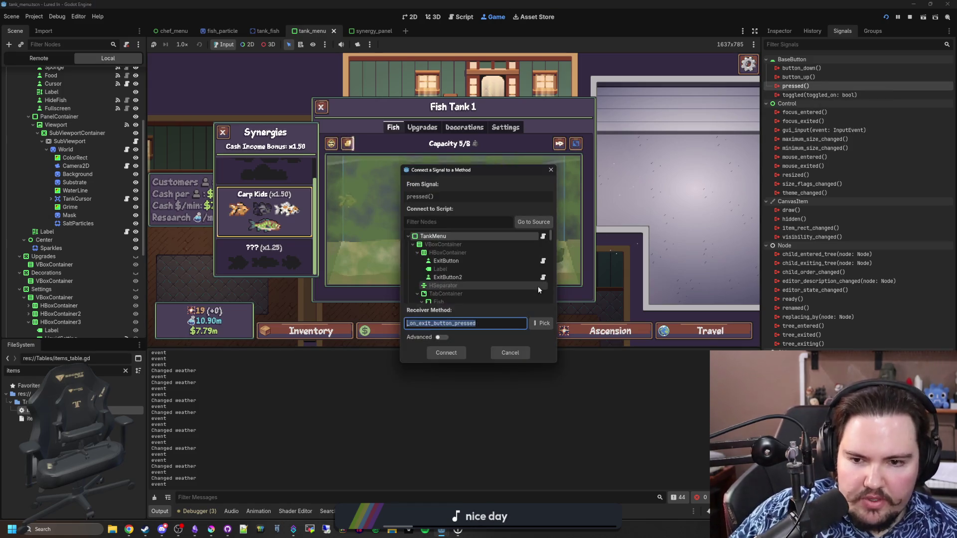
Connect ExitButton's pressed() signal to the _on_synergies_pressed method
left_click(543, 323)
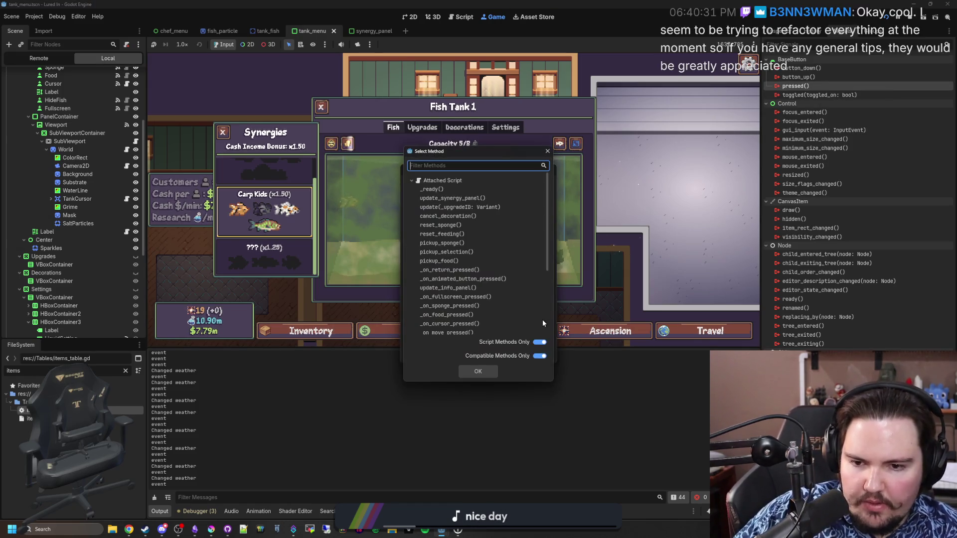
scroll(477, 299, "down", 5)
scroll(448, 323, "up", 5)
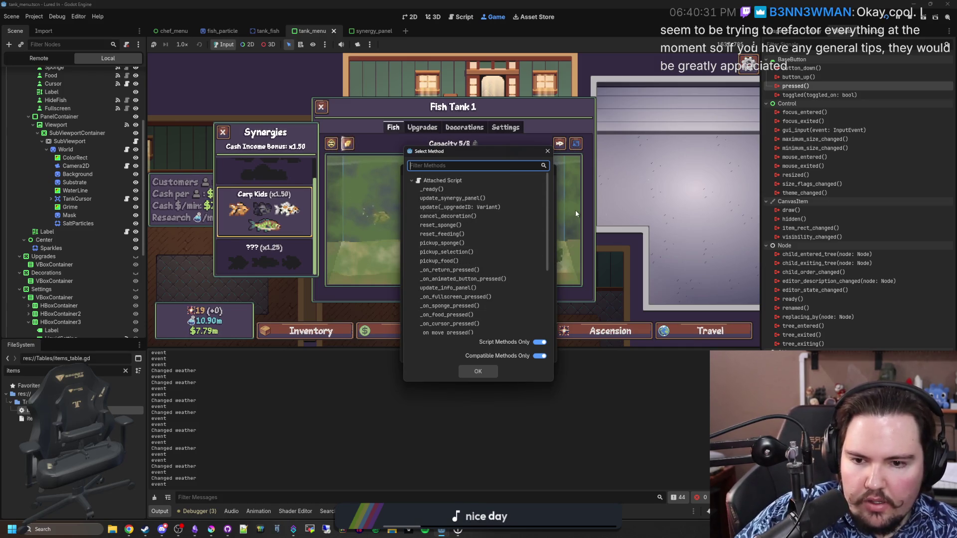
type("syn")
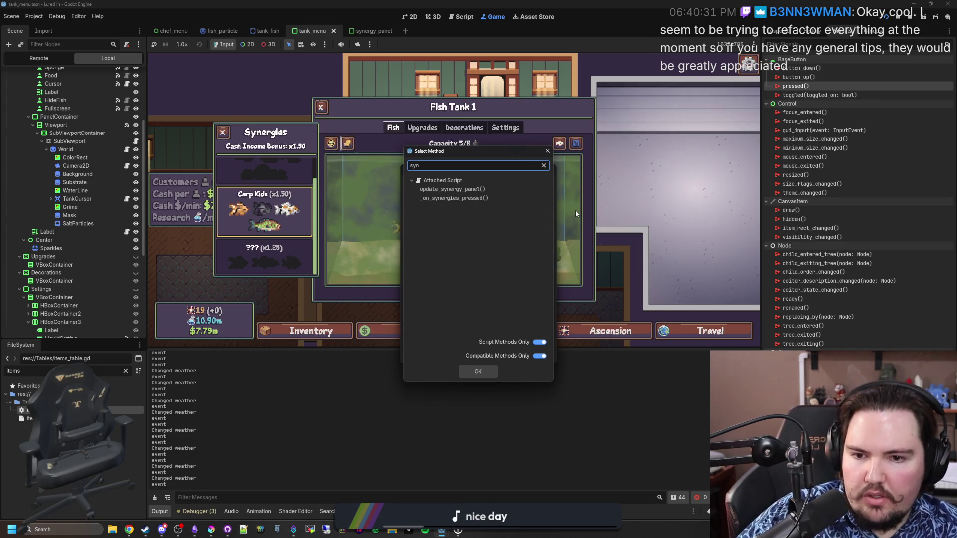
double_click(468, 198)
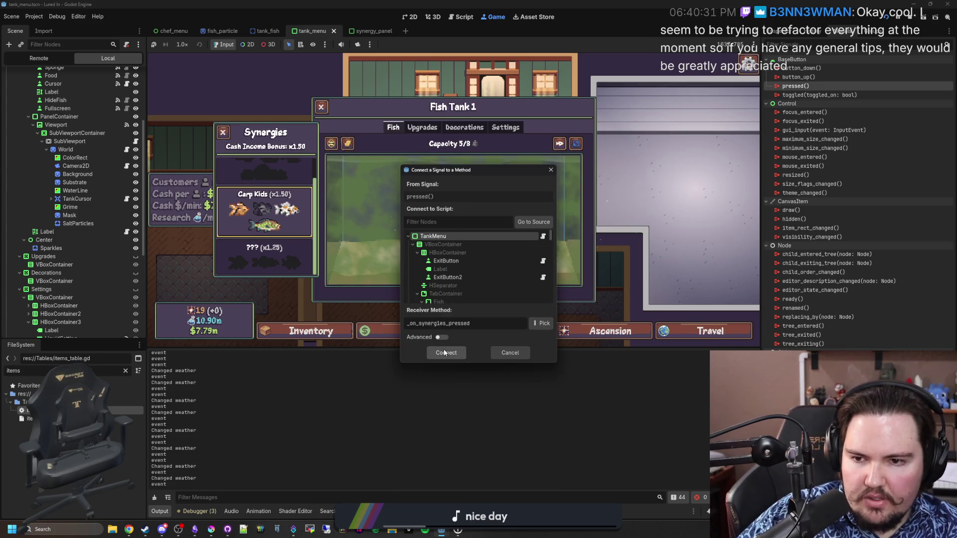
left_click(450, 353)
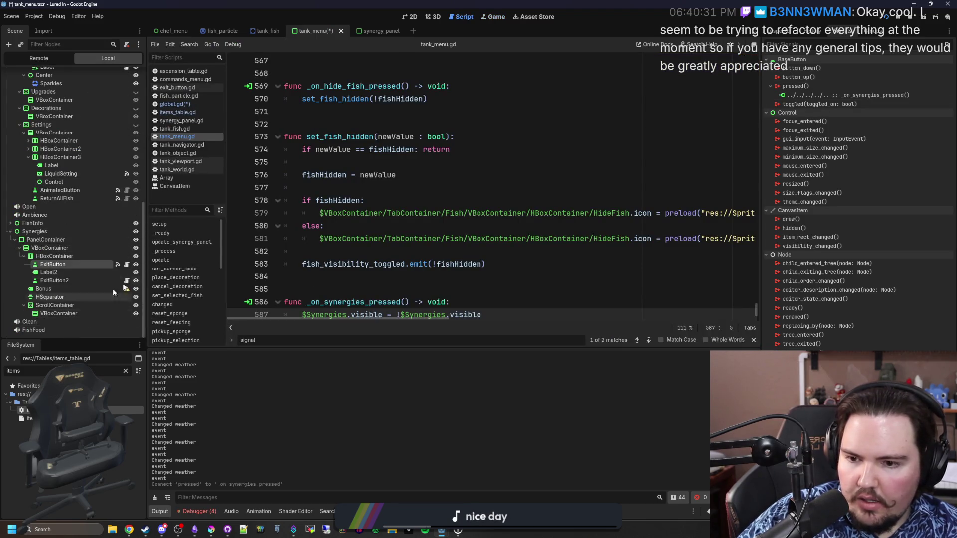
Connect ExitButton2's pressed() signal to _on_synergies_pressed as well
left_click(54, 281)
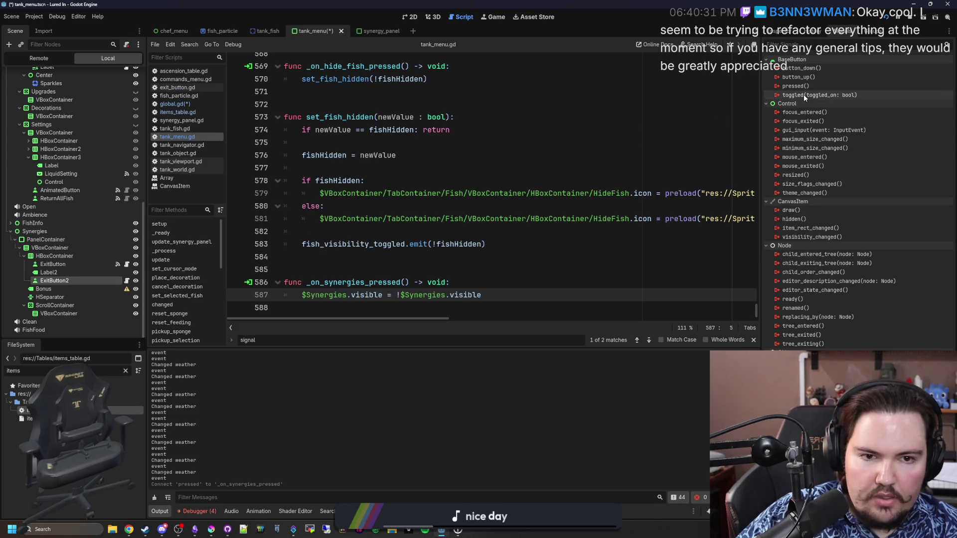
right_click(818, 89)
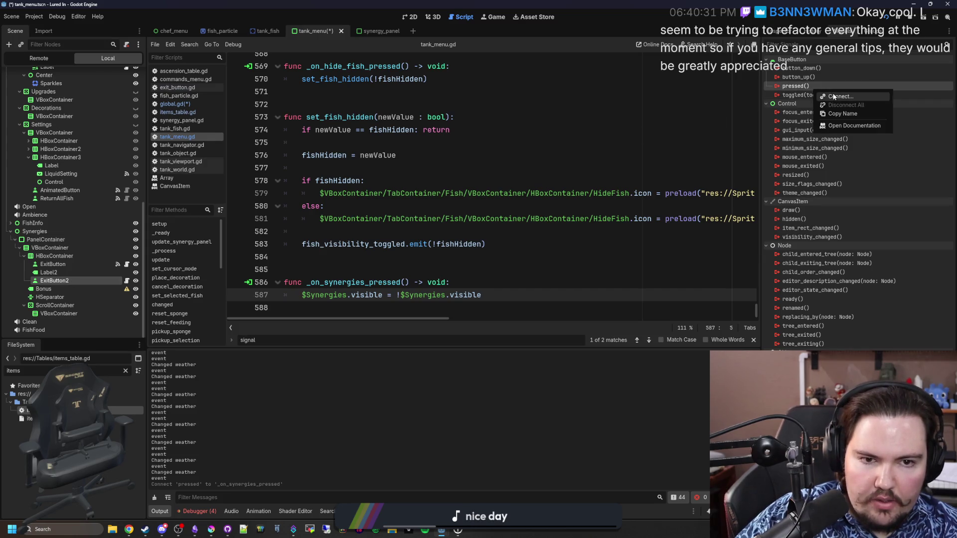
left_click(838, 96)
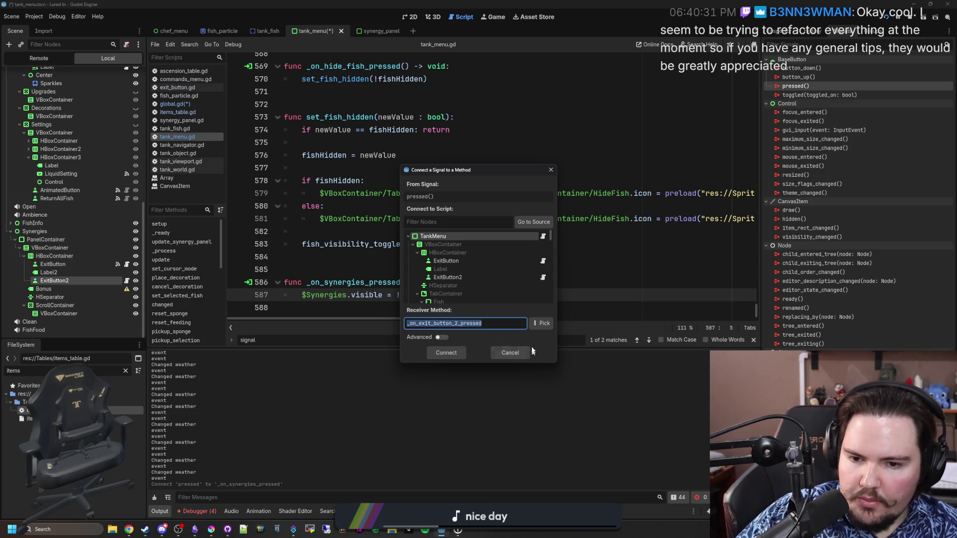
left_click(542, 323)
type("syner")
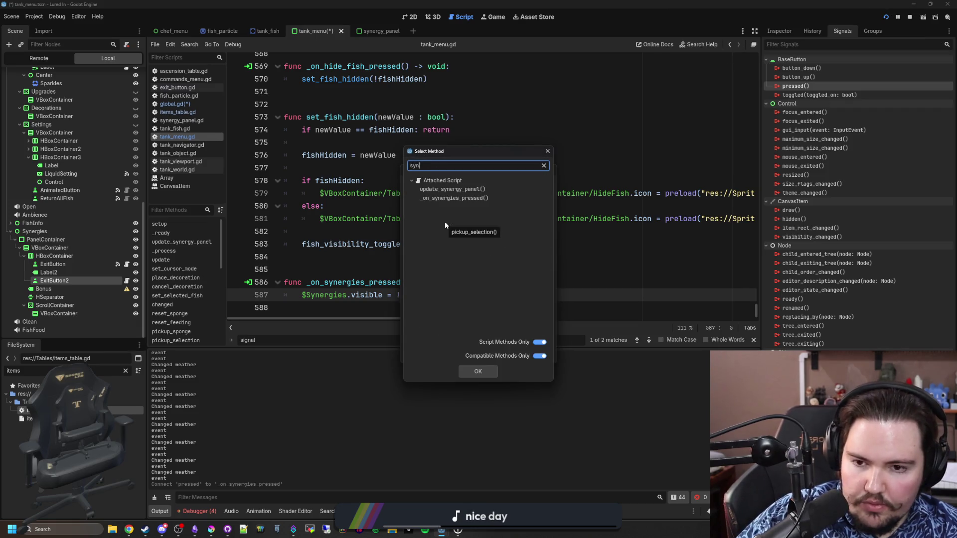
double_click(473, 198)
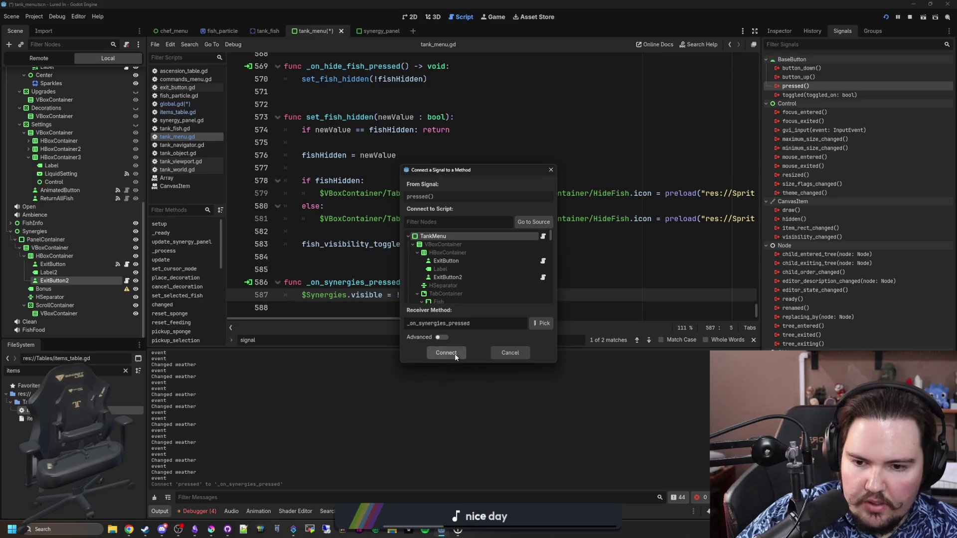
left_click(454, 354)
Save the tank_menu scene and relaunch the game to test the exit buttons
left_click(484, 258)
key("ctrl+s")
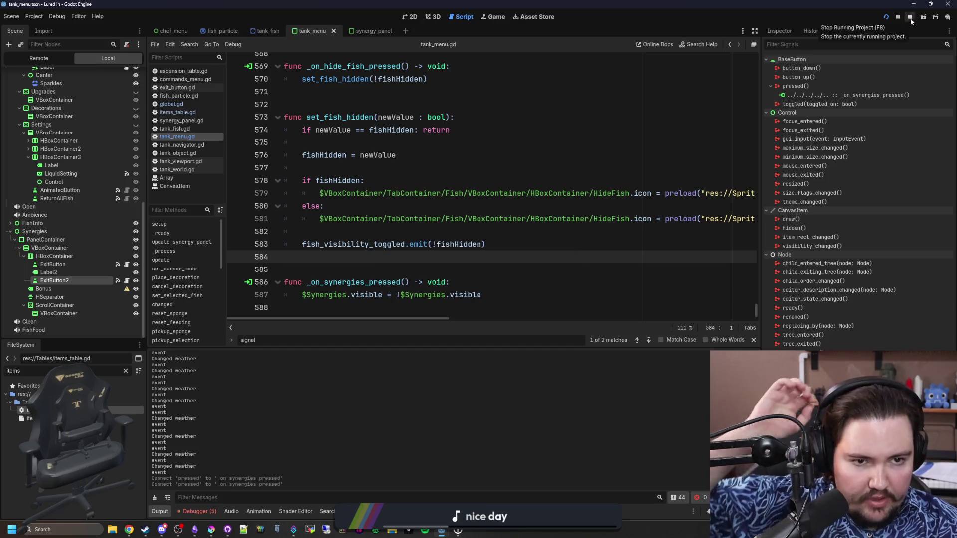
left_click(887, 17)
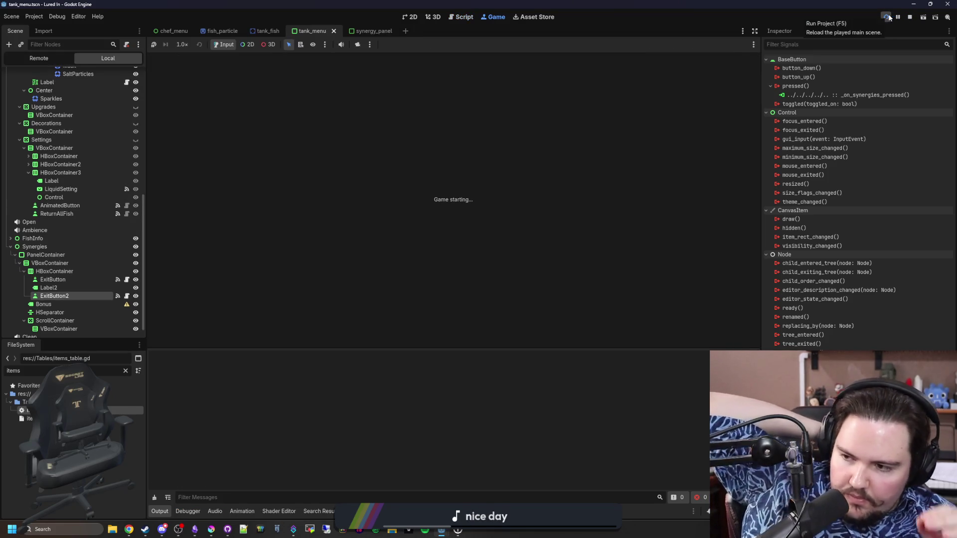